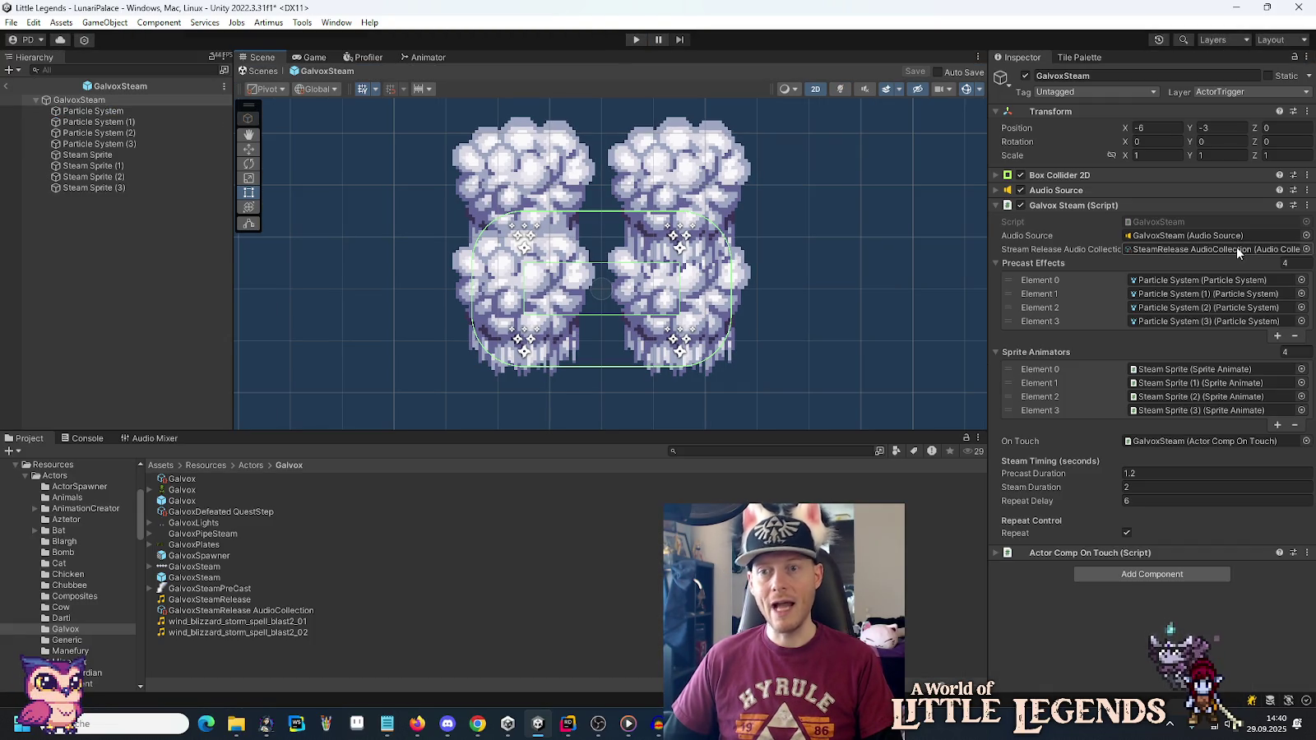
Assign GalvoxSteamRelease as the steam's release sound and play-test it from a loaded save.
mouse_move(286, 614)
mouse_down()
mouse_move(271, 616)
mouse_move(1029, 271)
mouse_move(1174, 252)
mouse_up()
click(633, 40)
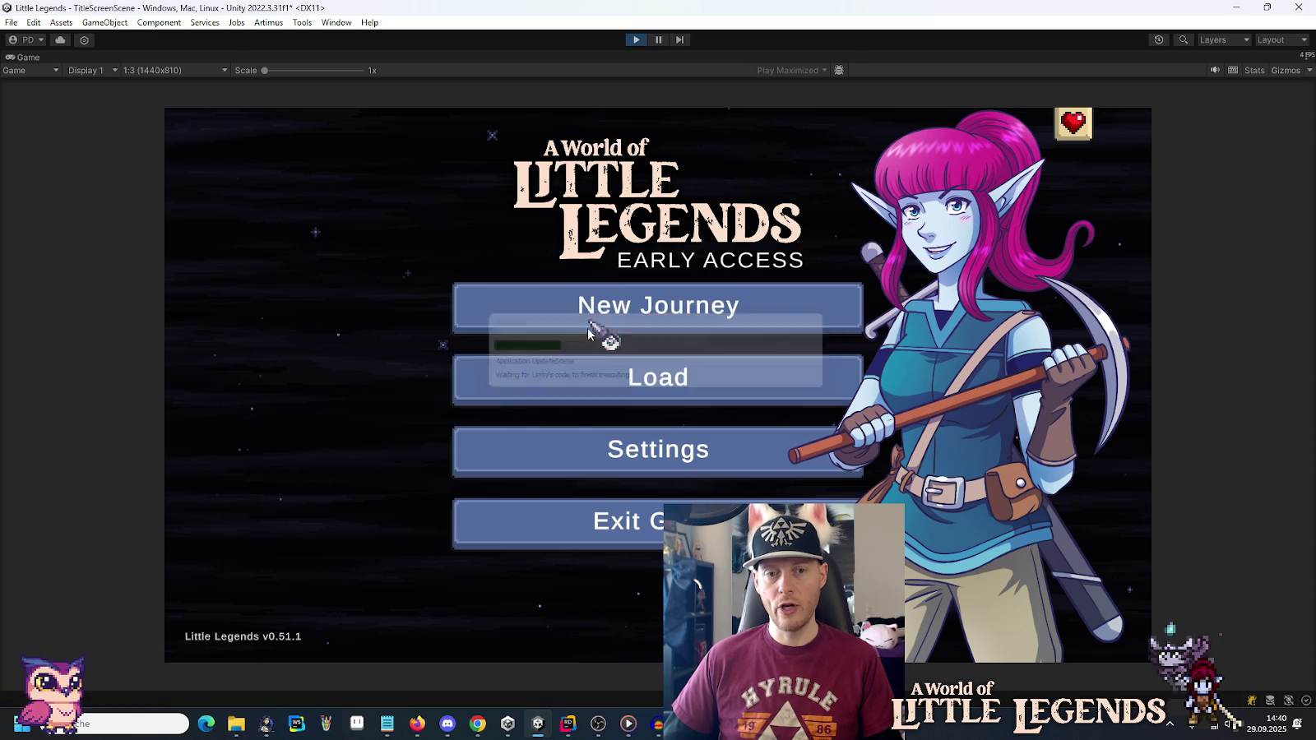
click(591, 375)
click(550, 350)
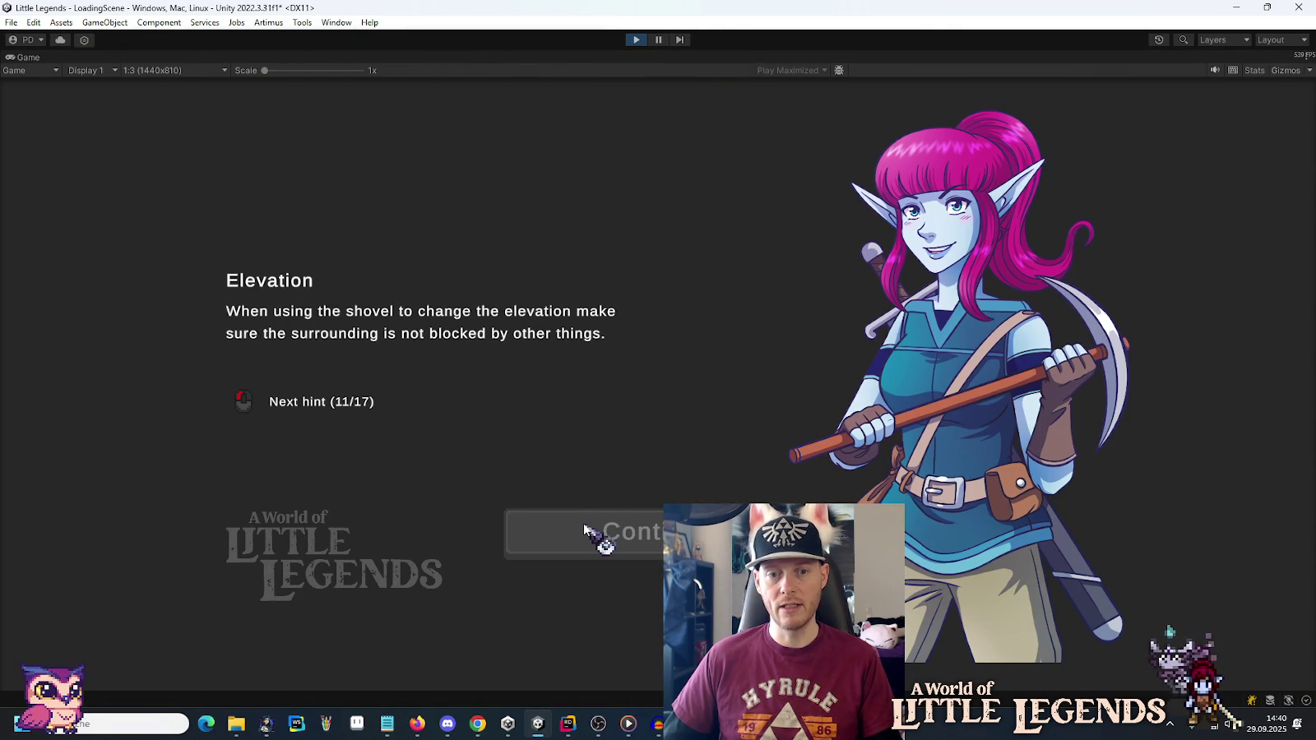
click(586, 531)
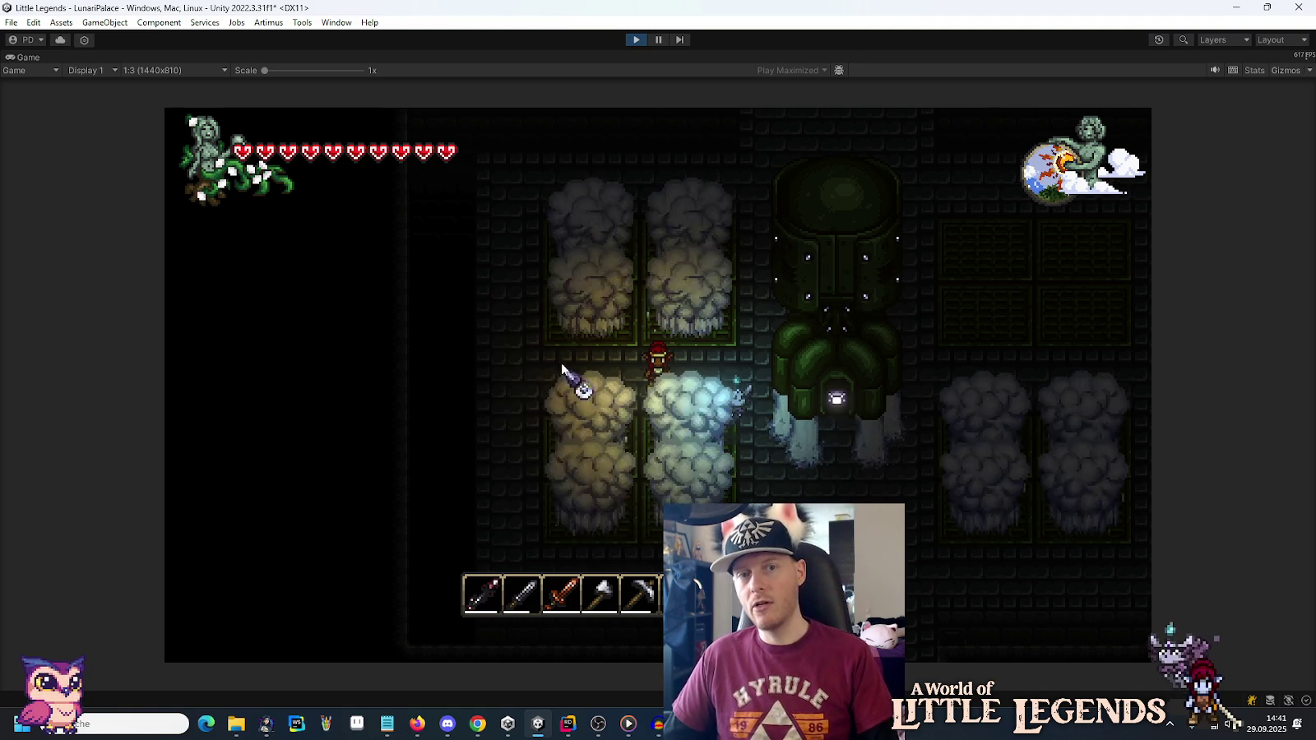
click(639, 38)
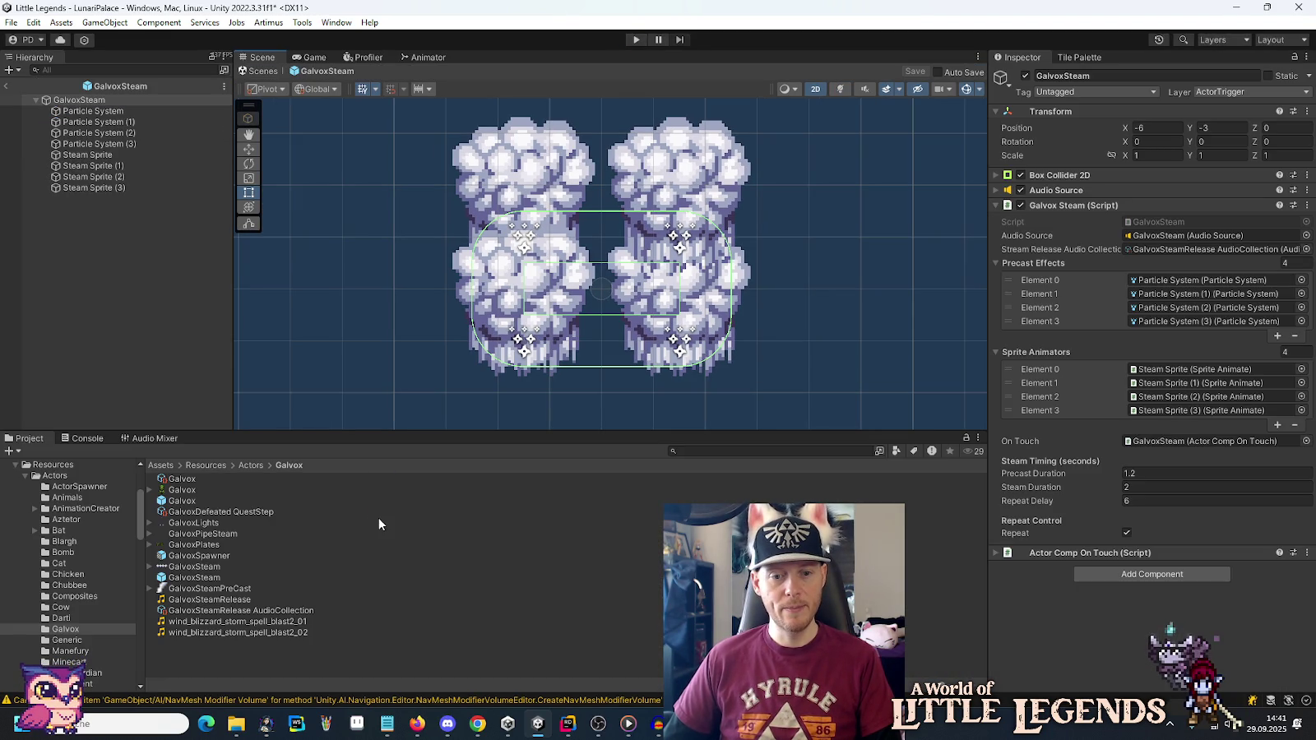
click(659, 725)
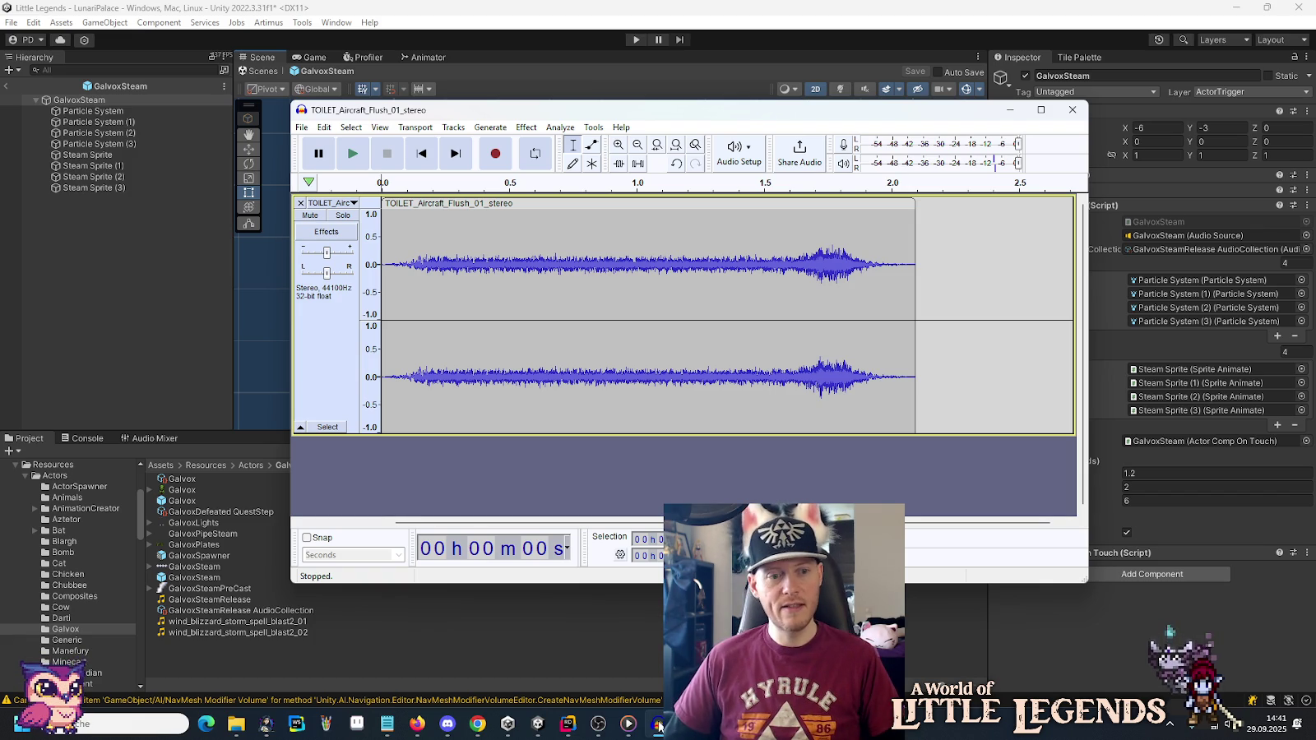
Copy SteamRelease.wav from the audio water folder into the Galvox folder.
mouse_move(235, 728)
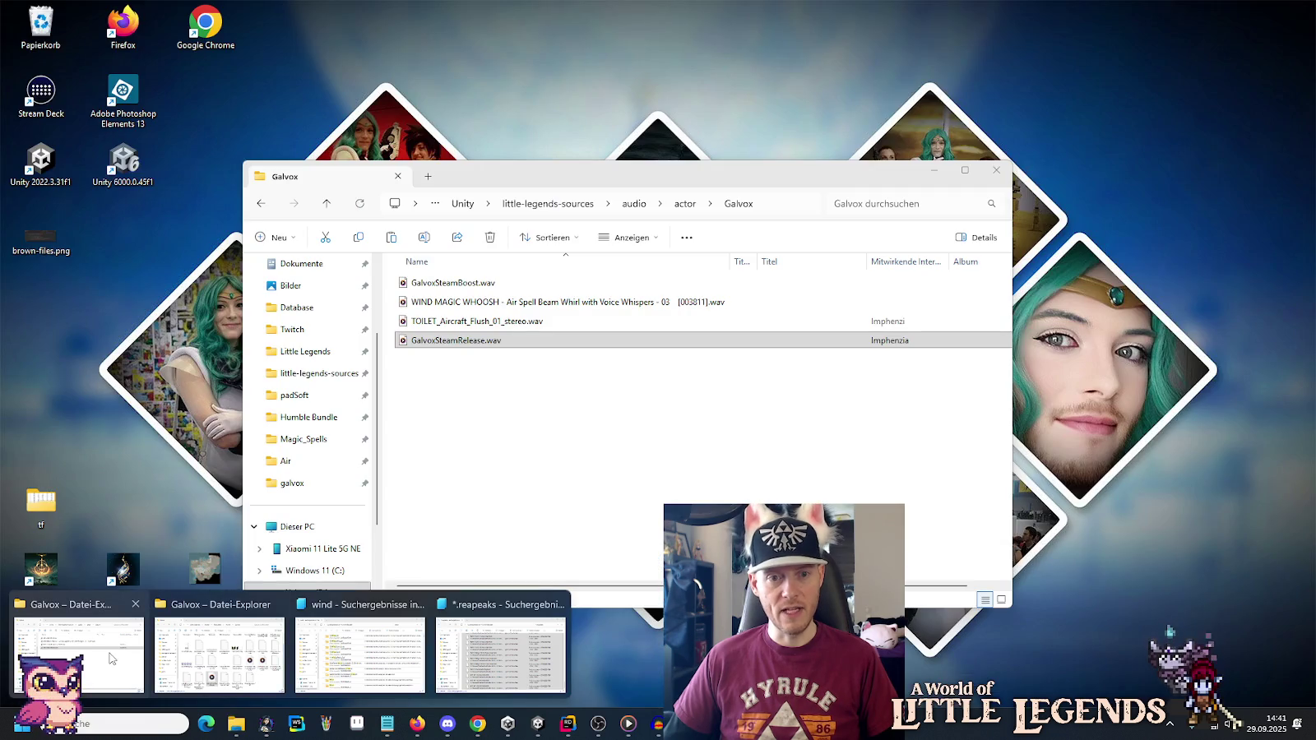
click(111, 658)
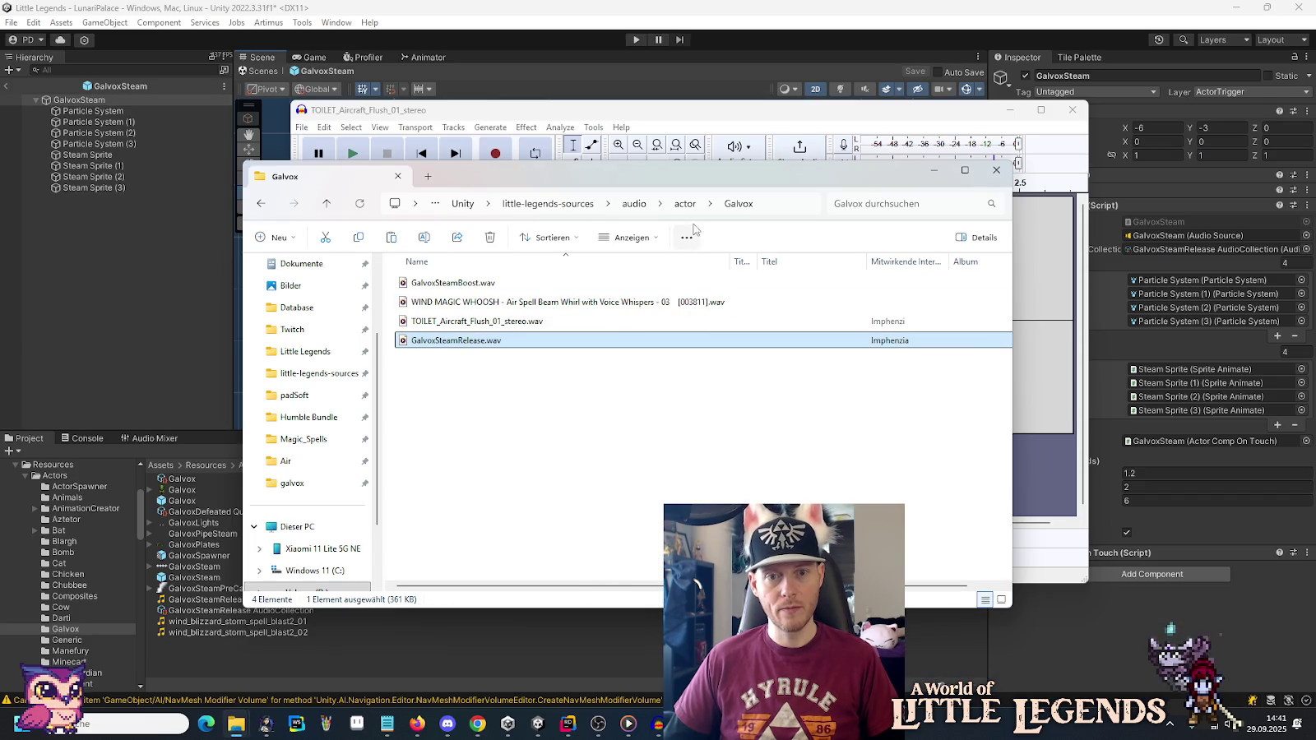
click(634, 204)
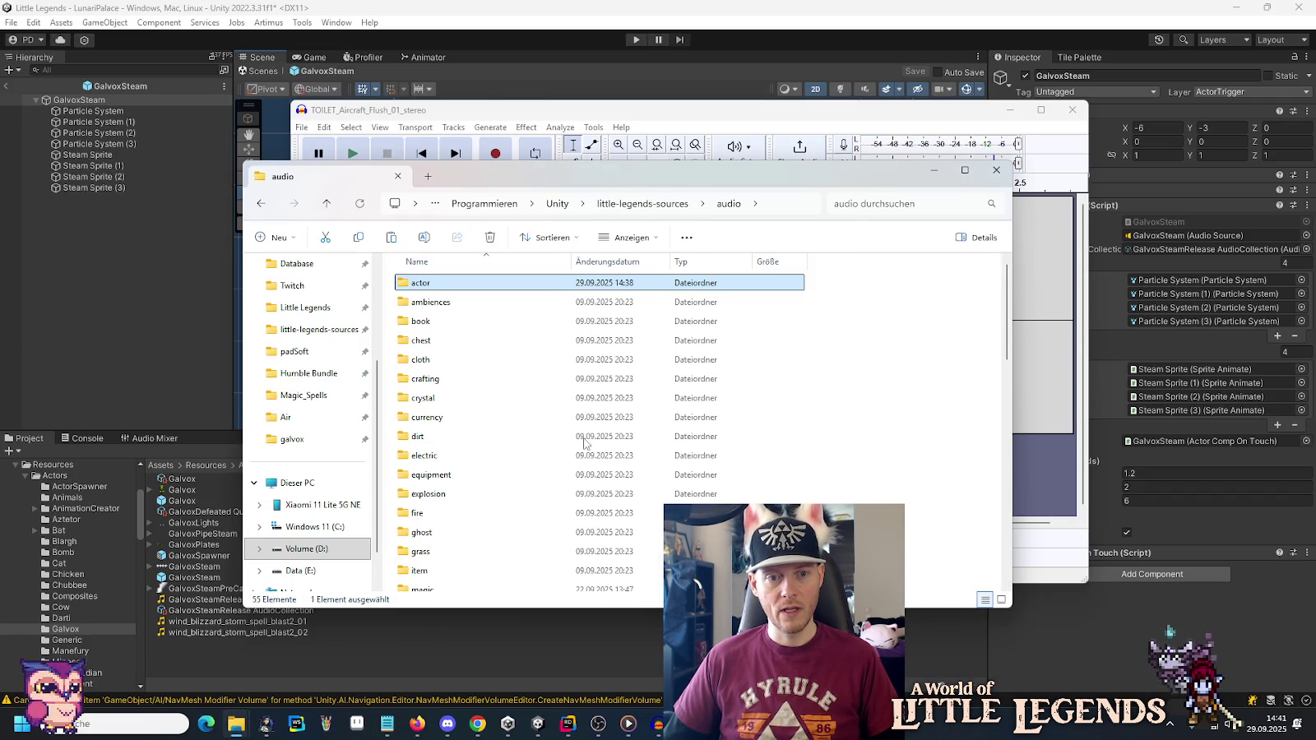
scroll(438, 455, down, 5)
double_click(438, 455)
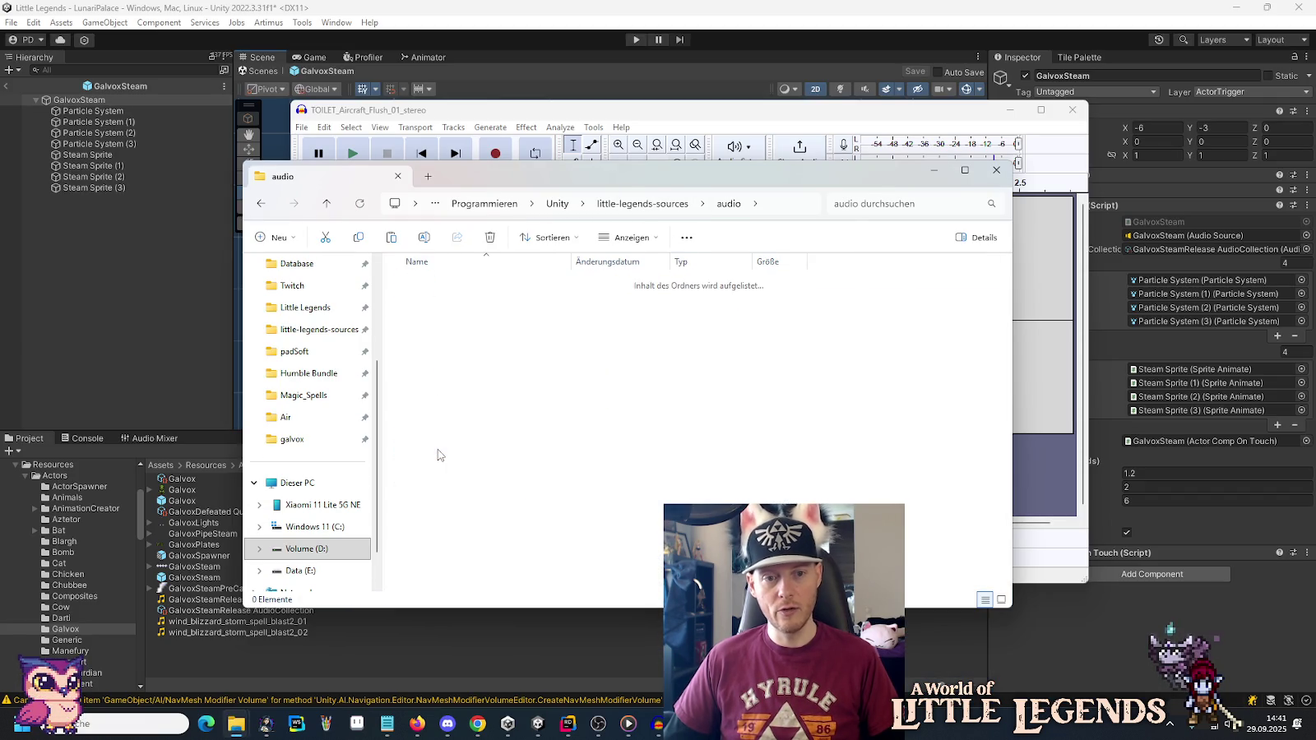
click(454, 362)
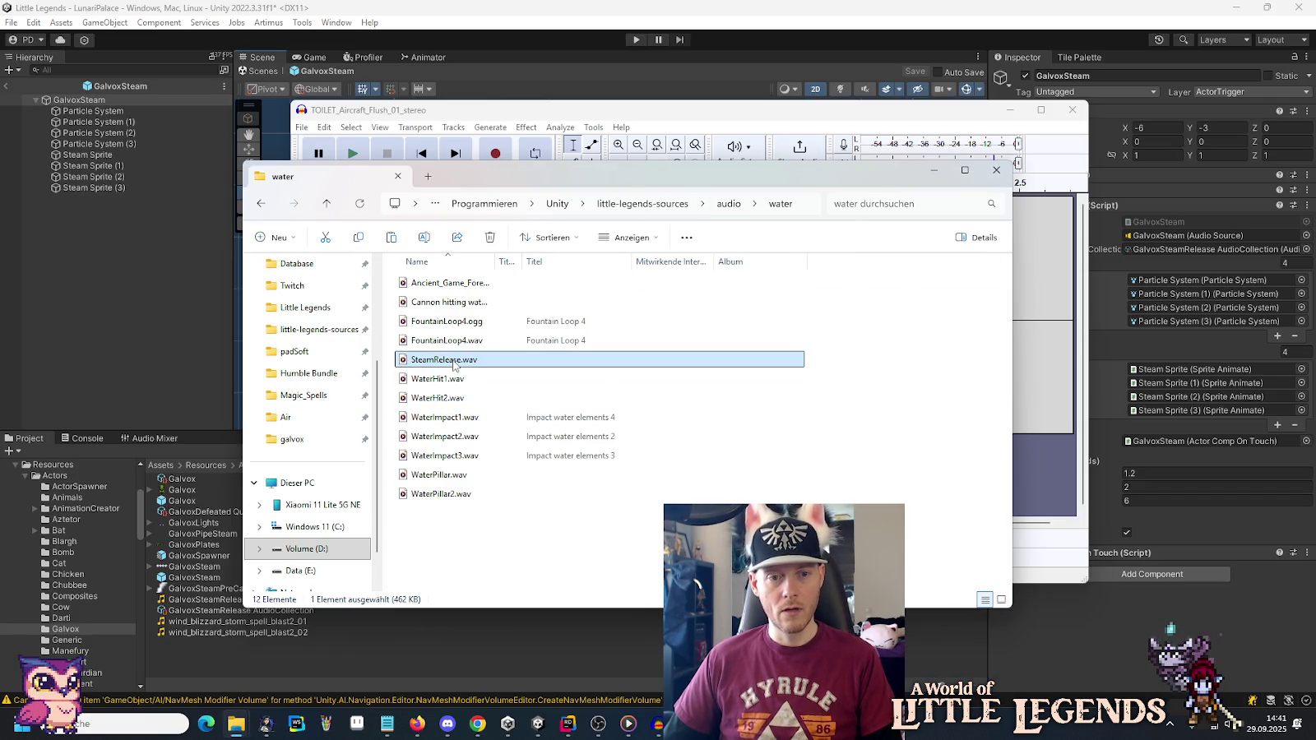
key(ctrl+c)
key(alt+Left)
key(alt+Left)
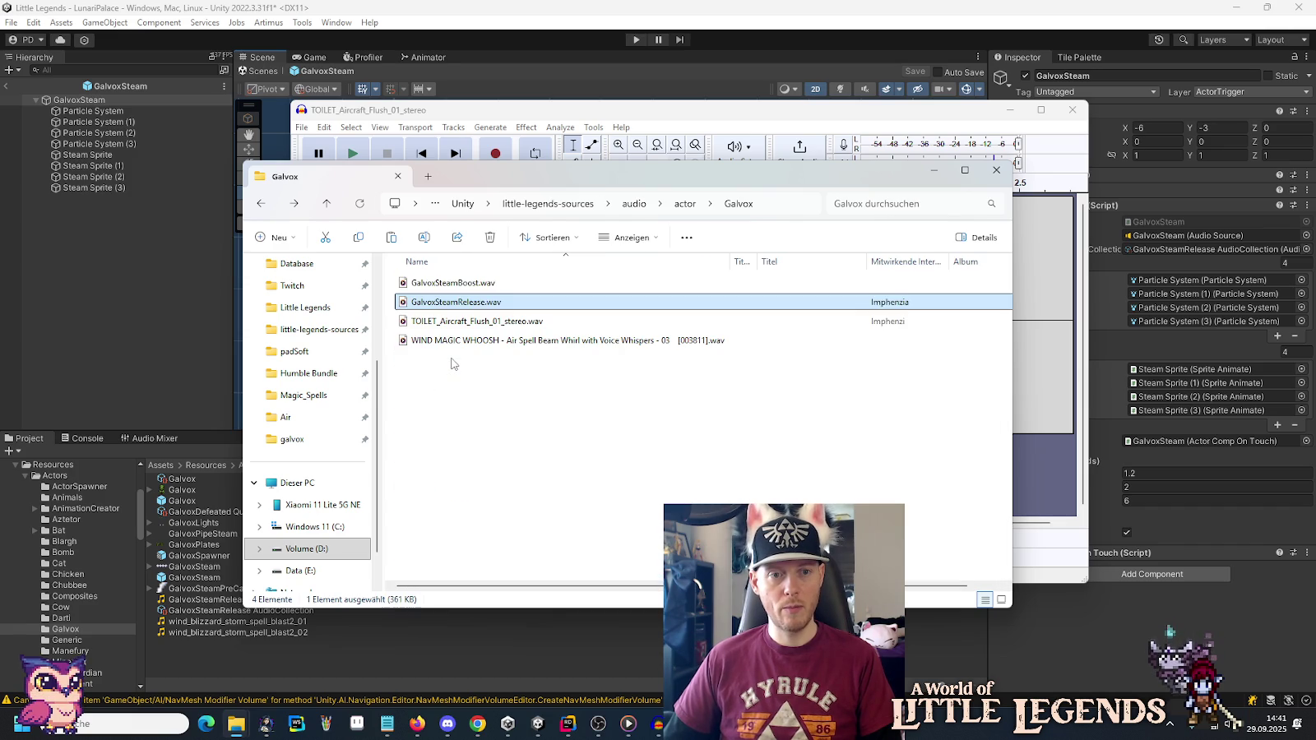
key(ctrl+v)
Open the copied SteamRelease.wav in Audacity.
right_click(434, 370)
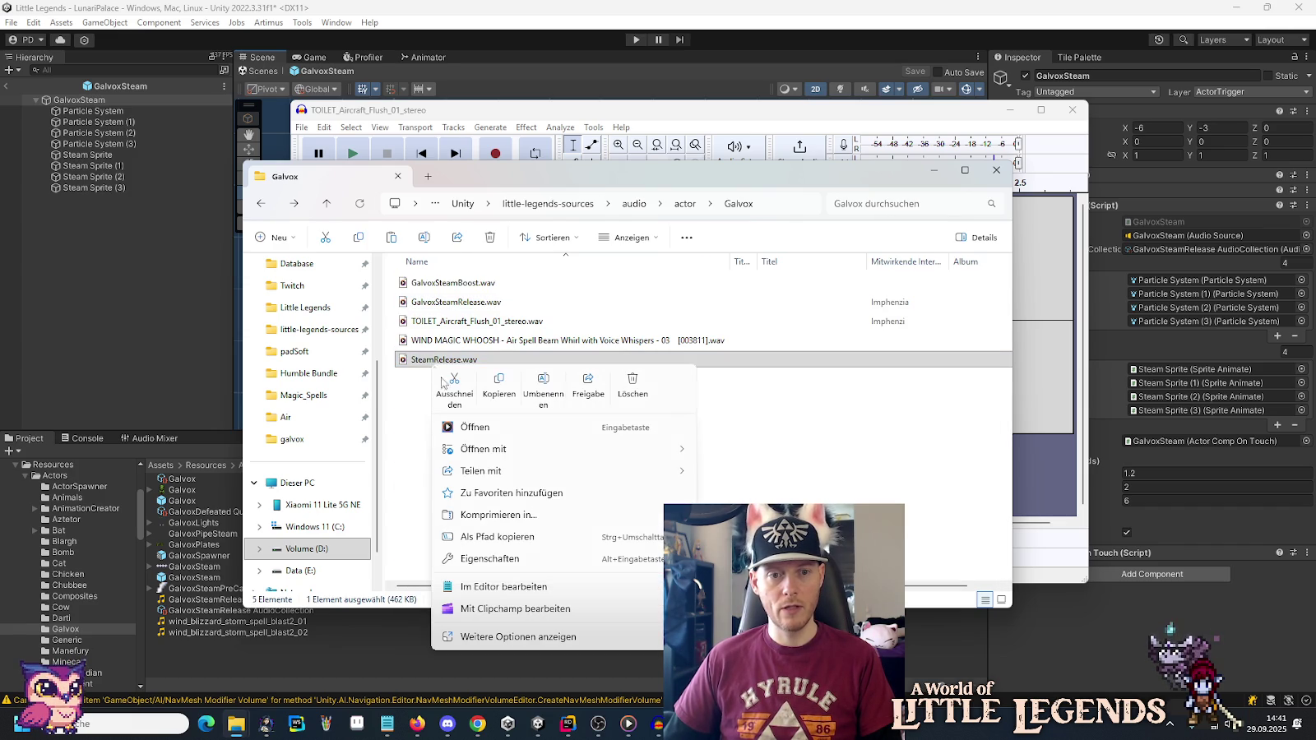
mouse_move(478, 451)
click(728, 451)
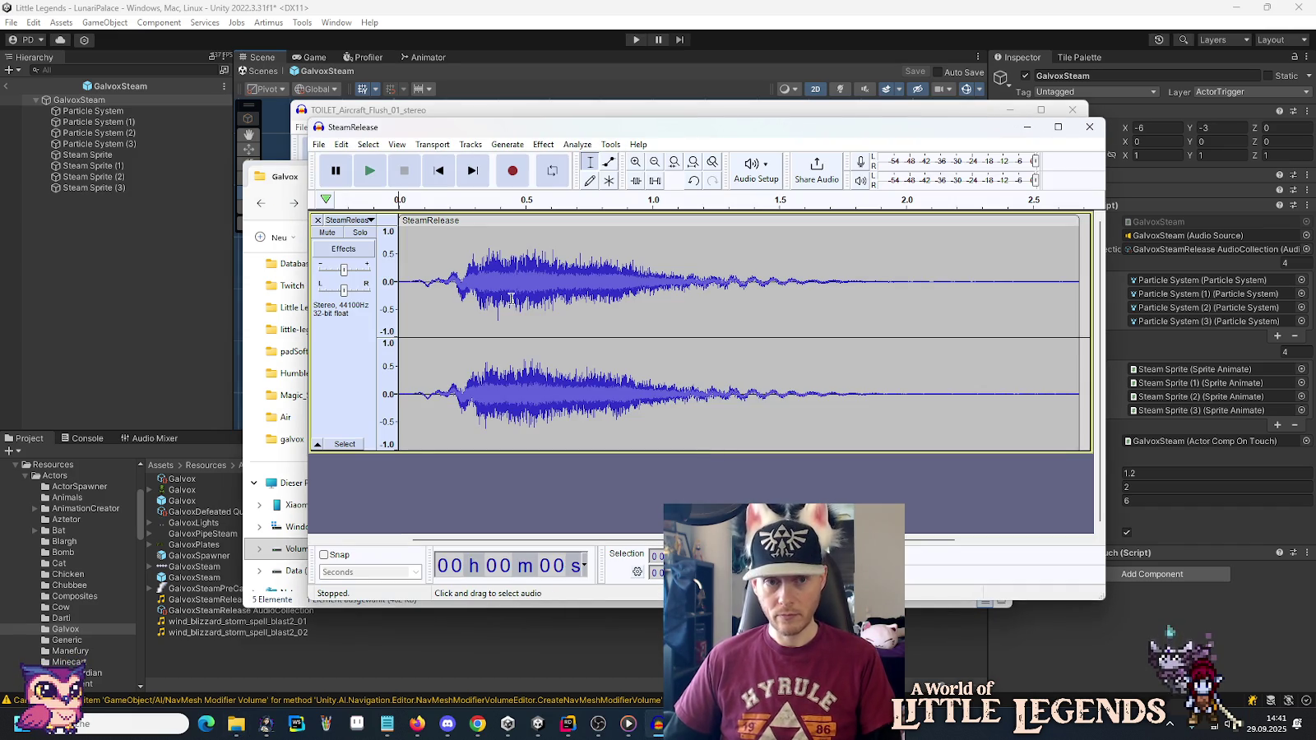
Listen to the SteamRelease sound and browse the Effect menu.
click(375, 177)
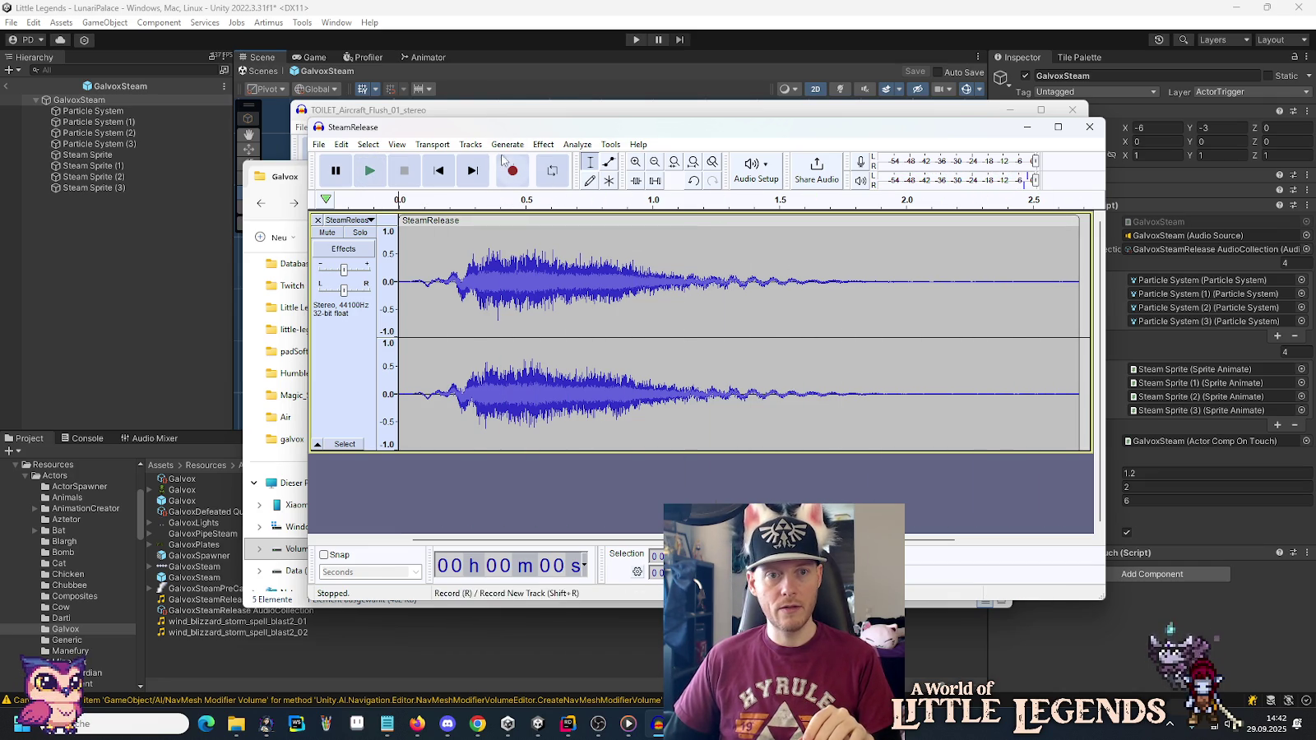
click(535, 145)
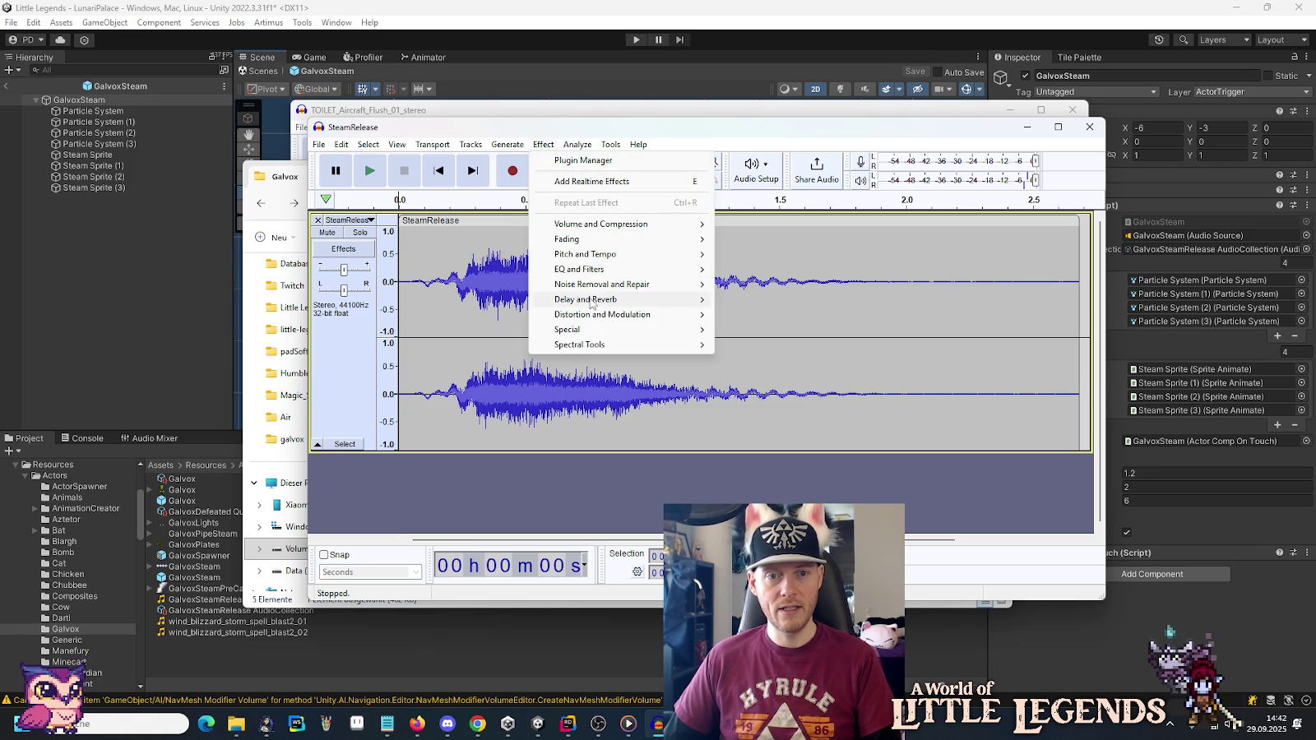
mouse_move(592, 317)
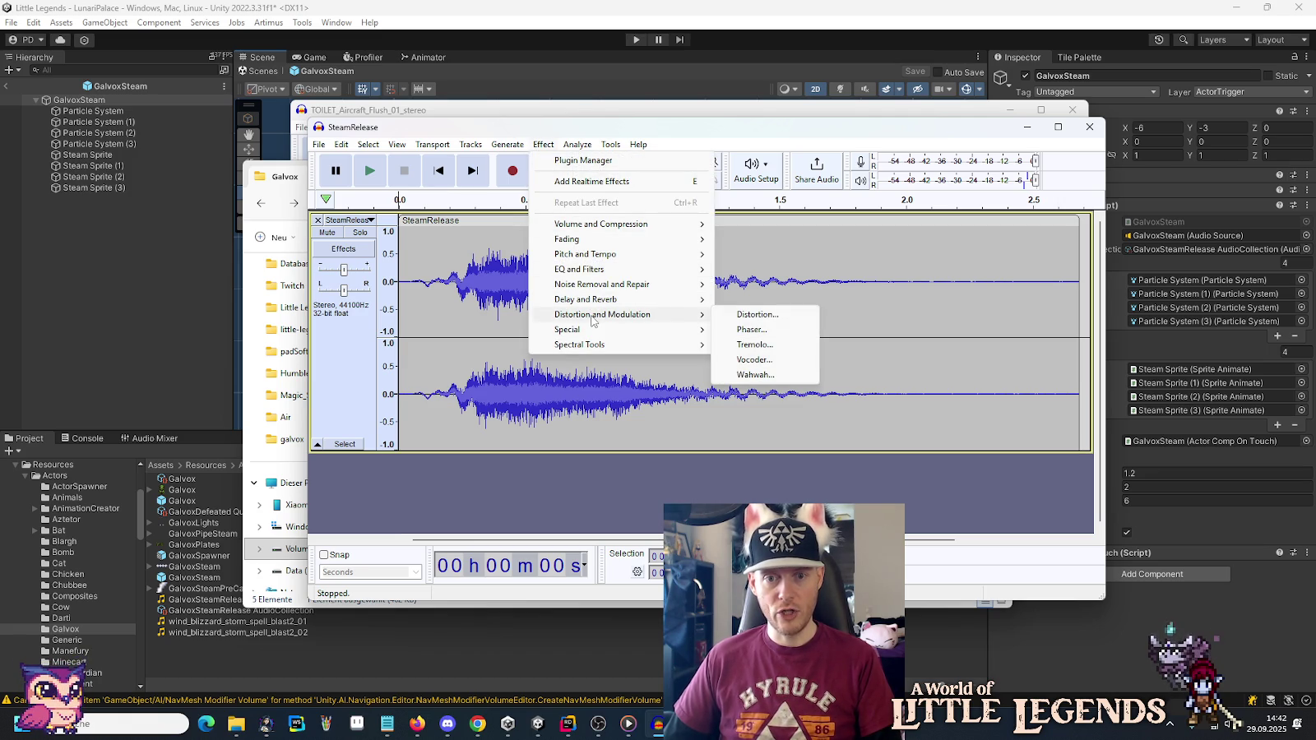
mouse_move(619, 231)
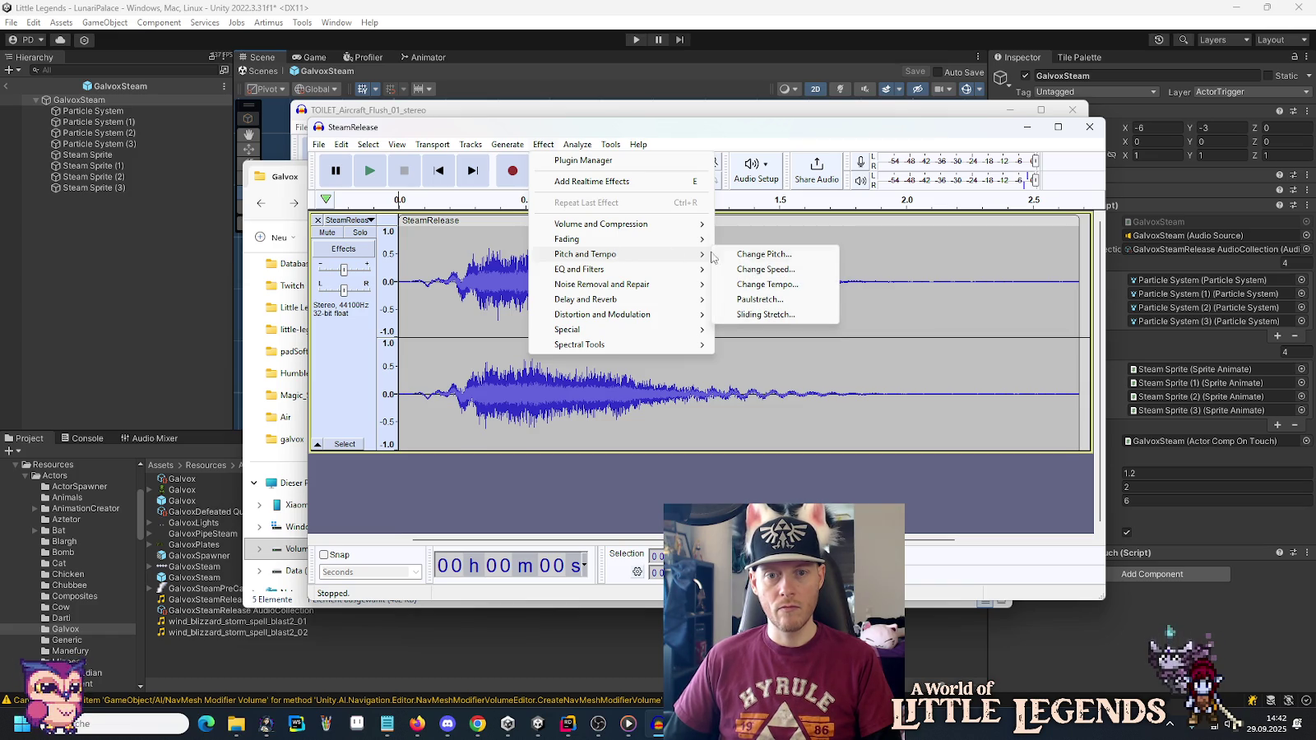
Dismiss the no-audio-selected warning from Paulstretch and select the whole track.
click(745, 302)
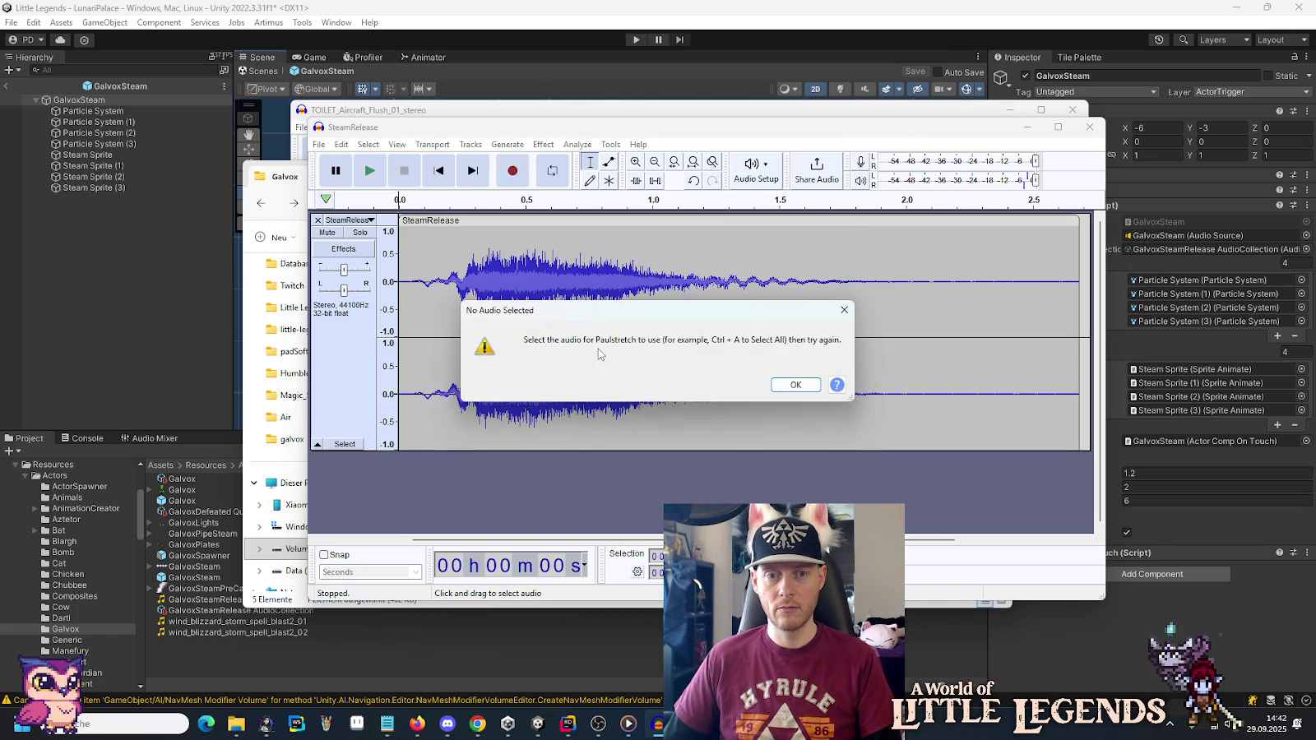
click(779, 386)
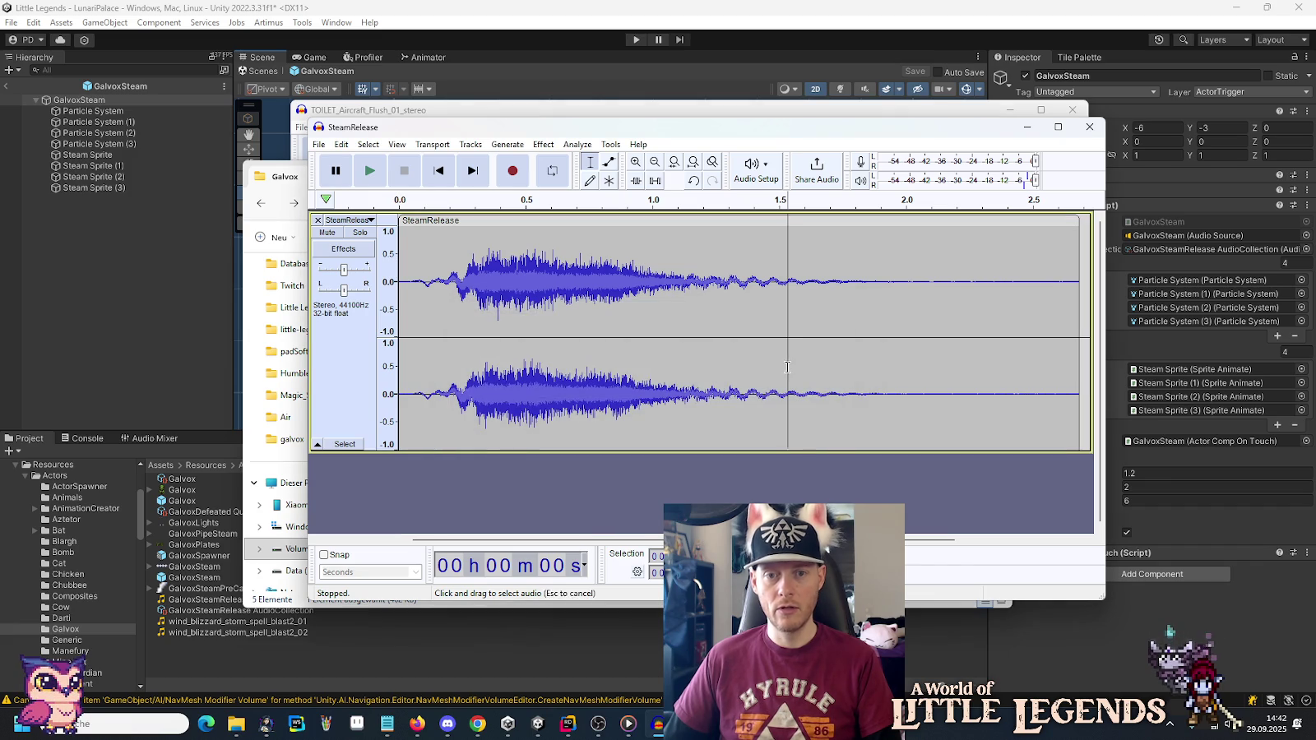
key(ctrl+a)
click(544, 144)
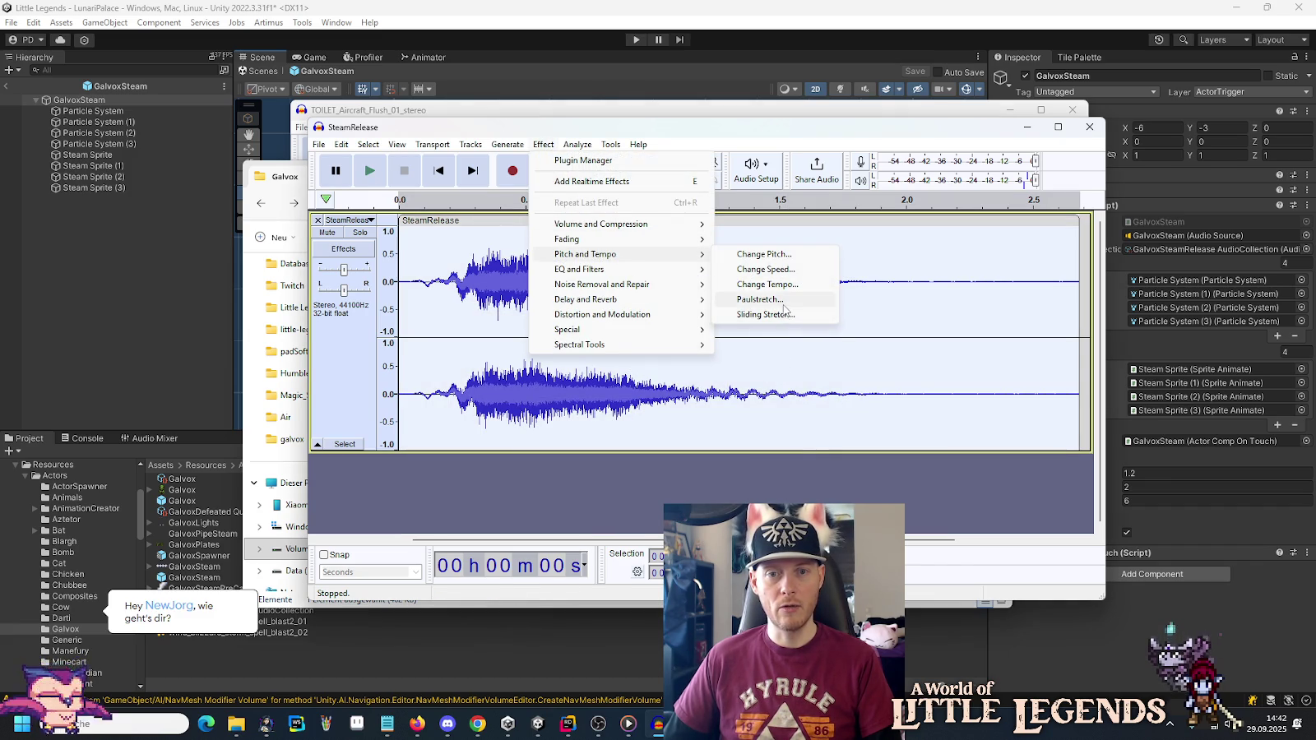
Preview Paulstretch with a stretch factor of 2.0.
click(781, 301)
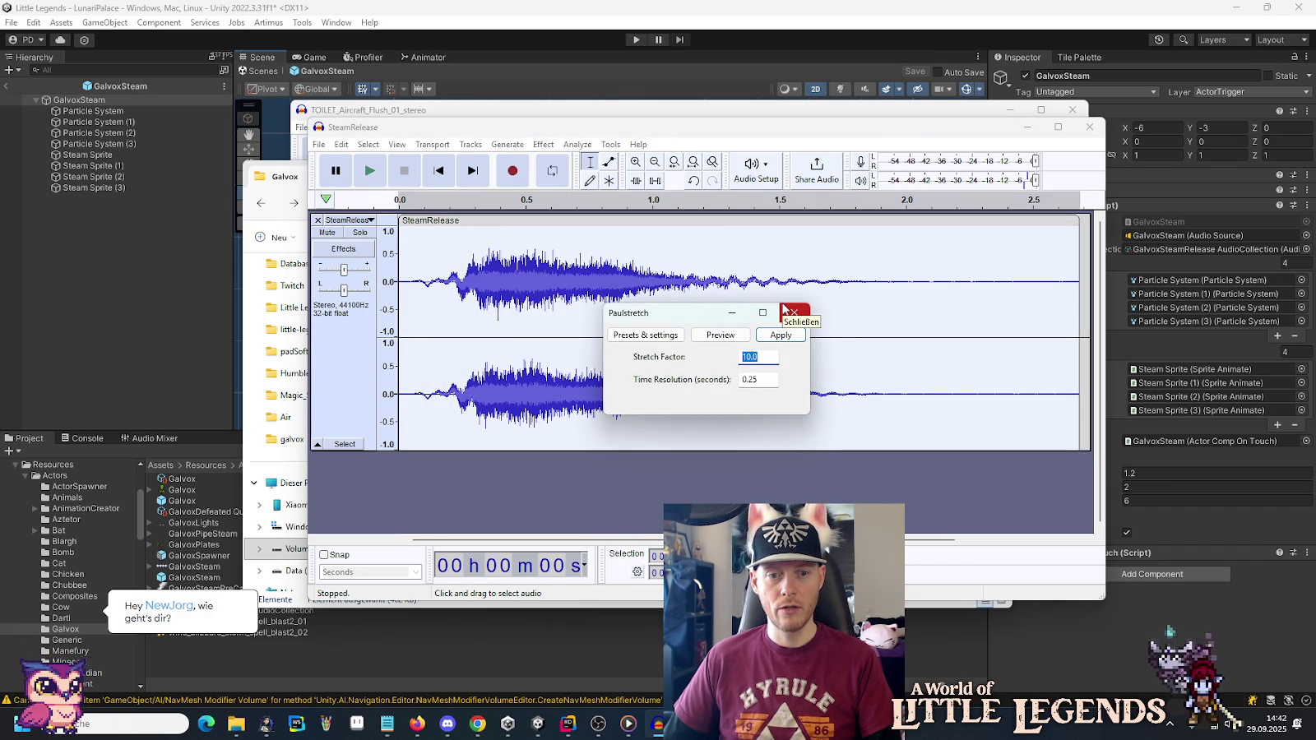
click(750, 357)
double_click(750, 357)
text(2)
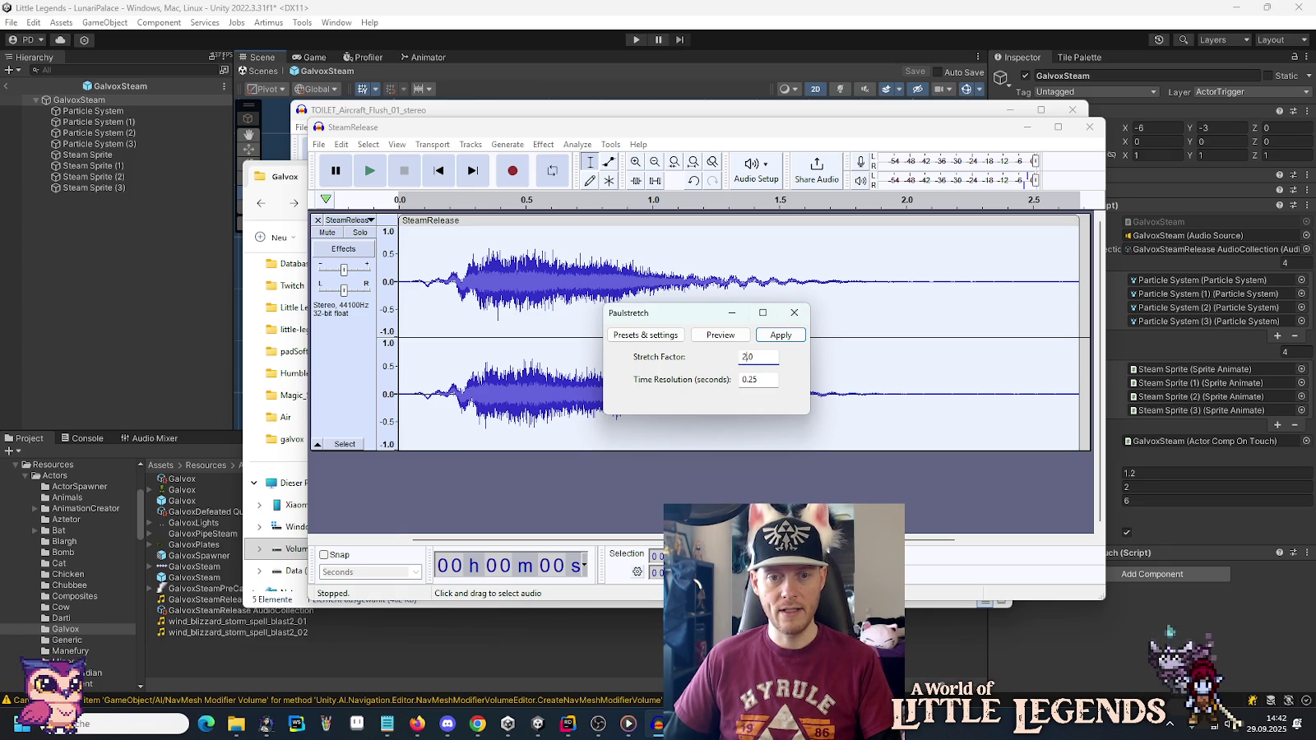
click(712, 337)
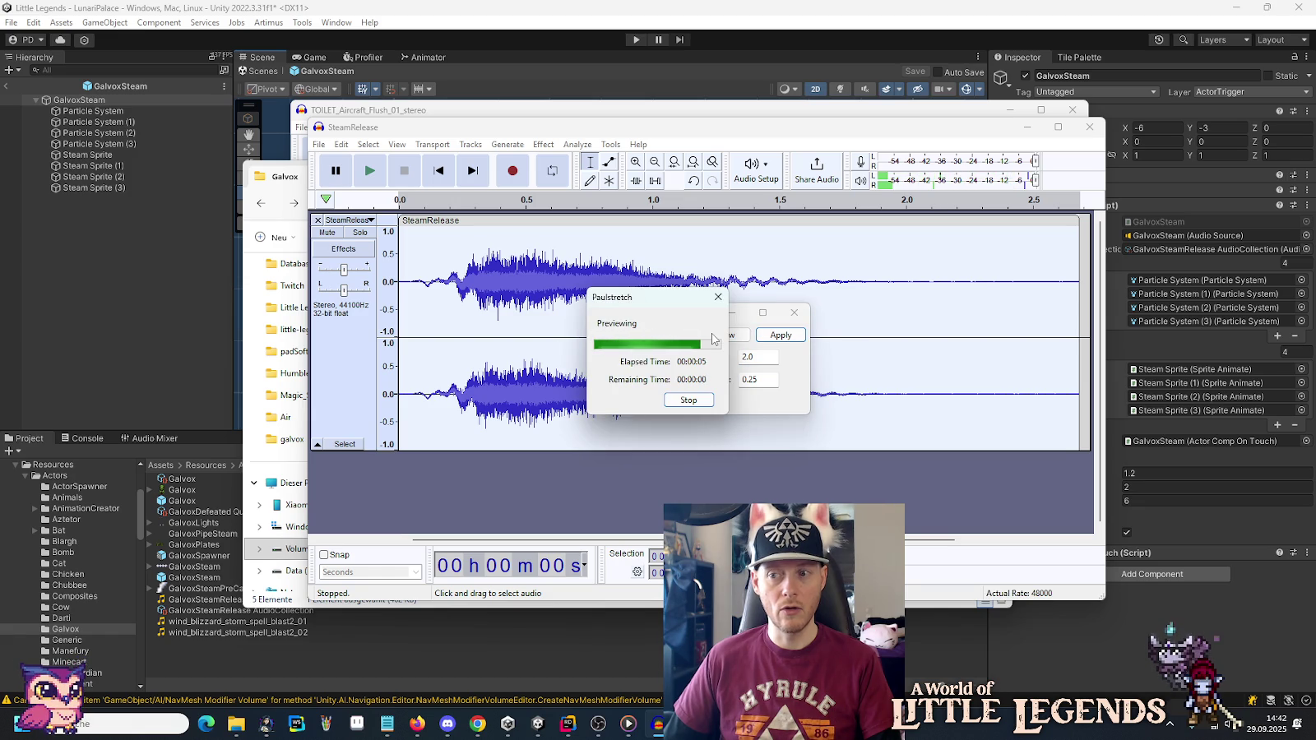
Preview the stretch with a factor of 1.5.
click(744, 356)
text(1.5)
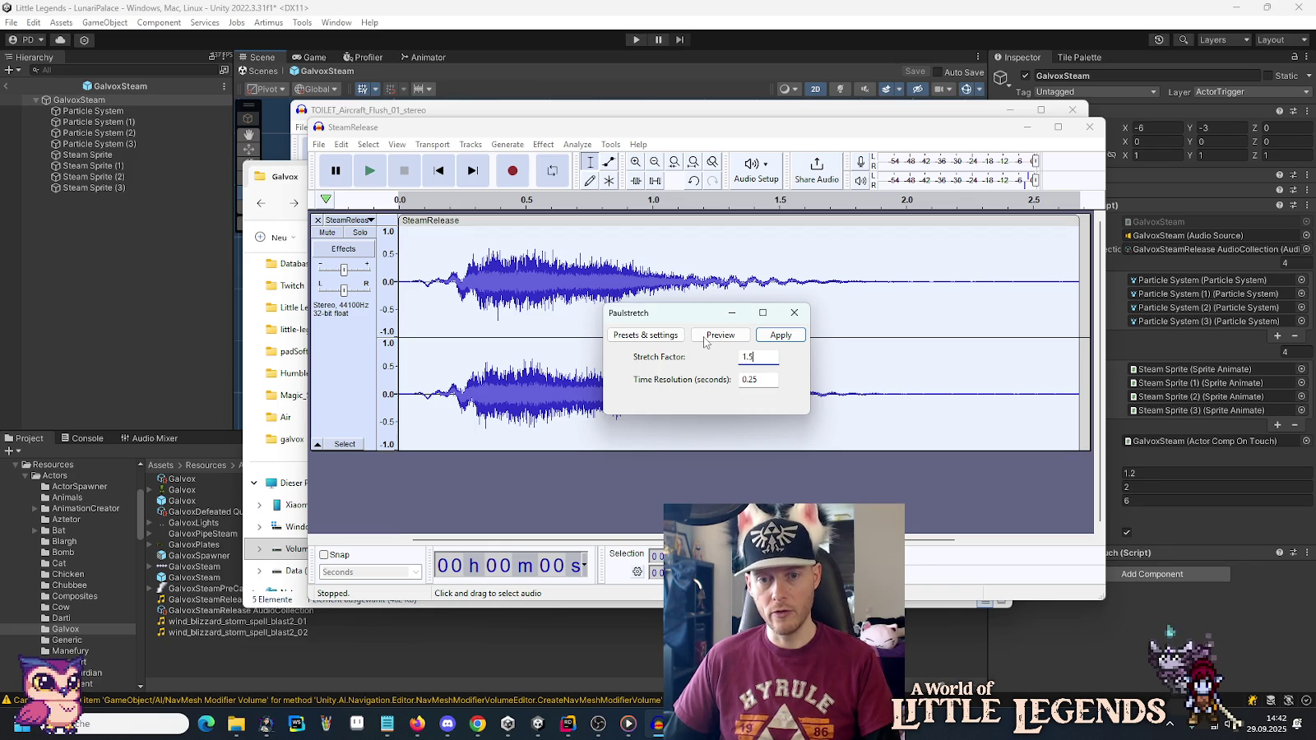
click(703, 340)
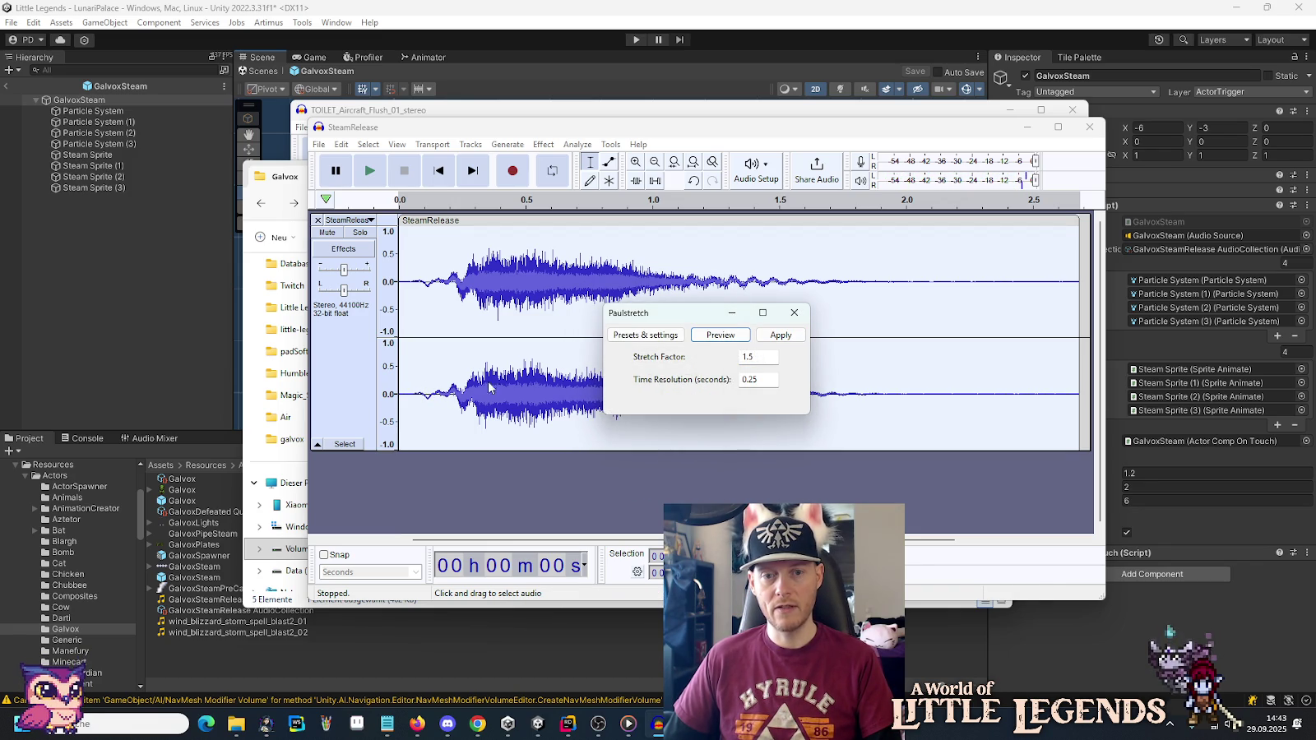
Change the stretch factor to 1.2 and preview it.
click(751, 356)
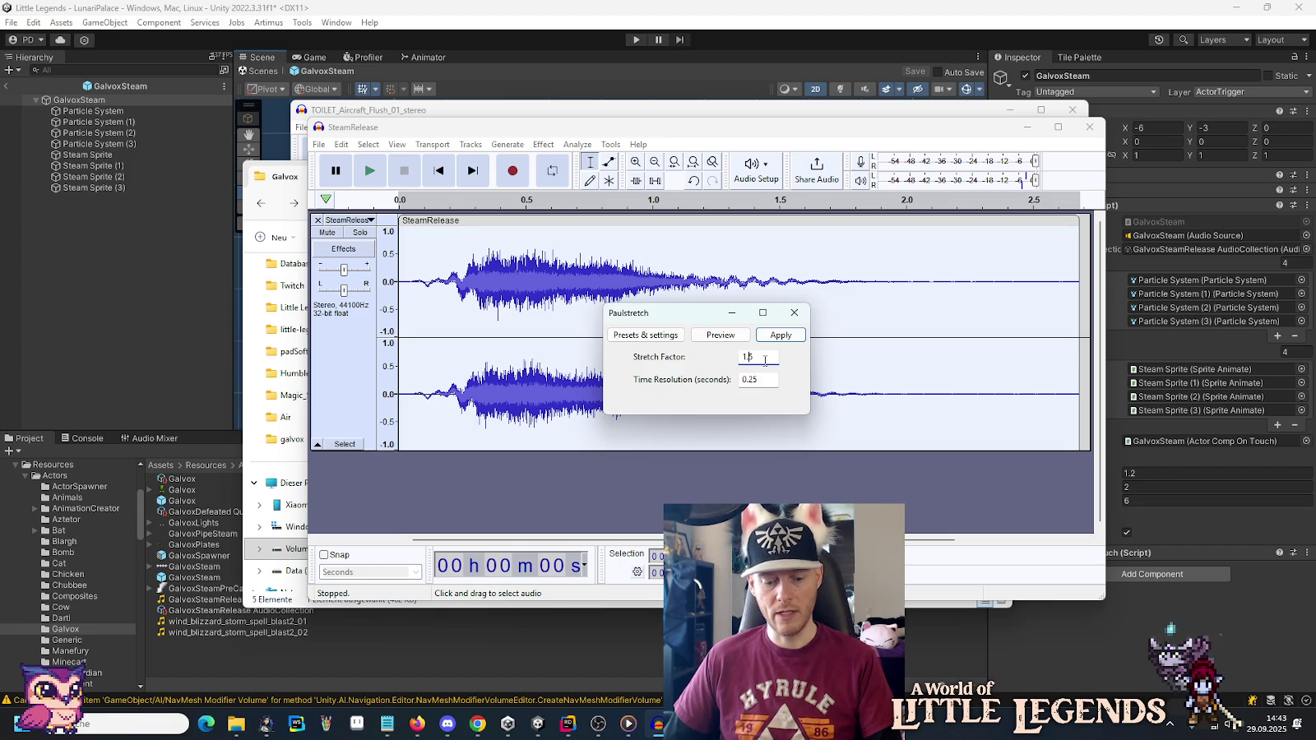
key(BackSpace)
text(2)
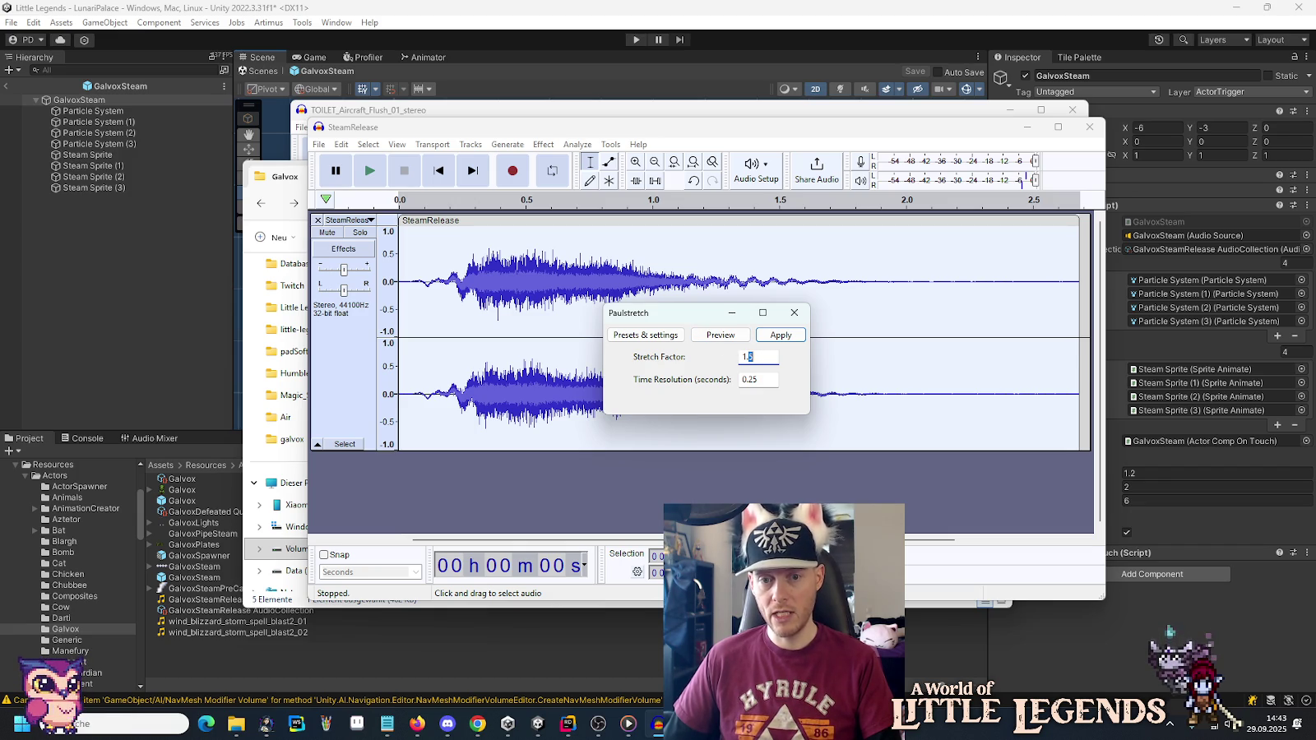
click(715, 335)
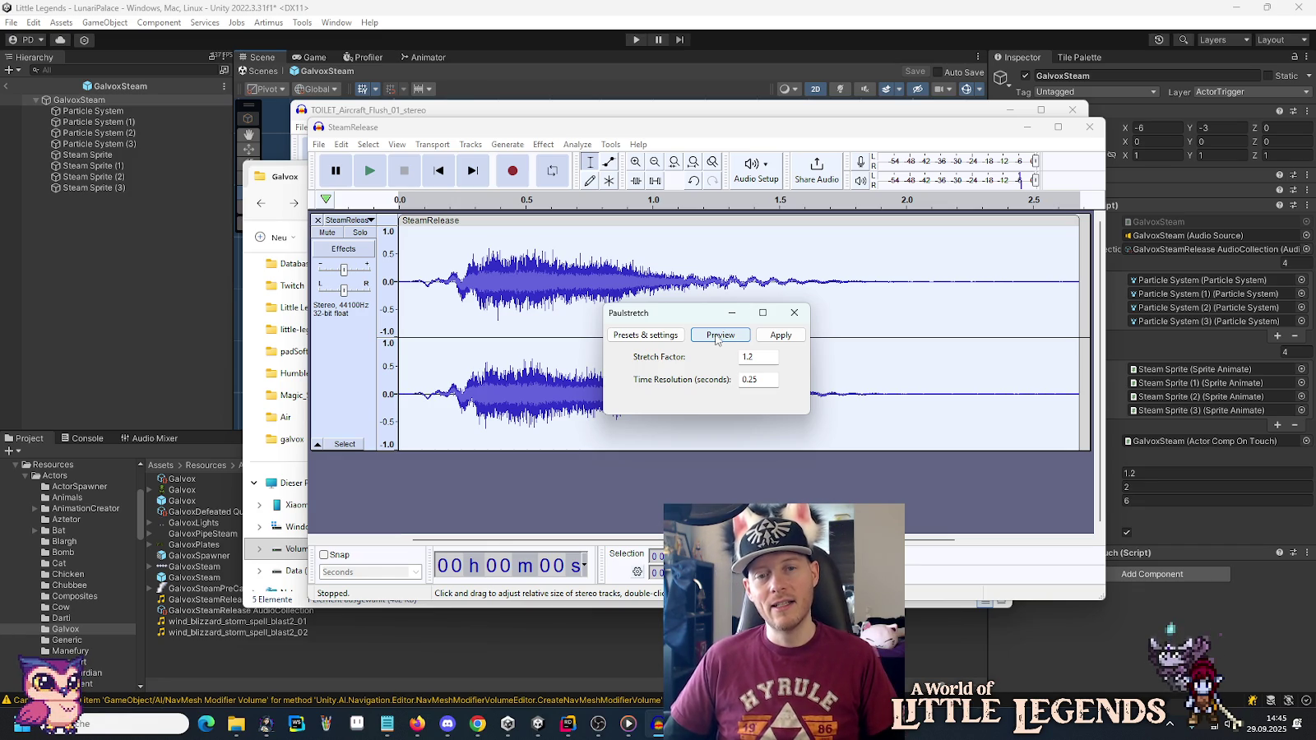
Preview and apply Paulstretch with a stretch factor of 1.3.
click(763, 359)
key(BackSpace)
key(BackSpace)
text(.3)
click(732, 337)
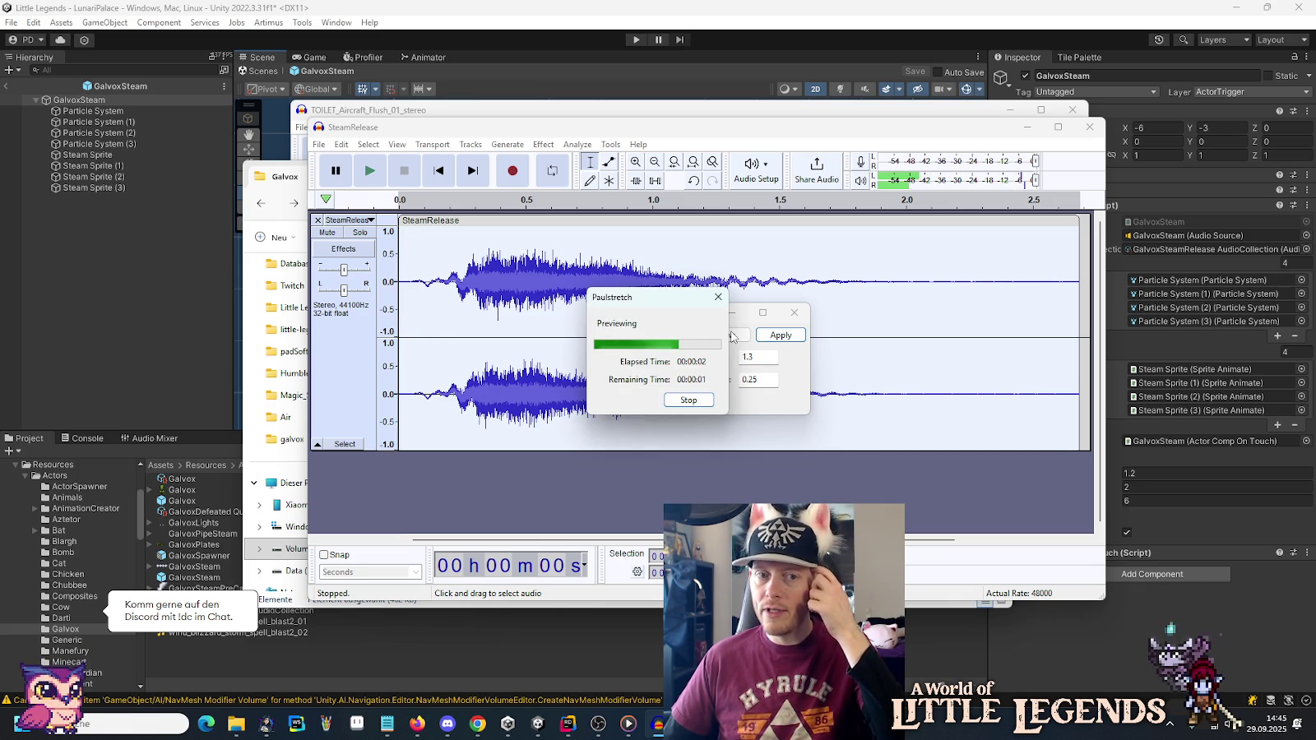
click(781, 335)
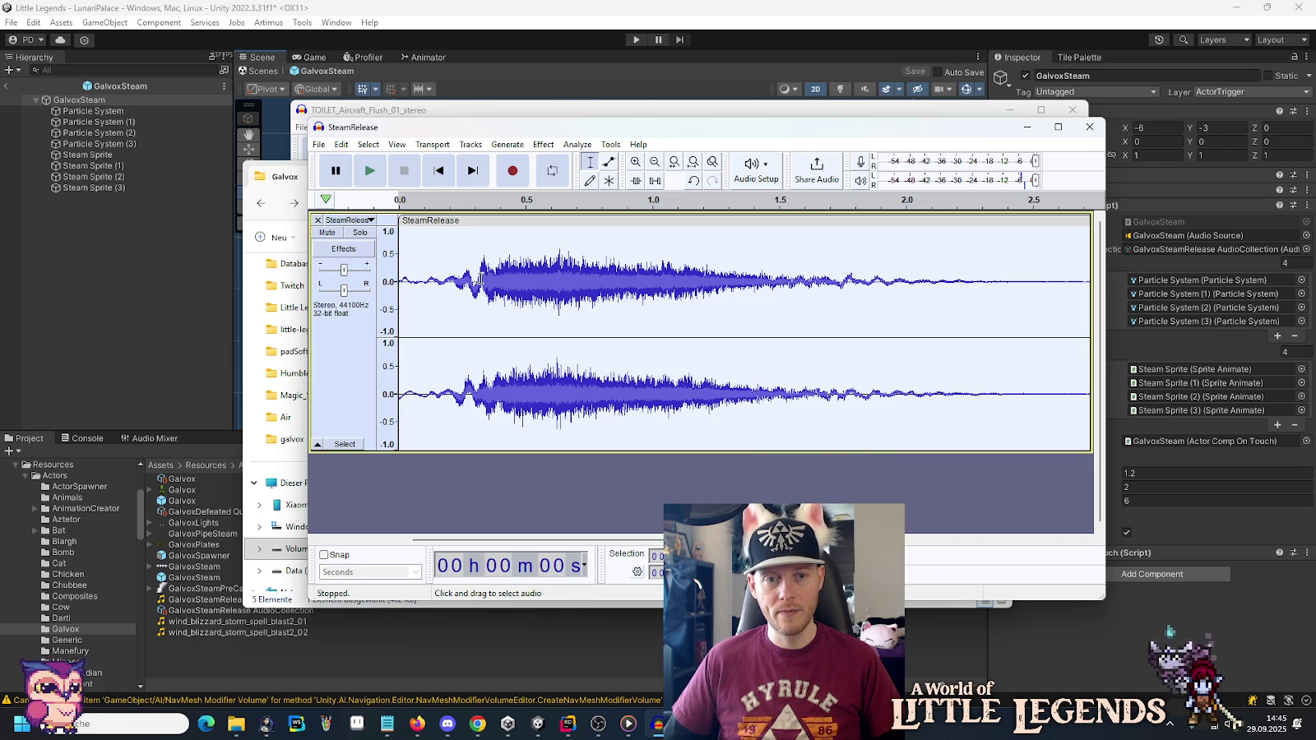
Listen to the stretched clip and delete its quiet opening.
click(483, 278)
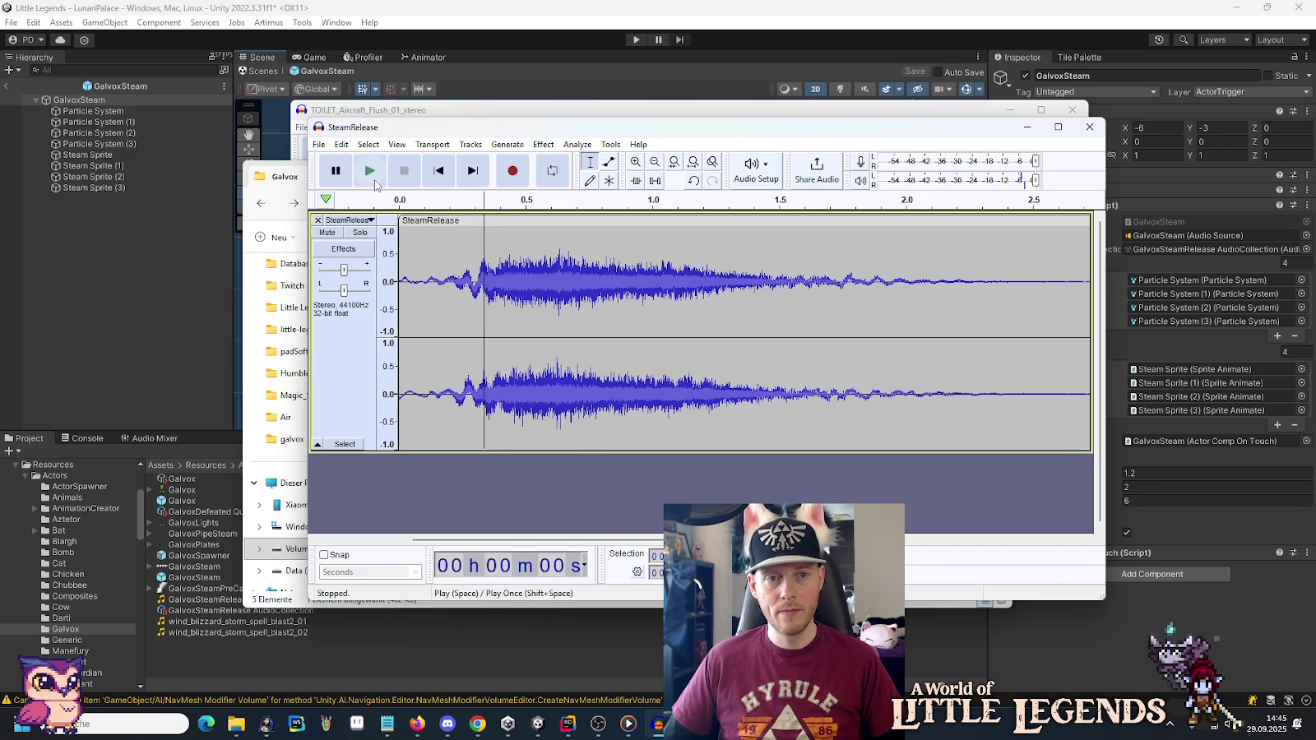
click(372, 177)
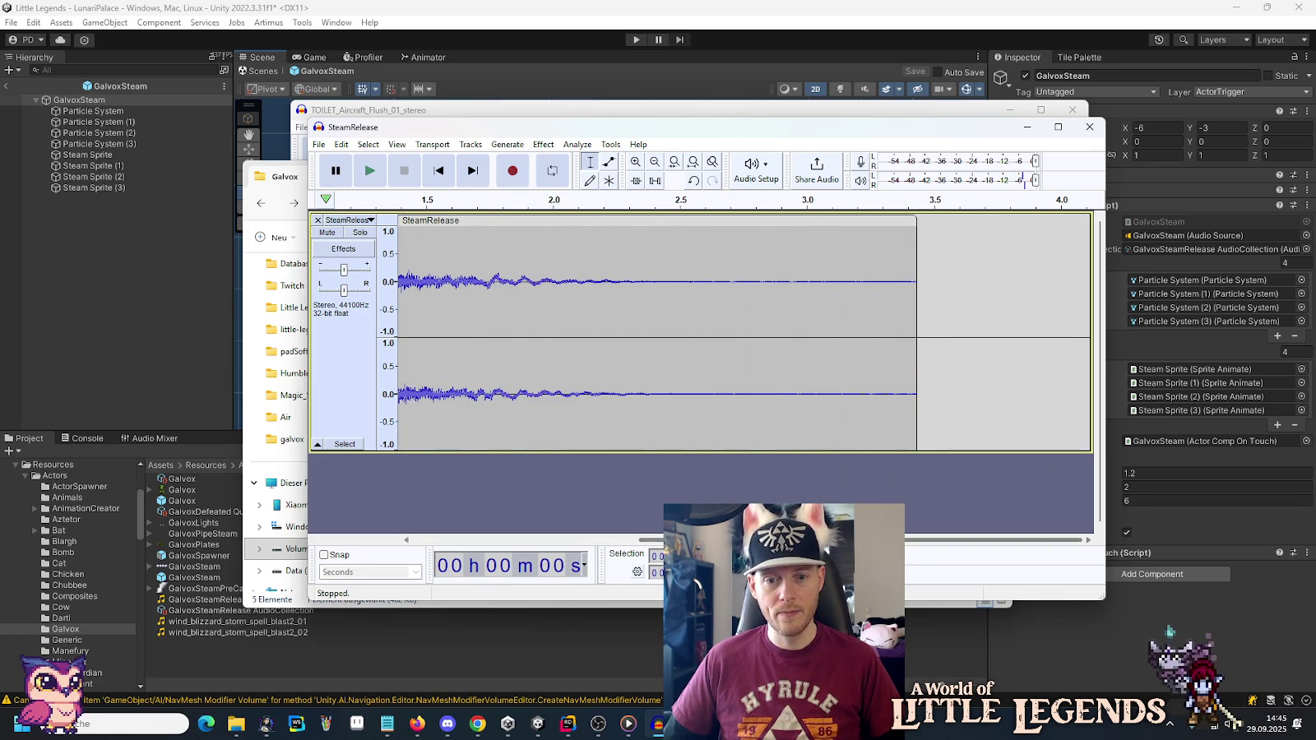
scroll(445, 329, left, 5)
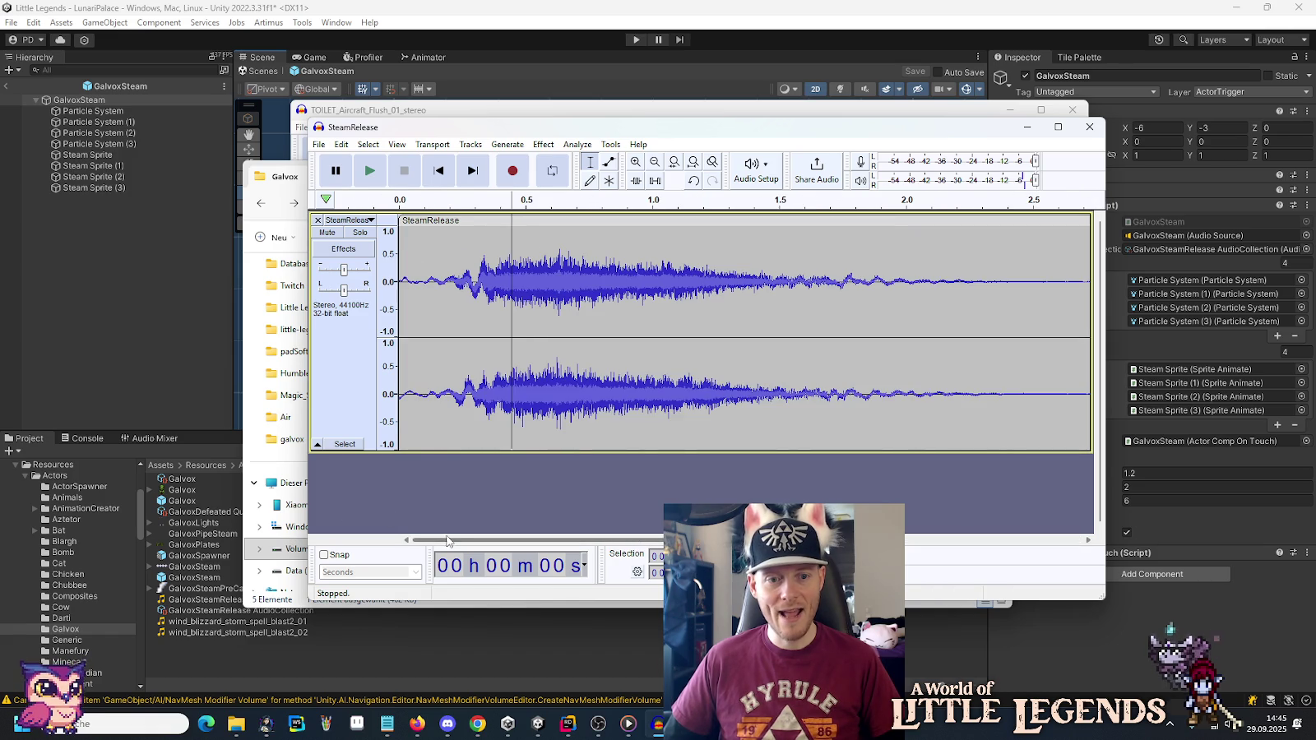
click(483, 259)
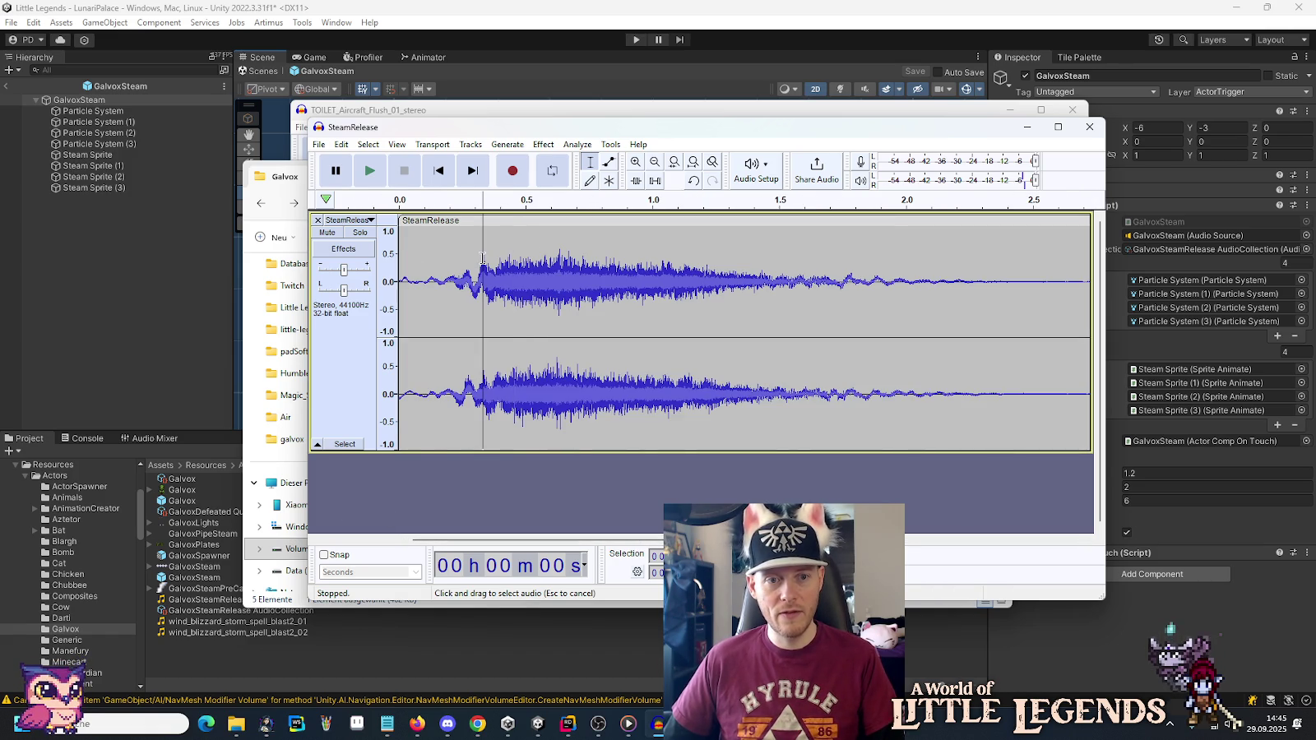
drag(482, 258, 400, 264)
click(499, 277)
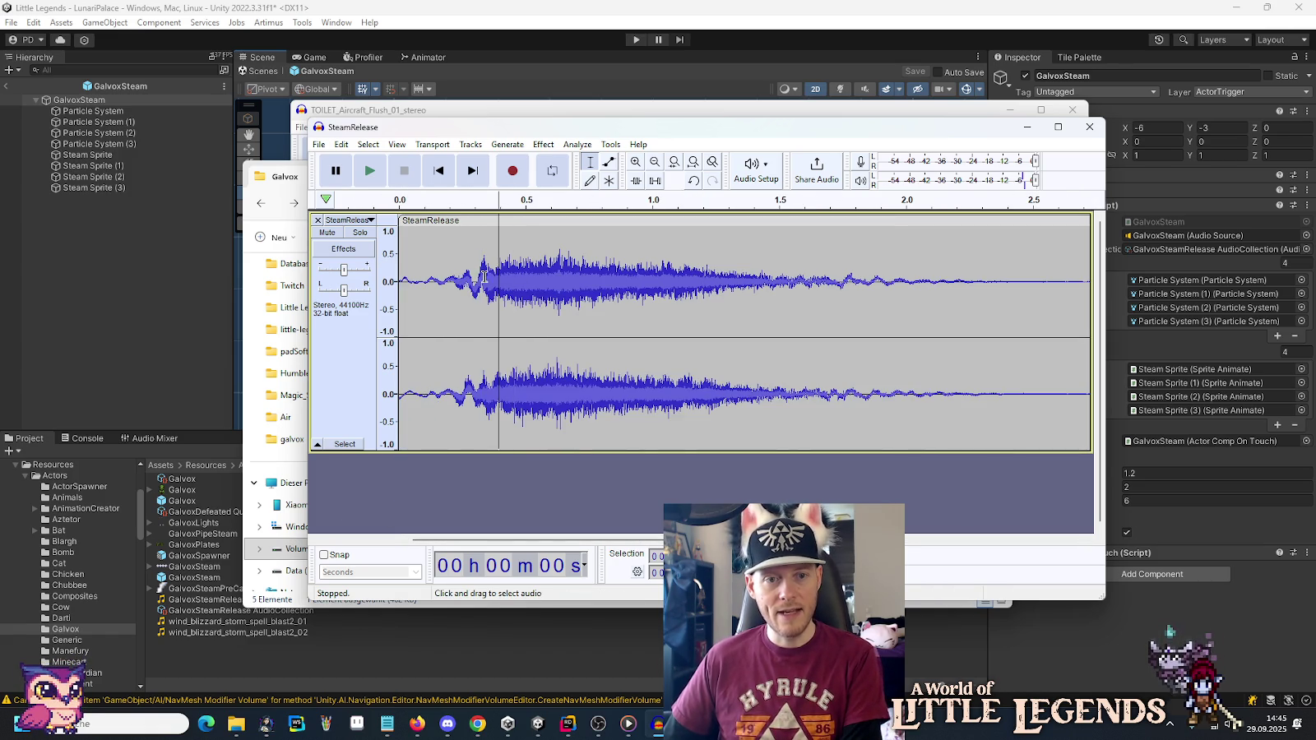
drag(475, 276, 332, 272)
key(Delete)
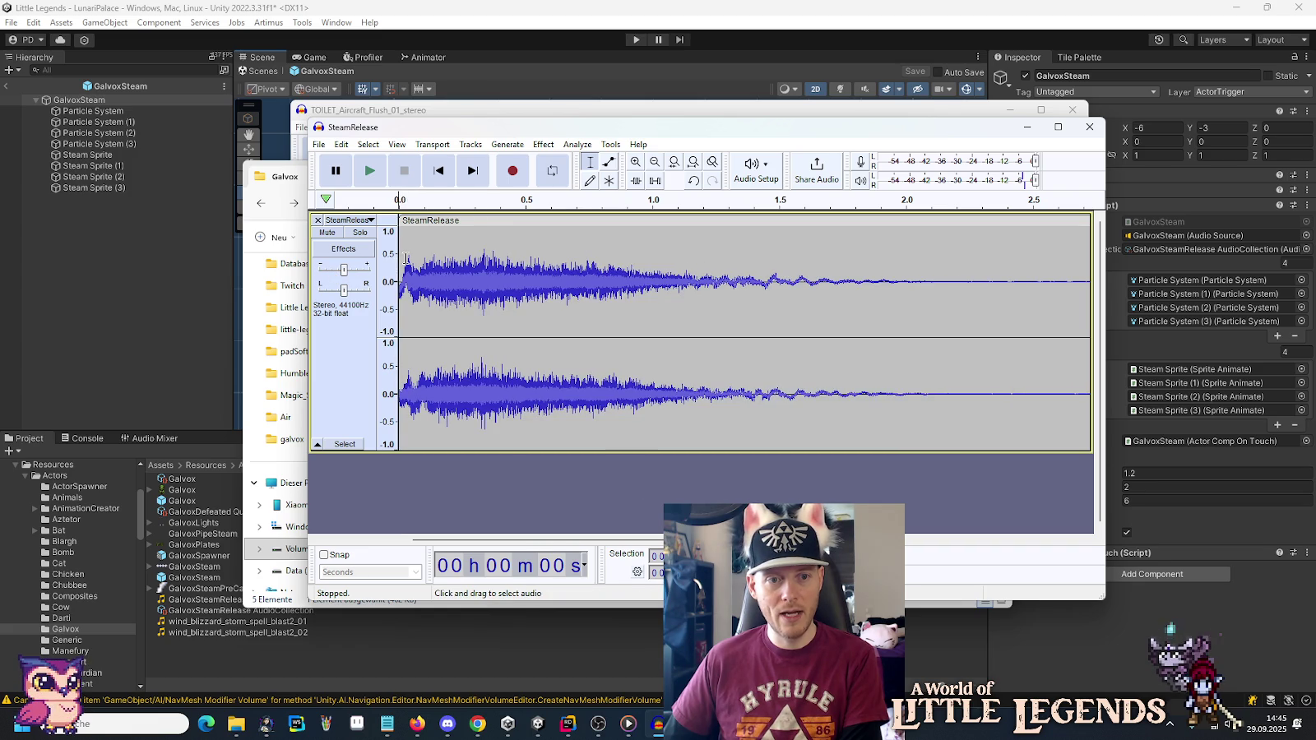
Add a fade-in at the clip's new start and play the result.
drag(411, 257, 399, 261)
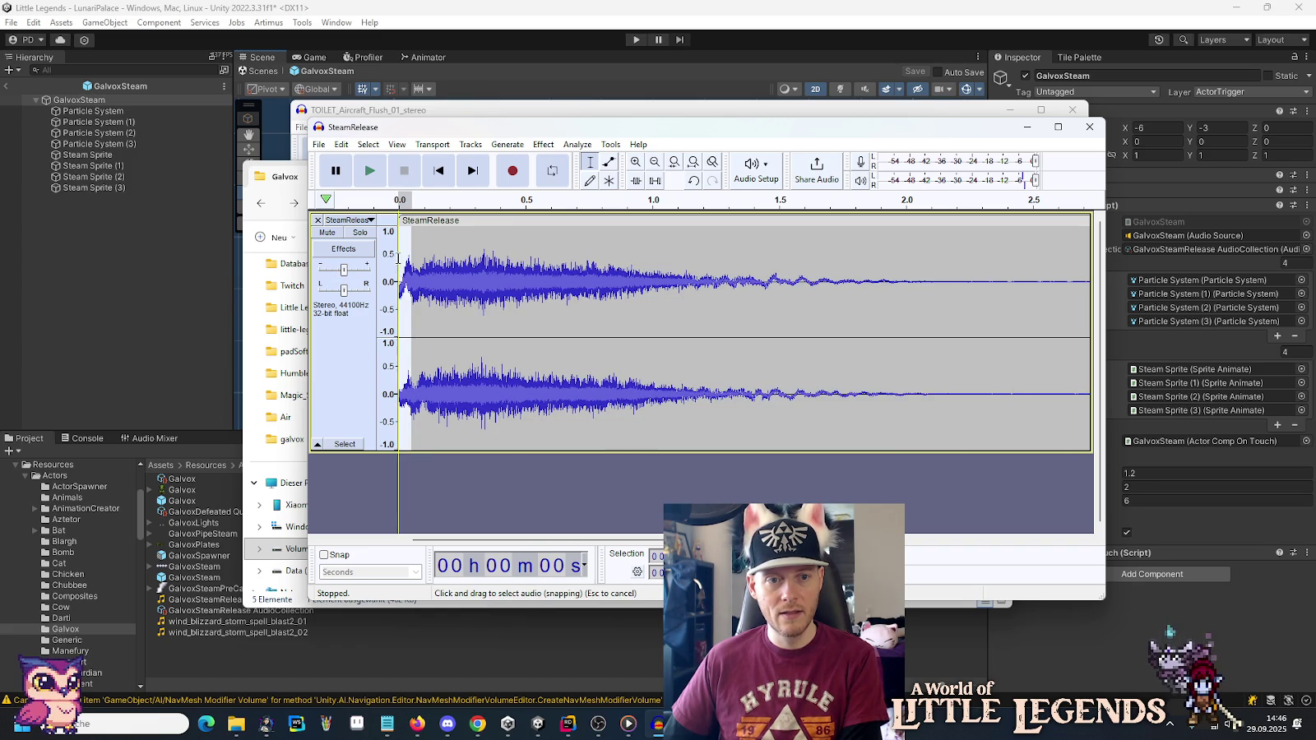
click(550, 146)
mouse_move(584, 240)
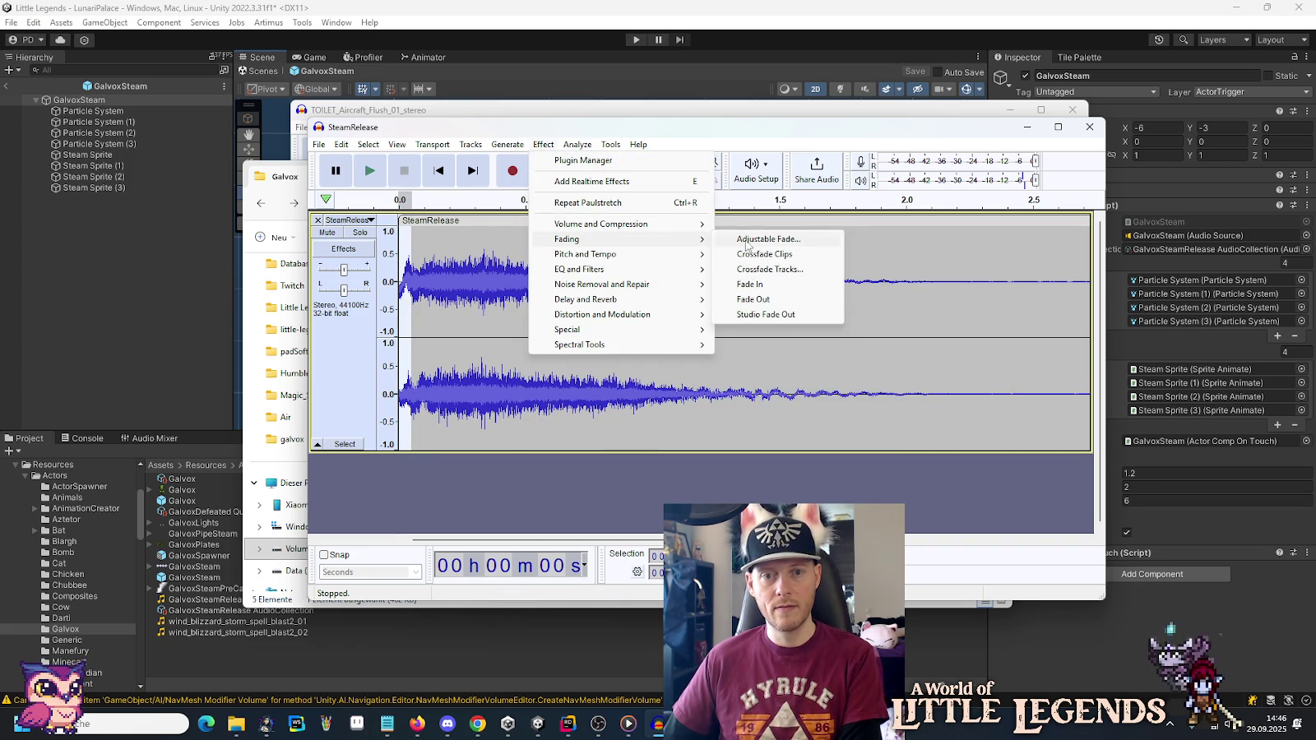
click(765, 285)
click(402, 282)
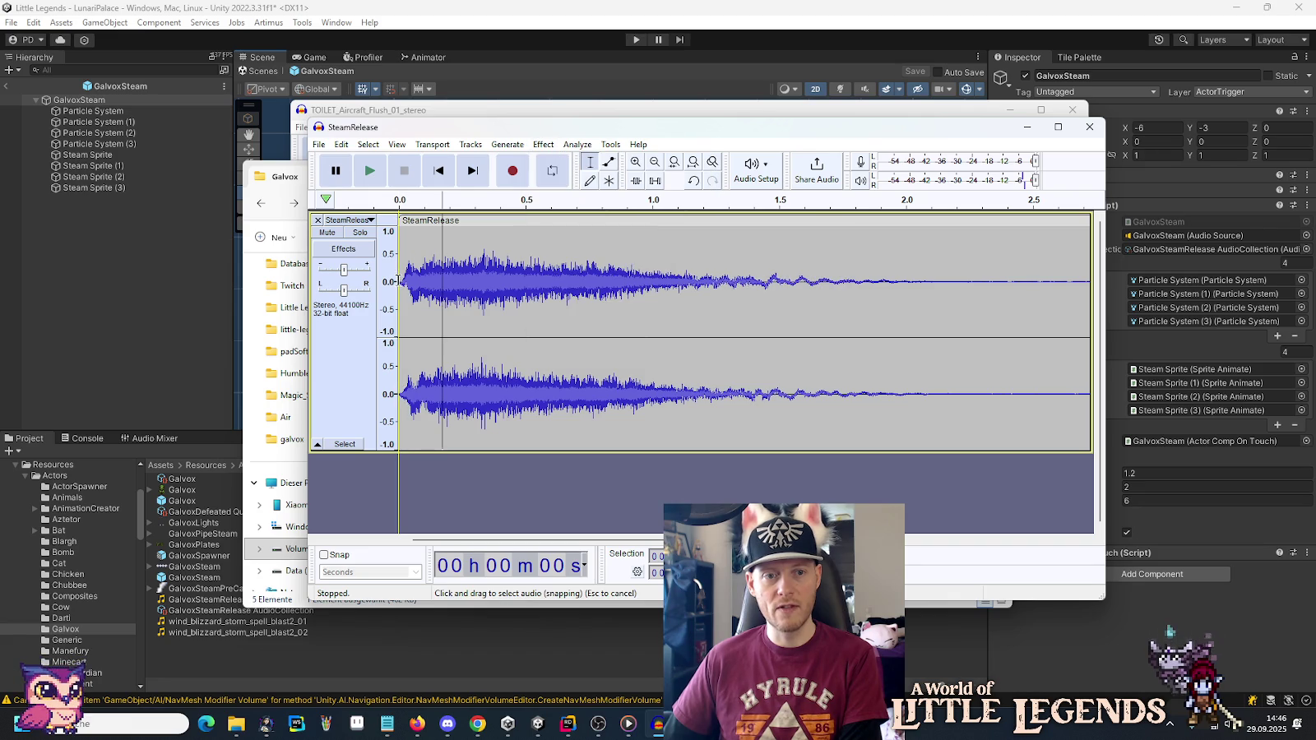
click(370, 174)
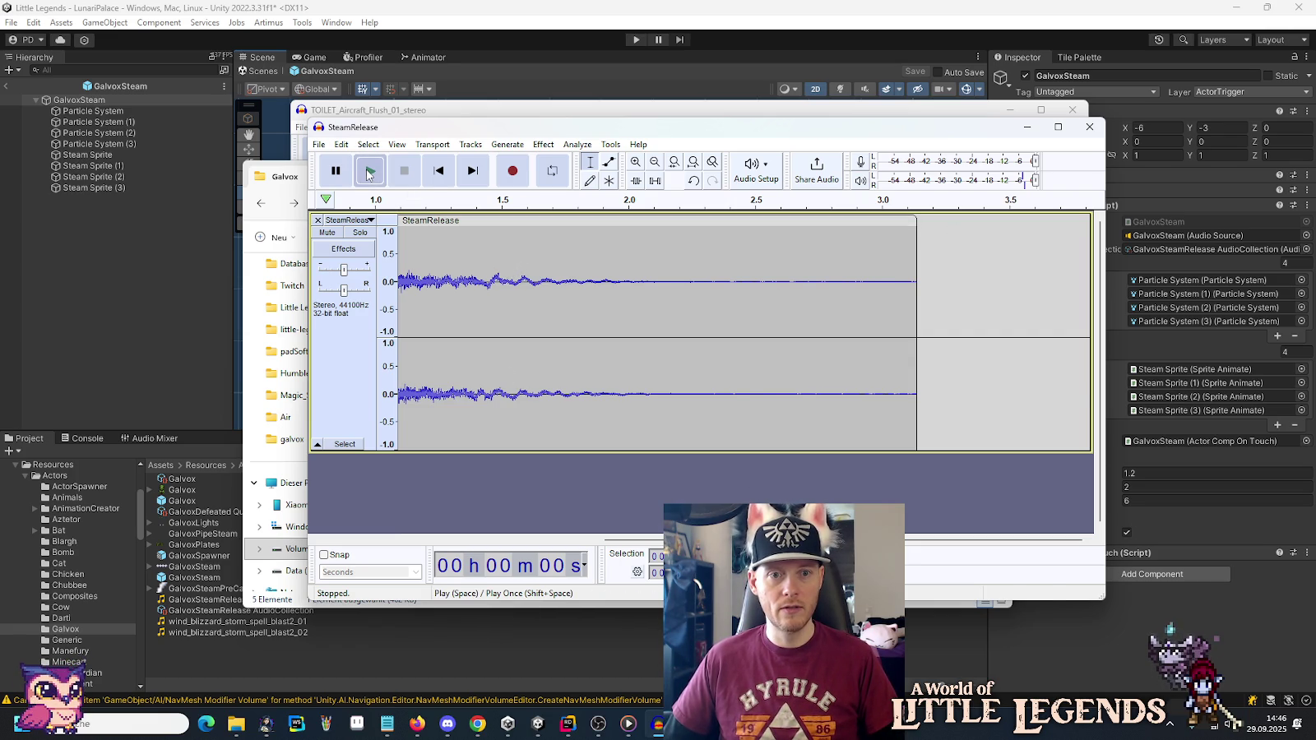
Undo the stretch, trim and fade edits, then select the whole original clip.
click(369, 171)
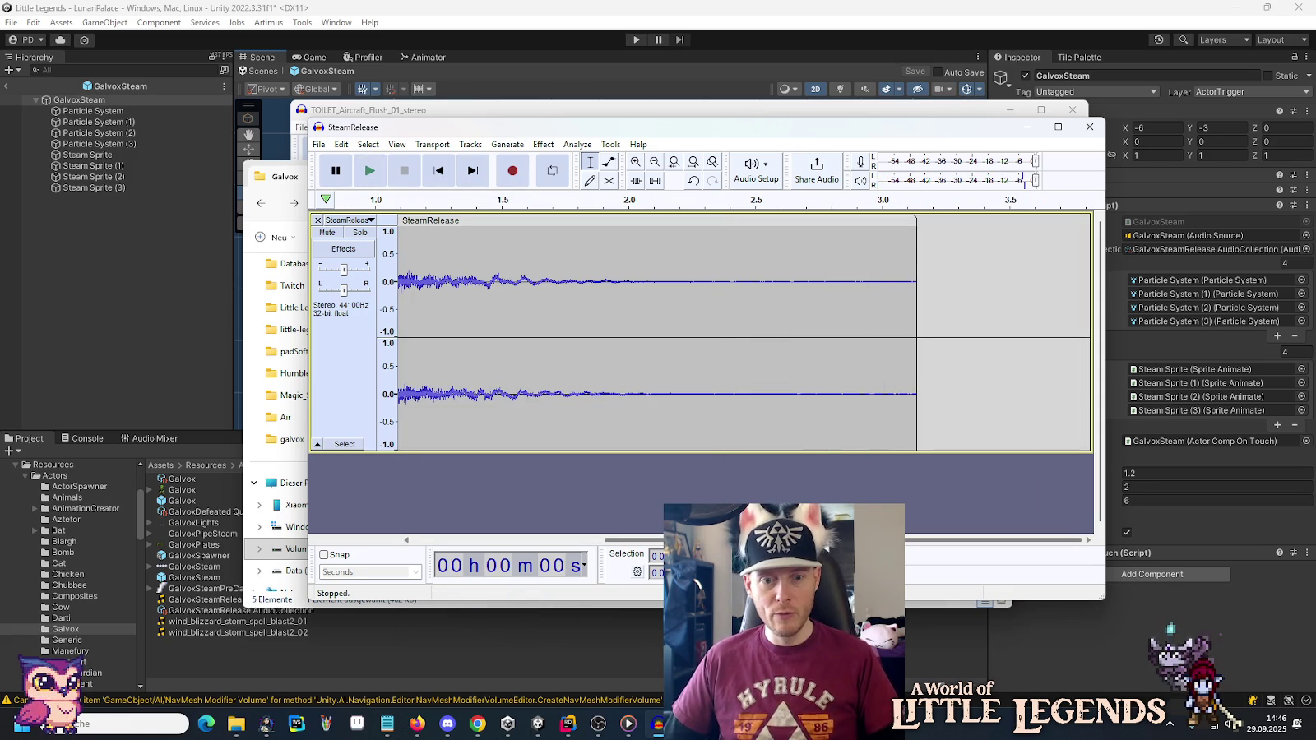
click(454, 540)
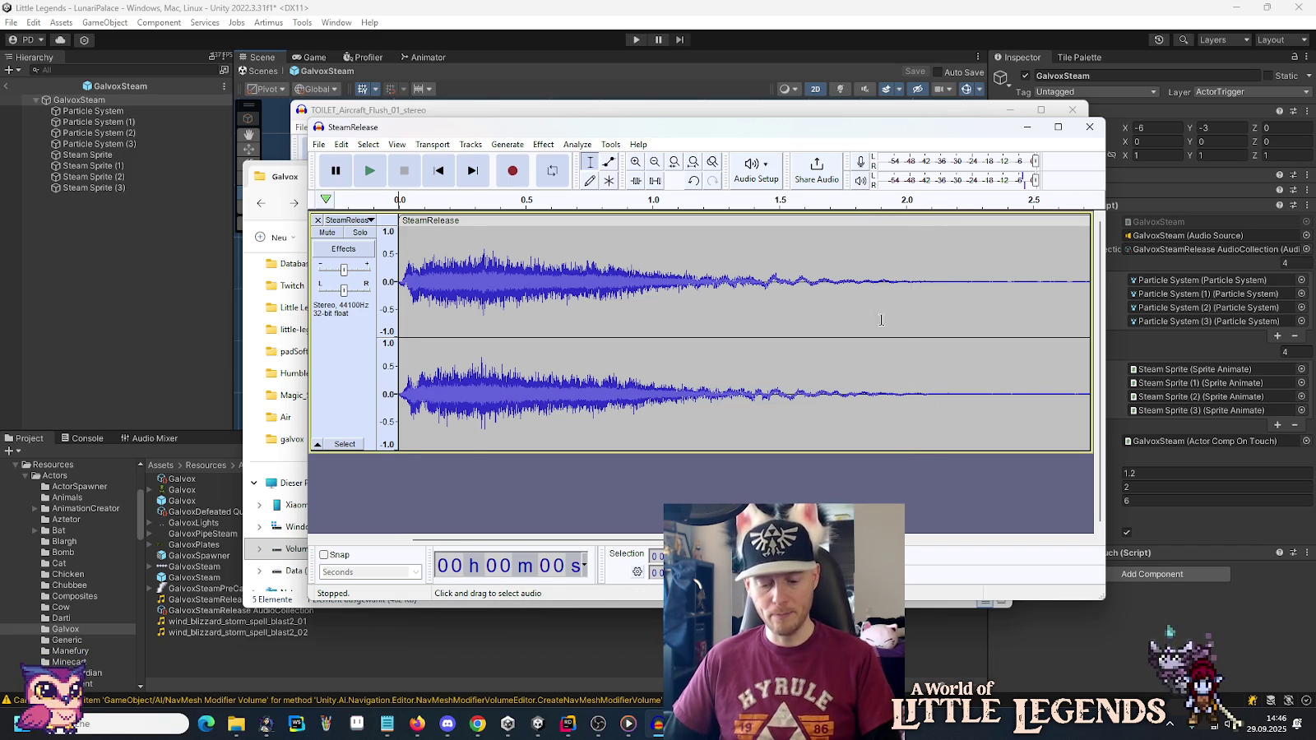
click(815, 393)
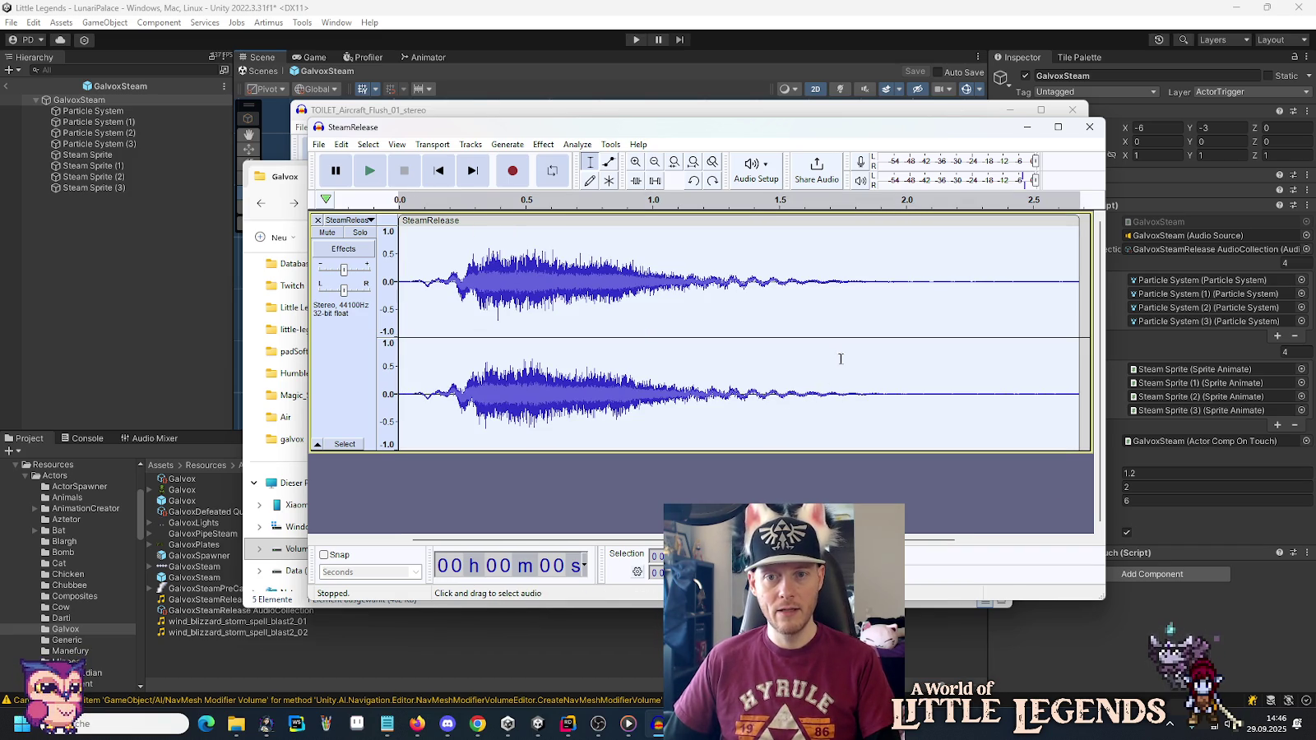
click(844, 354)
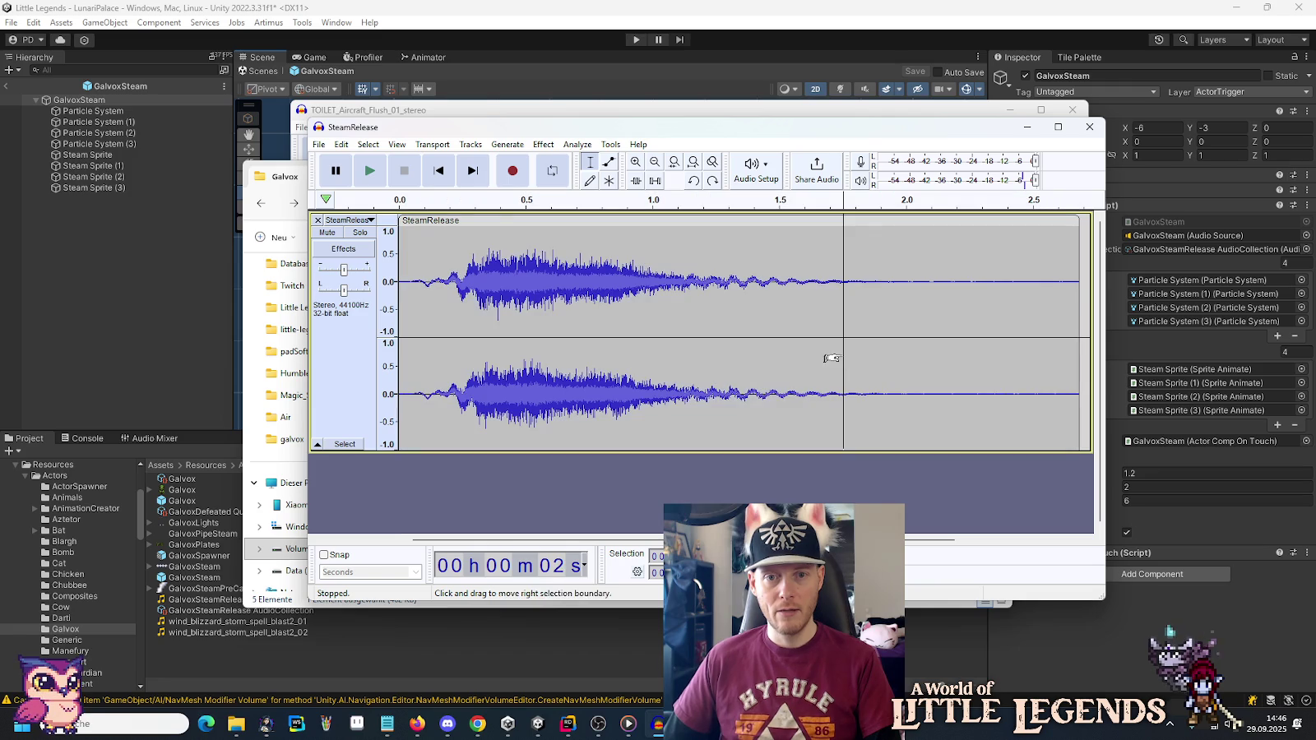
double_click(890, 232)
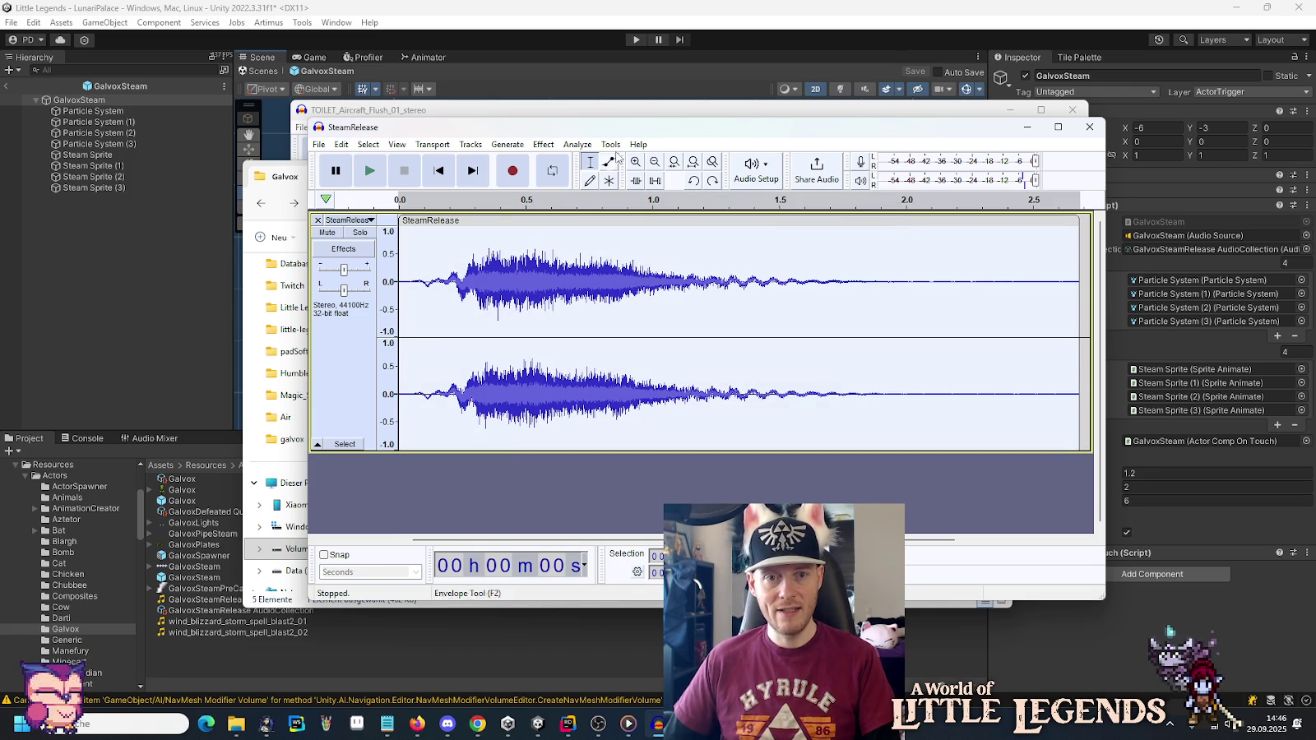
click(577, 145)
Apply Paulstretch to the original SteamRelease clip.
mouse_move(594, 259)
click(757, 300)
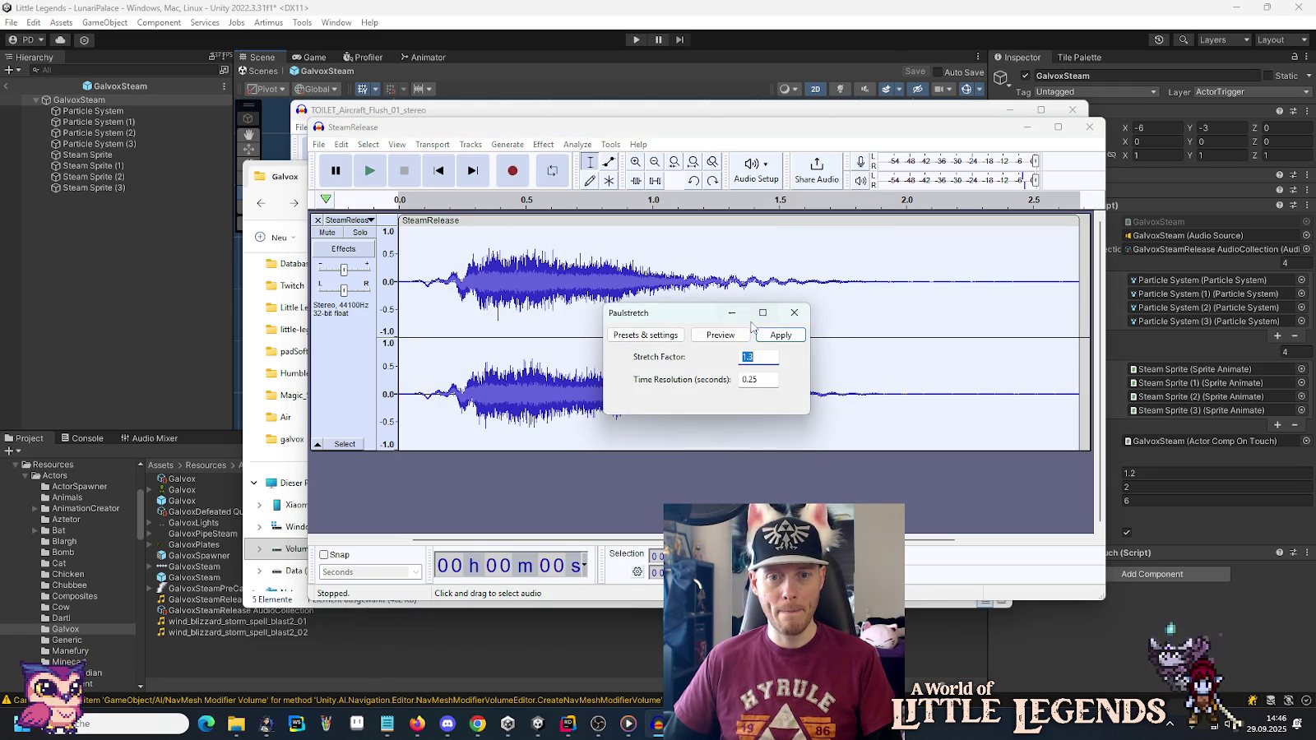
click(759, 335)
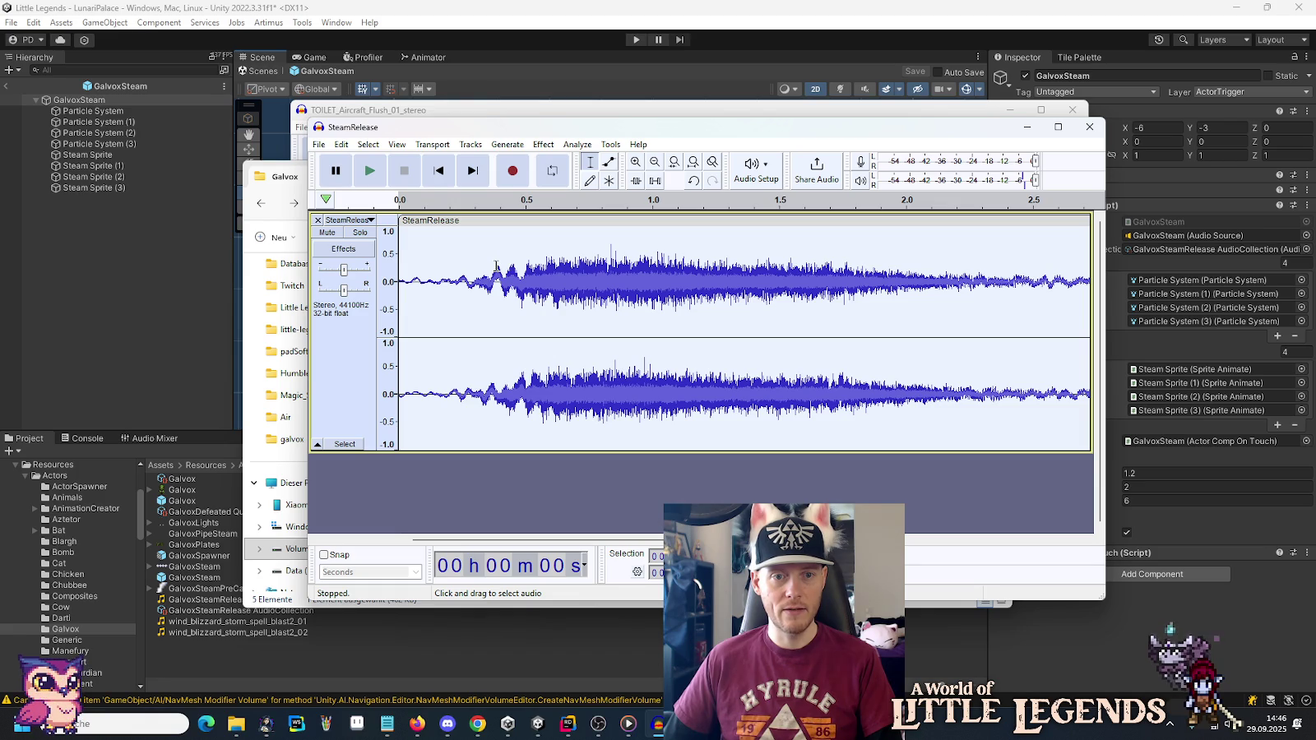
Delete the quiet first 0.38 seconds of the clip.
drag(496, 266, 384, 263)
key(Delete)
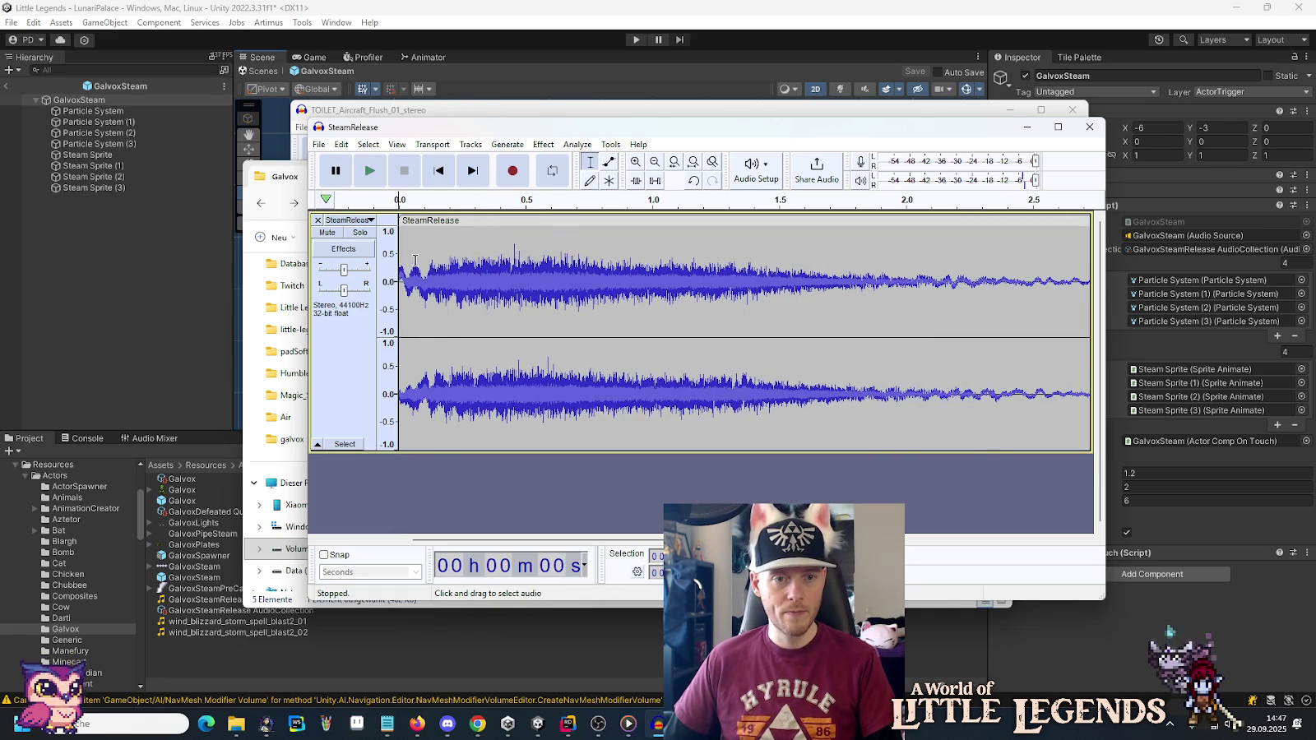
click(543, 144)
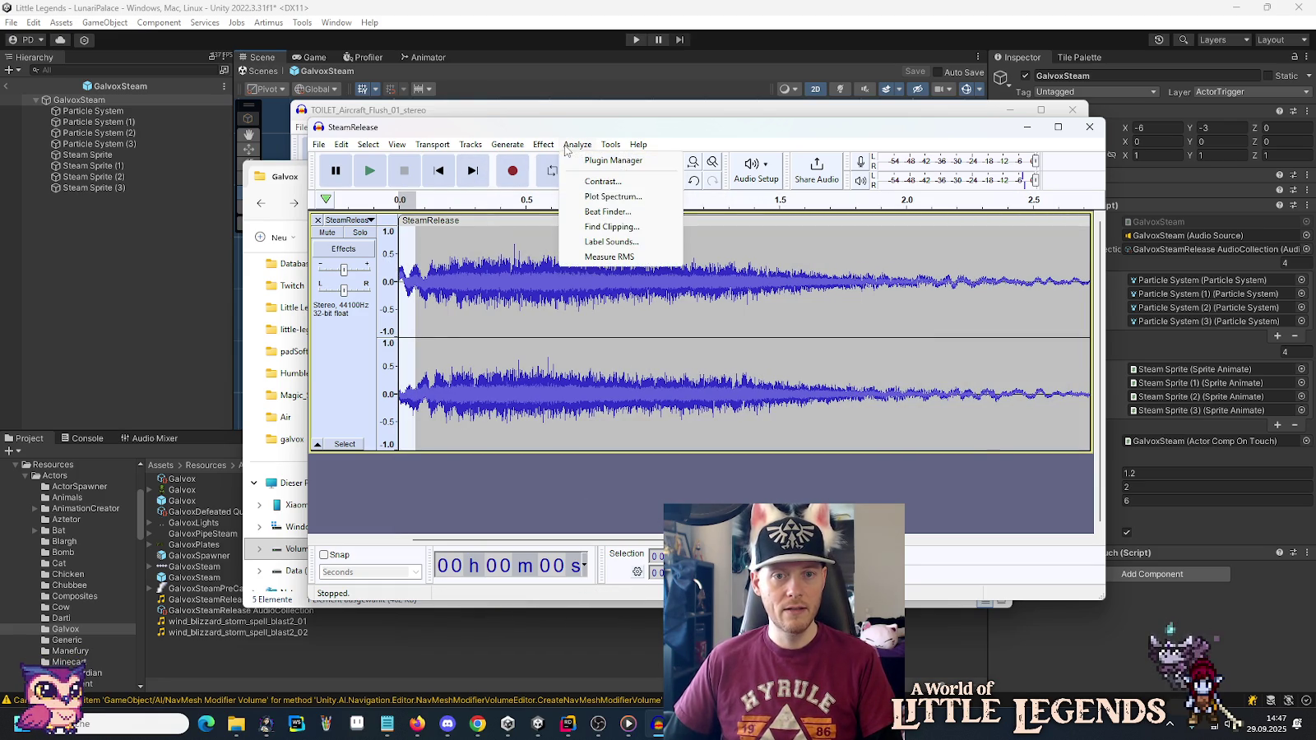
Apply a fade-in to the start of the clip.
mouse_move(568, 240)
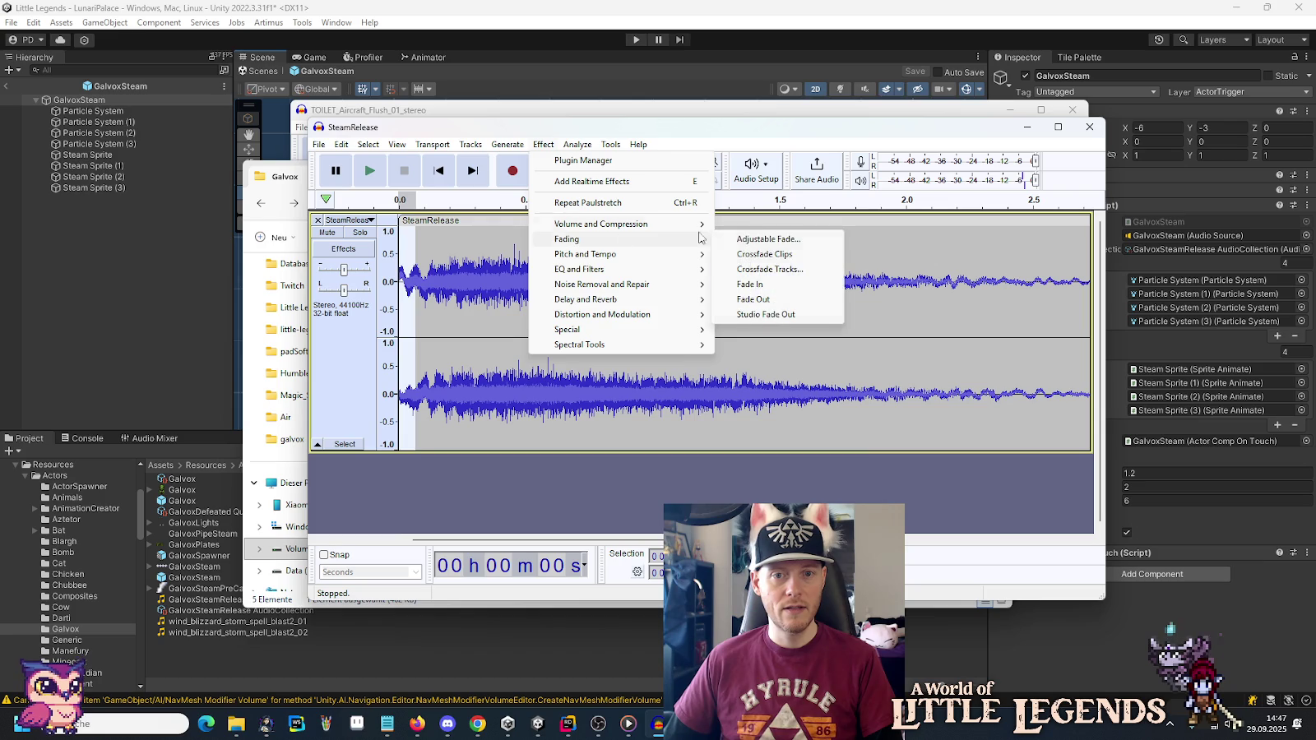
click(752, 280)
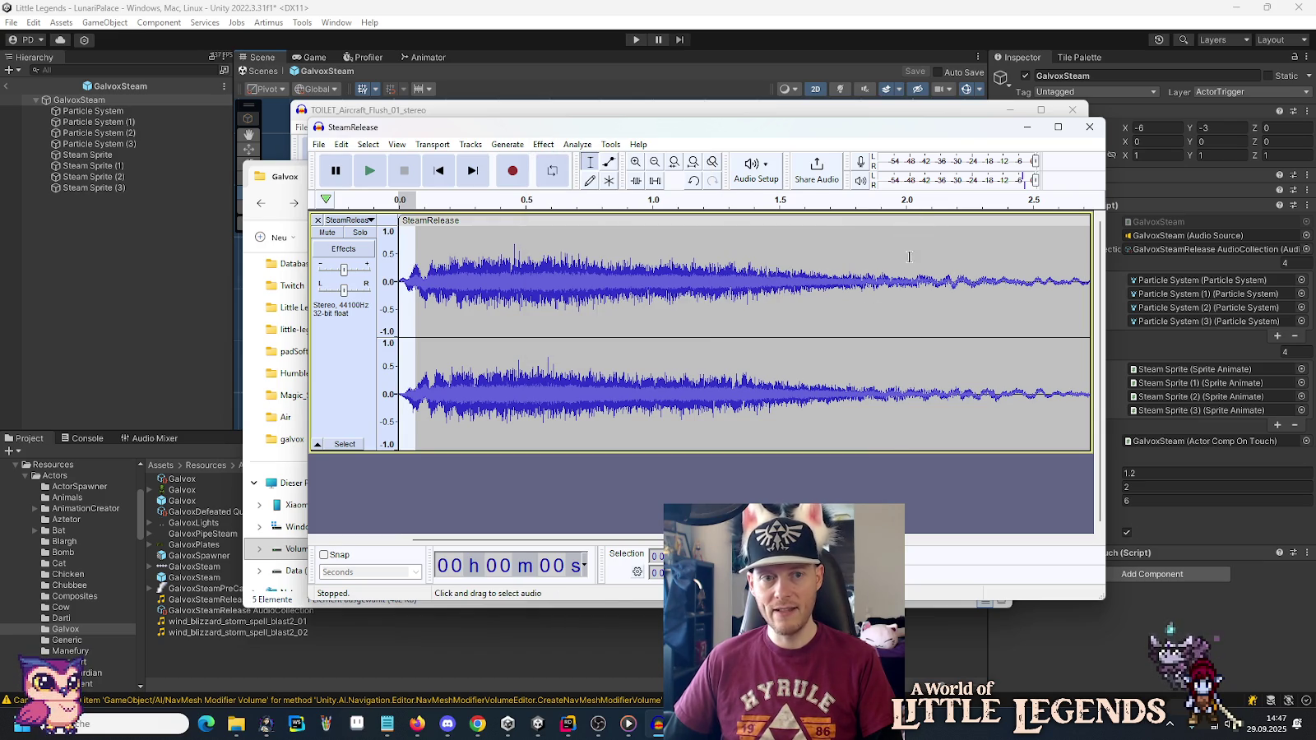
scroll(743, 333, right, 10)
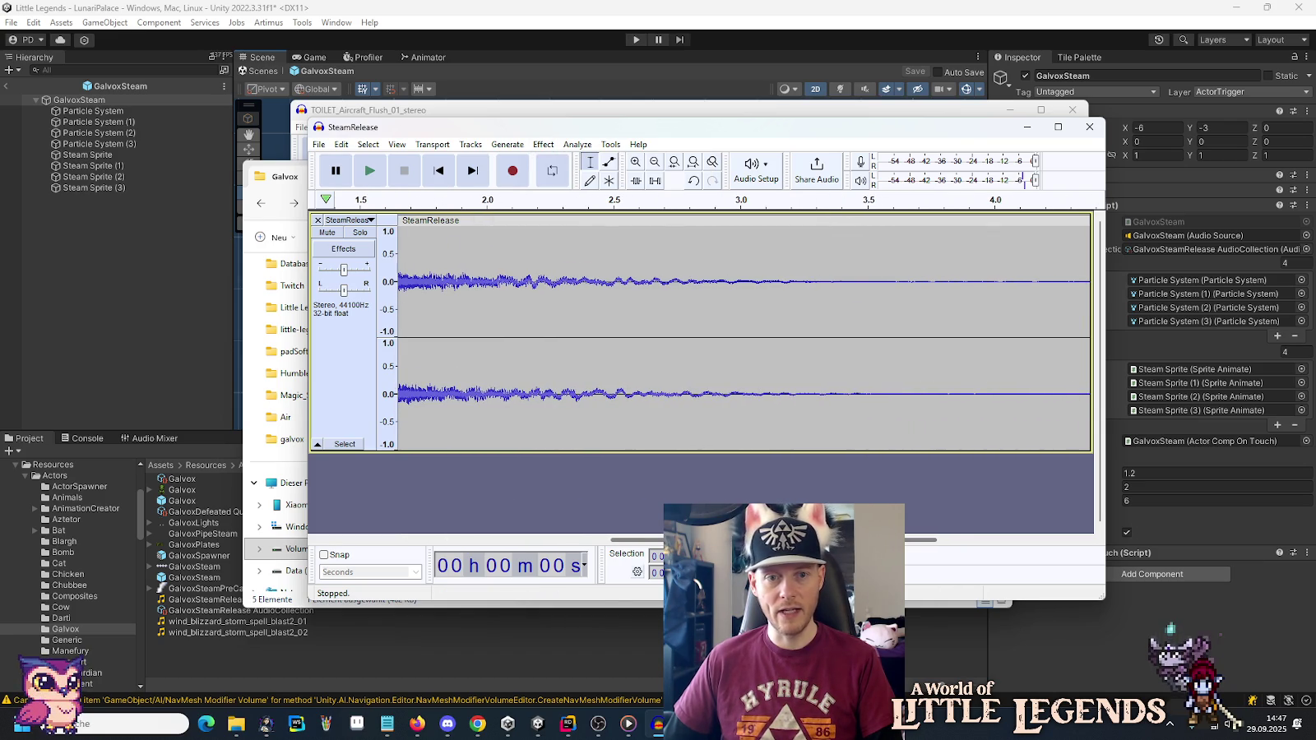
Fade out the tail of the clip from 2.0 s to the end.
drag(583, 262, 1135, 280)
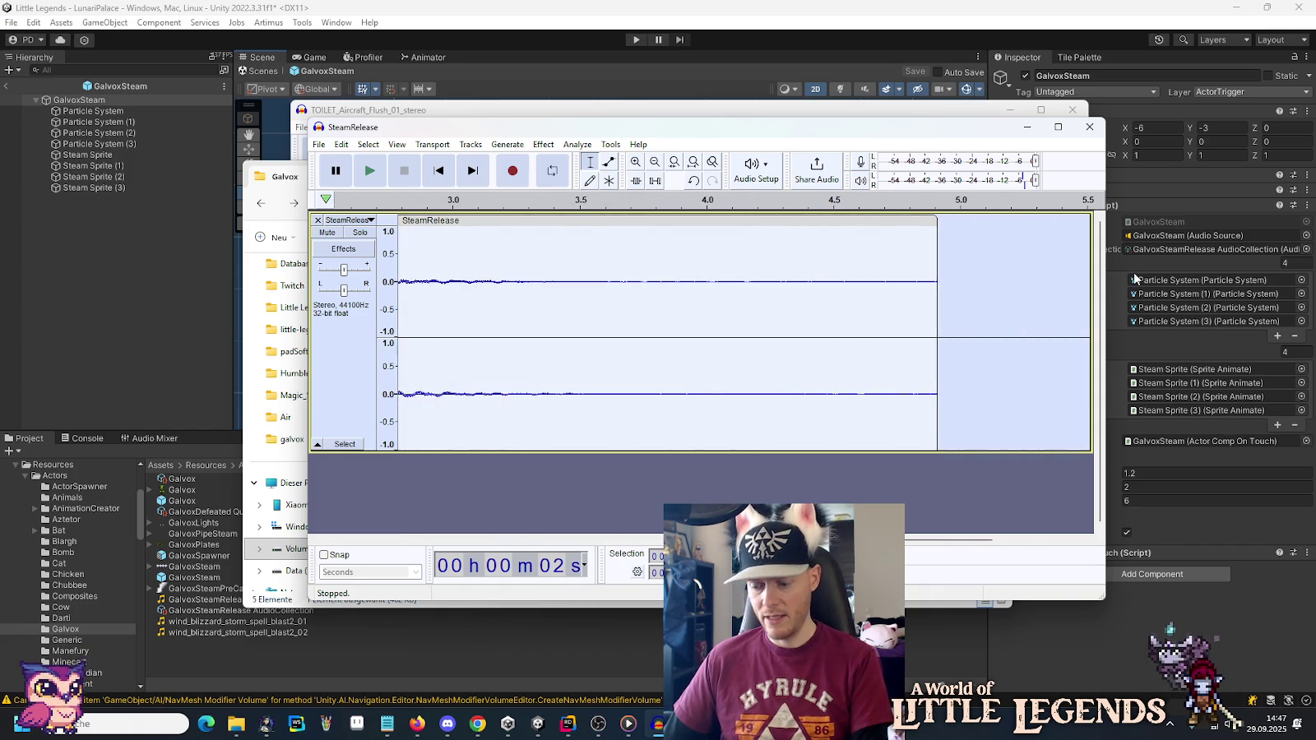
drag(946, 540, 527, 537)
drag(736, 233, 831, 237)
click(535, 144)
mouse_move(604, 242)
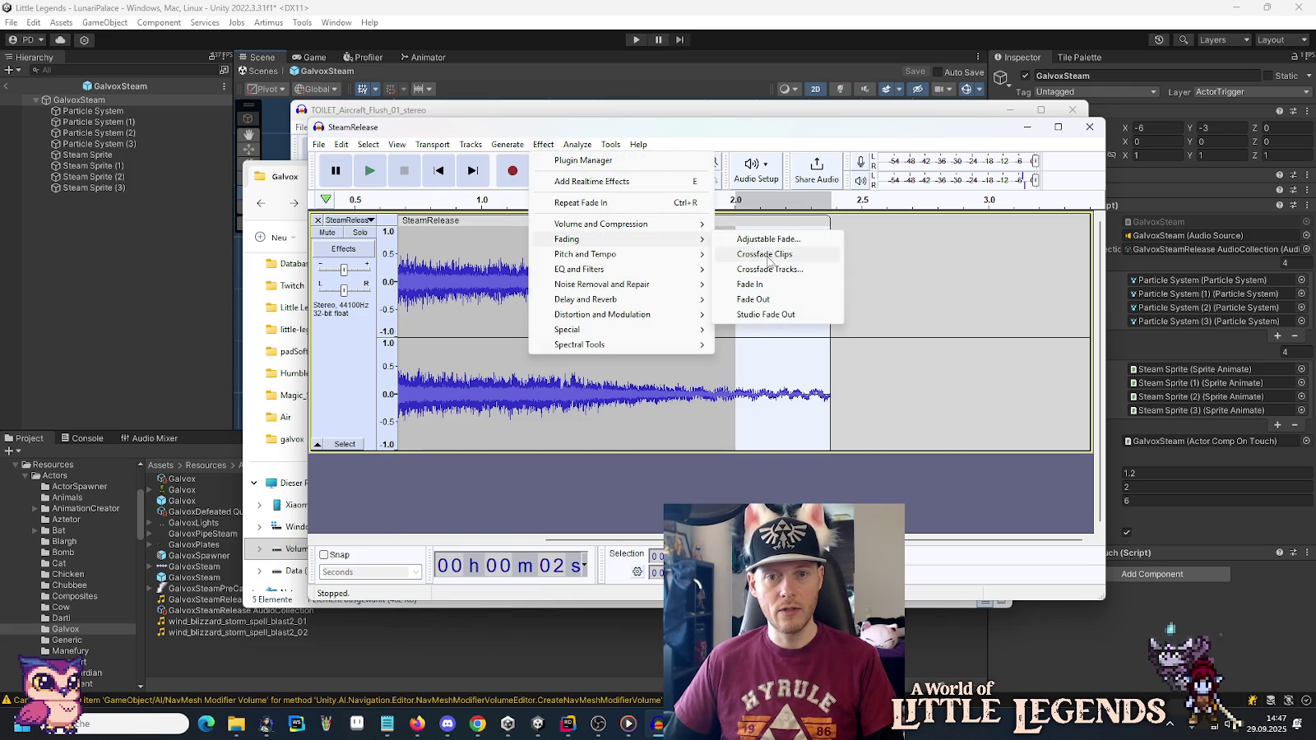
click(768, 299)
click(798, 313)
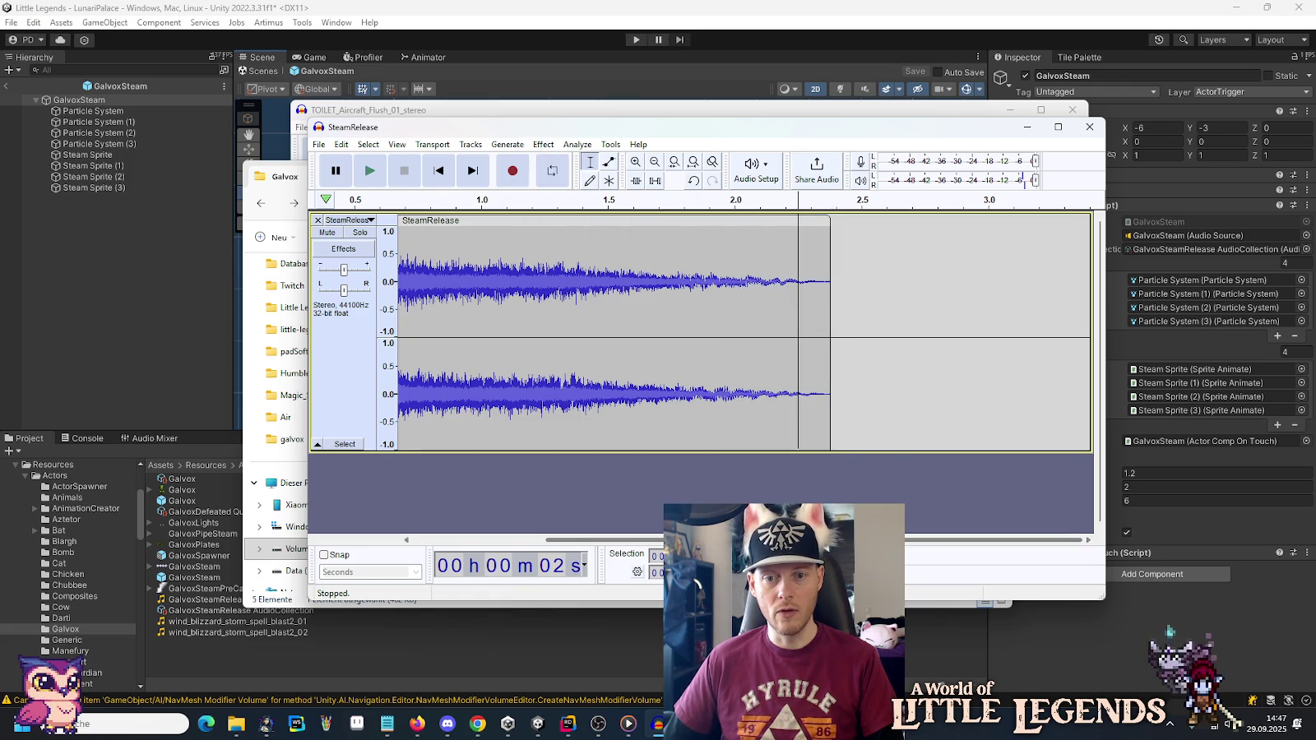
Play the finished clip from its start.
scroll(415, 280, left, 2)
click(400, 255)
click(370, 171)
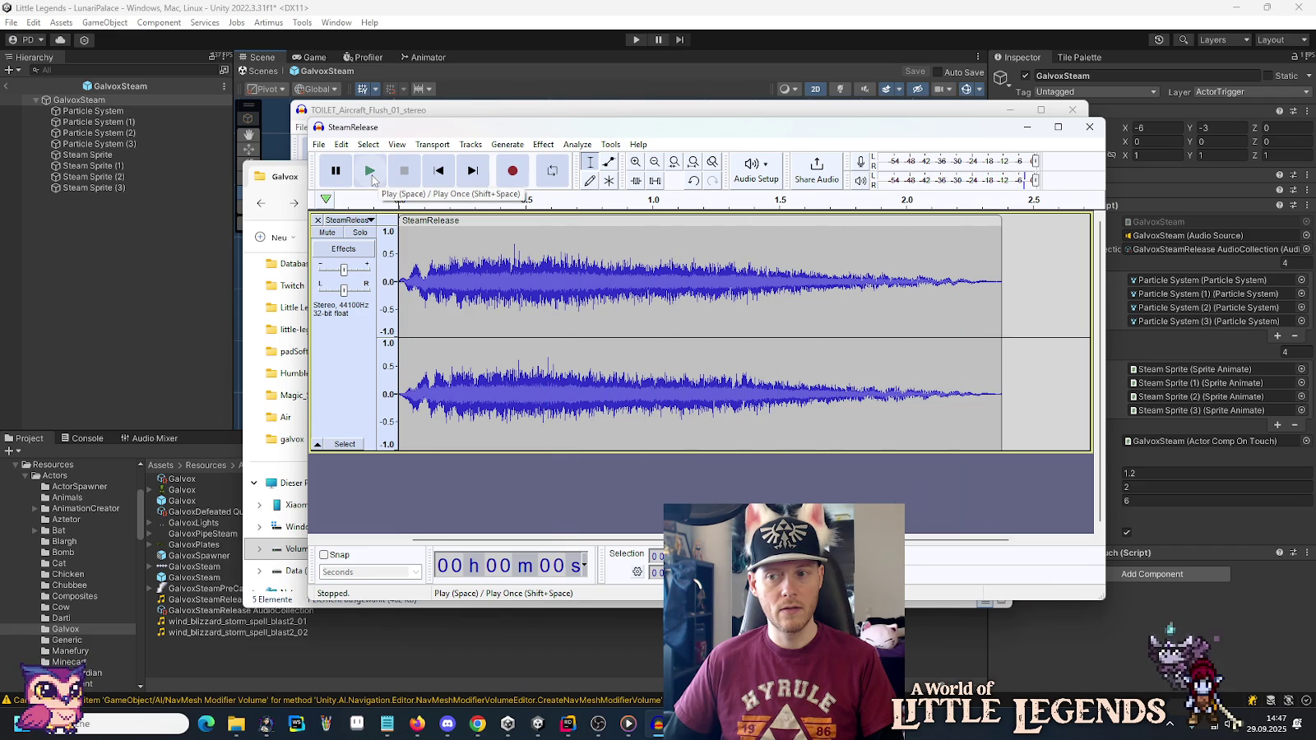
Export the clip as GalvoxSteamRelease.wav, replacing the old file in the Galvox folder.
click(319, 145)
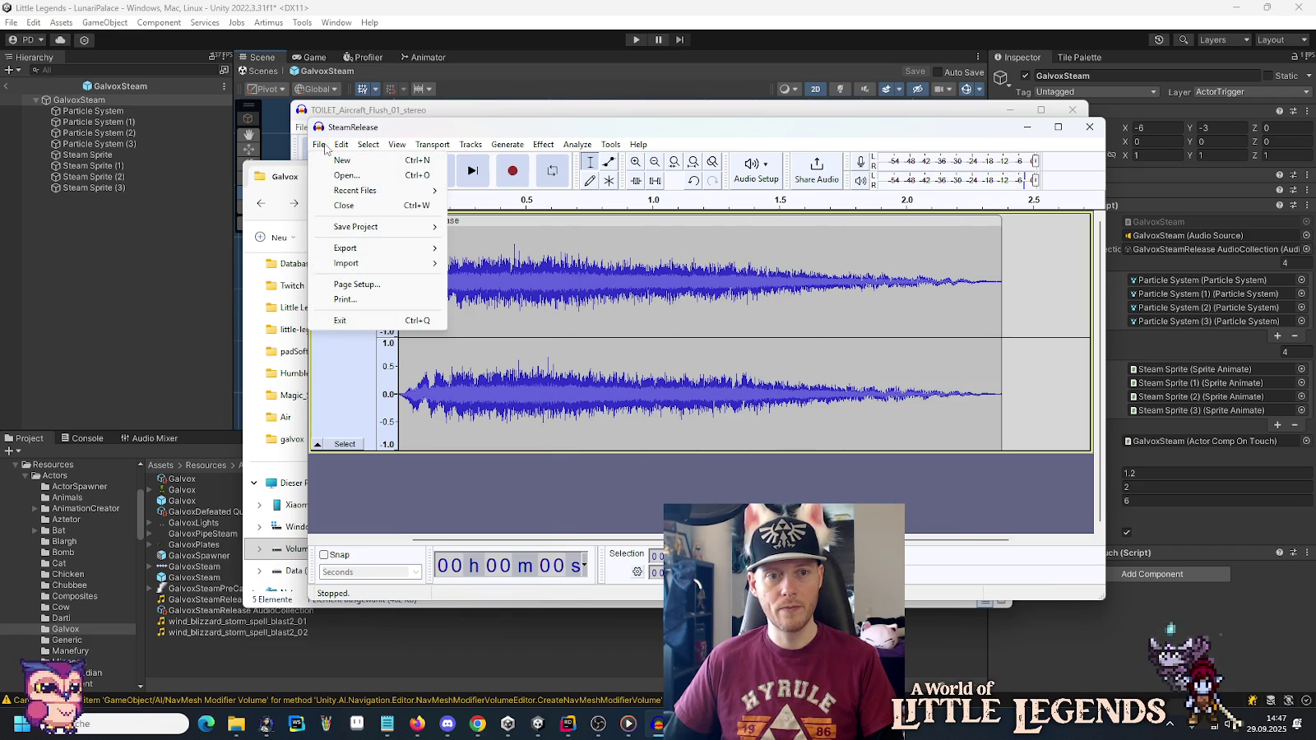
mouse_move(378, 250)
click(489, 263)
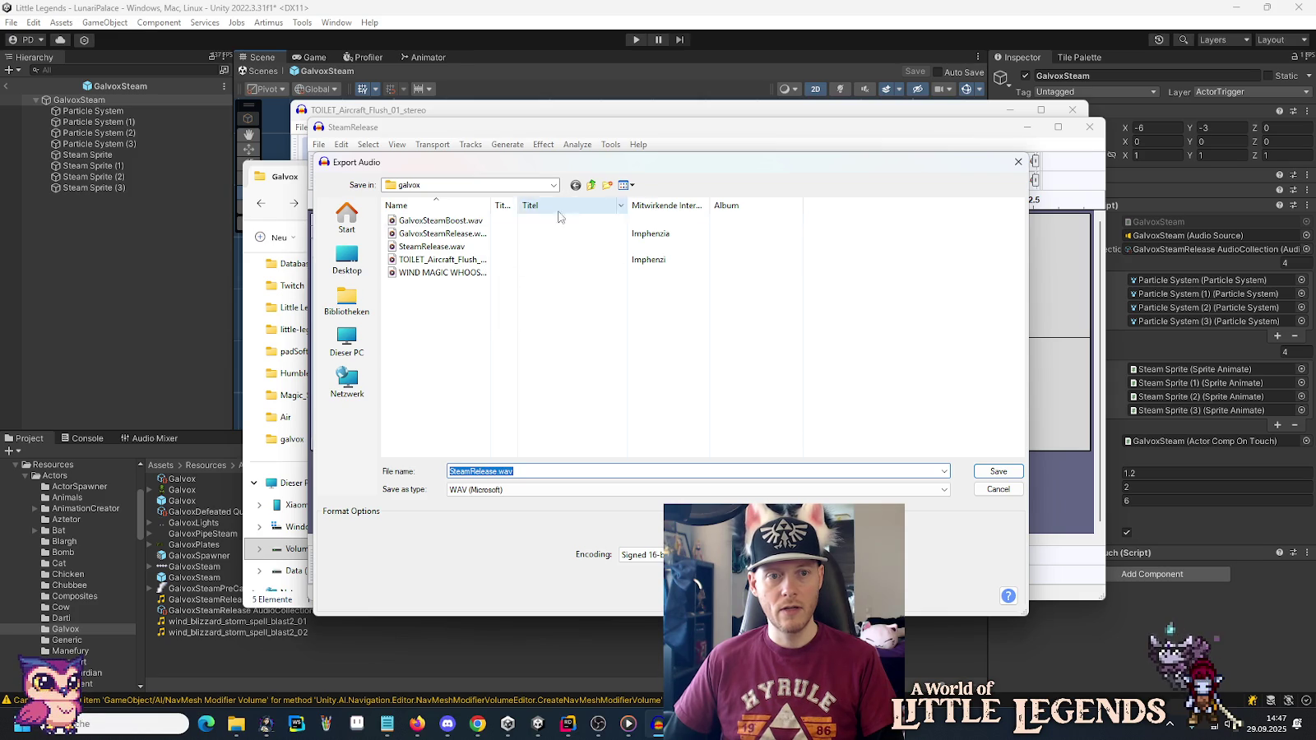
click(456, 248)
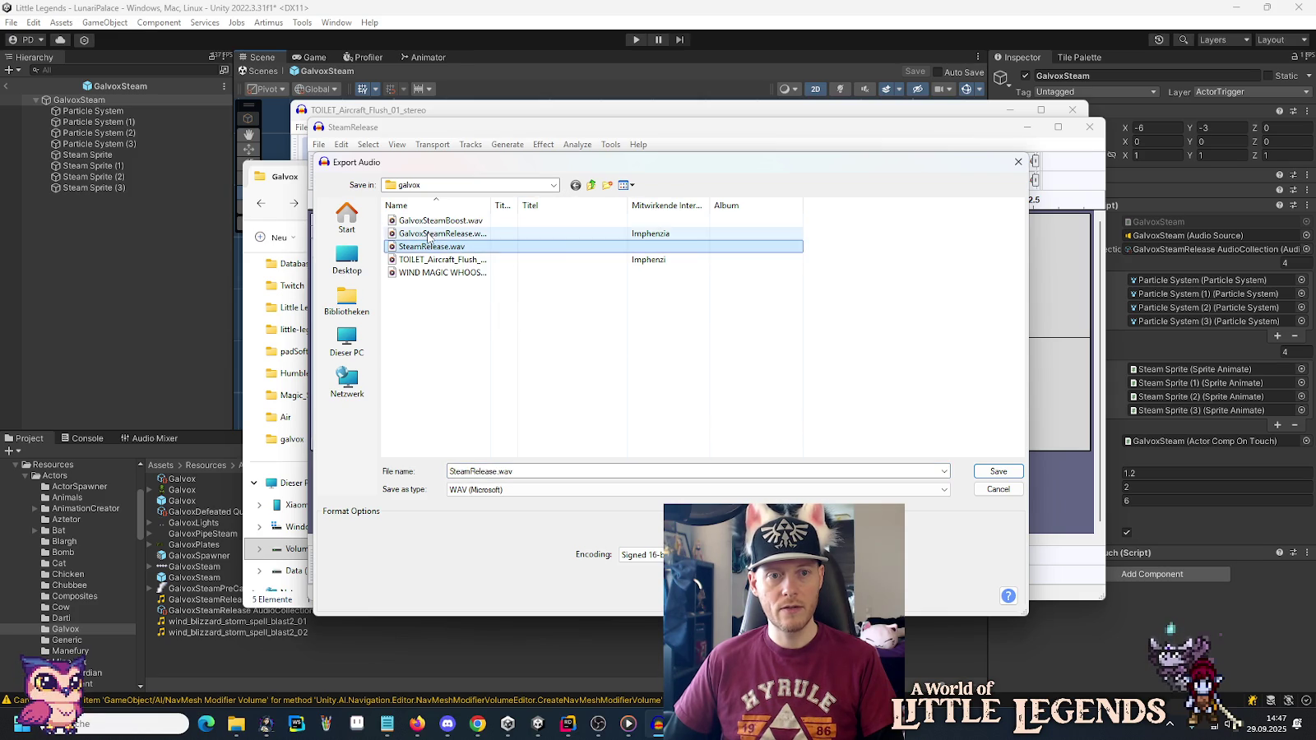
click(427, 234)
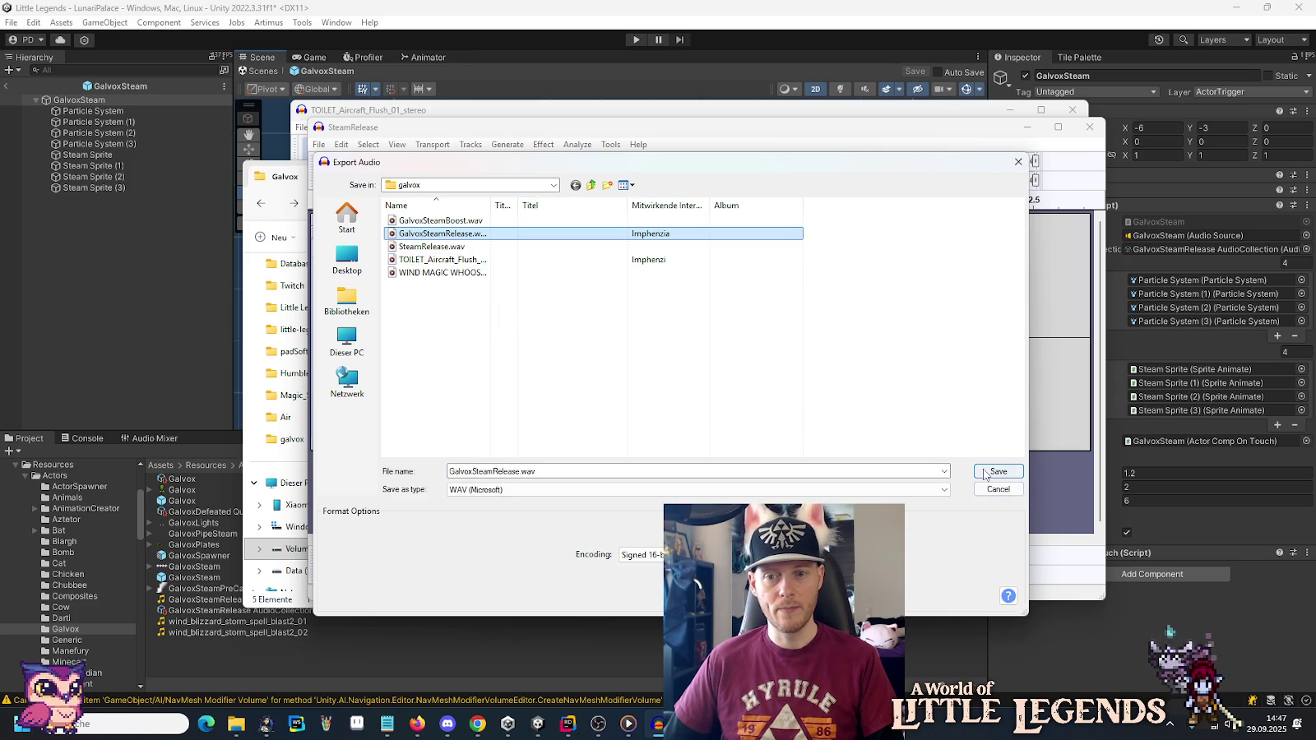
click(985, 475)
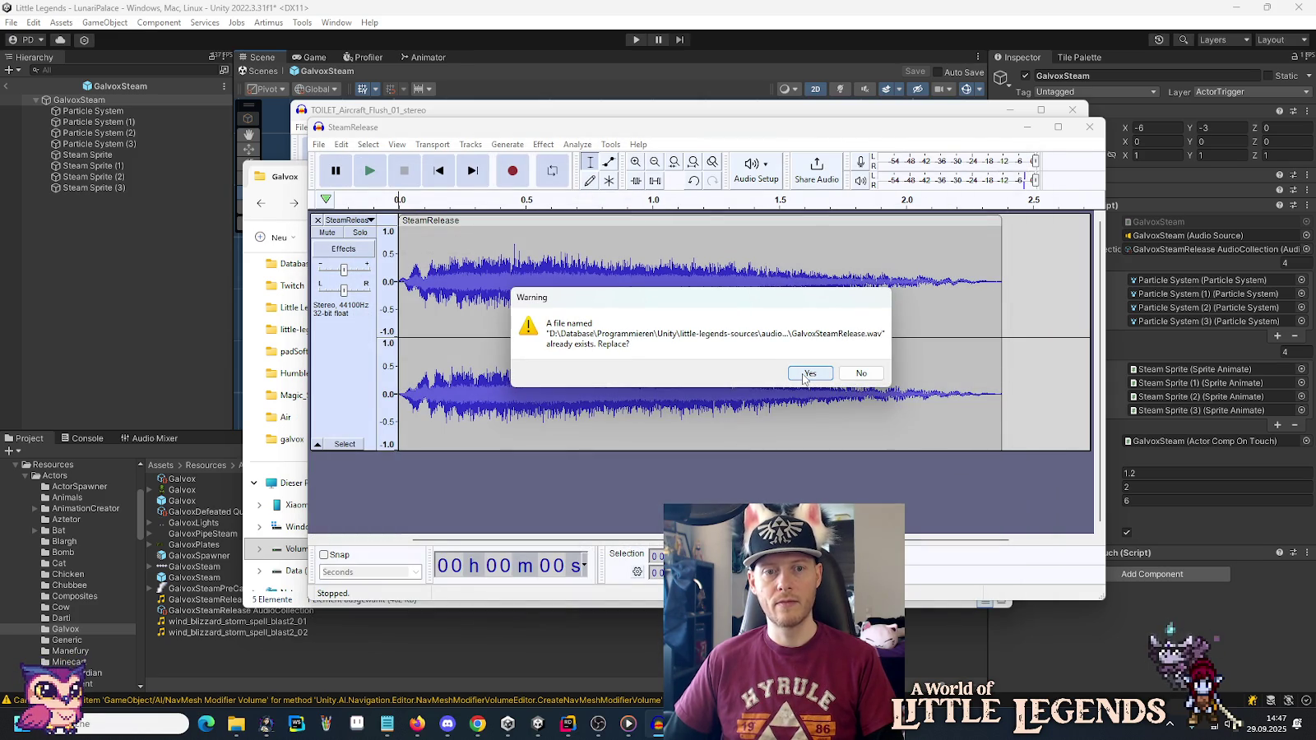
click(805, 376)
click(698, 486)
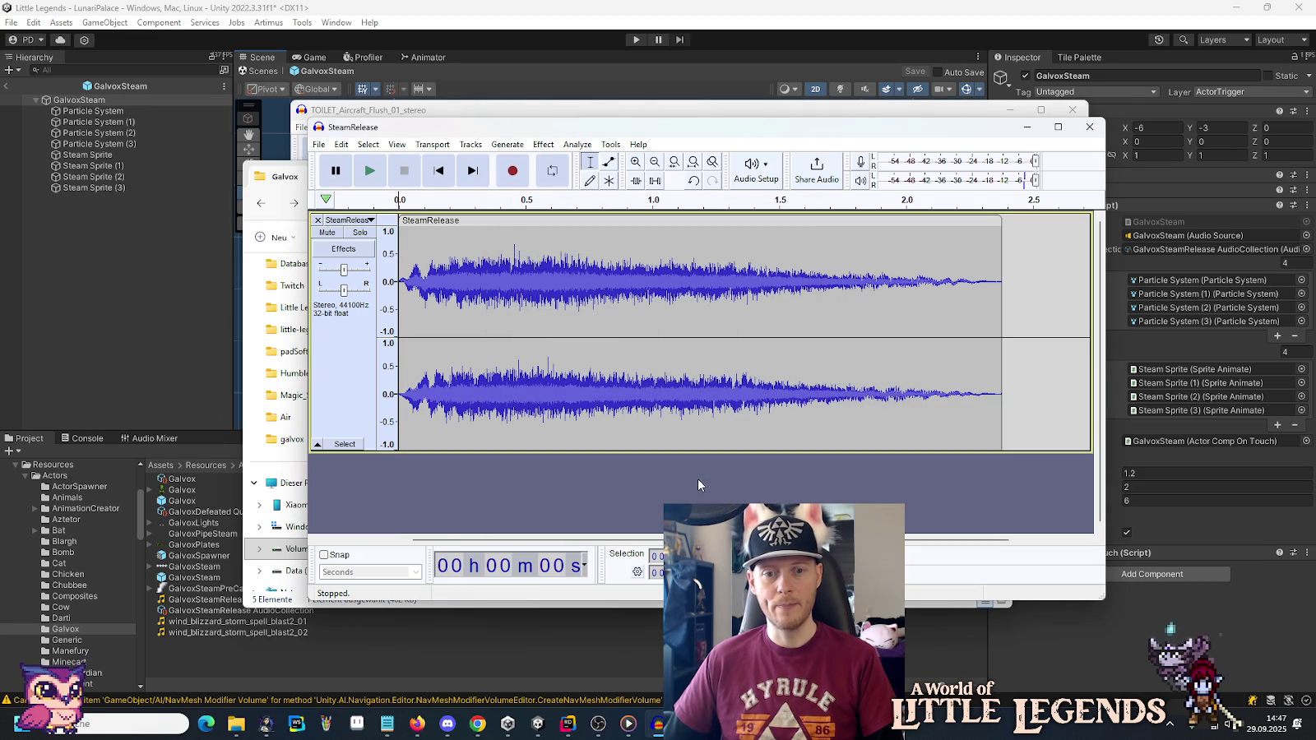
click(294, 199)
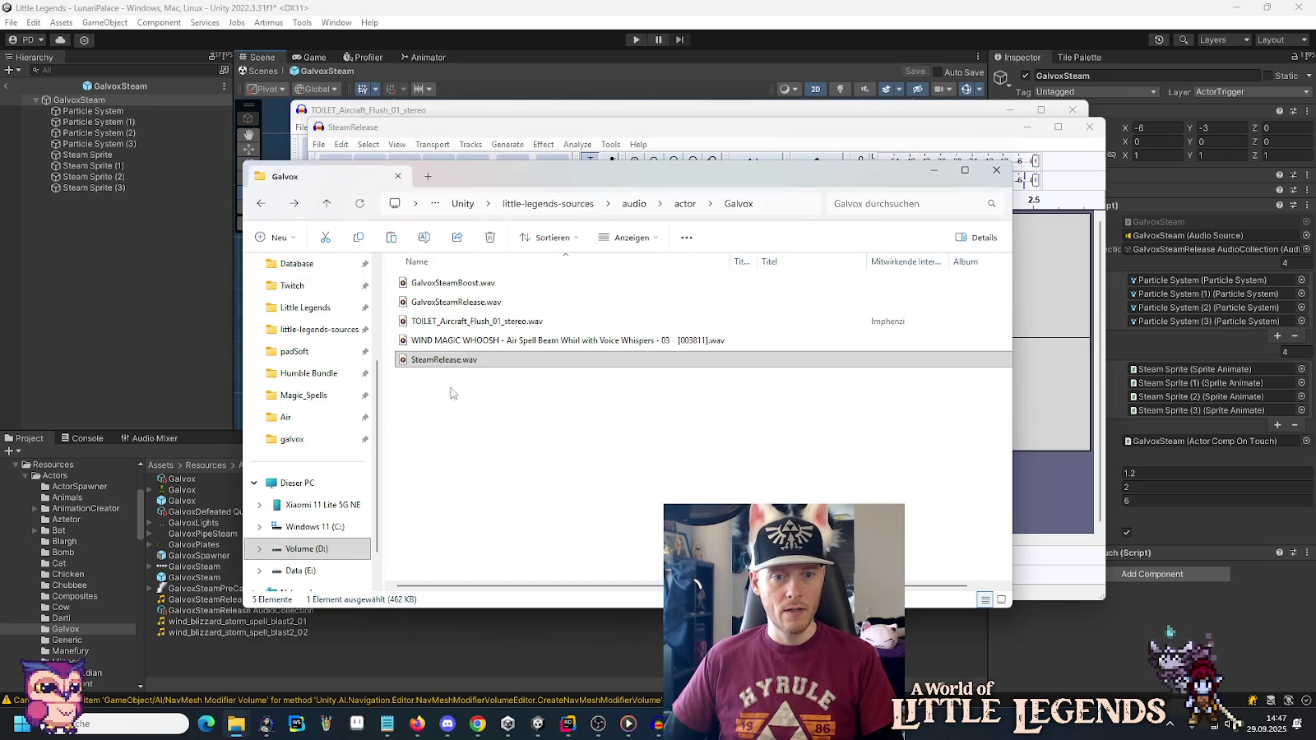
Copy GalvoxSteamRelease.wav into Assets/Resources/Actors/Galvox, replacing the existing copy.
click(460, 303)
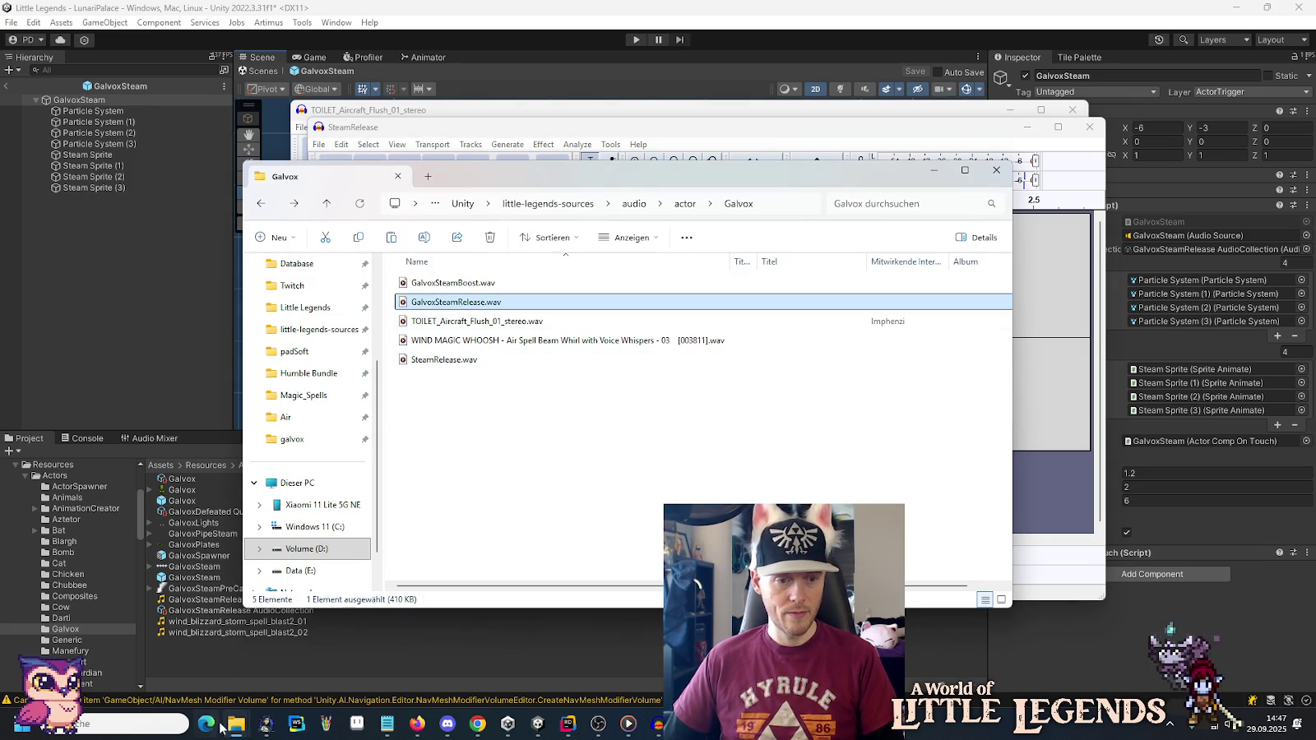
mouse_move(237, 724)
click(286, 640)
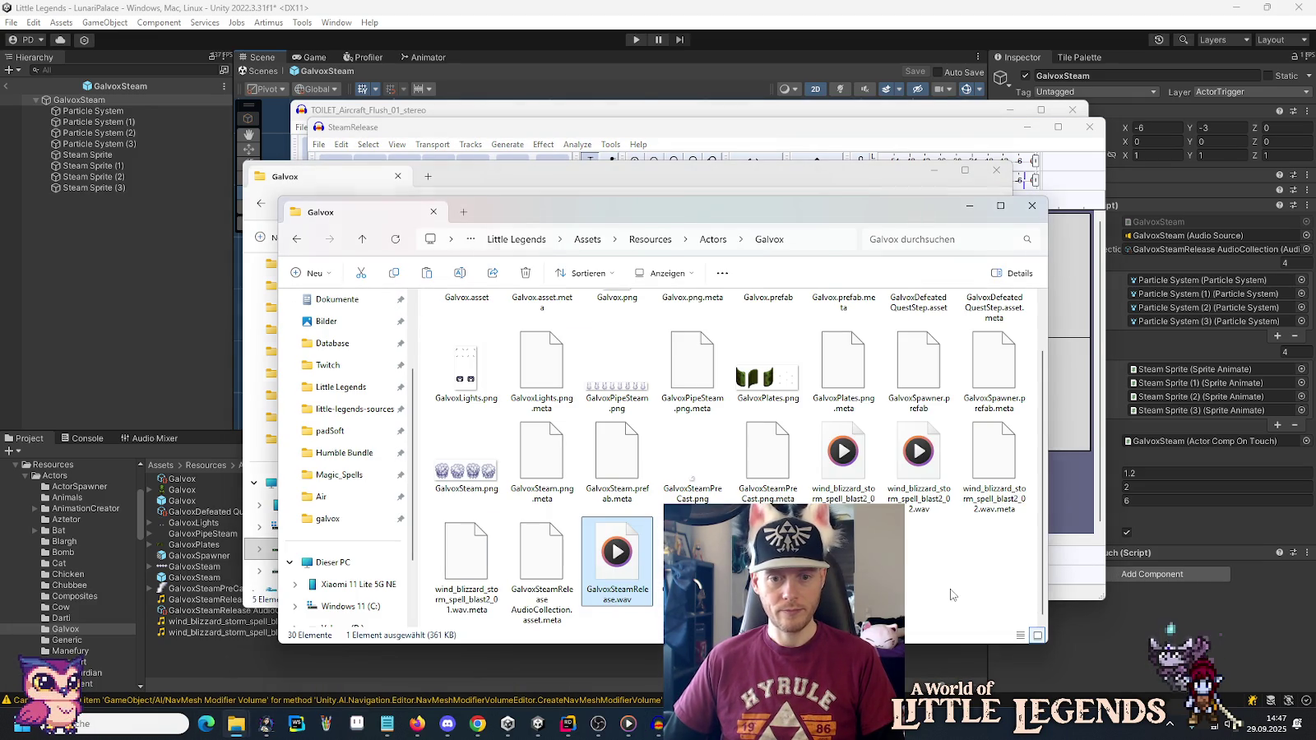
key(ctrl+v)
click(602, 264)
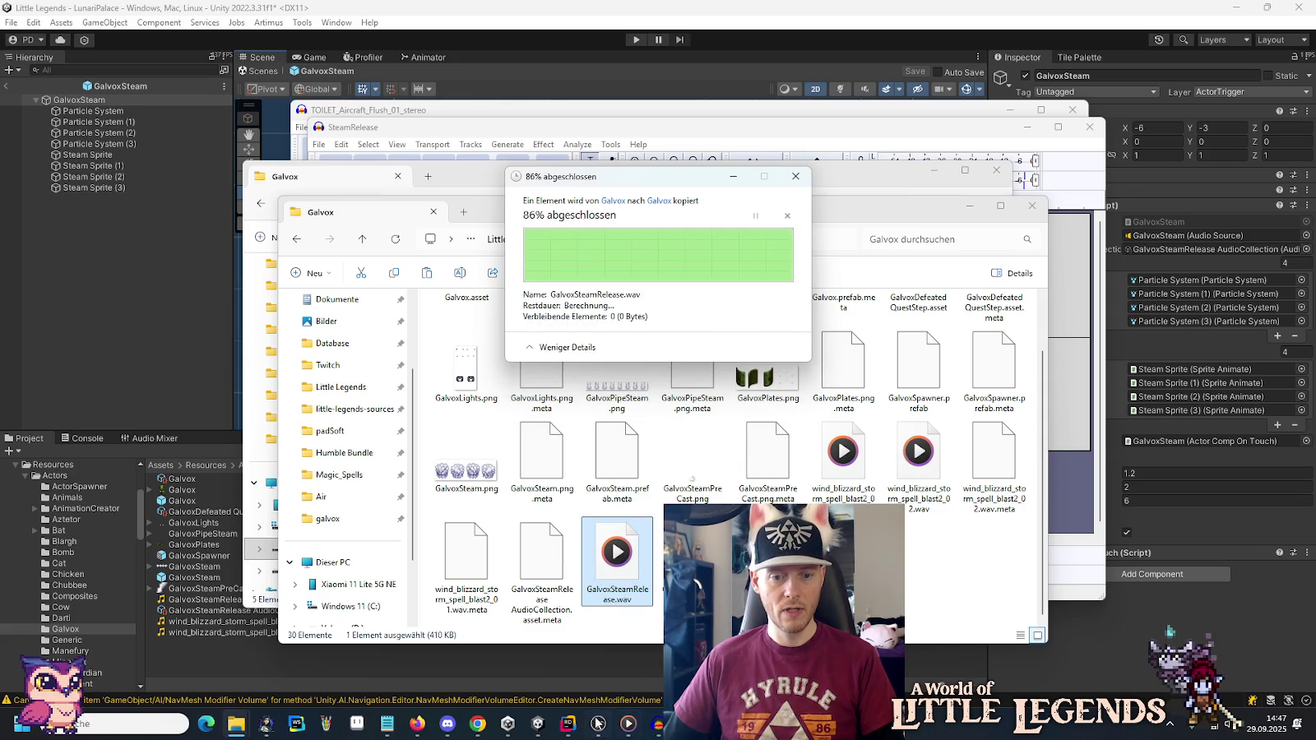
click(537, 724)
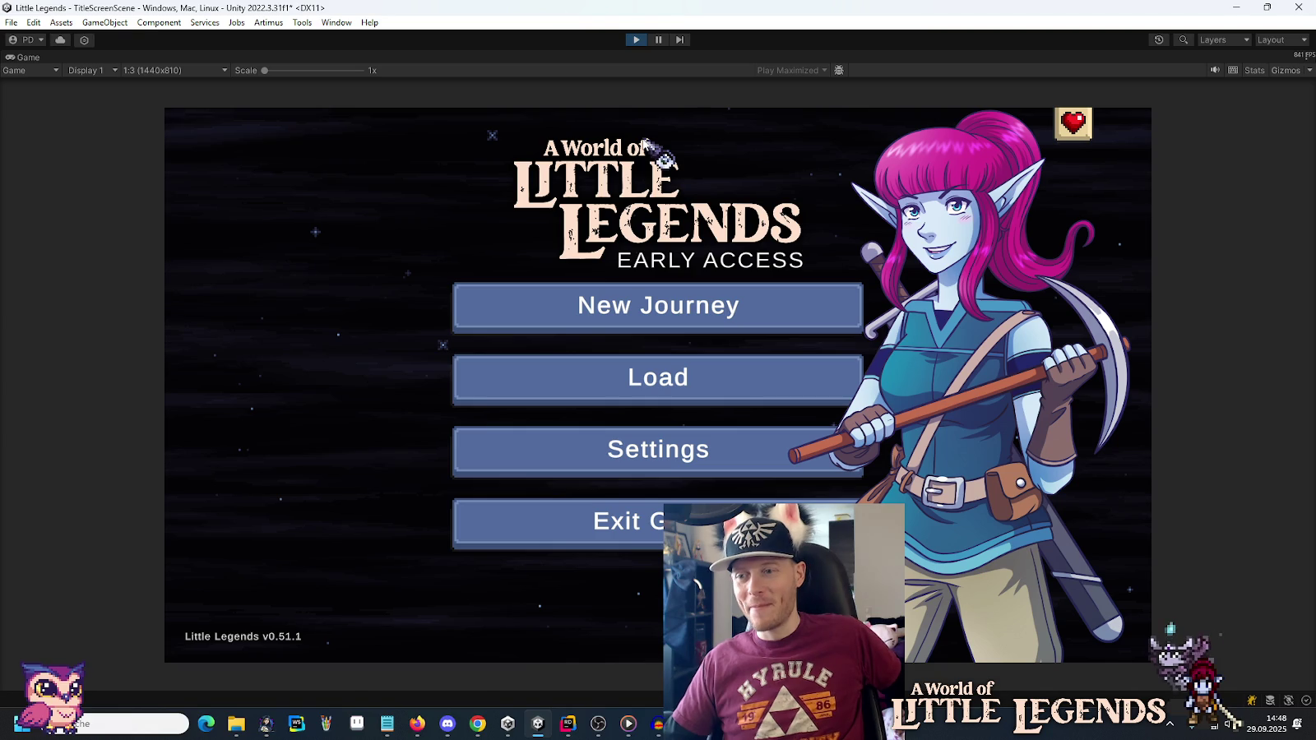
Load the Neelai v0.51.0 save and continue from the loading screen into the game.
click(641, 381)
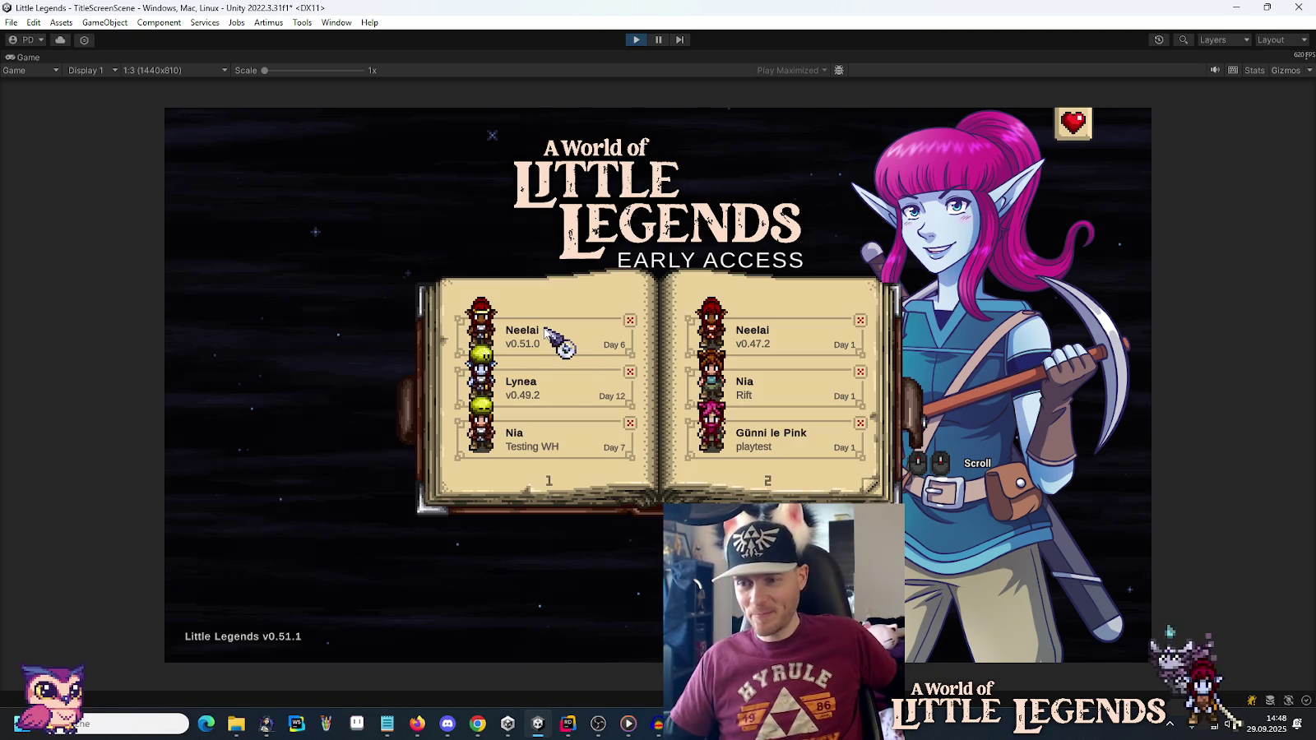
click(545, 331)
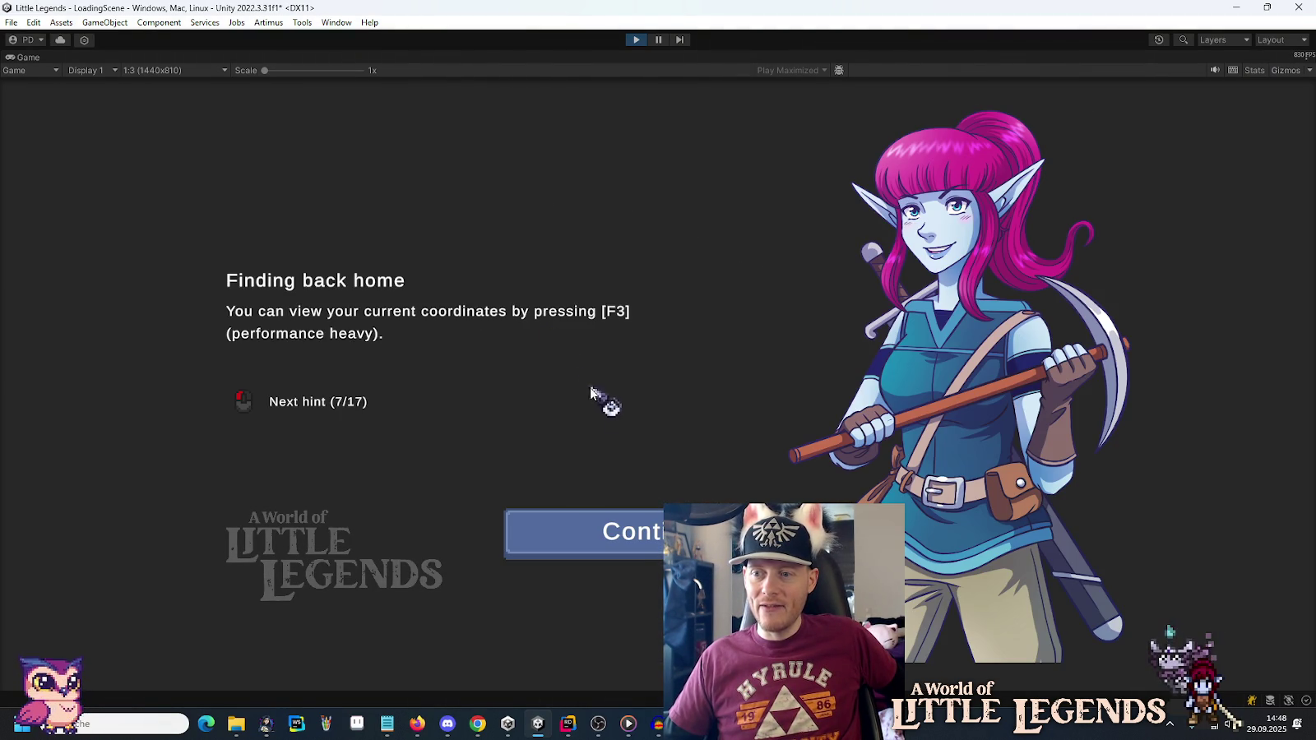
click(617, 533)
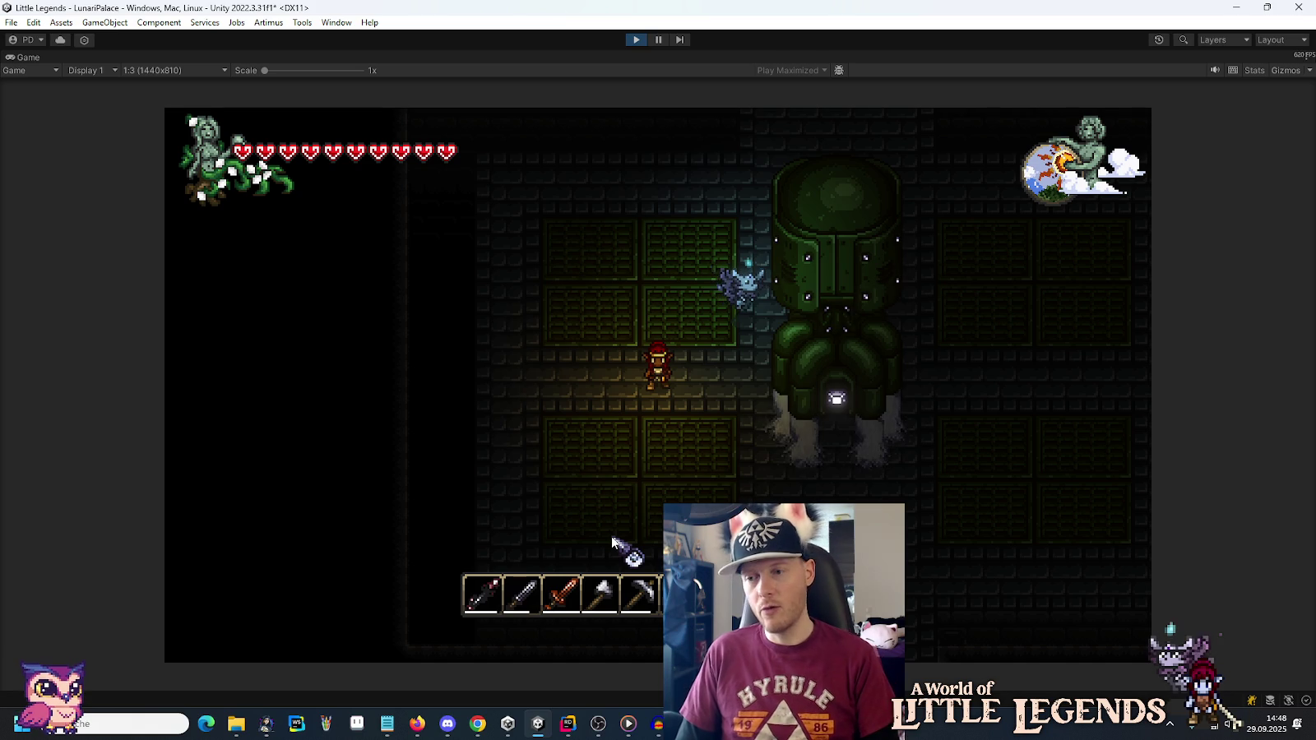
Walk to the boss, pause to check Settings, resume, then stop play mode.
key(d)
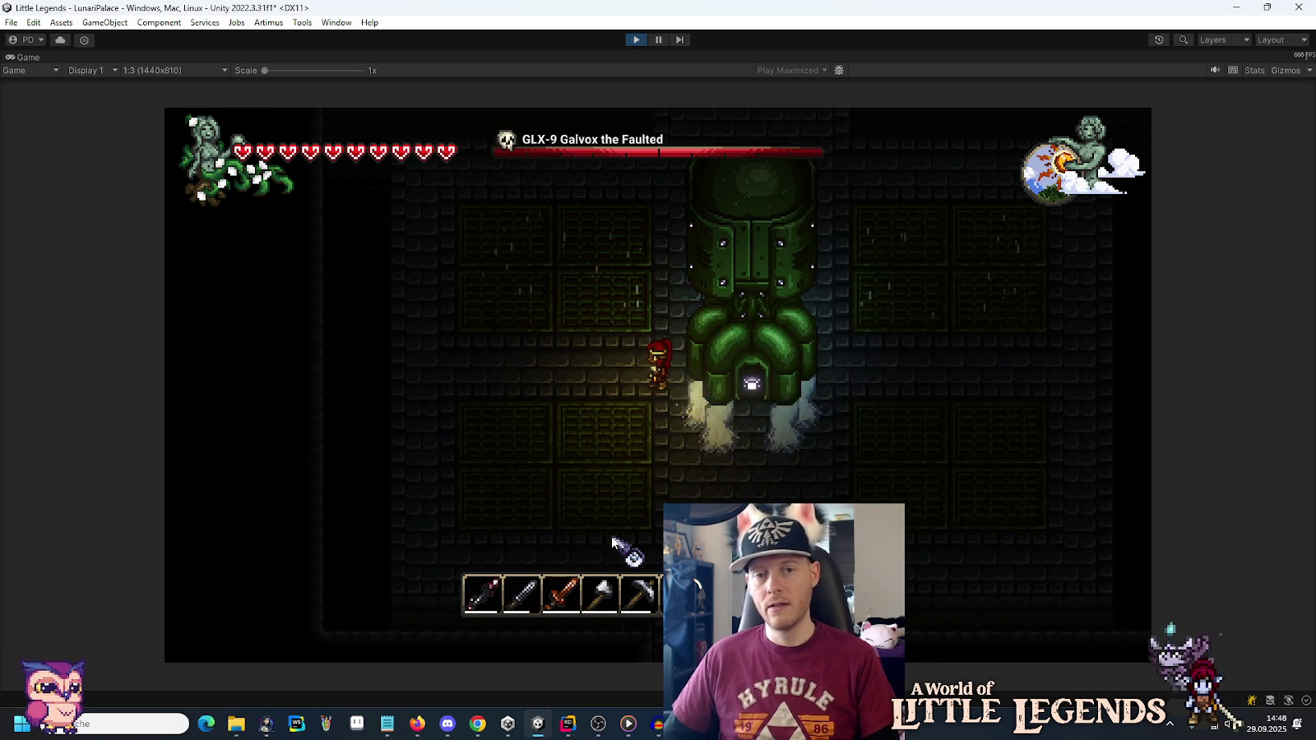
key(Escape)
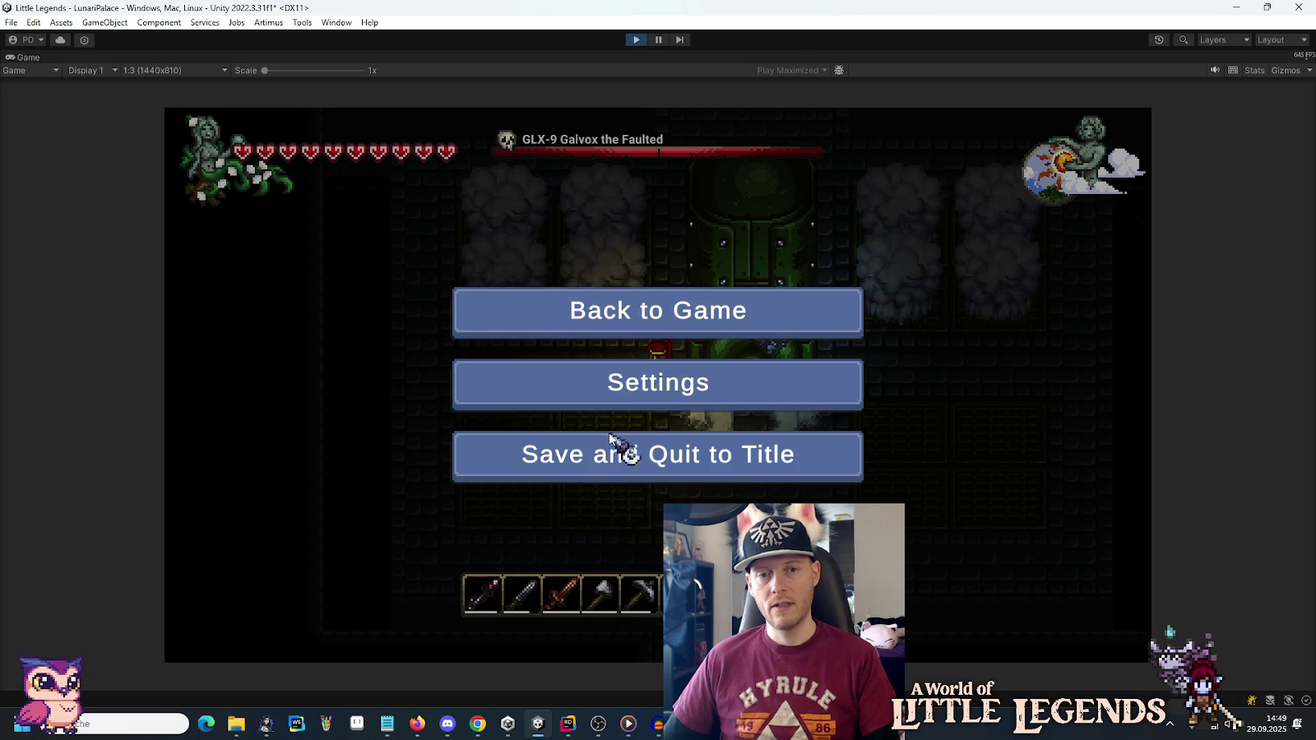
click(623, 382)
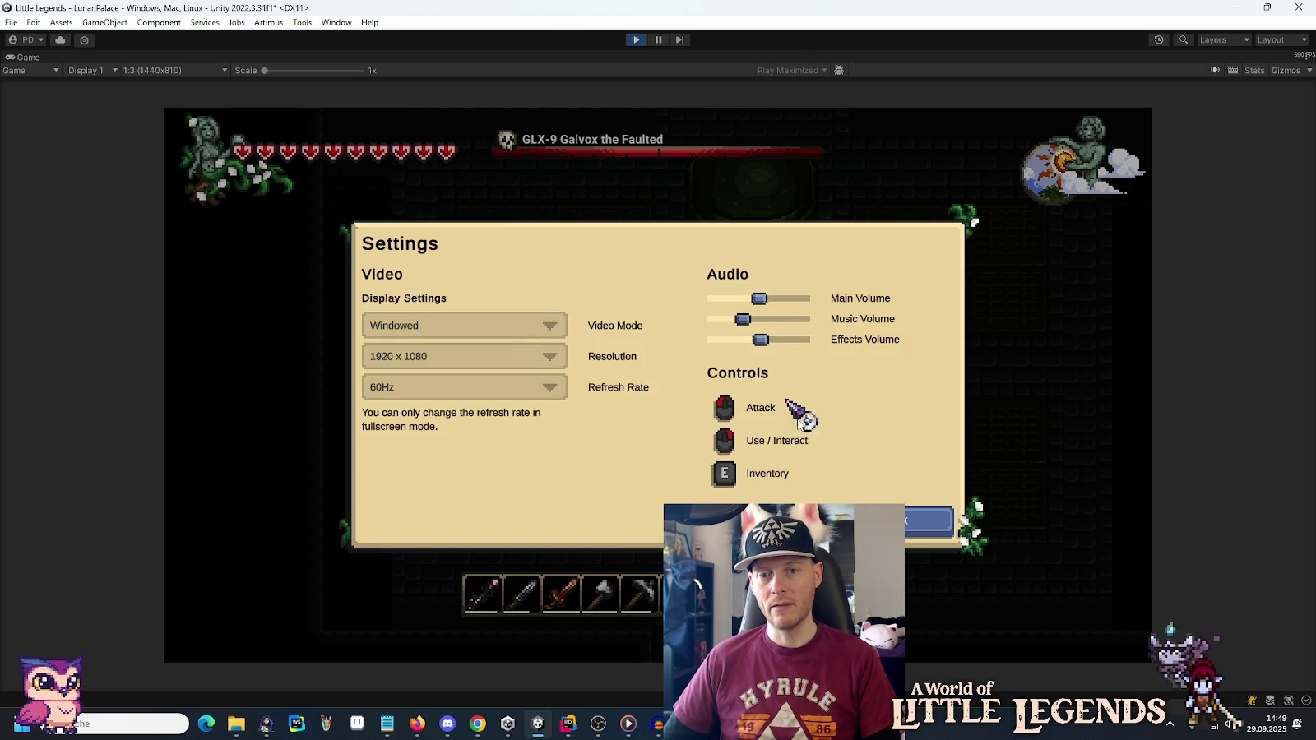
key(Escape)
click(725, 317)
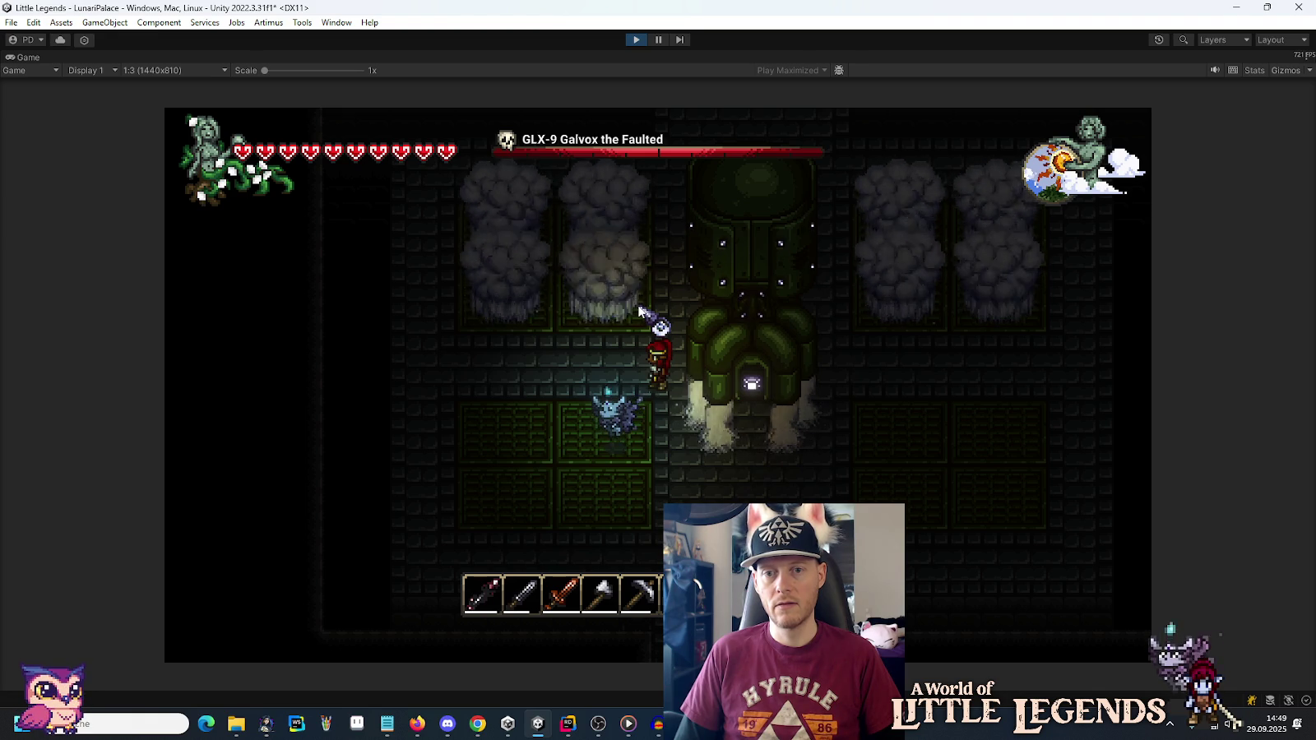
click(628, 41)
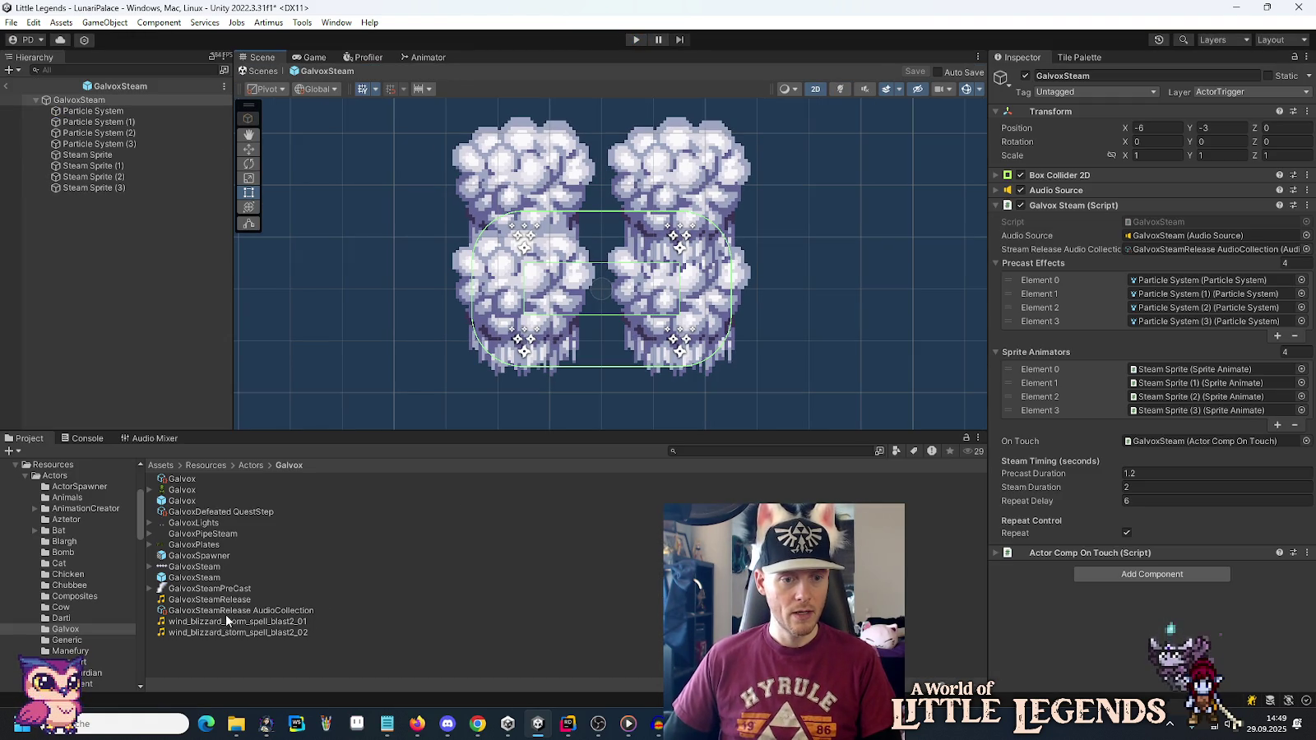
Set the GalvoxSteamRelease AudioCollection volume to 0.35.
click(226, 612)
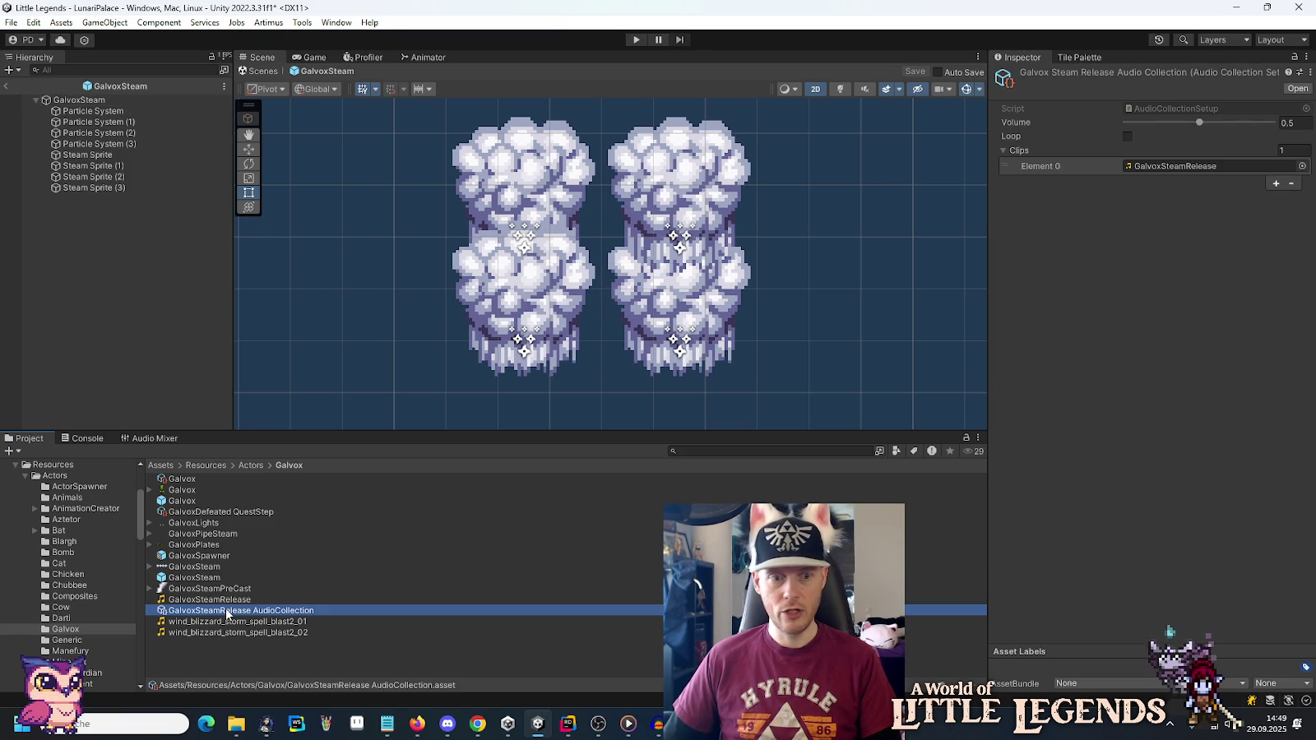
click(1294, 124)
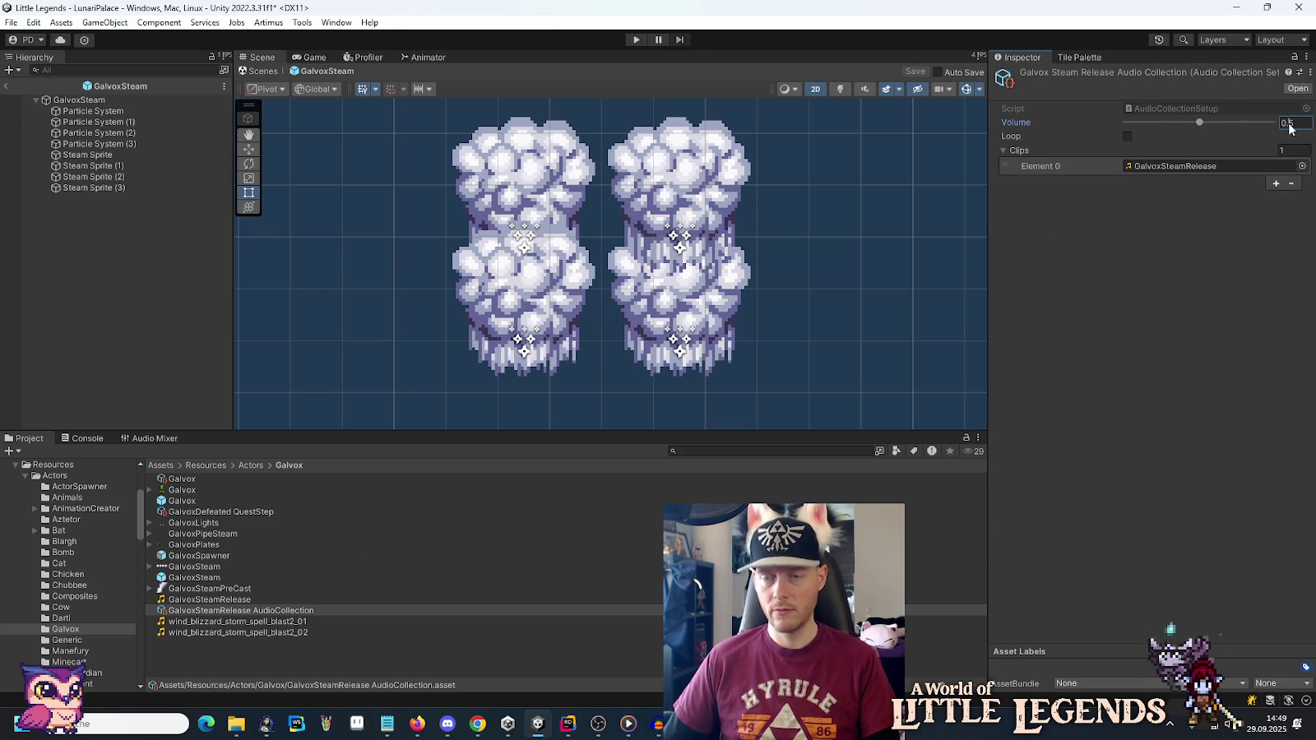
text(0.35)
key(Return)
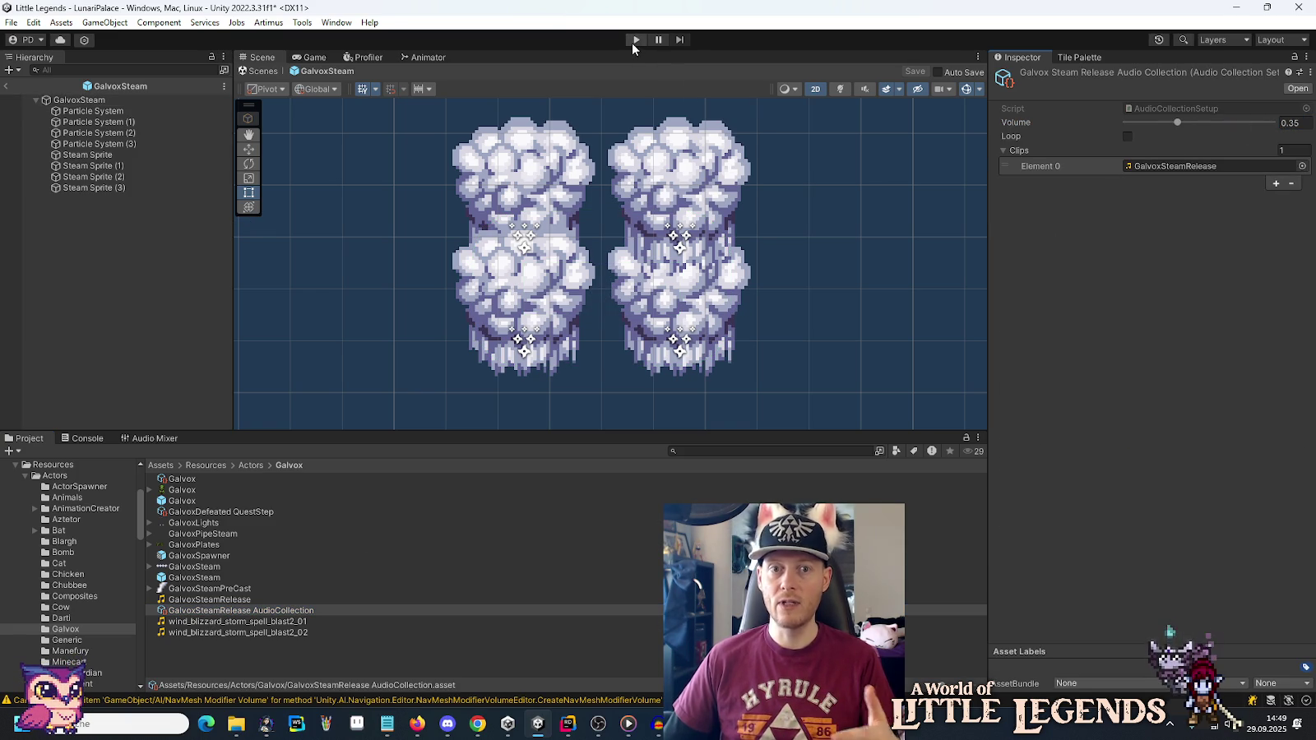
Enter play mode again and load a saved game into the level.
click(633, 41)
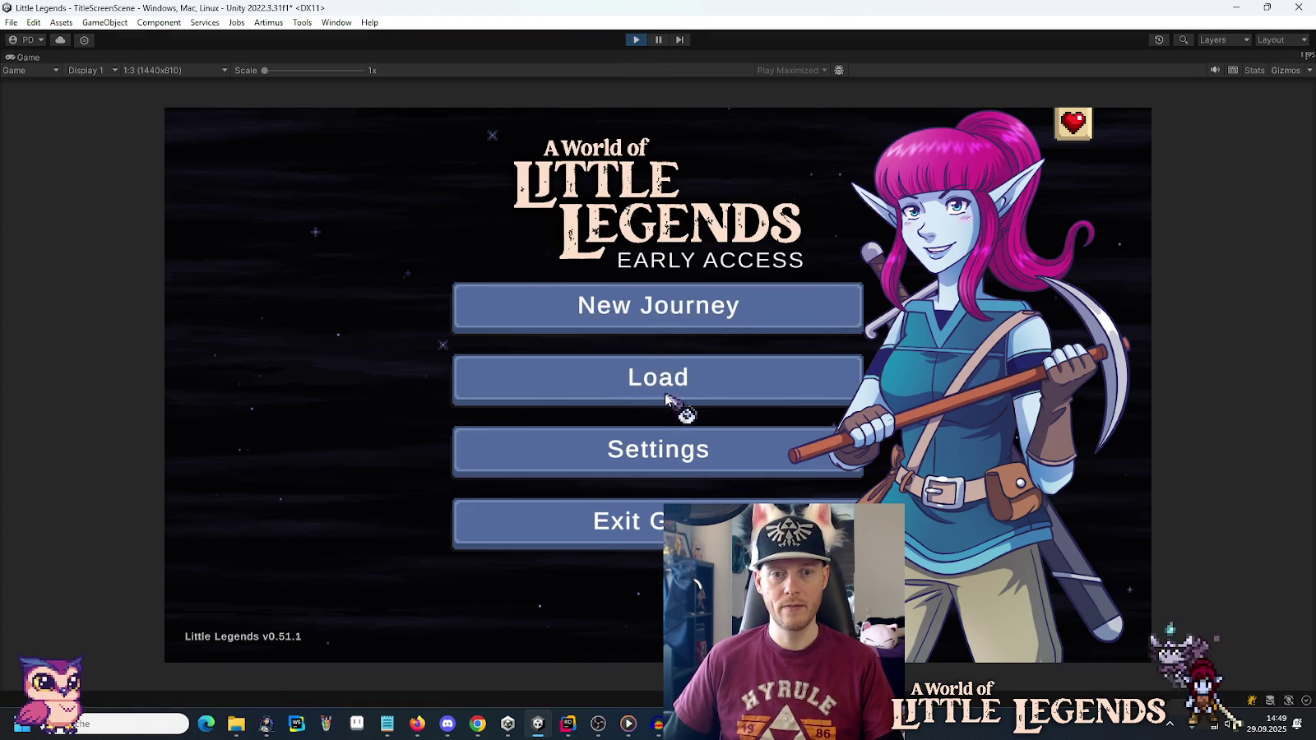
click(667, 398)
click(573, 367)
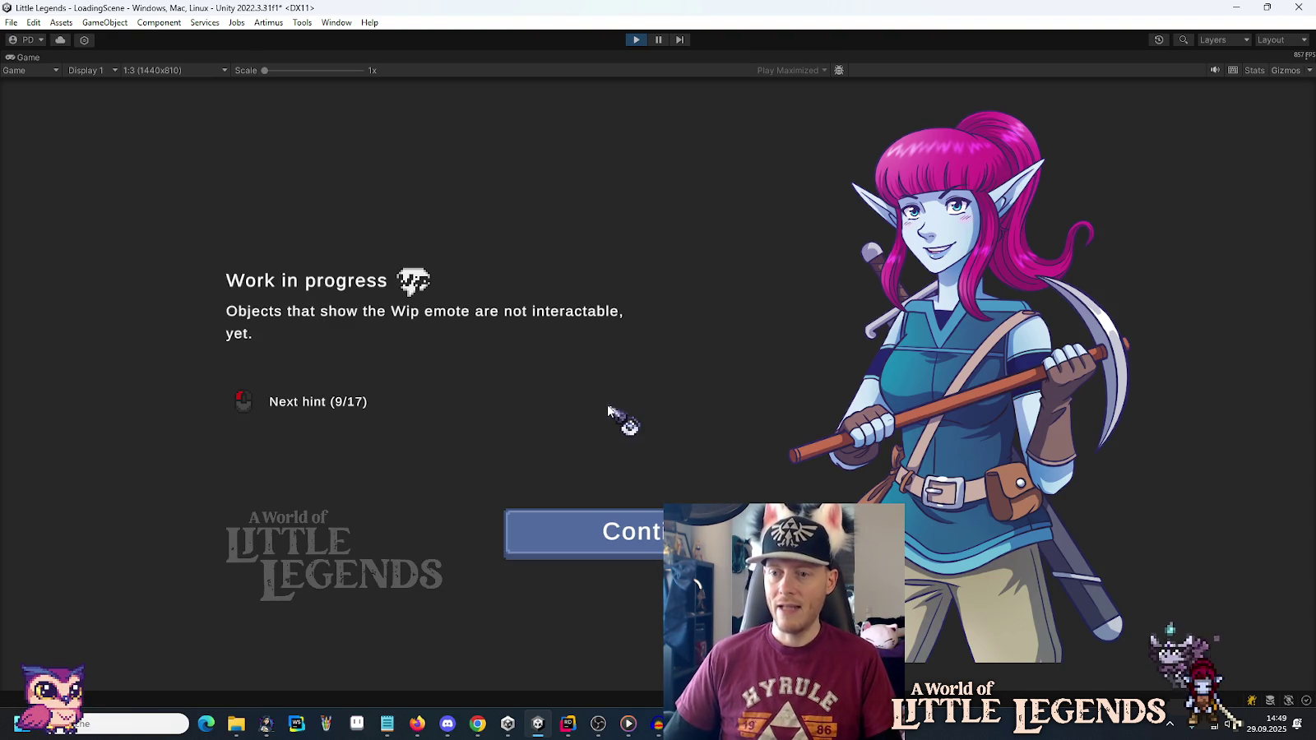
click(604, 518)
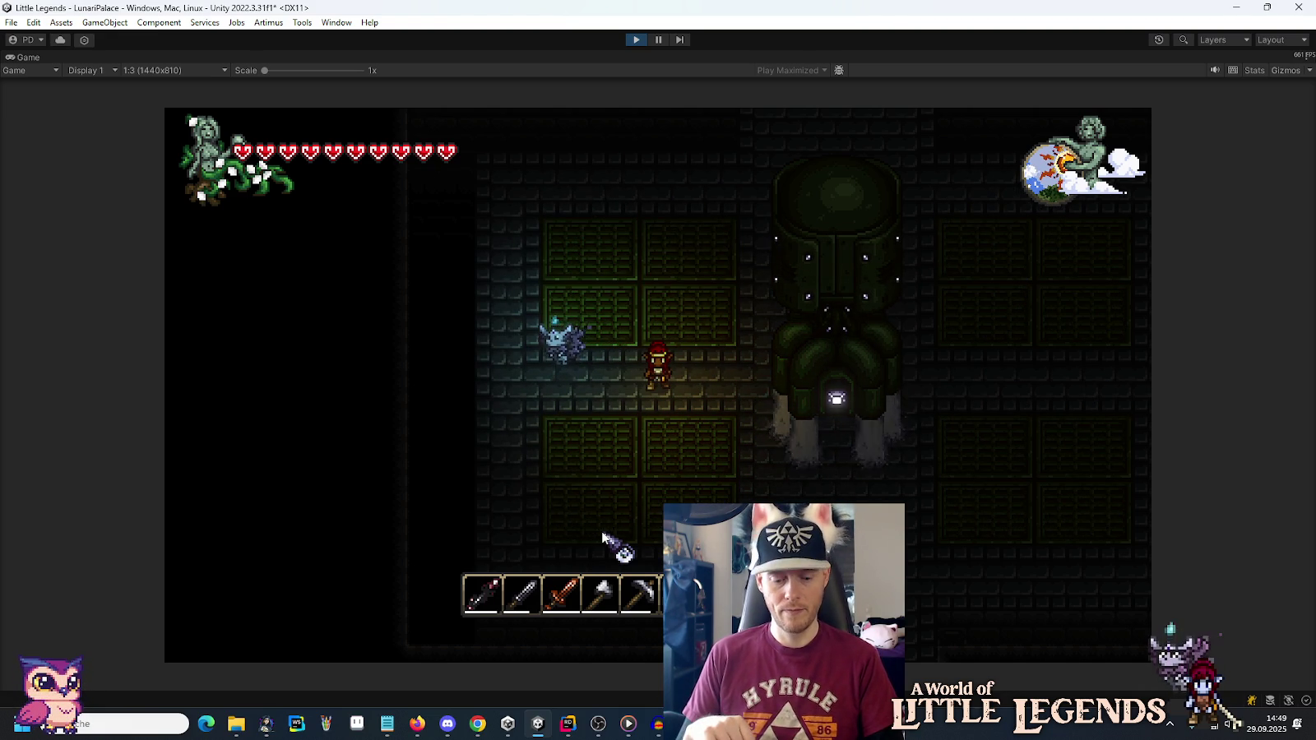
Walk the player around the Galvox boss room dodging steam clouds, then stop the play-test.
key(d)
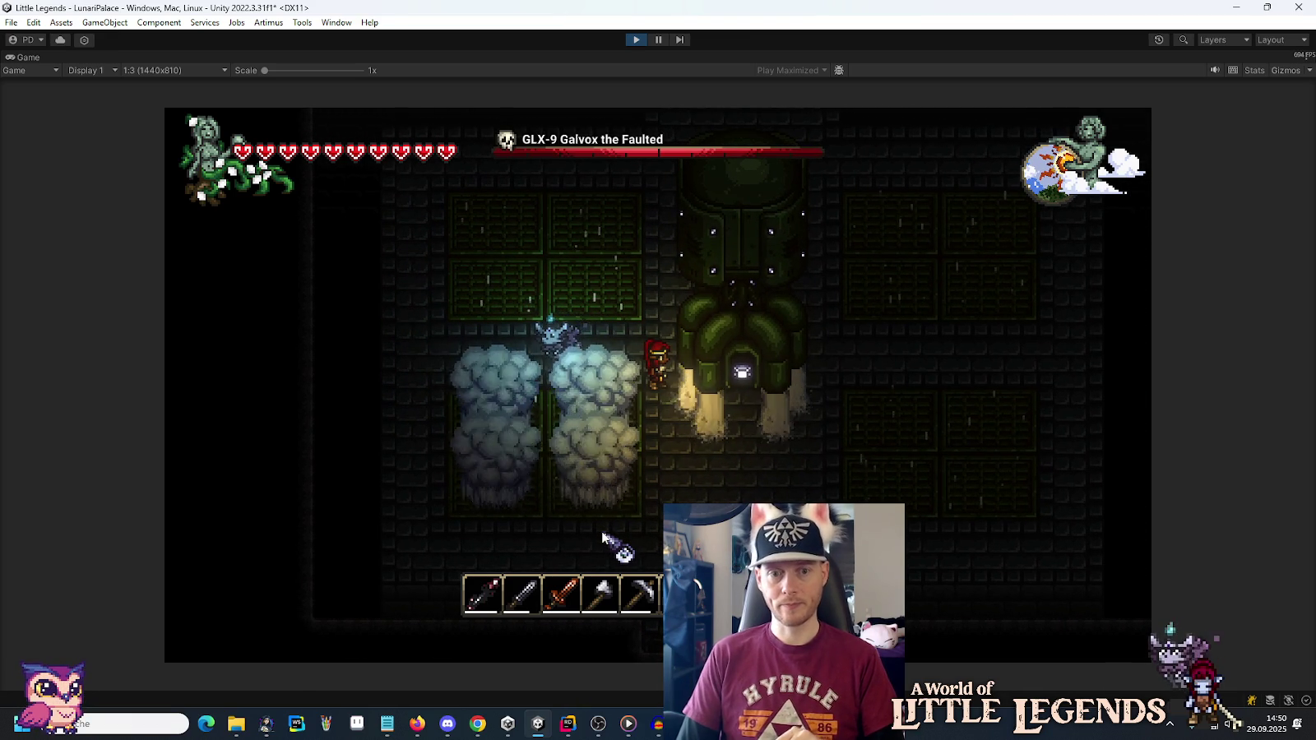
key(w)
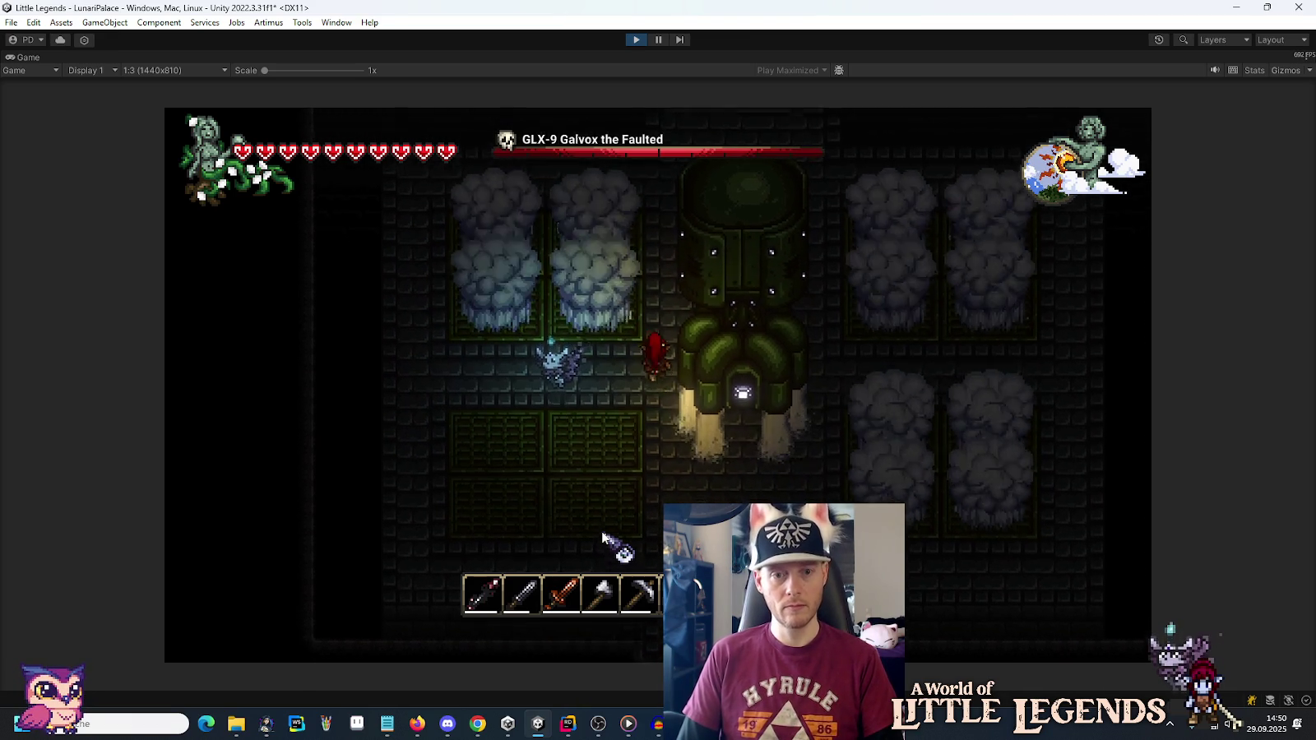
key(a)
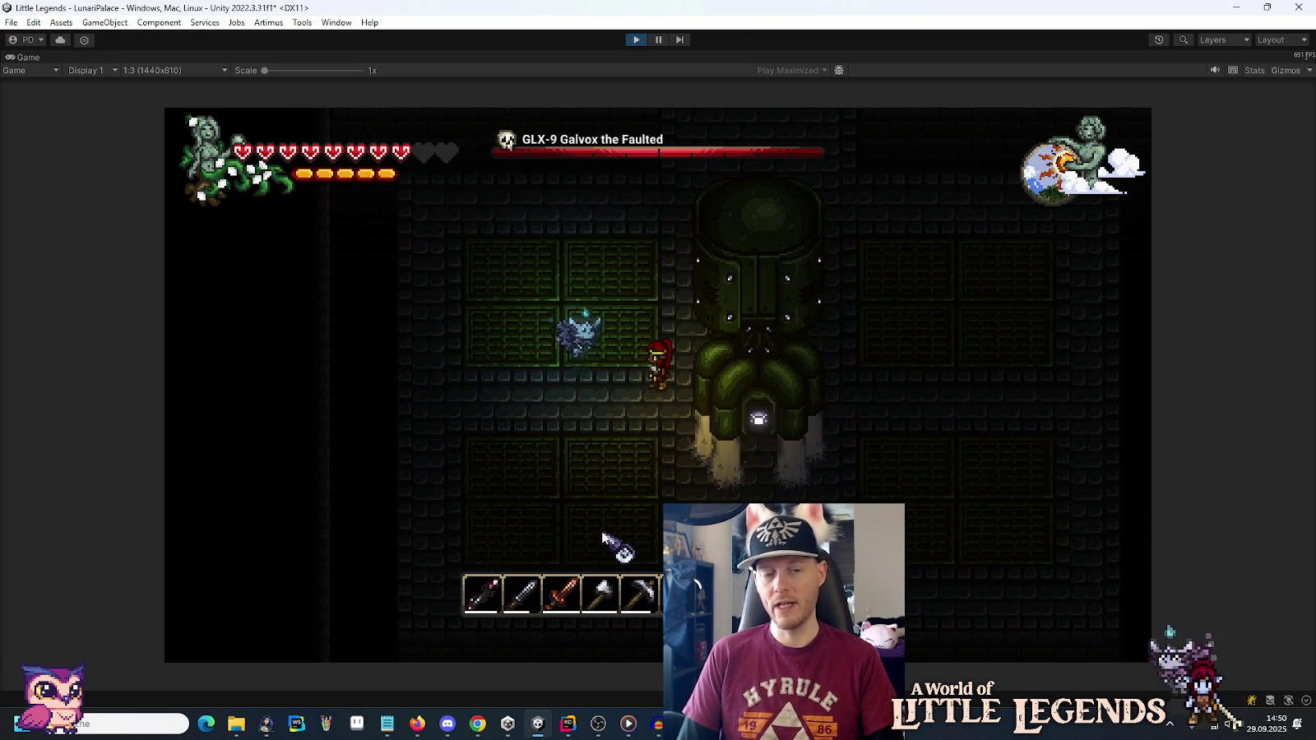
key(w)
key(a)
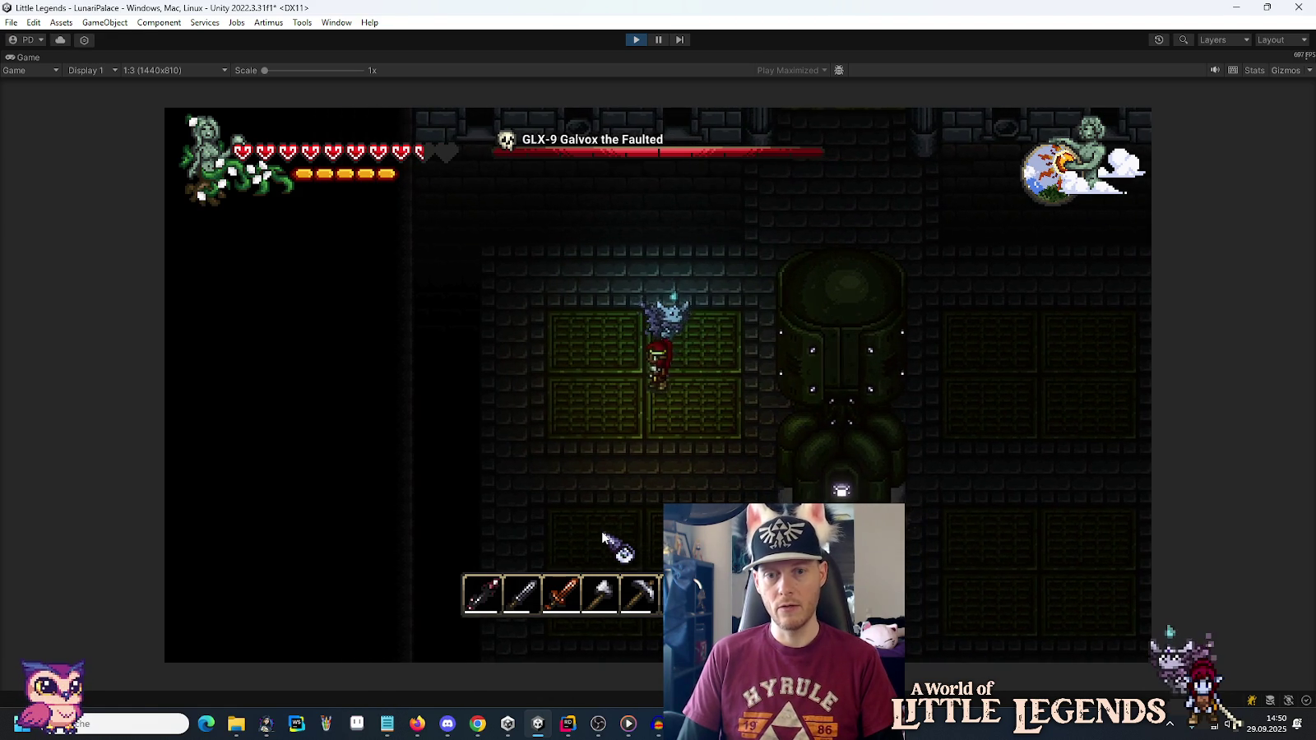
key(w)
key(d)
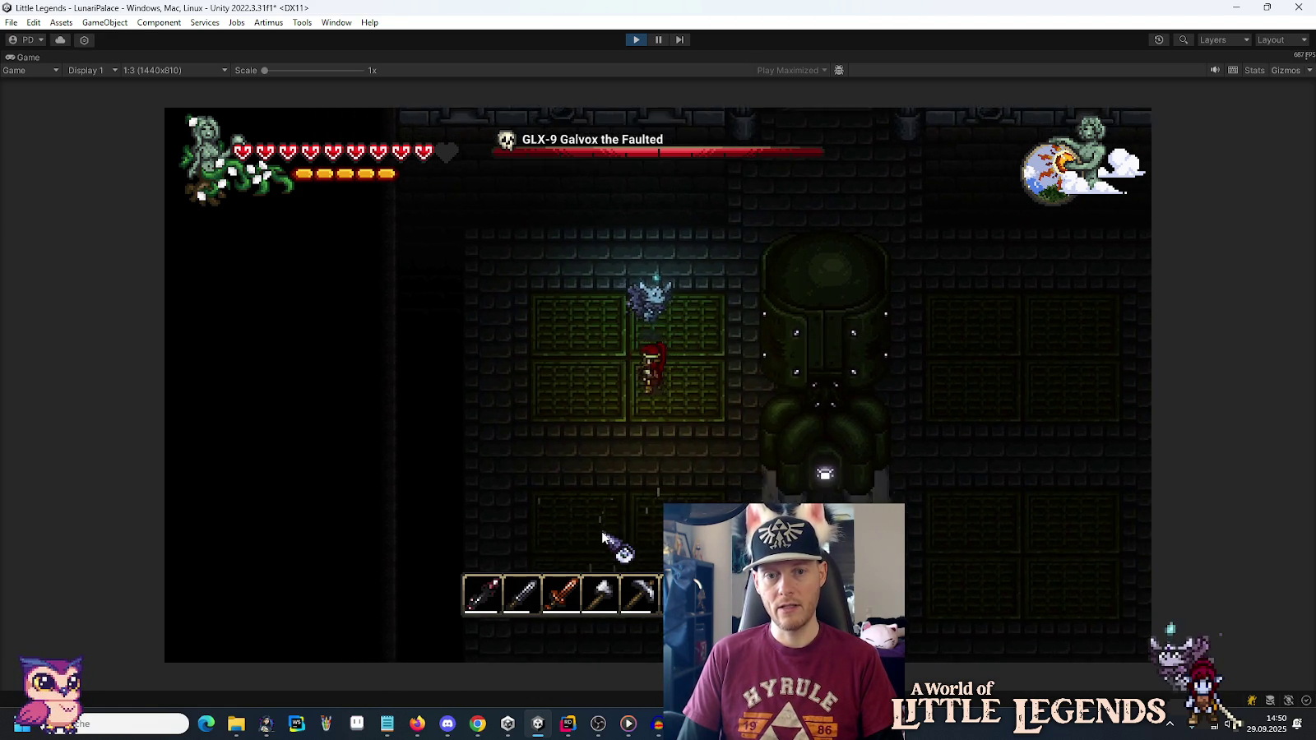
key(s)
key(d)
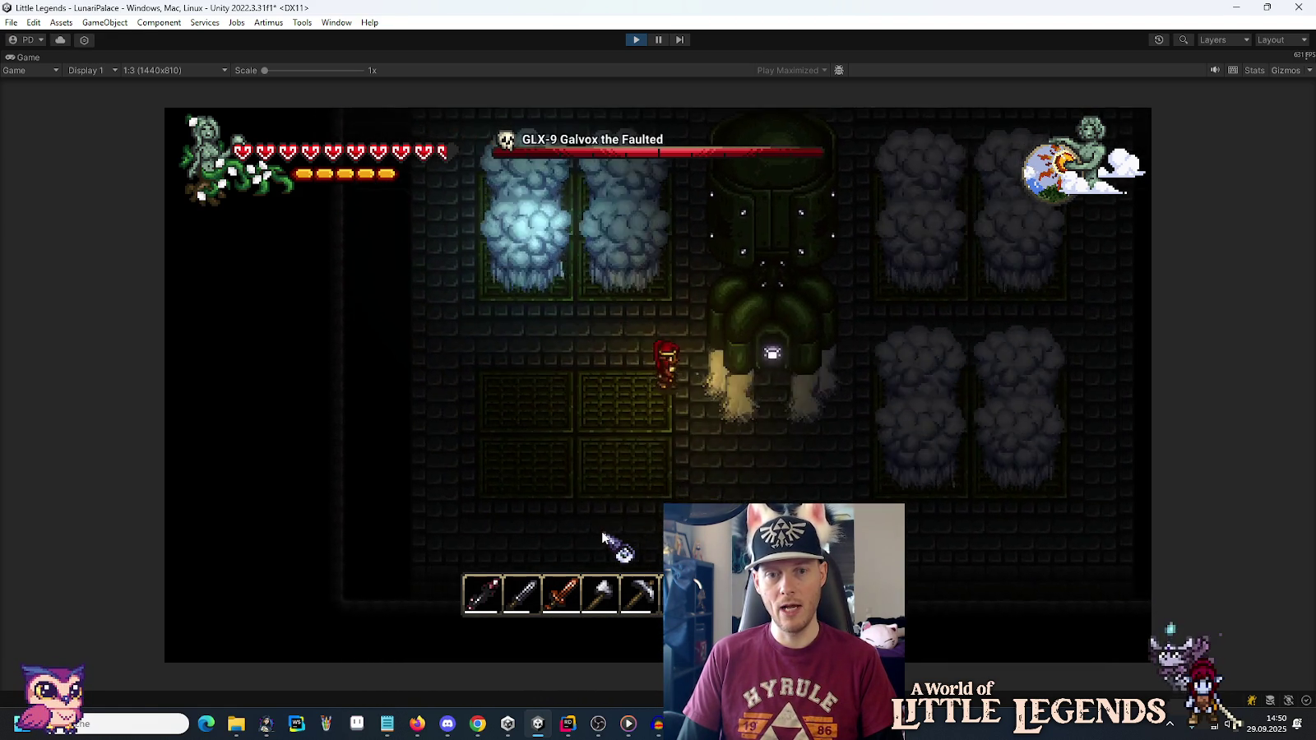
key(s)
key(d)
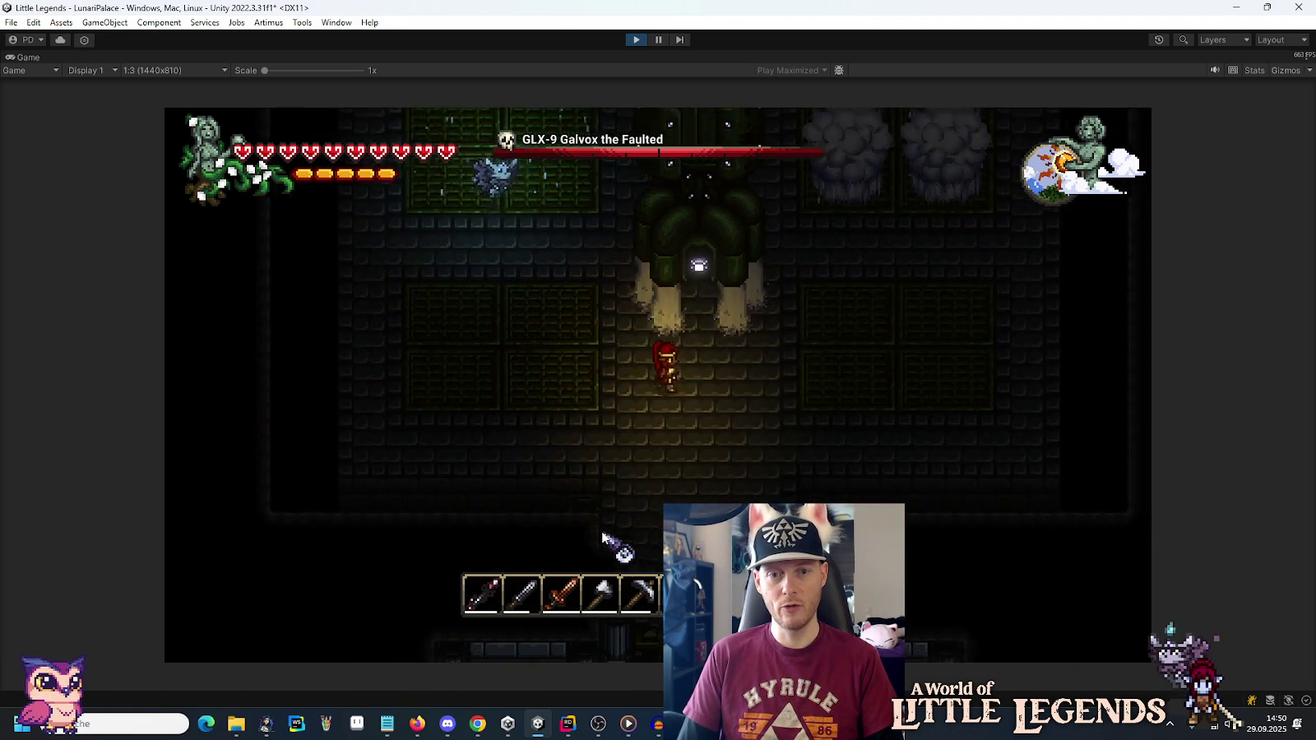
key(w)
key(a)
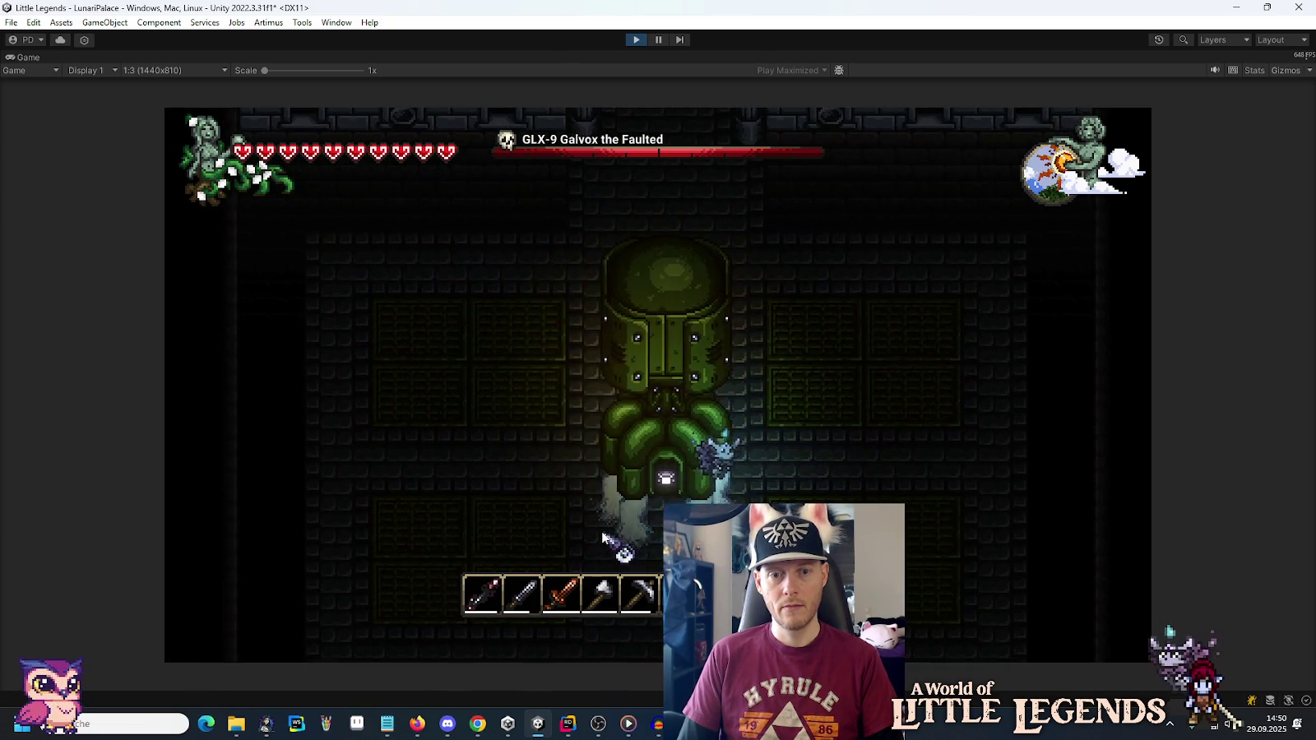
key(a)
key(s)
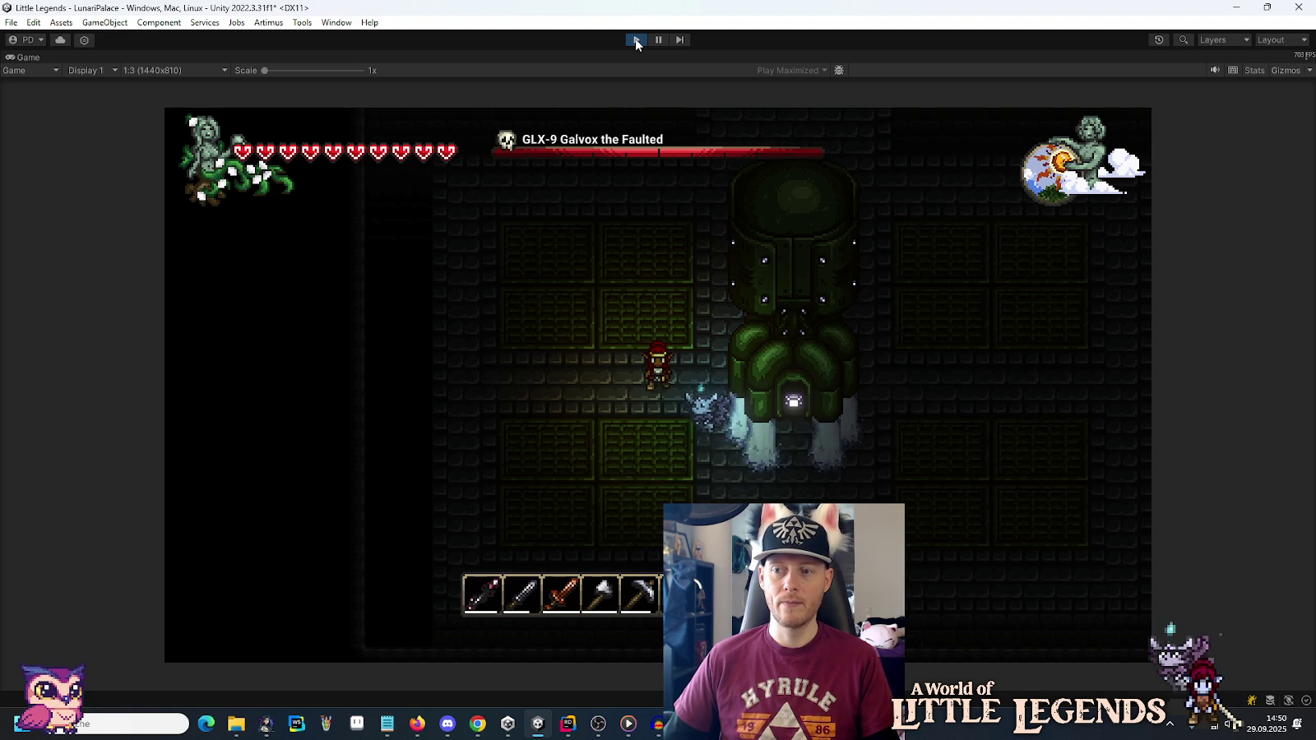
click(636, 41)
Exit play mode to return to the GalvoxSteam prefab's Inspector.
click(636, 40)
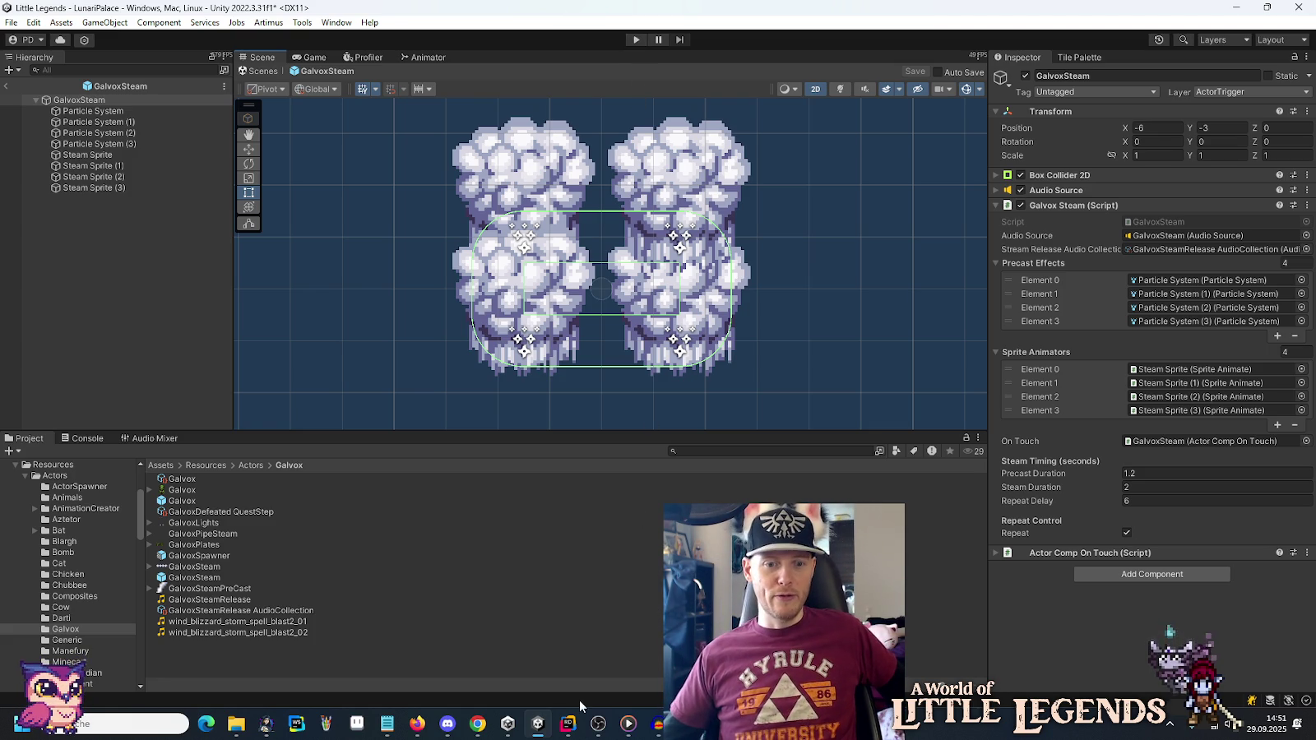
mouse_move(655, 728)
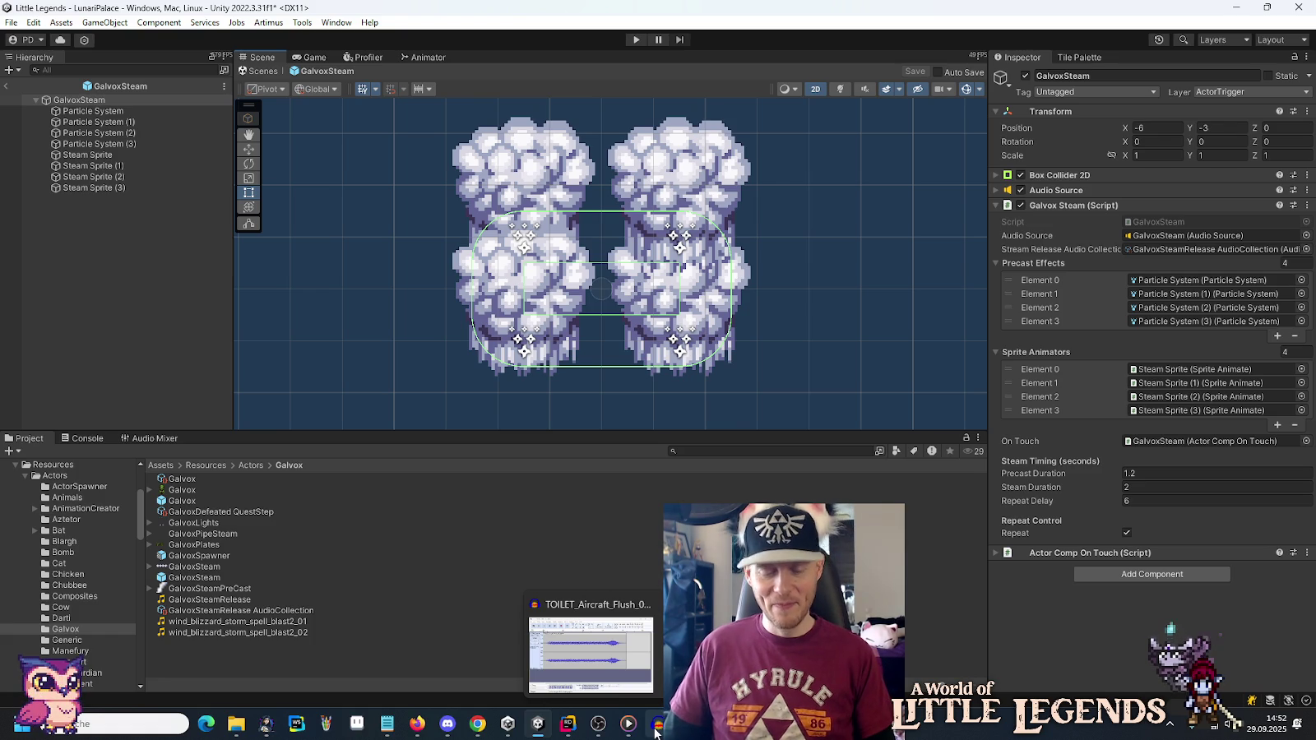
Close the TOILET_Aircraft_Flush_01_stereo Audacity project discarding changes, then switch to the Galvox folder.
click(656, 726)
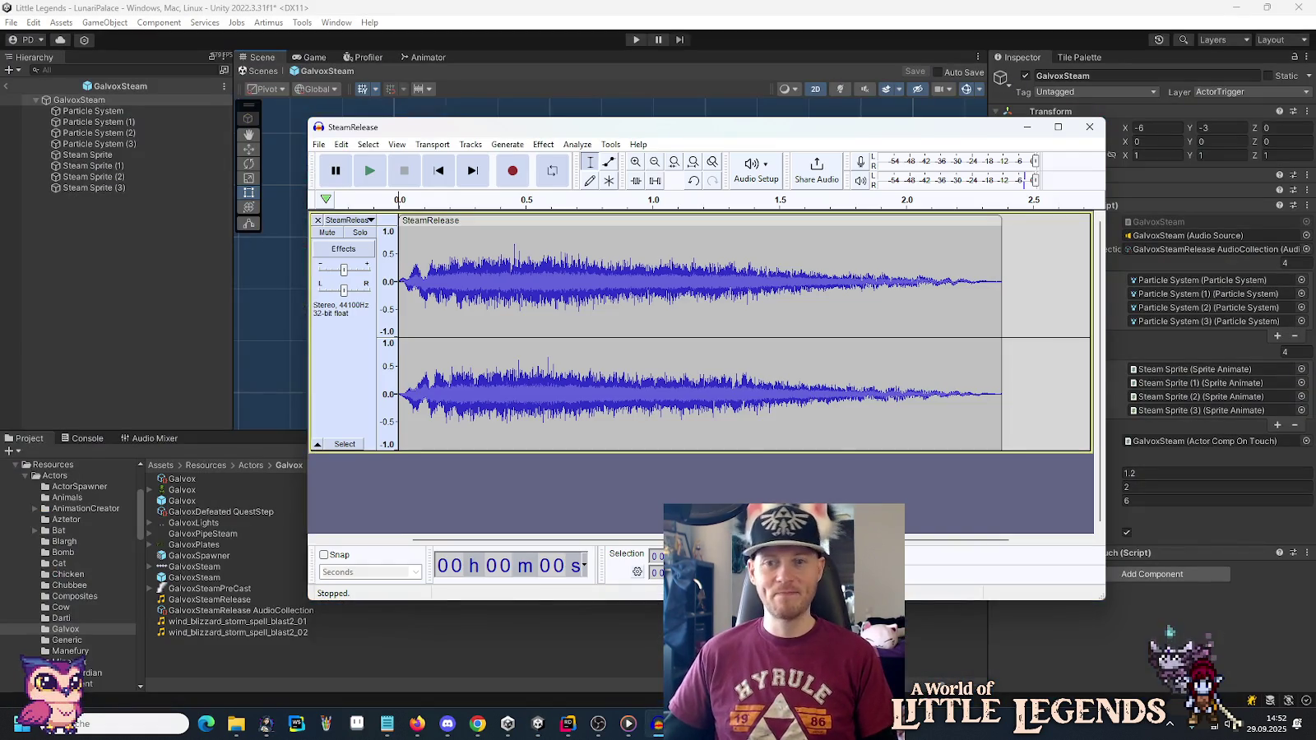
mouse_move(657, 724)
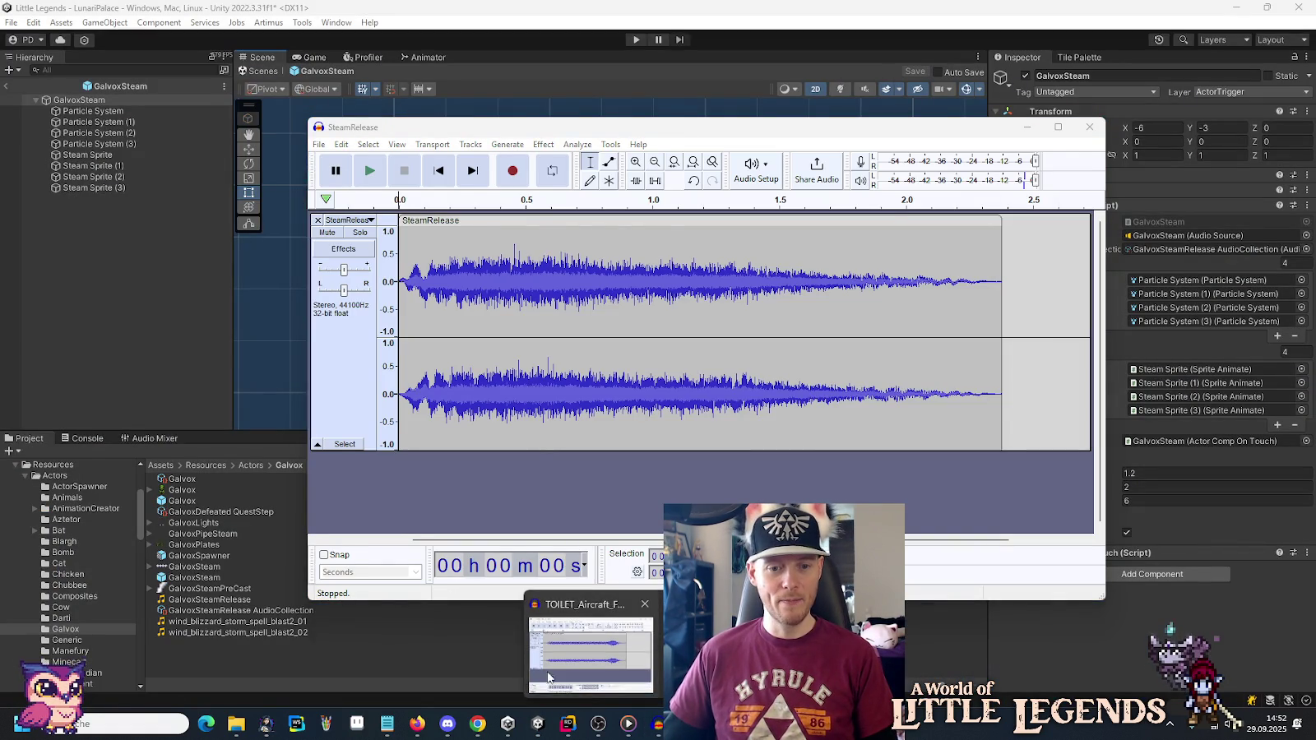
click(577, 670)
click(1073, 109)
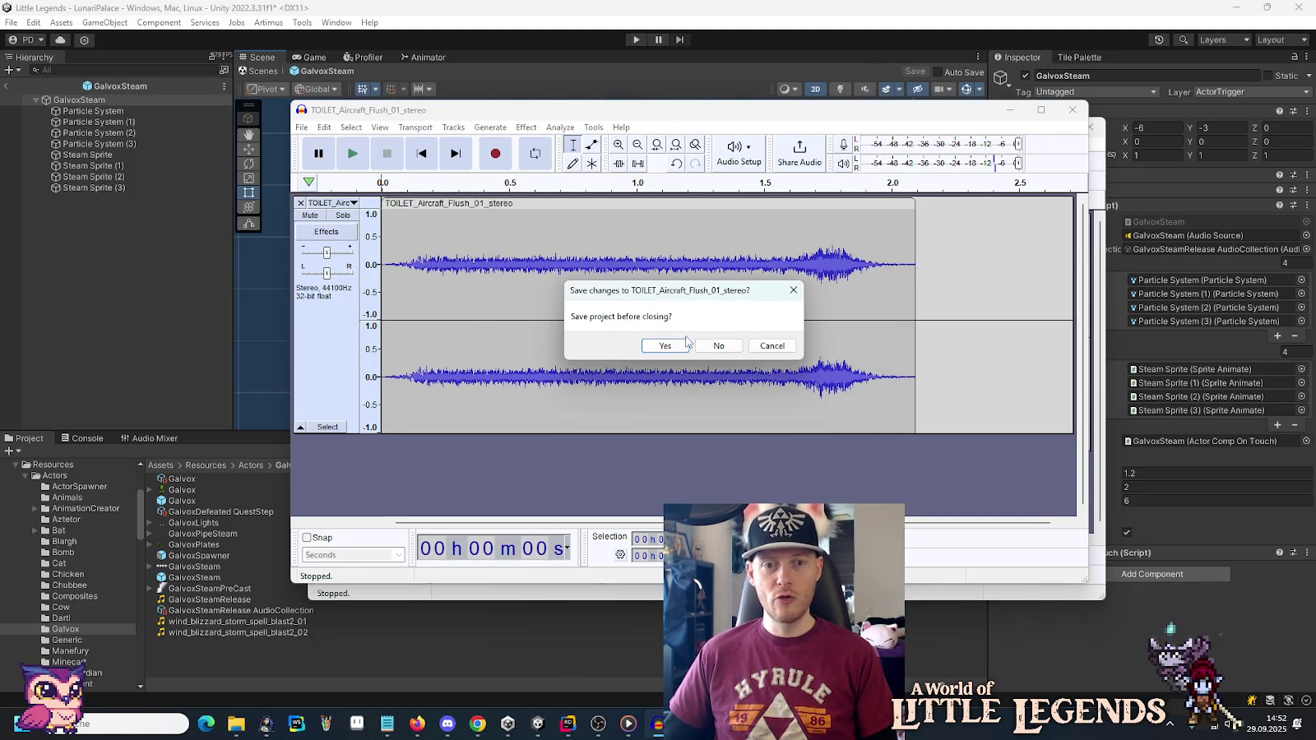
click(713, 347)
mouse_move(254, 724)
click(78, 654)
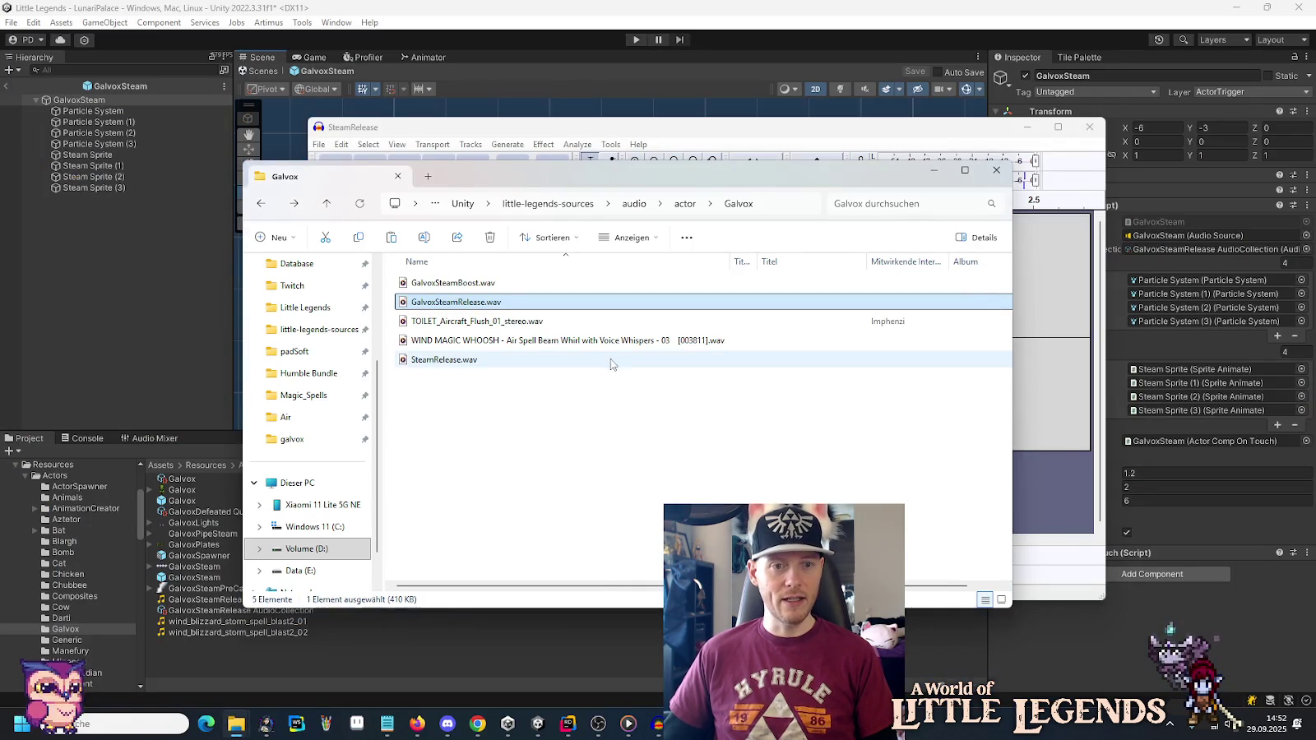
Open the WIND MAGIC WHOOSH .wav file in Audacity via Öffnen mit.
mouse_move(537, 344)
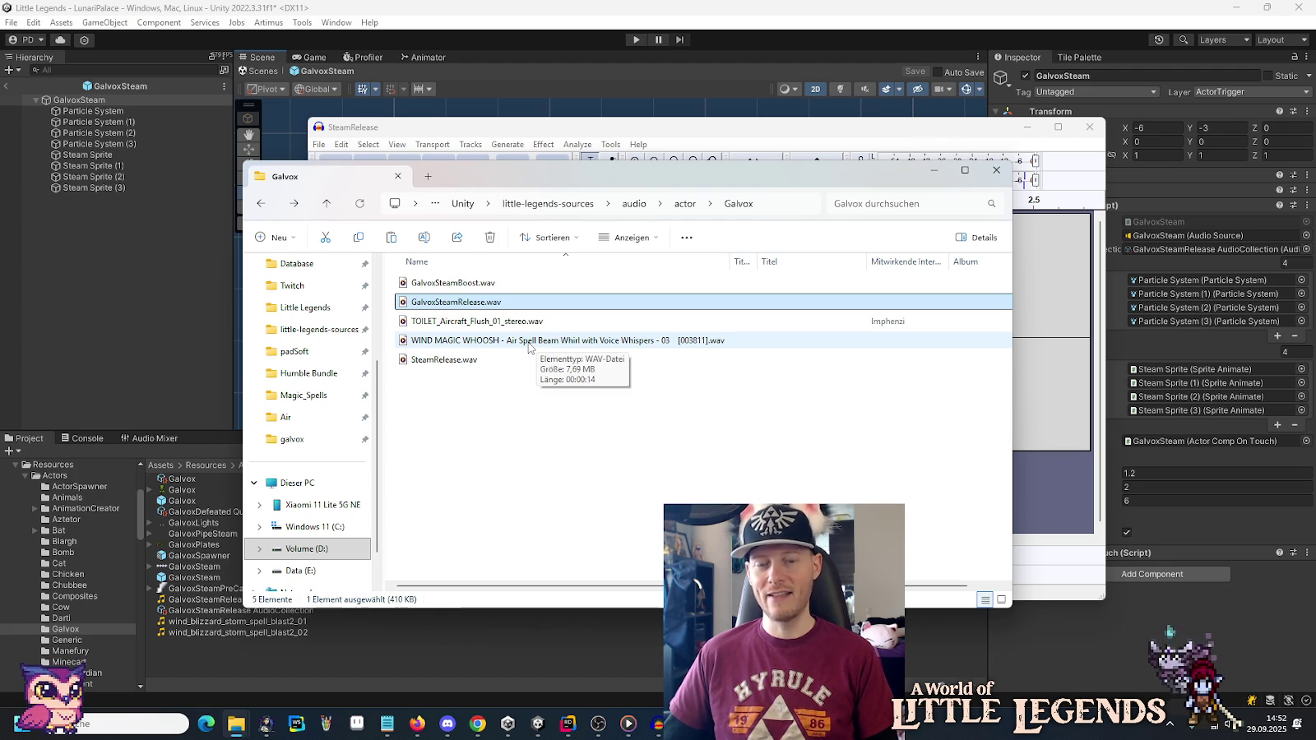
right_click(529, 347)
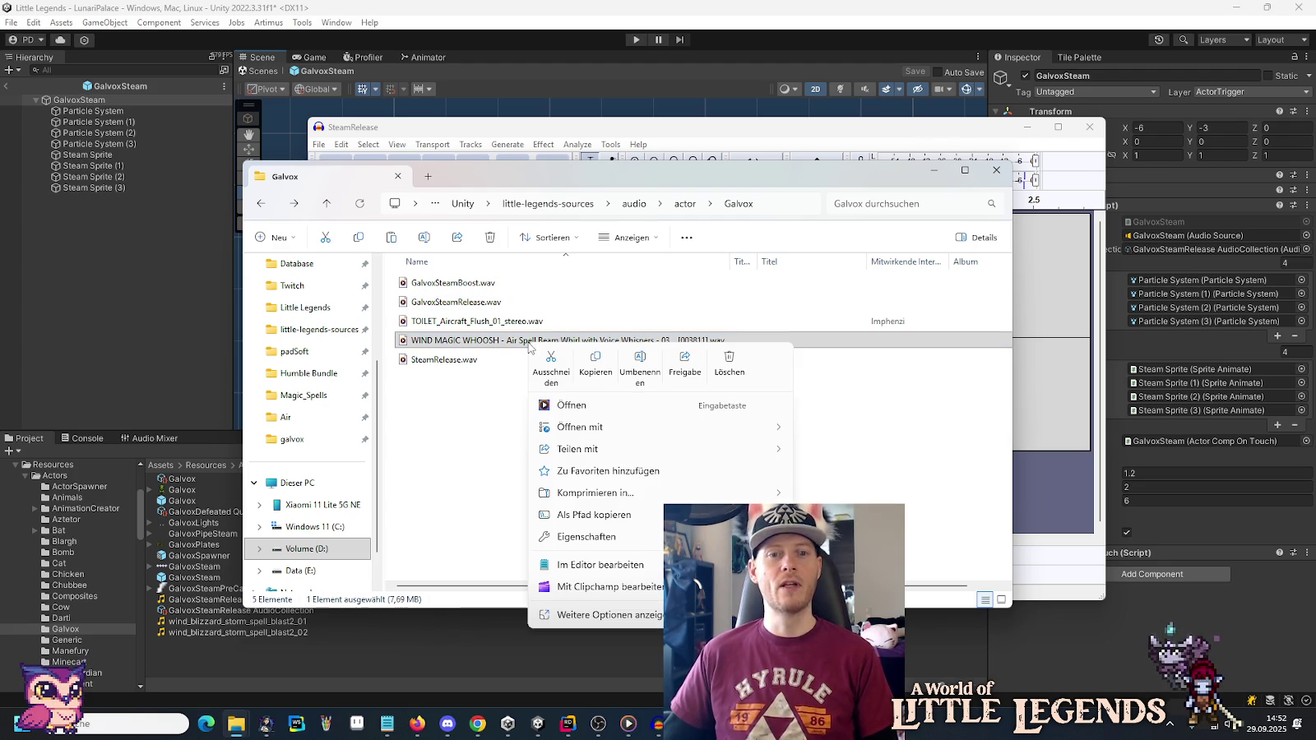
mouse_move(566, 427)
click(839, 436)
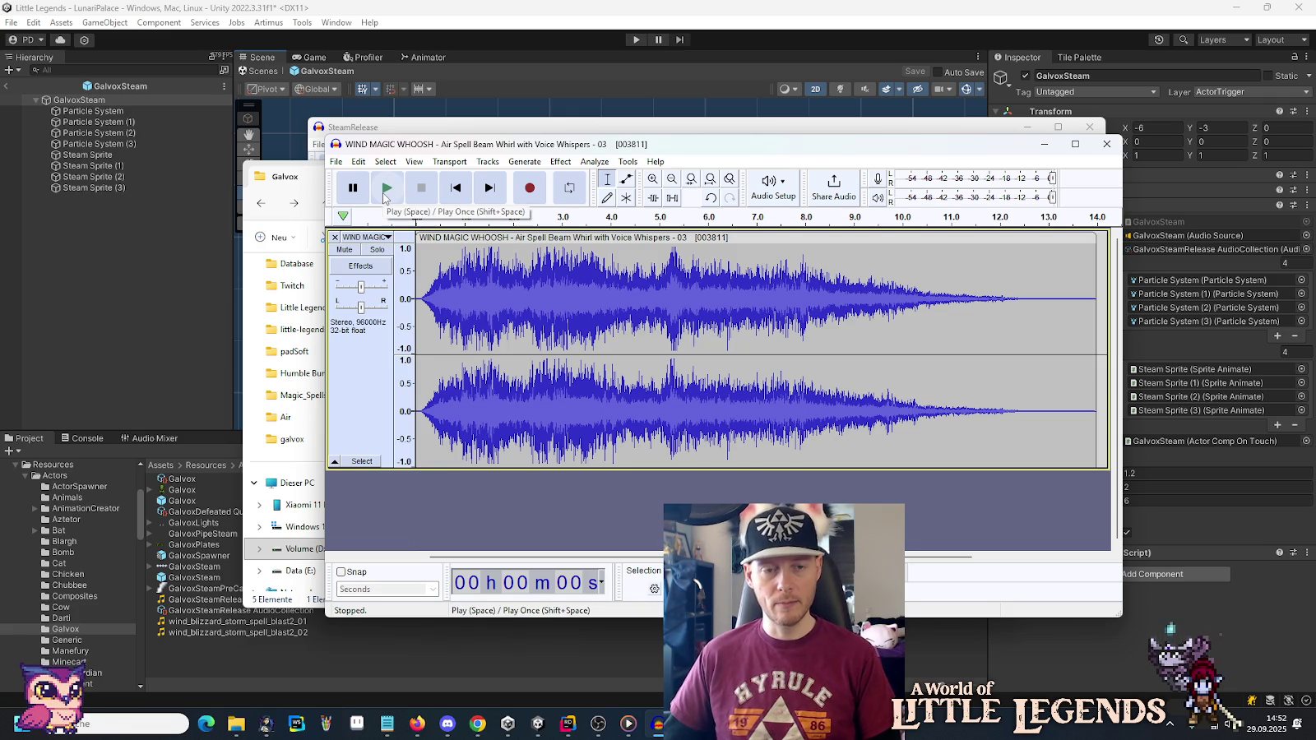
Play the whoosh to preview it, then browse the Effect > Fading options without applying any.
click(384, 196)
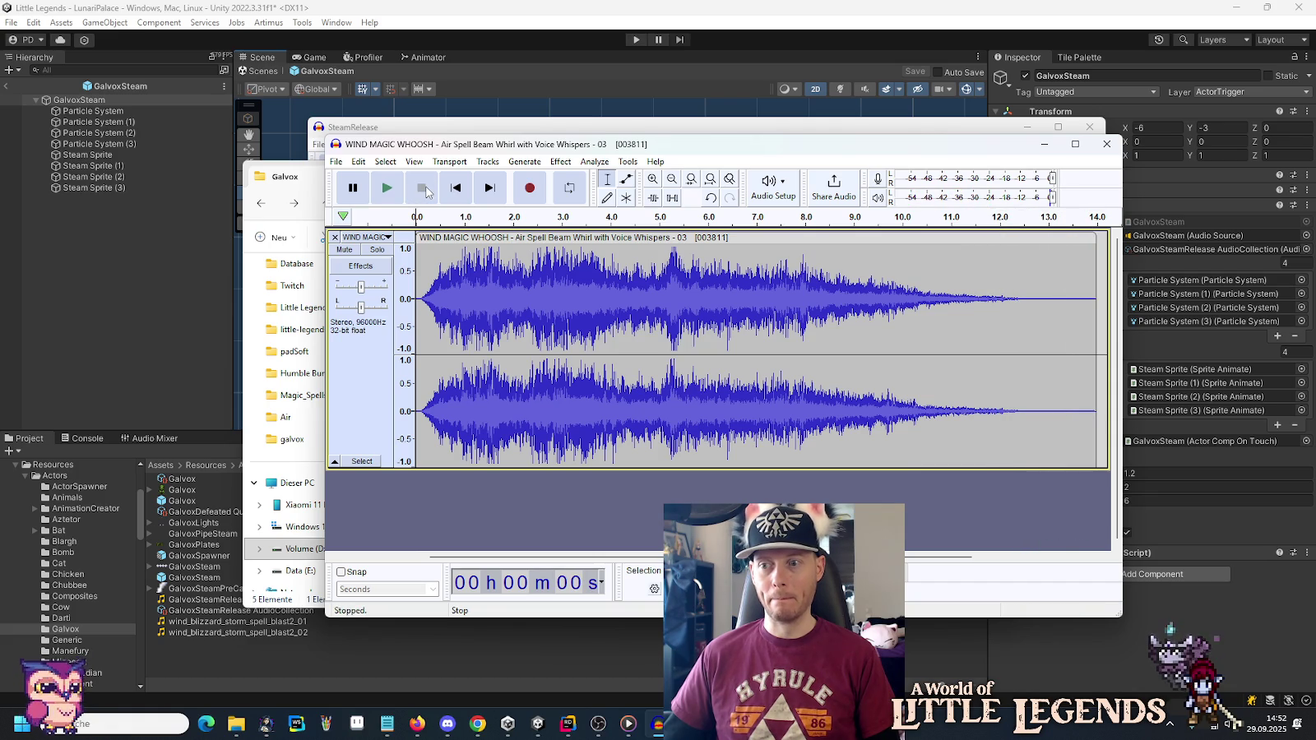
click(552, 162)
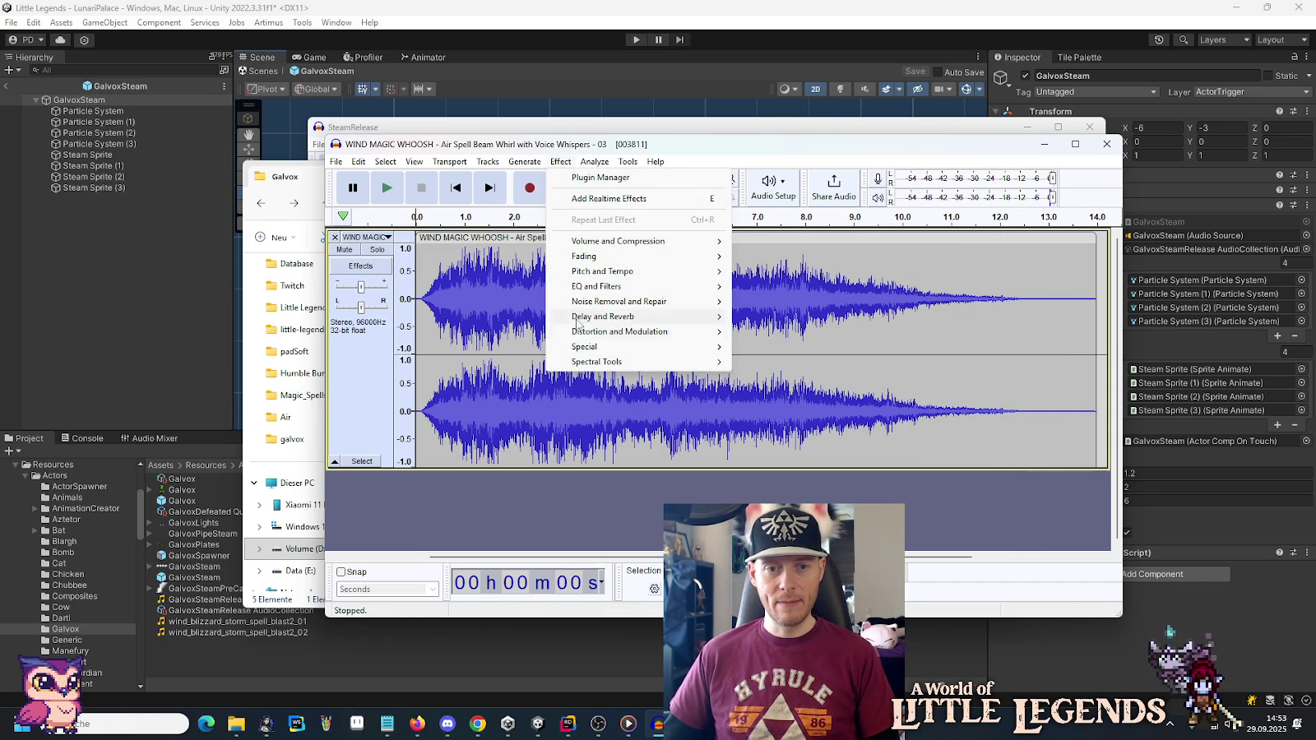
mouse_move(578, 362)
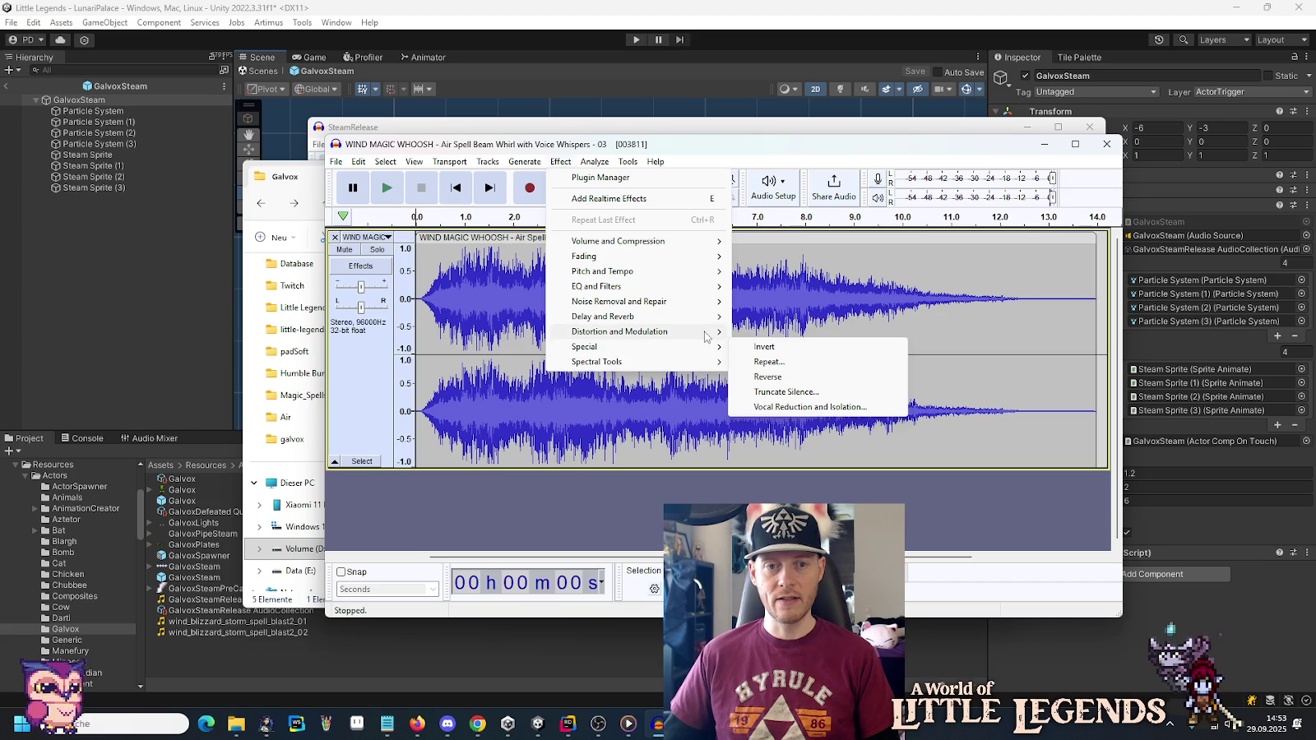
mouse_move(705, 331)
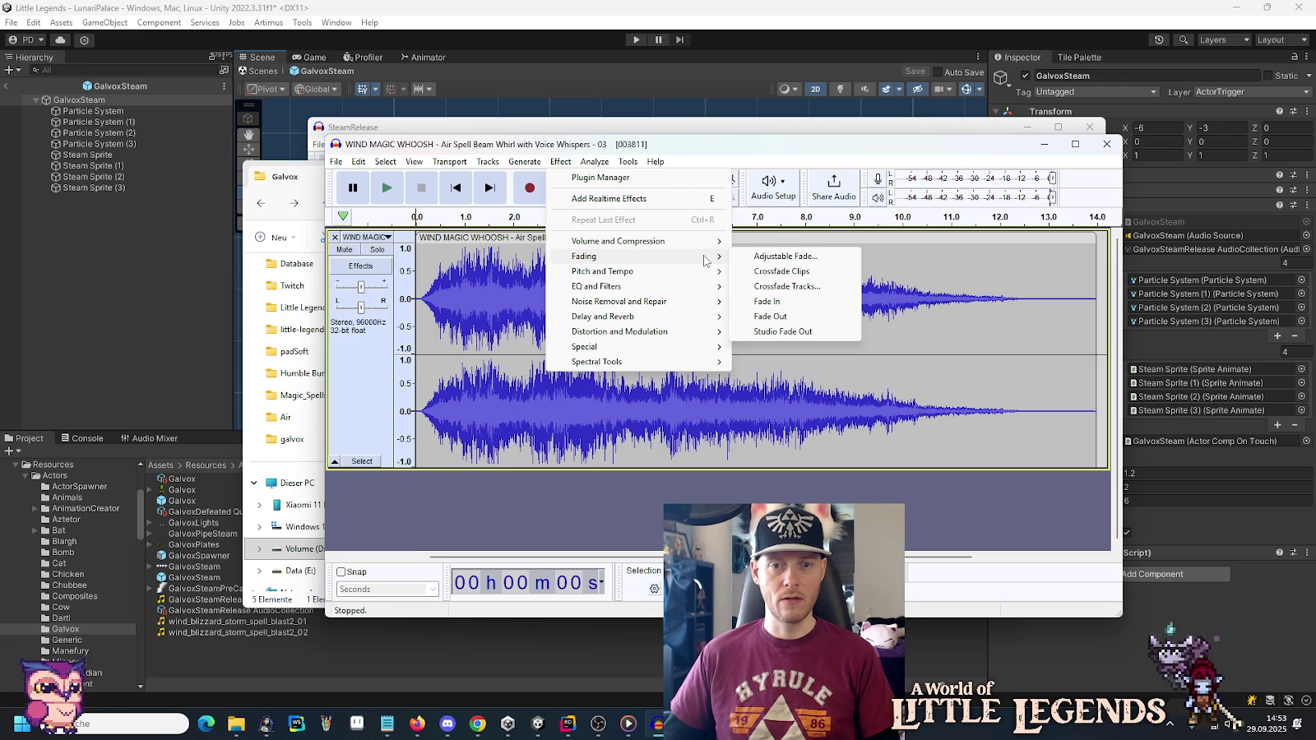
click(463, 286)
Delete the first 1.0 second of the whoosh.
click(462, 287)
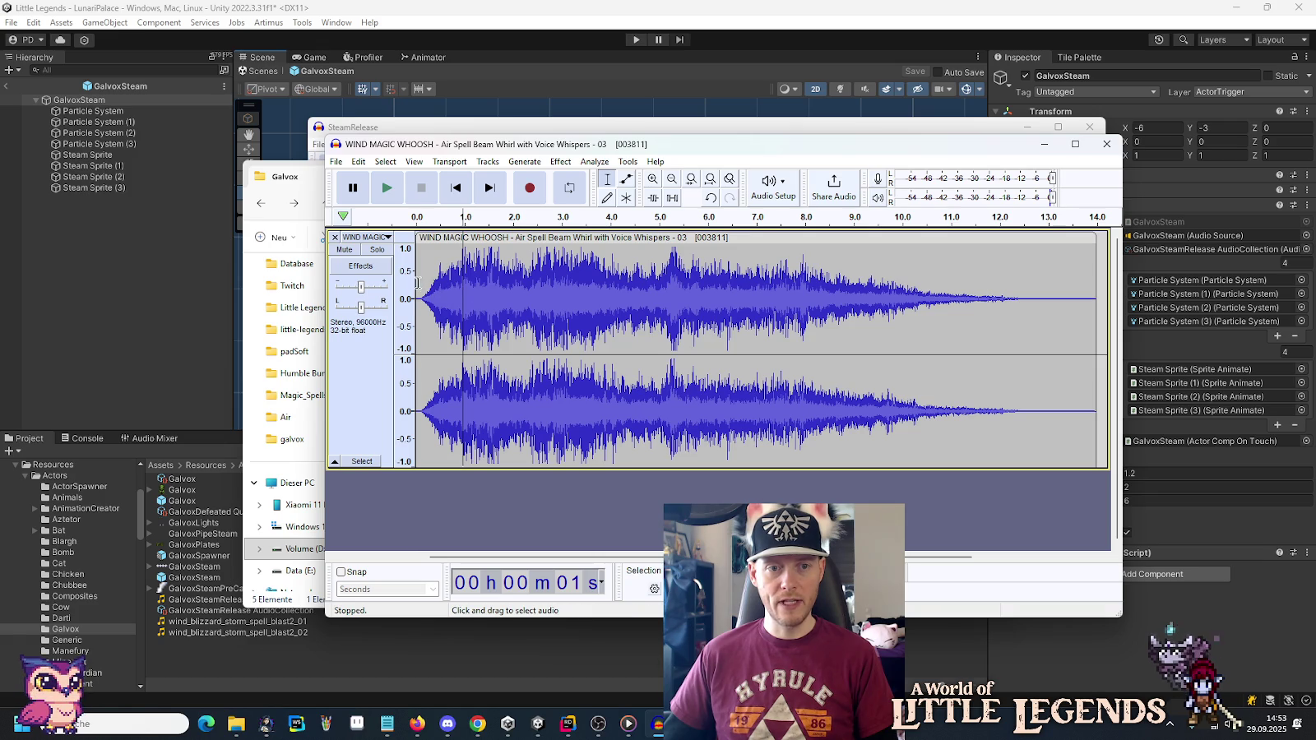
shift+click(420, 284)
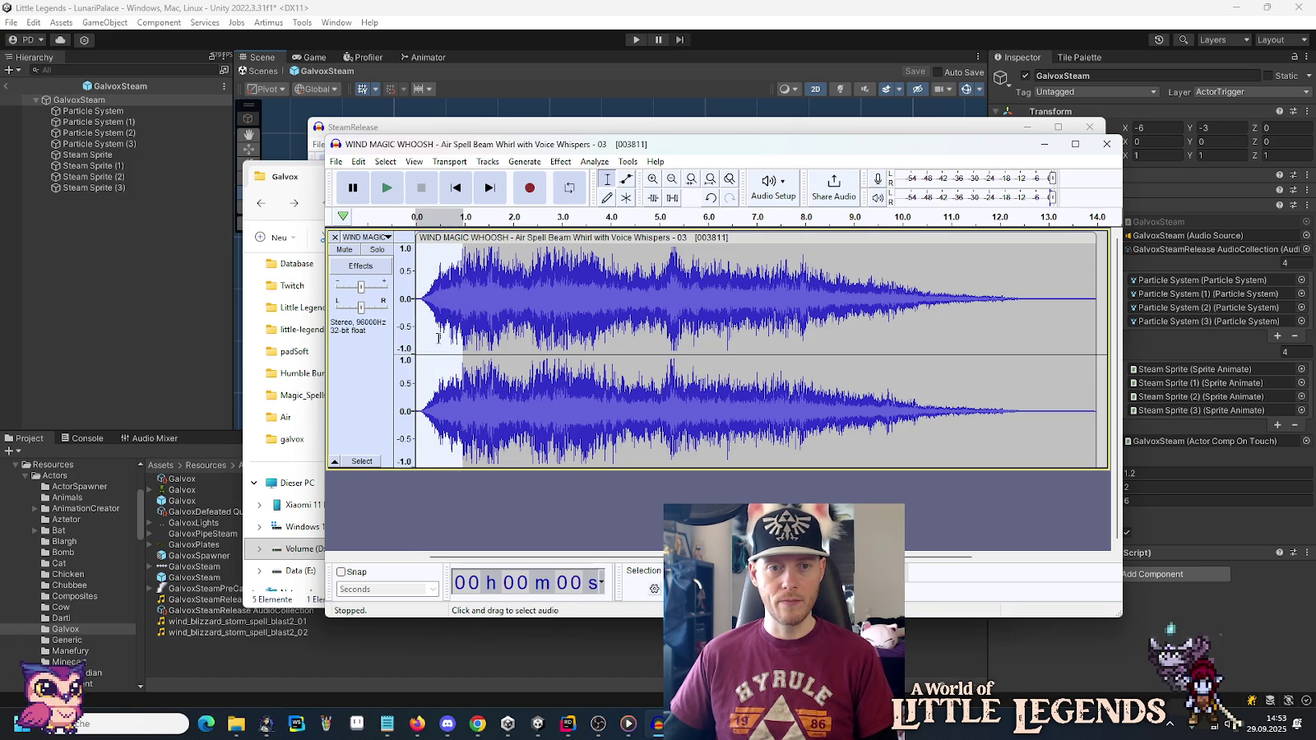
key(Delete)
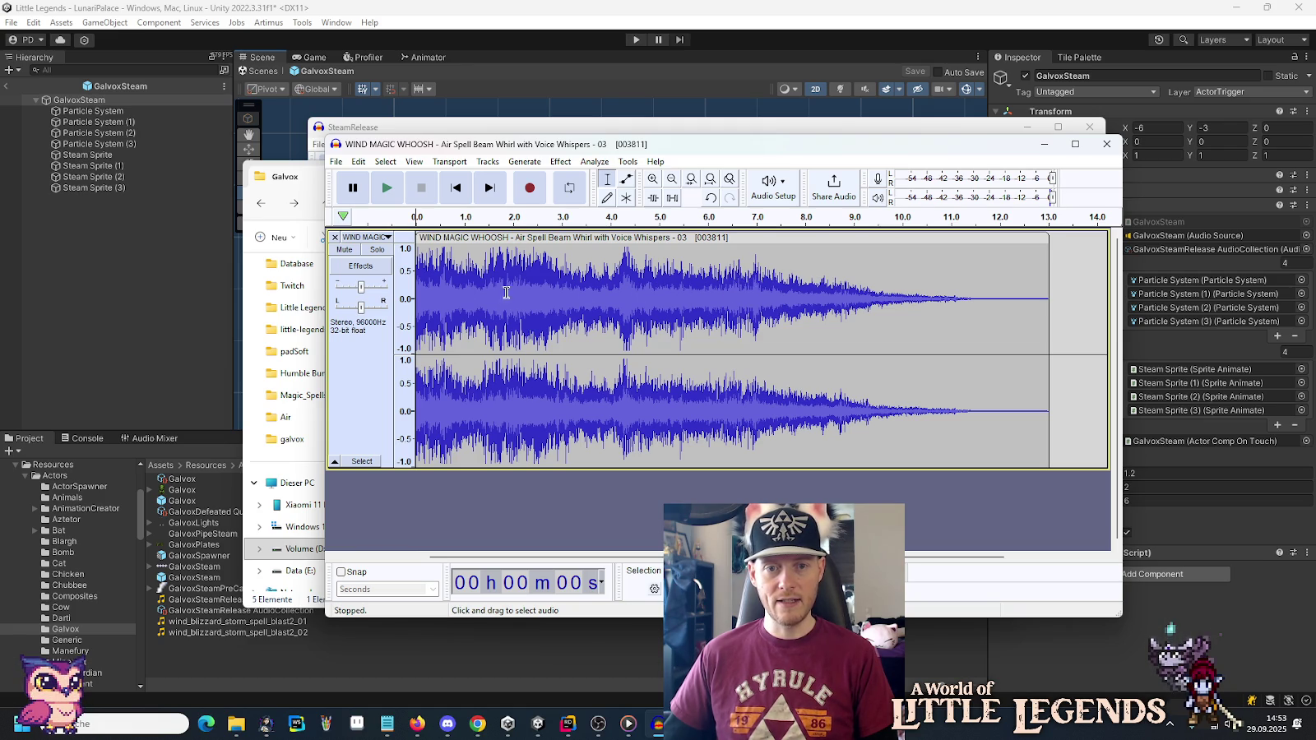
Delete everything from 7.0 s to the end of the clip.
click(758, 267)
drag(758, 267, 1050, 277)
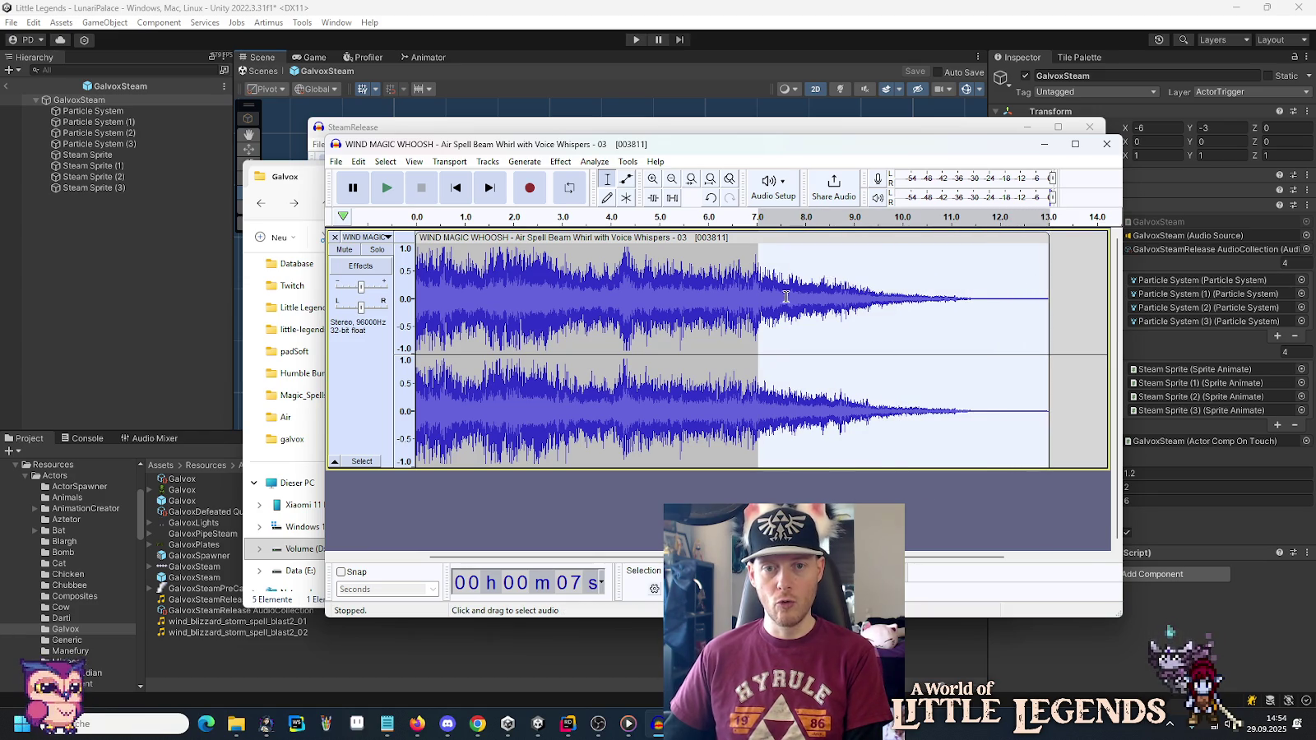
key(Delete)
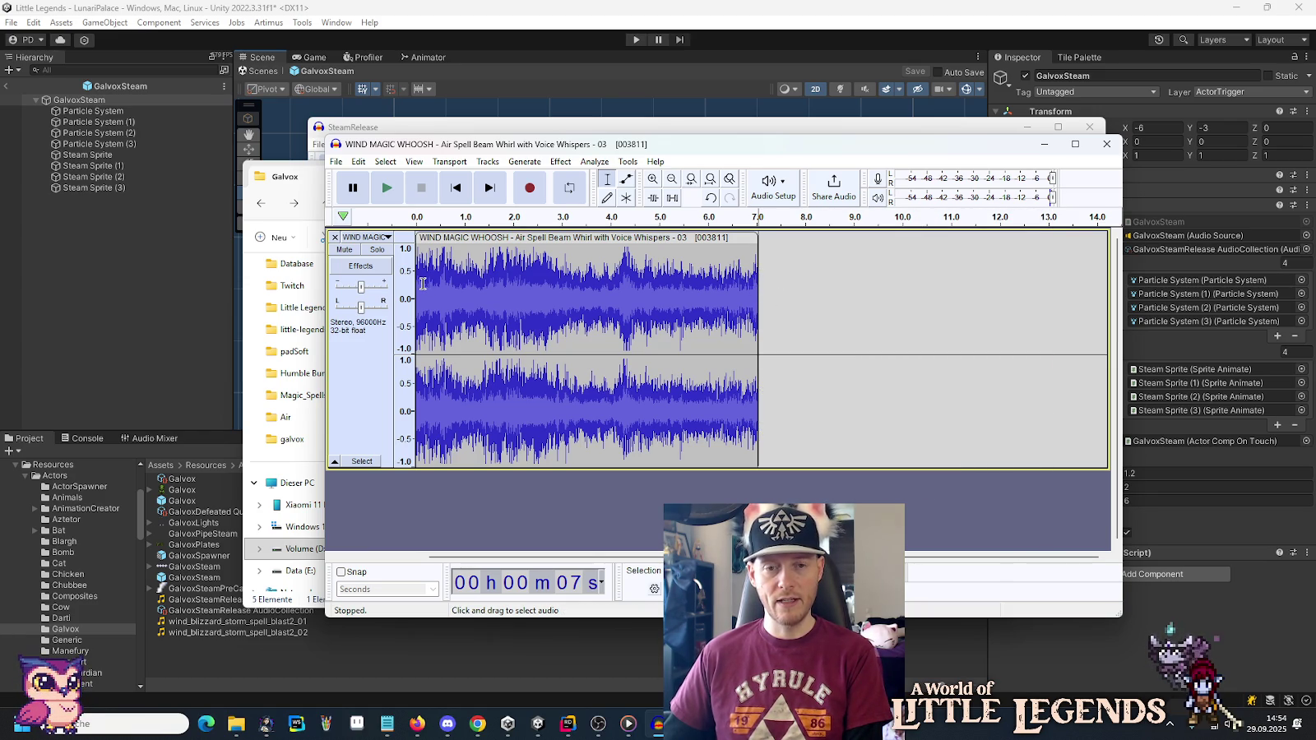
click(593, 162)
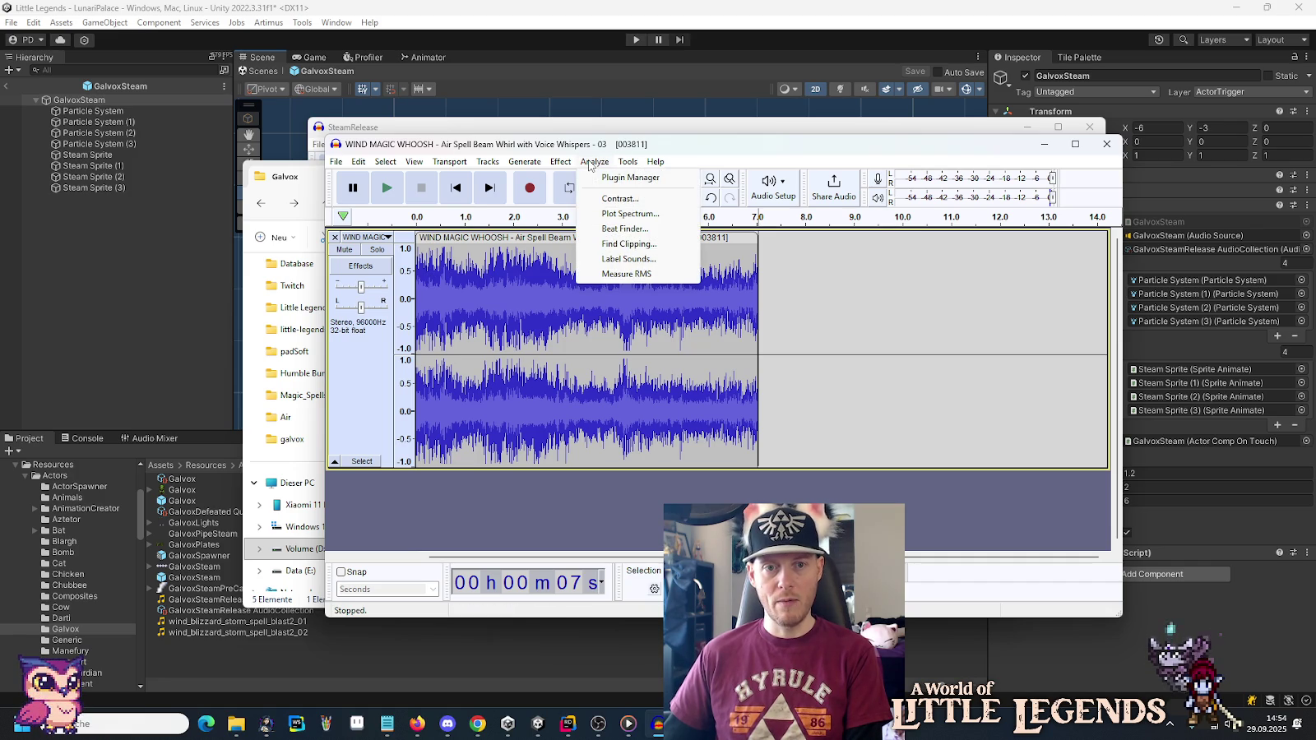
Attempt Crossfade Tracks with nothing selected and dismiss the no-audio-selected warning.
mouse_move(561, 162)
mouse_move(602, 271)
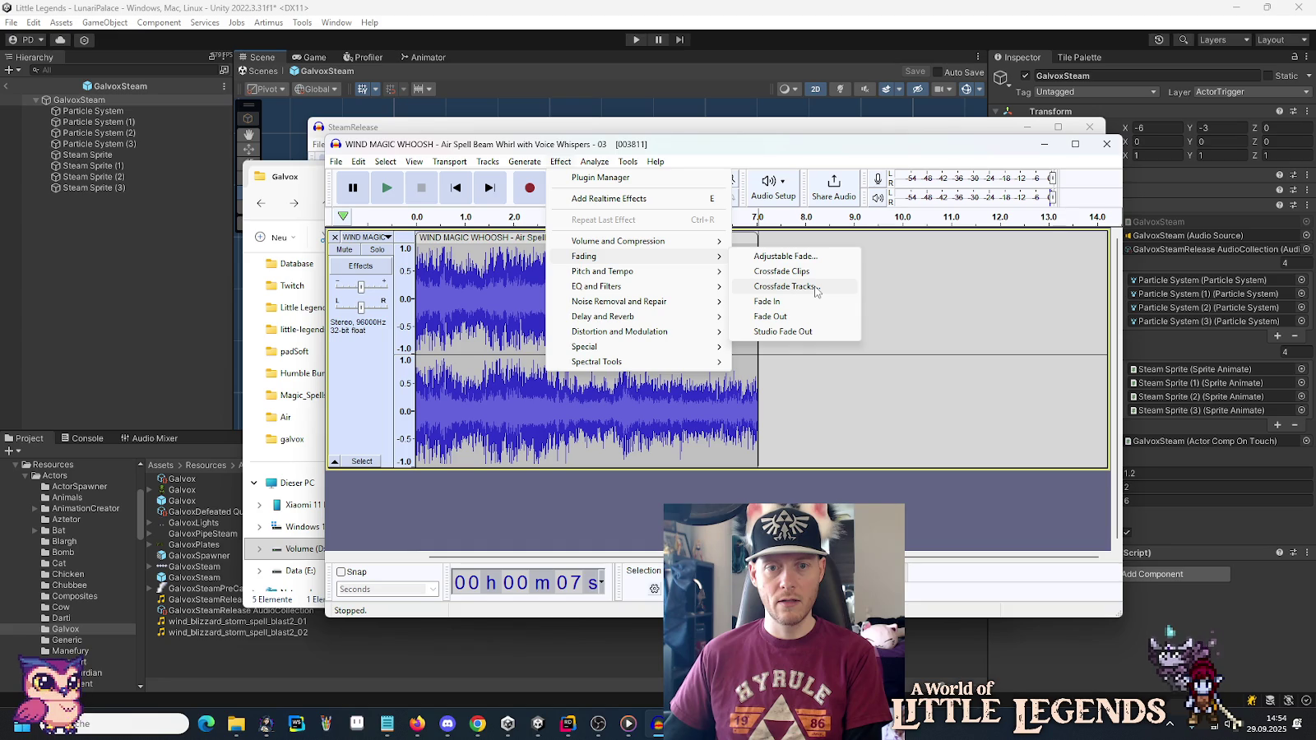
click(816, 288)
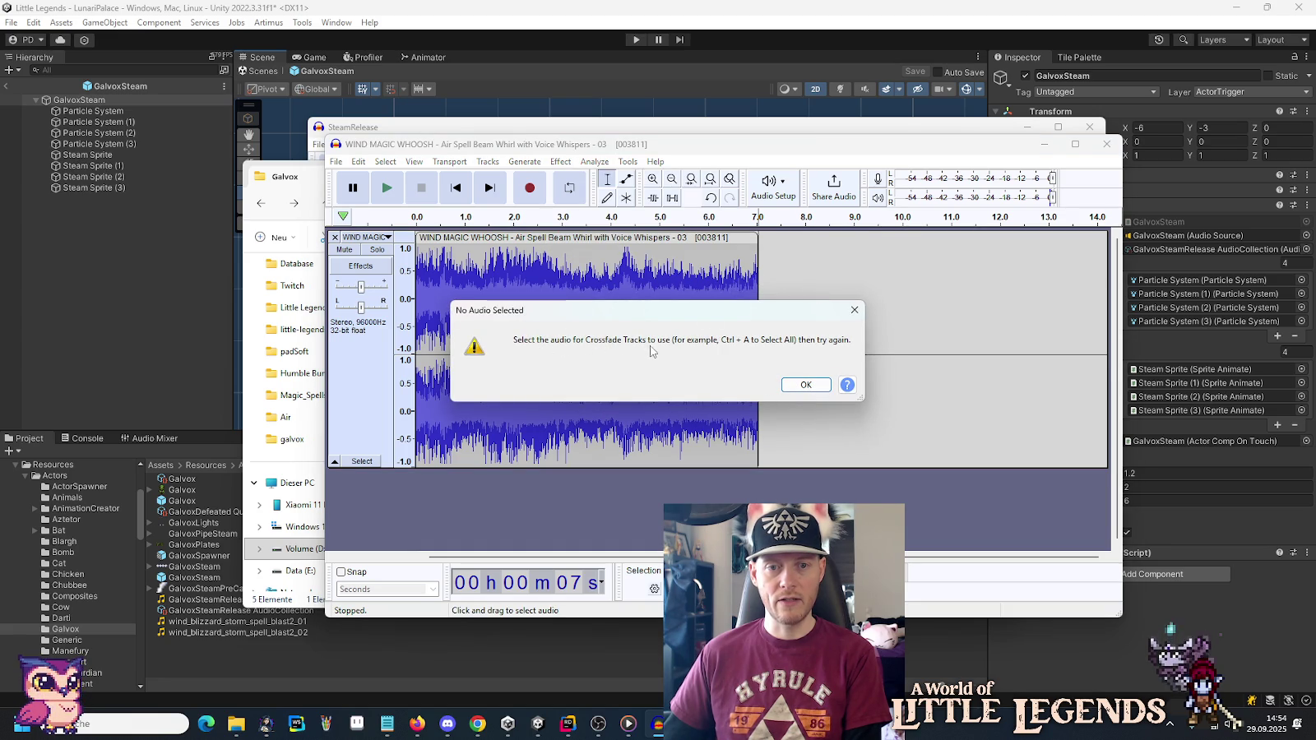
click(807, 385)
Select the whole wind clip with Ctrl+A and open Effect > Fading > Crossfade Tracks.
click(684, 333)
key(ctrl+a)
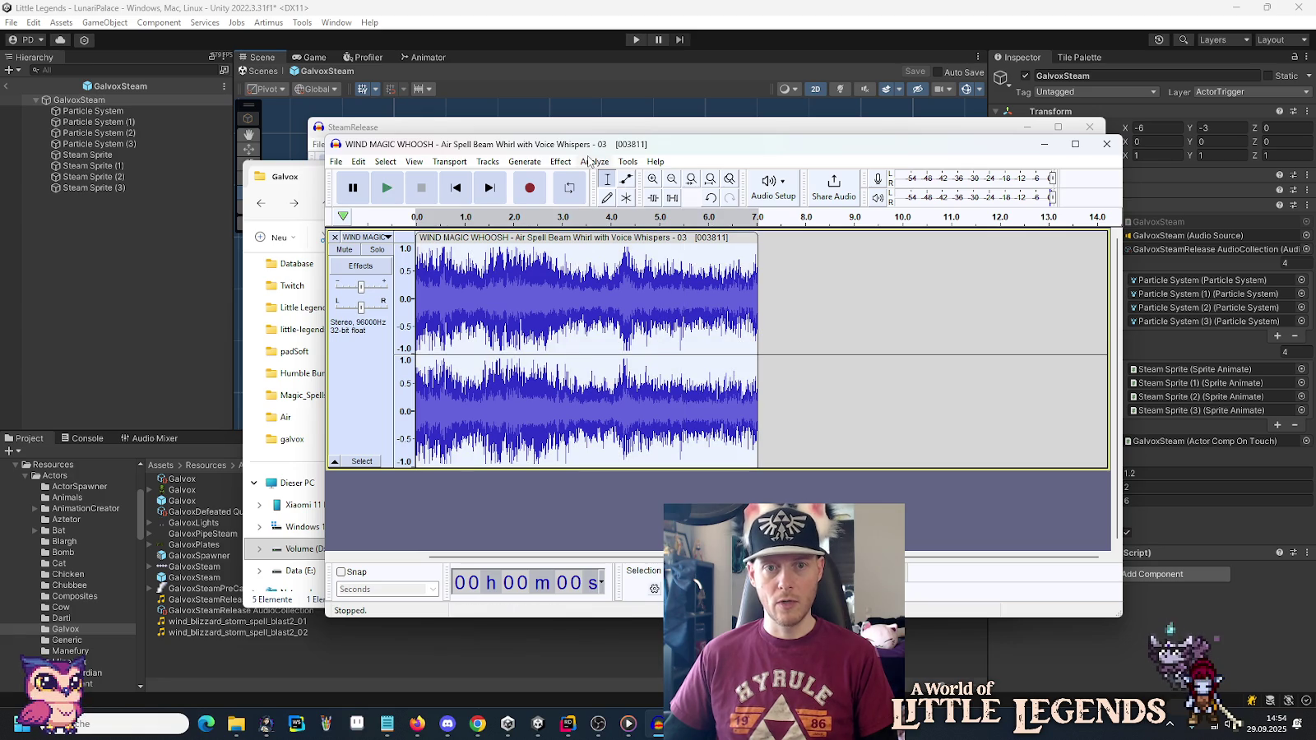
click(562, 162)
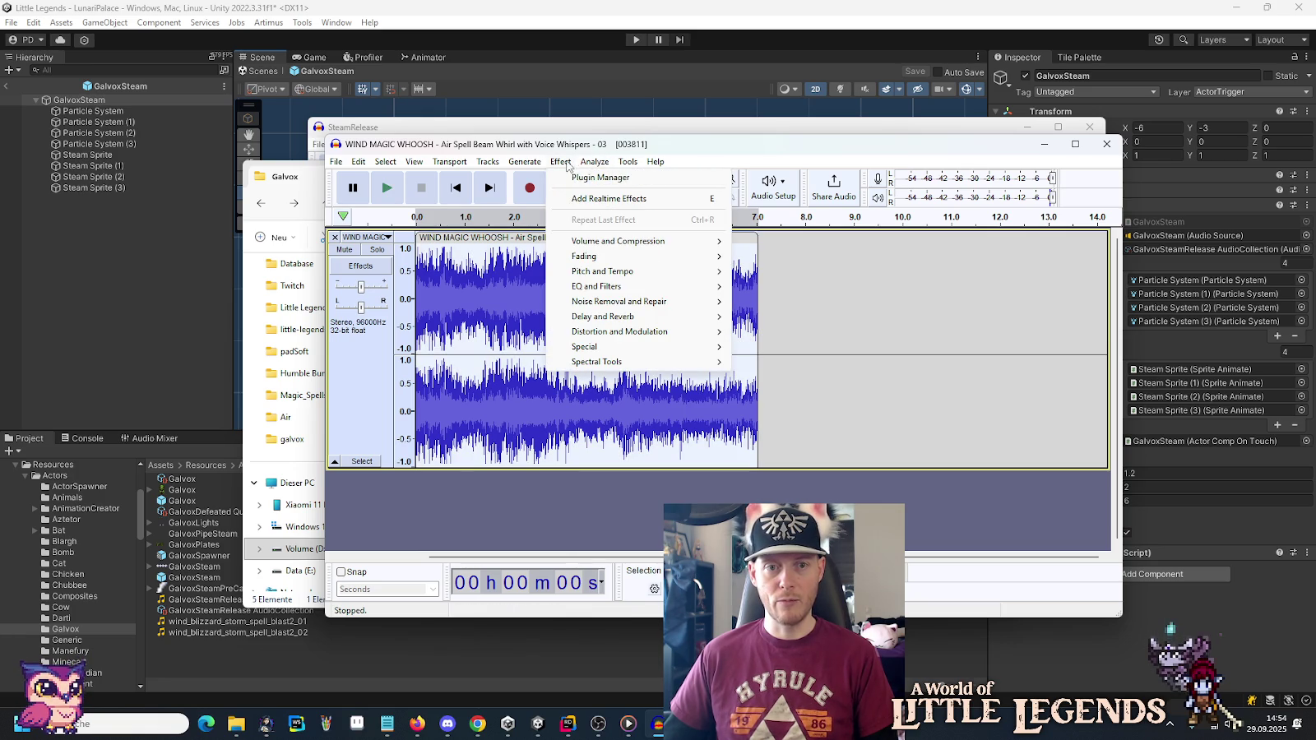
mouse_move(689, 257)
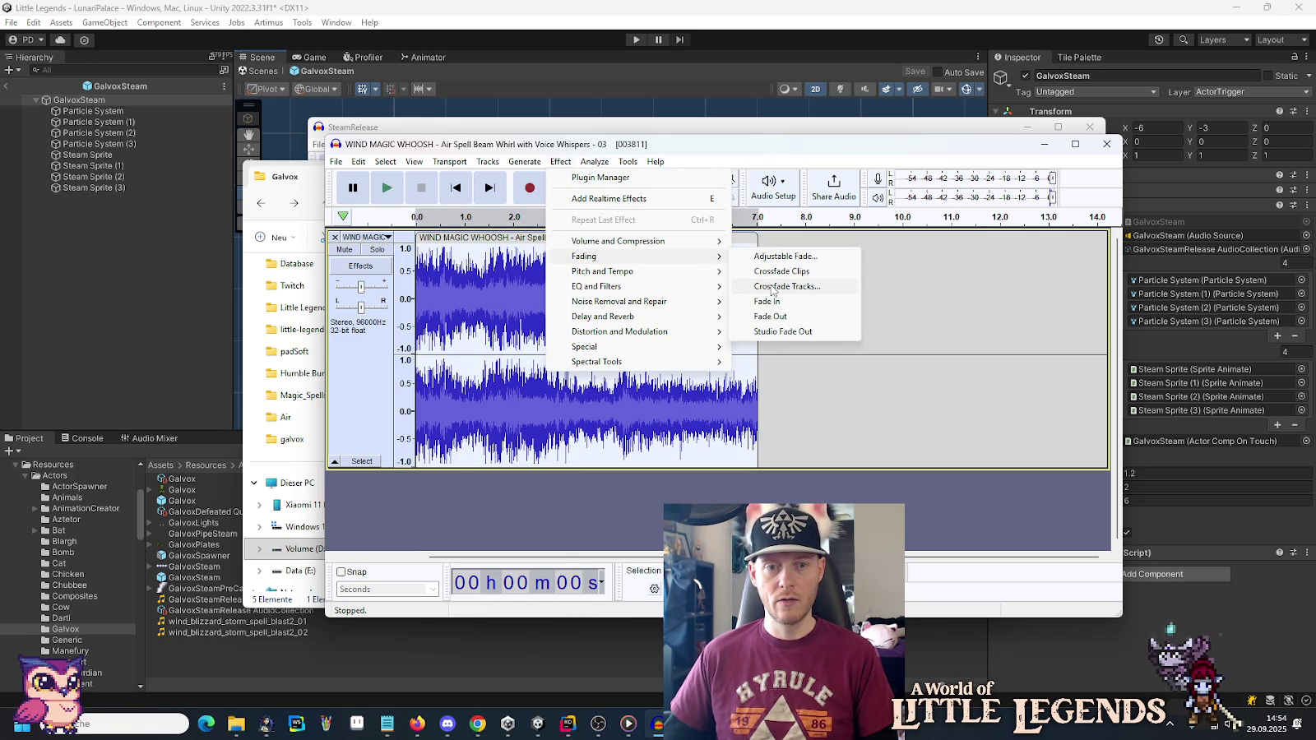
click(772, 287)
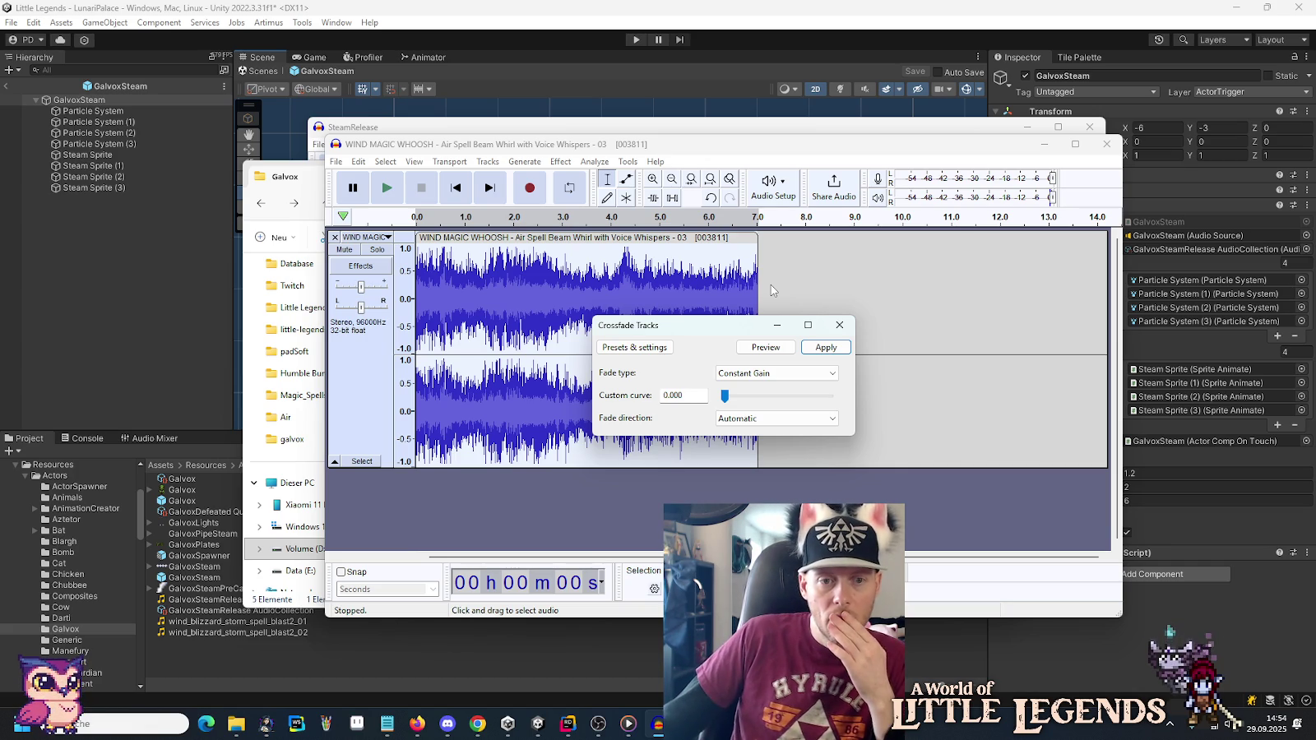
Keep Constant Gain and Automatic direction, preview, dismiss the two-tracks error, and close without applying.
click(773, 374)
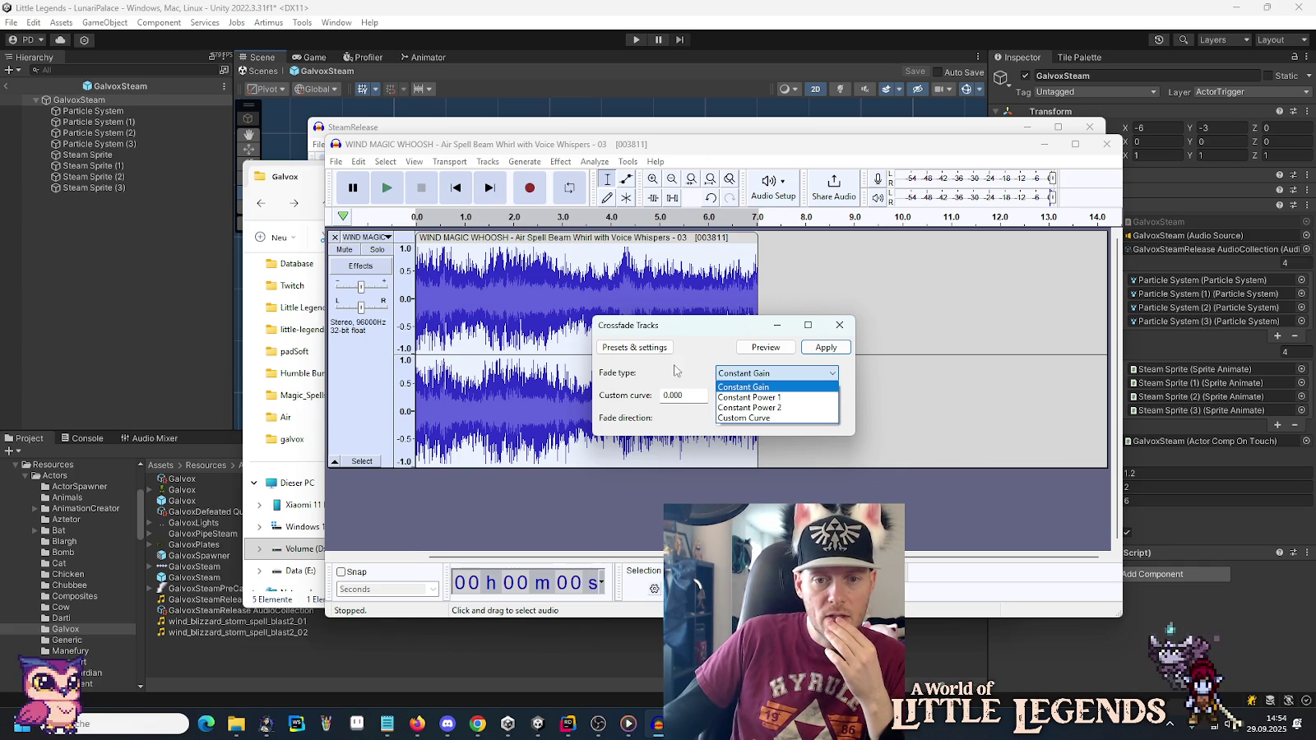
click(744, 387)
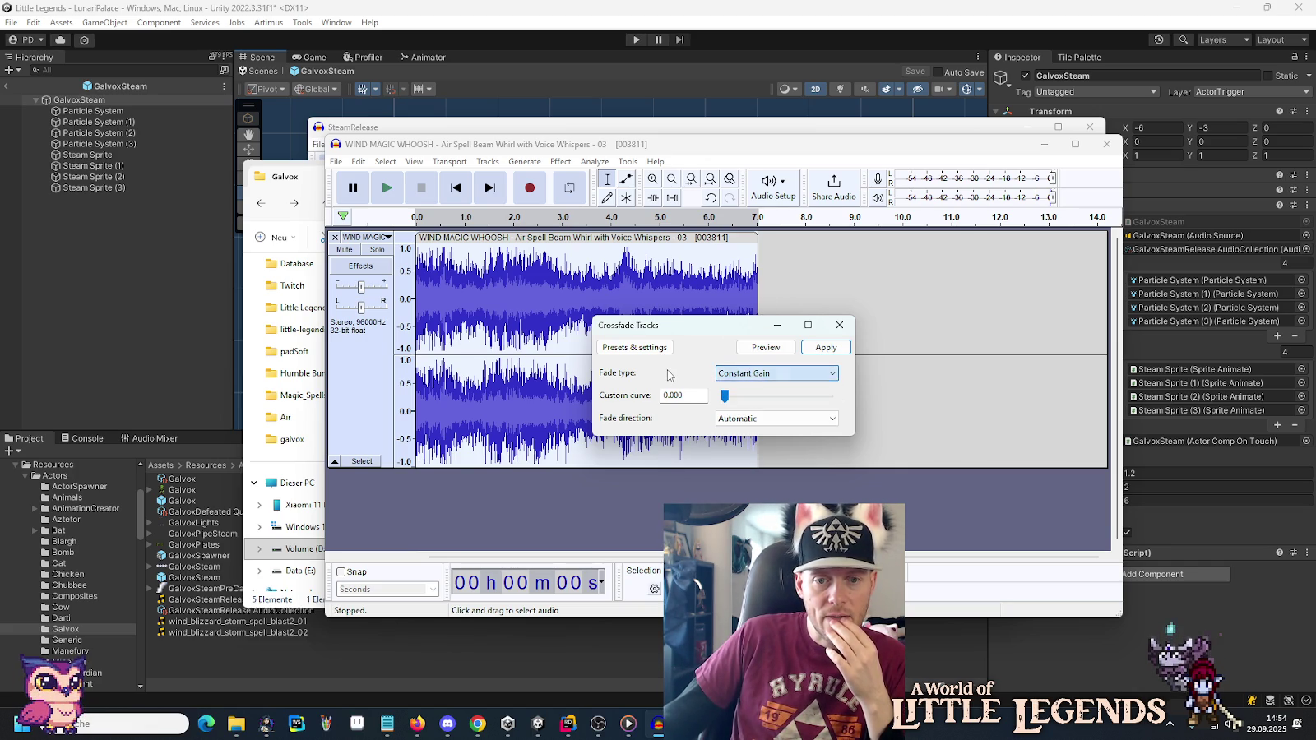
click(746, 423)
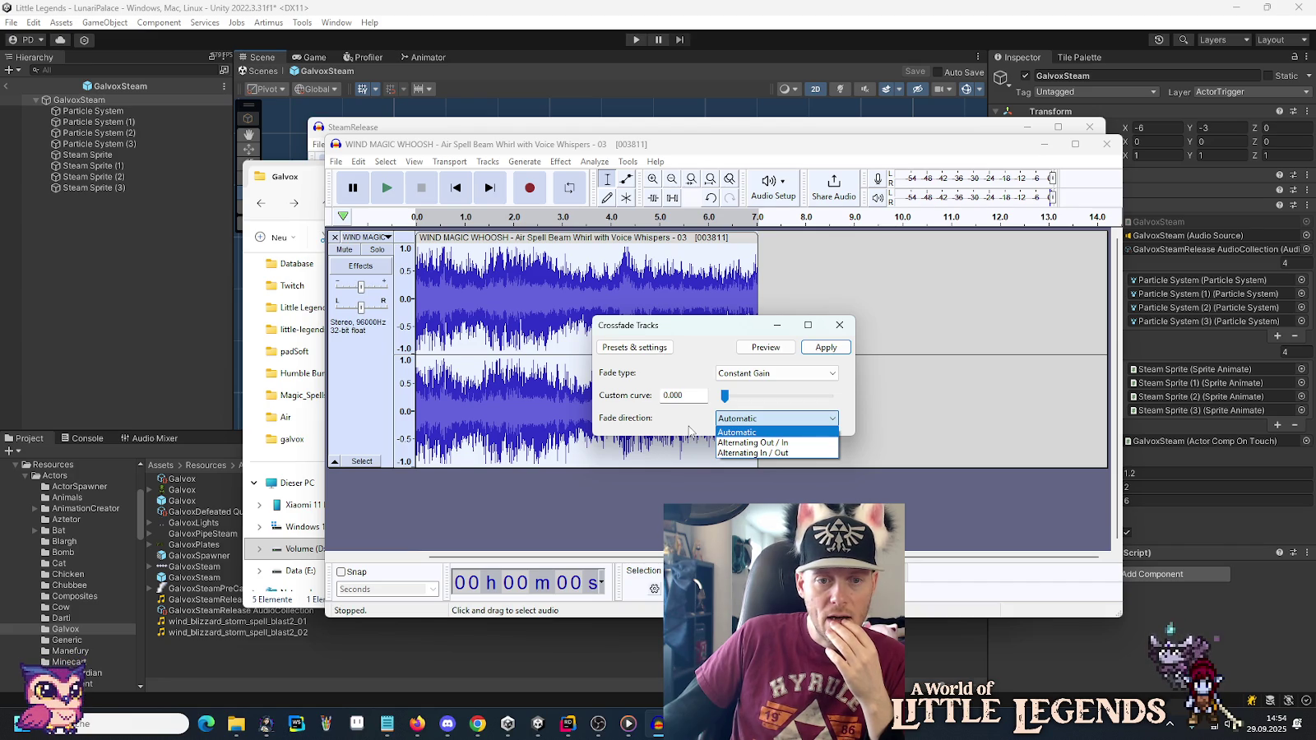
click(689, 431)
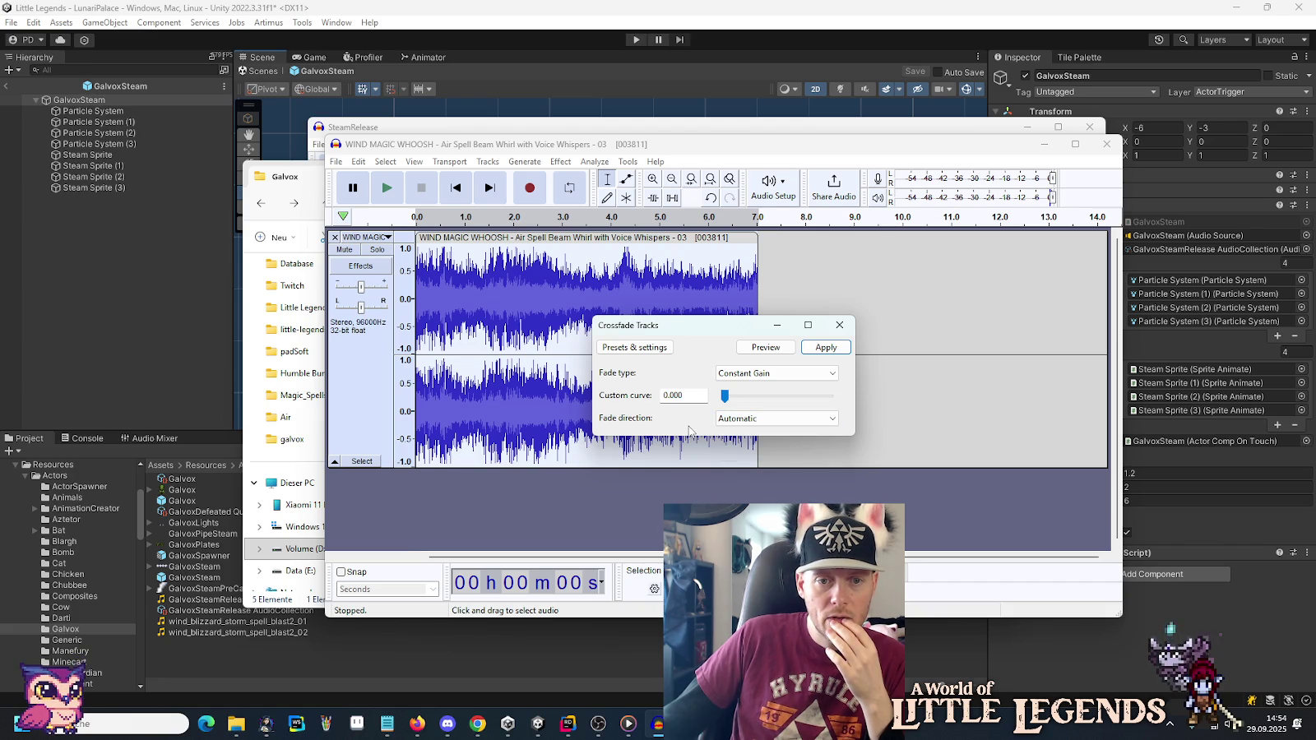
click(749, 349)
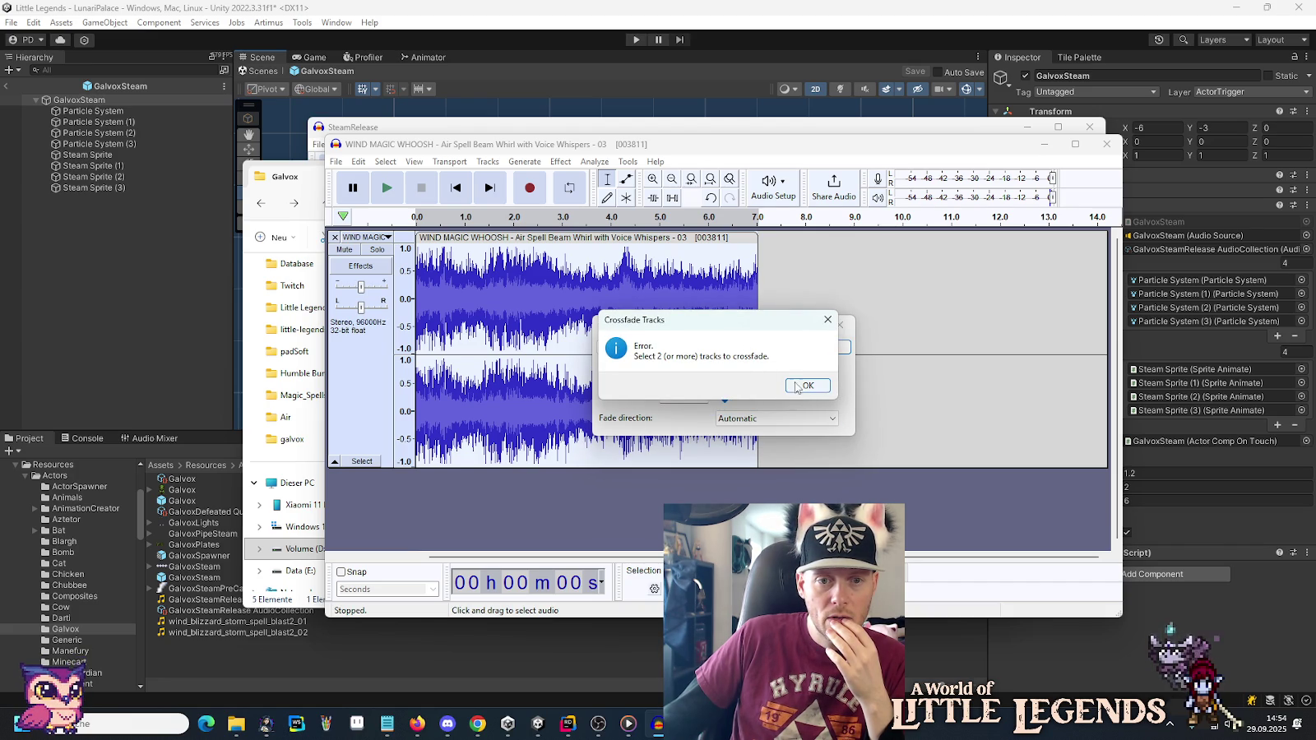
click(802, 385)
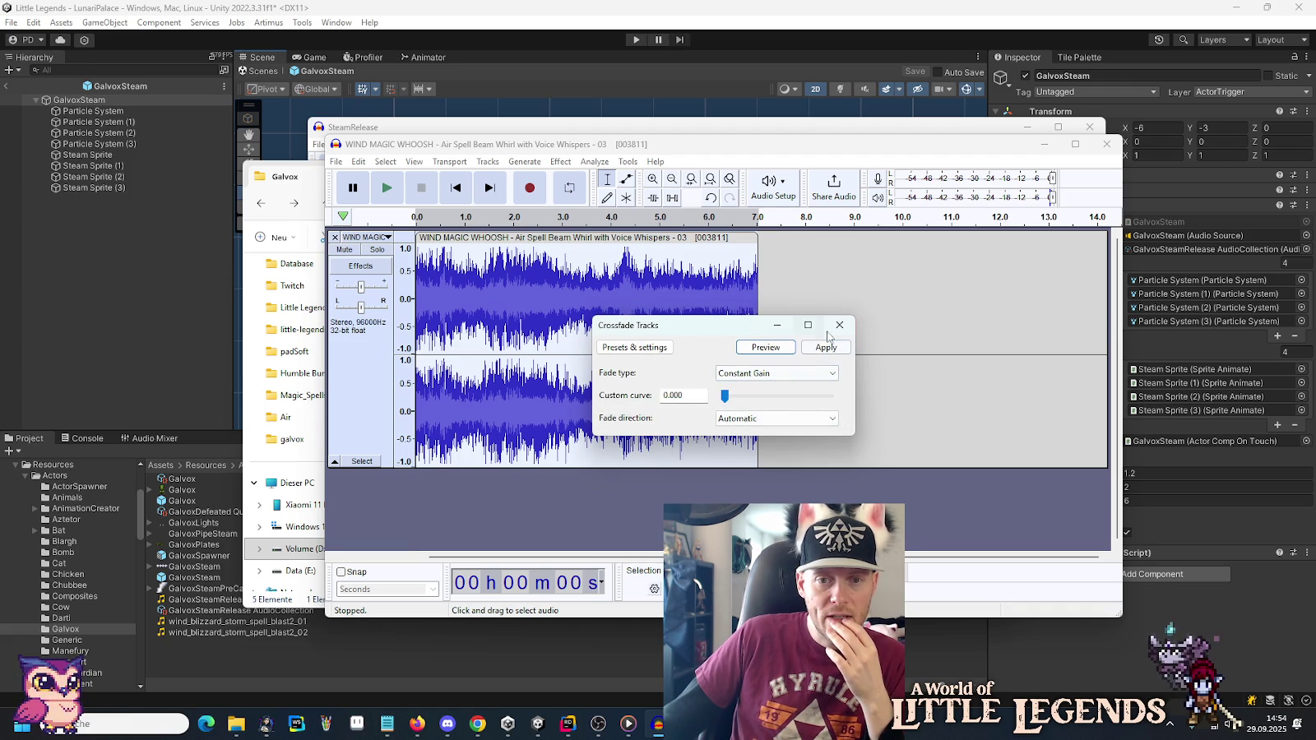
click(839, 326)
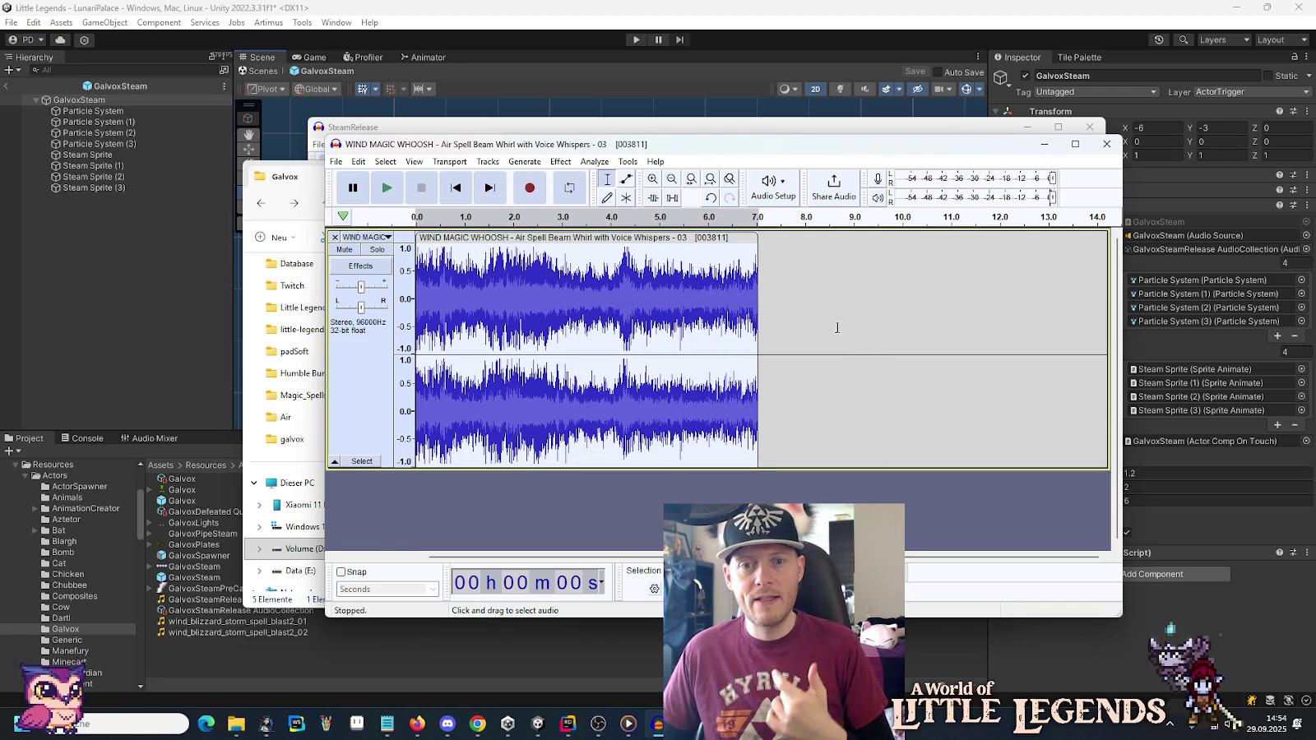
click(477, 724)
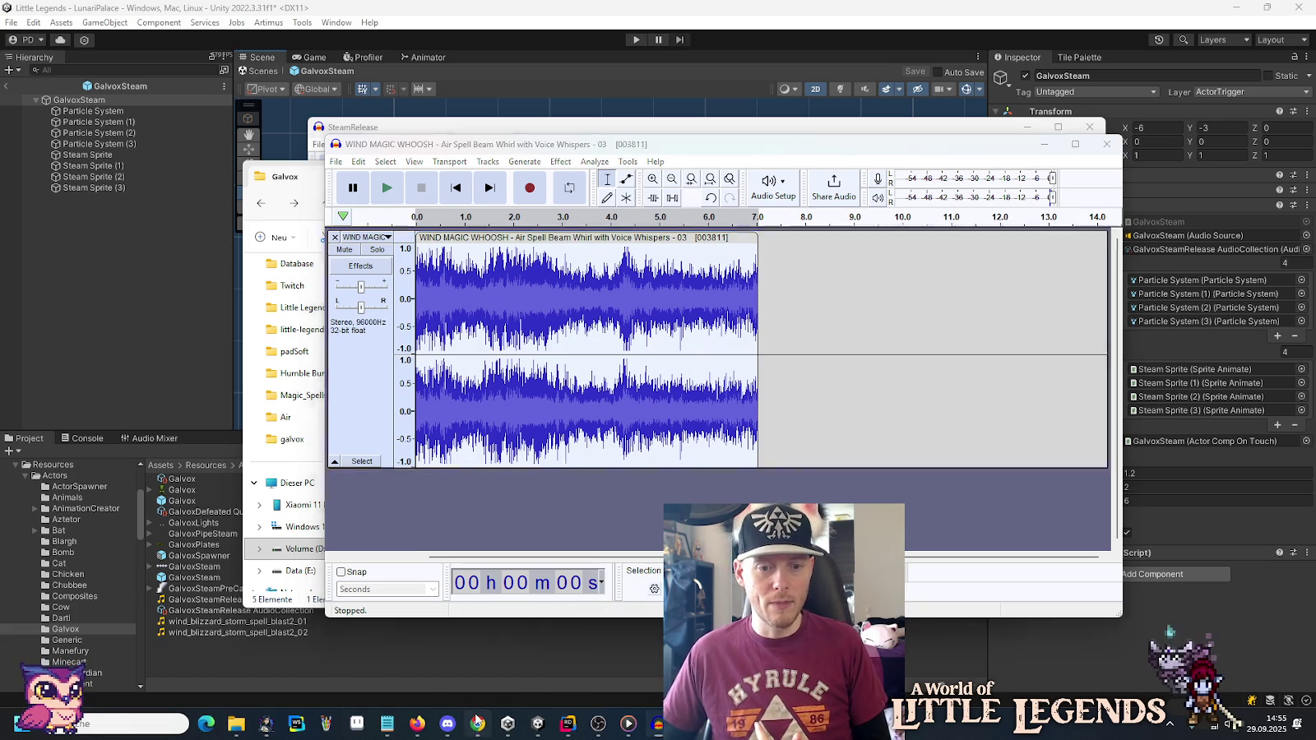
Search 'audacity loop audio' in a new tab and open the Tutorial - Looping 'Making audio loops' page.
click(1176, 14)
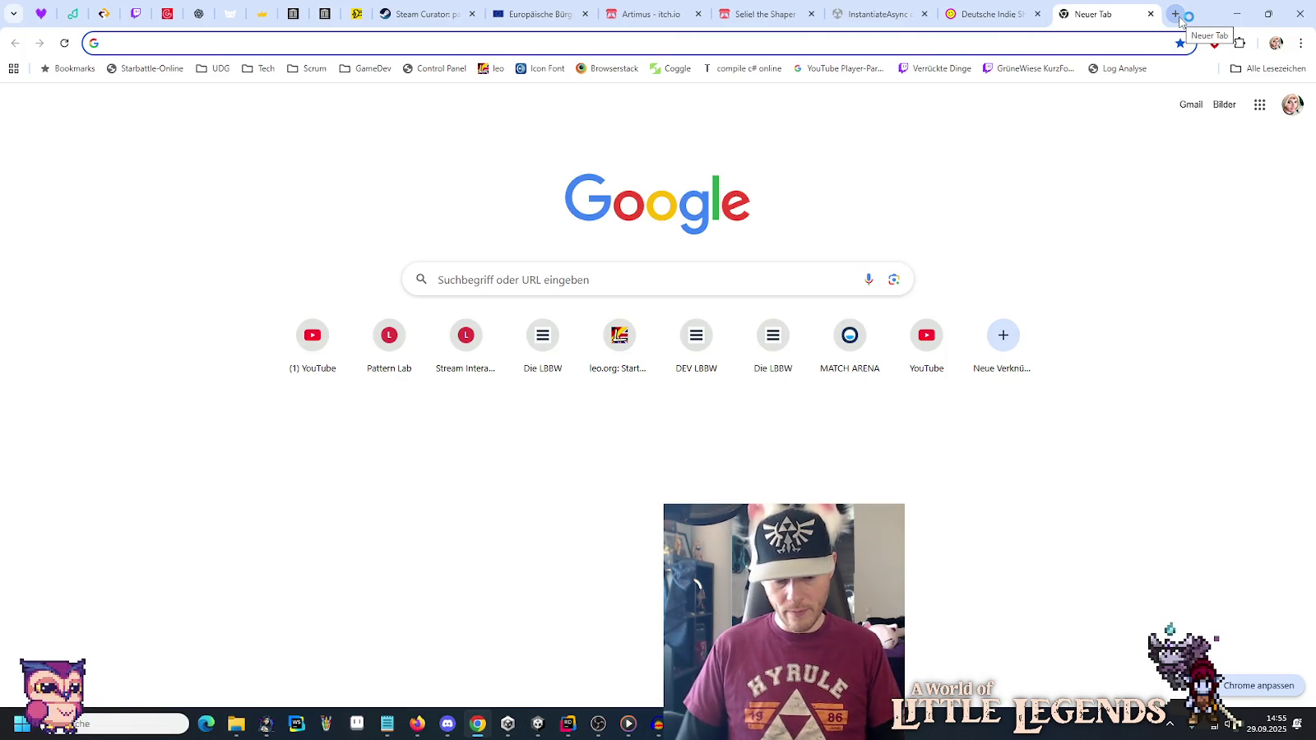
text(audacit)
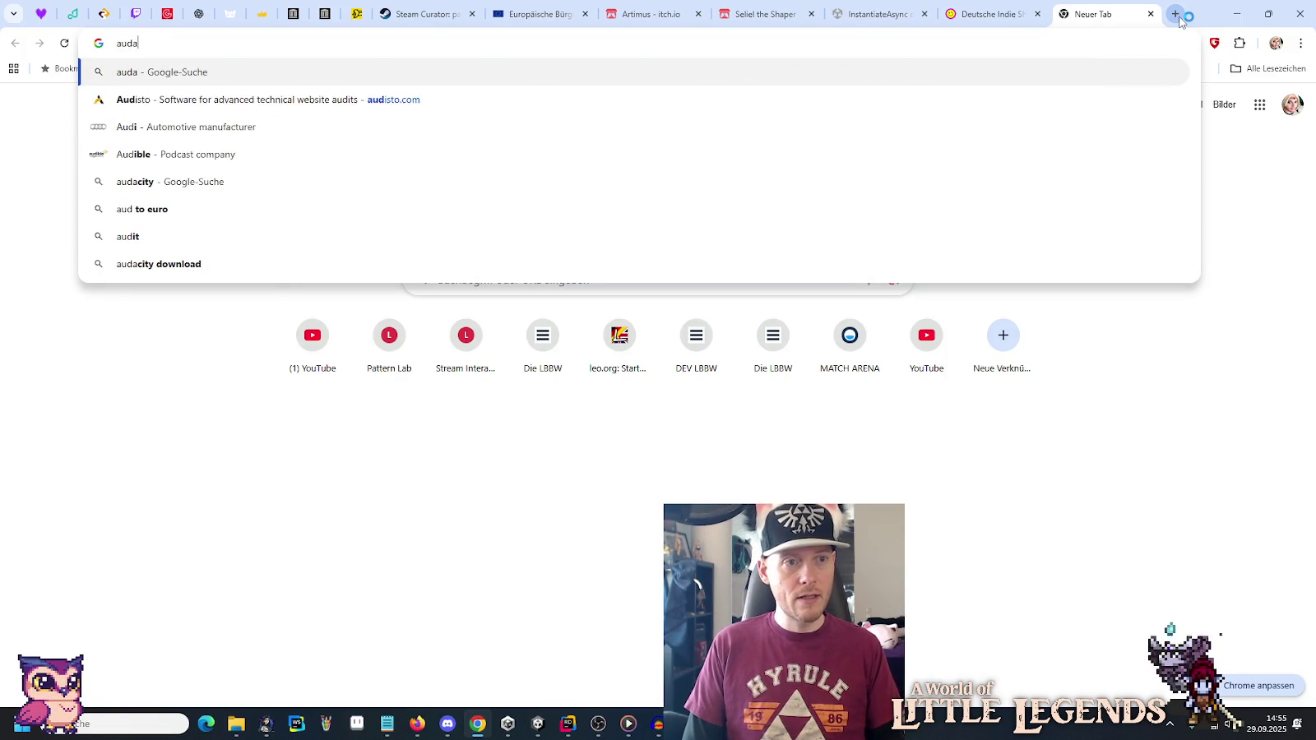
text(y loop)
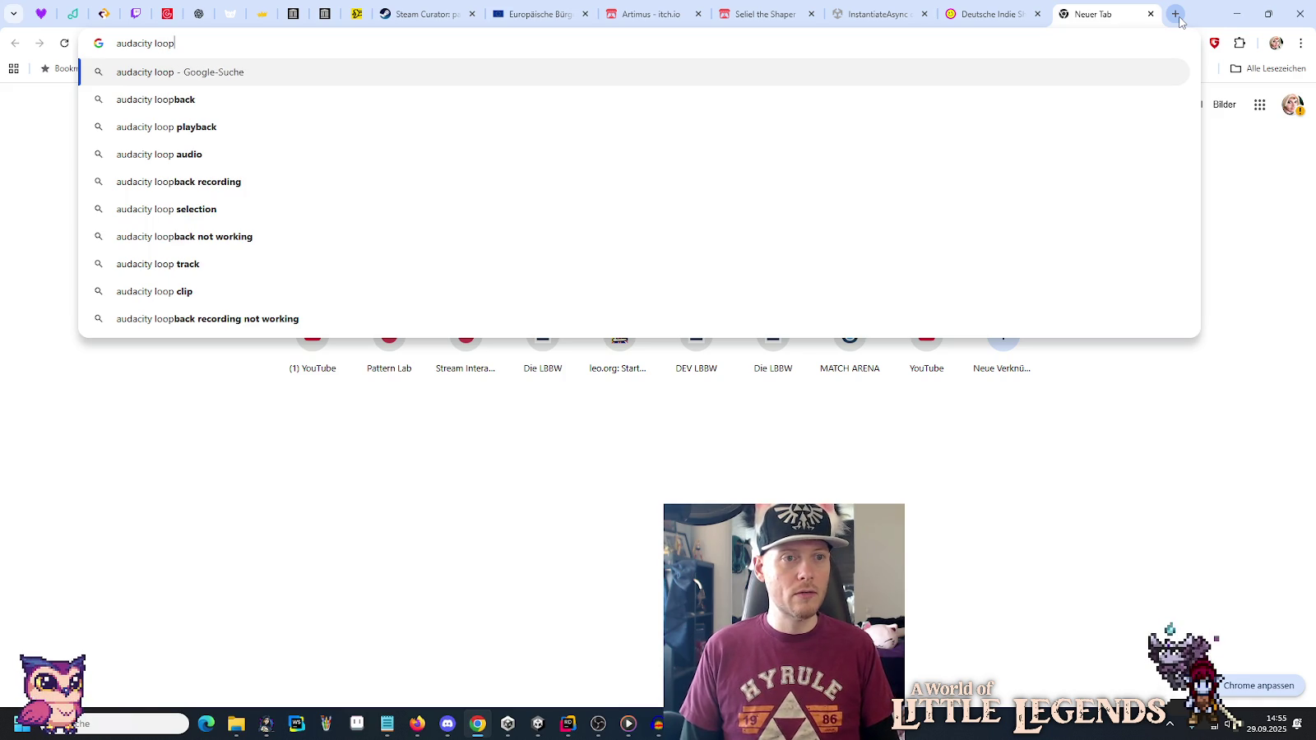
key(Down)
key(Down)
key(Down)
key(Return)
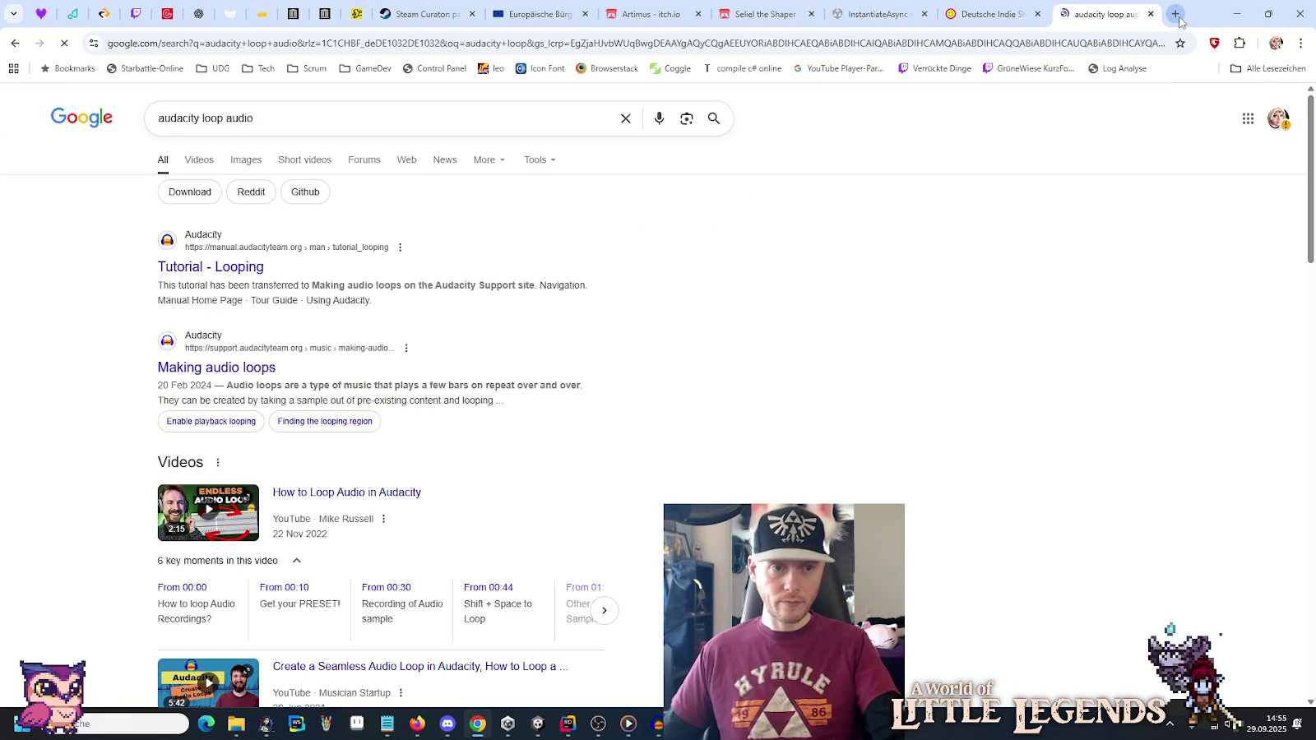
click(218, 269)
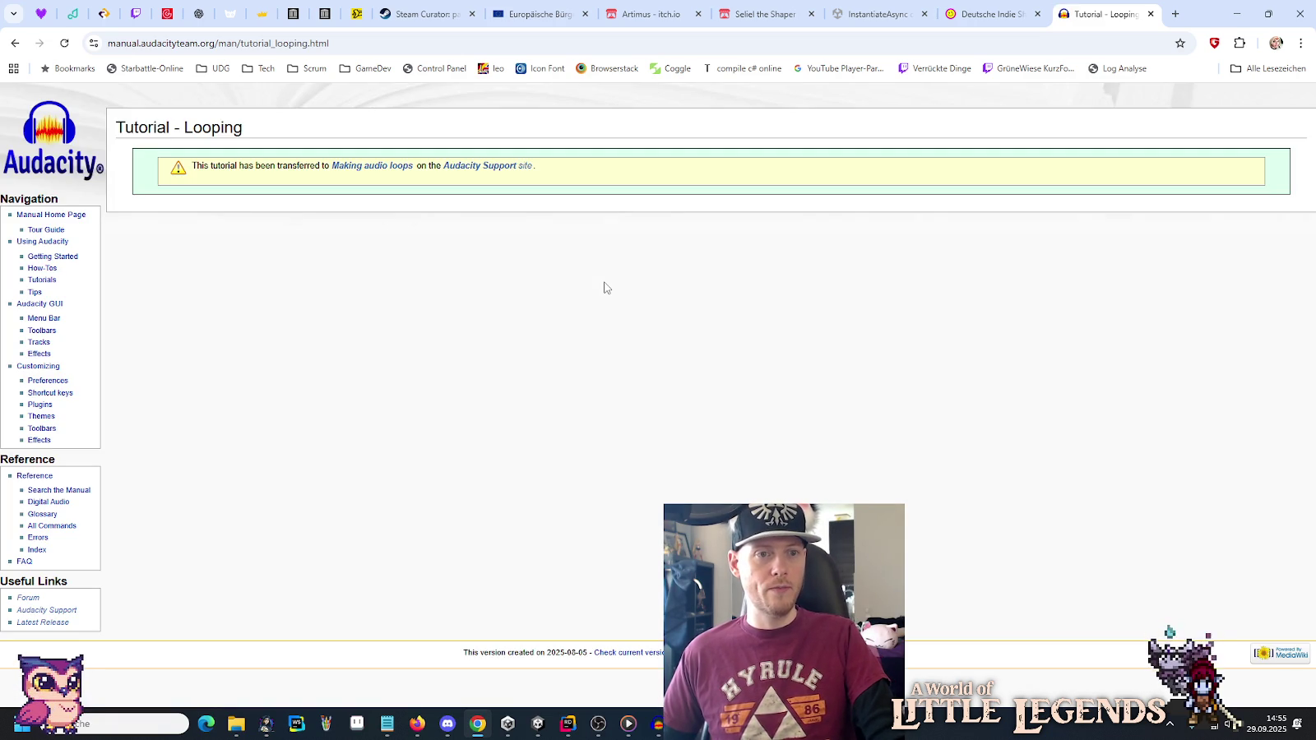
click(393, 170)
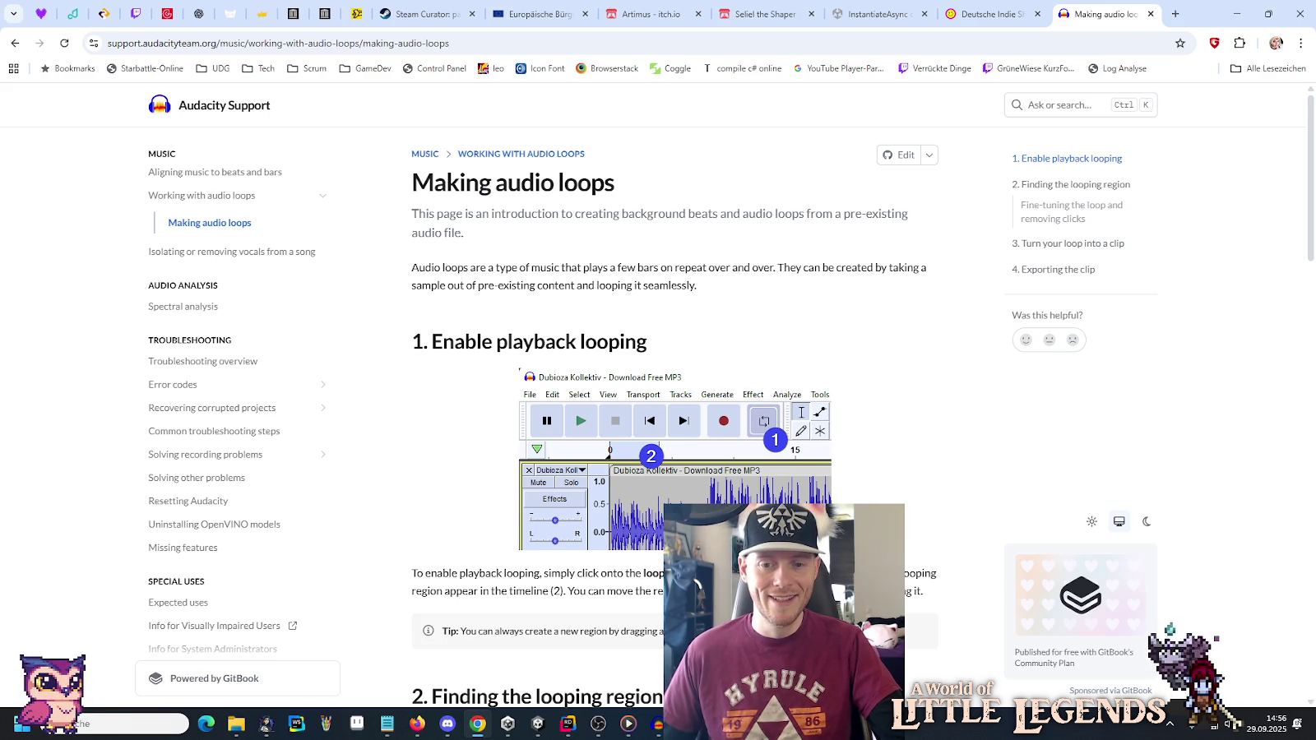
Read the Making audio loops guide down to section 4, Exporting the clip, then go back.
scroll(675, 411, down, 3)
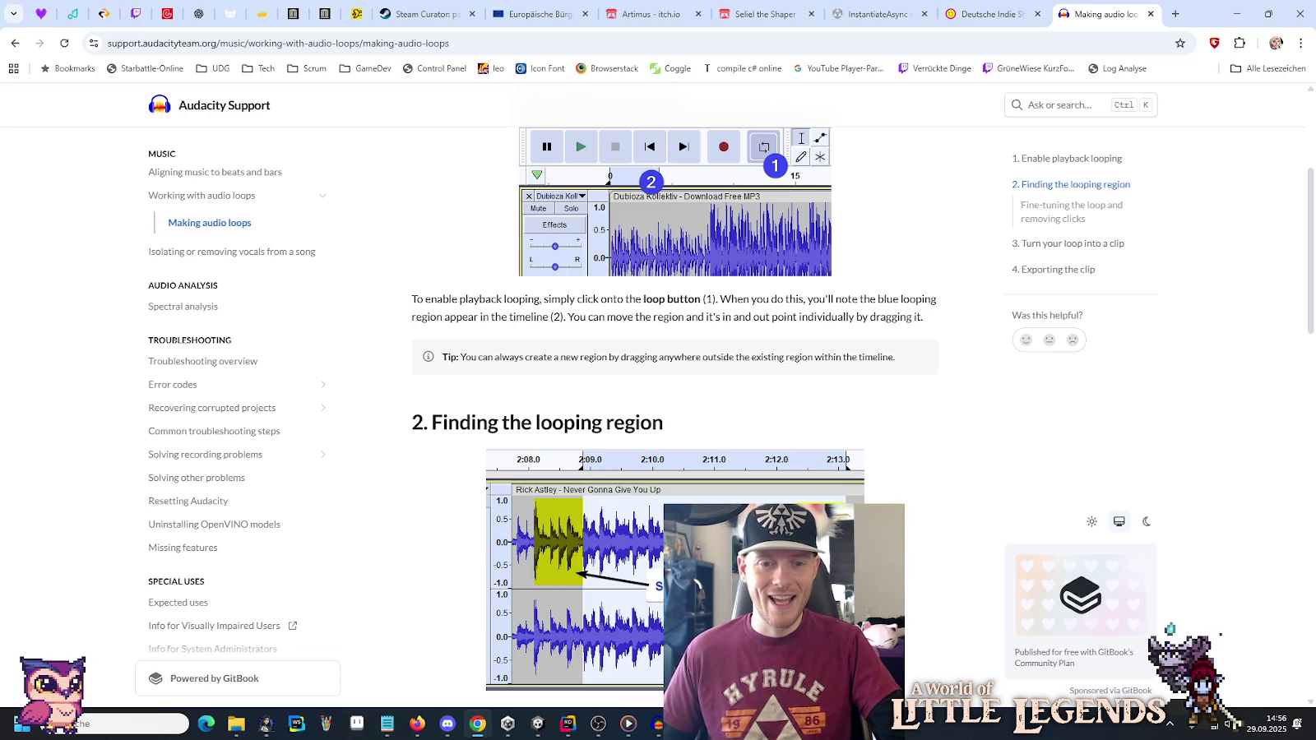
scroll(674, 412, down, 2)
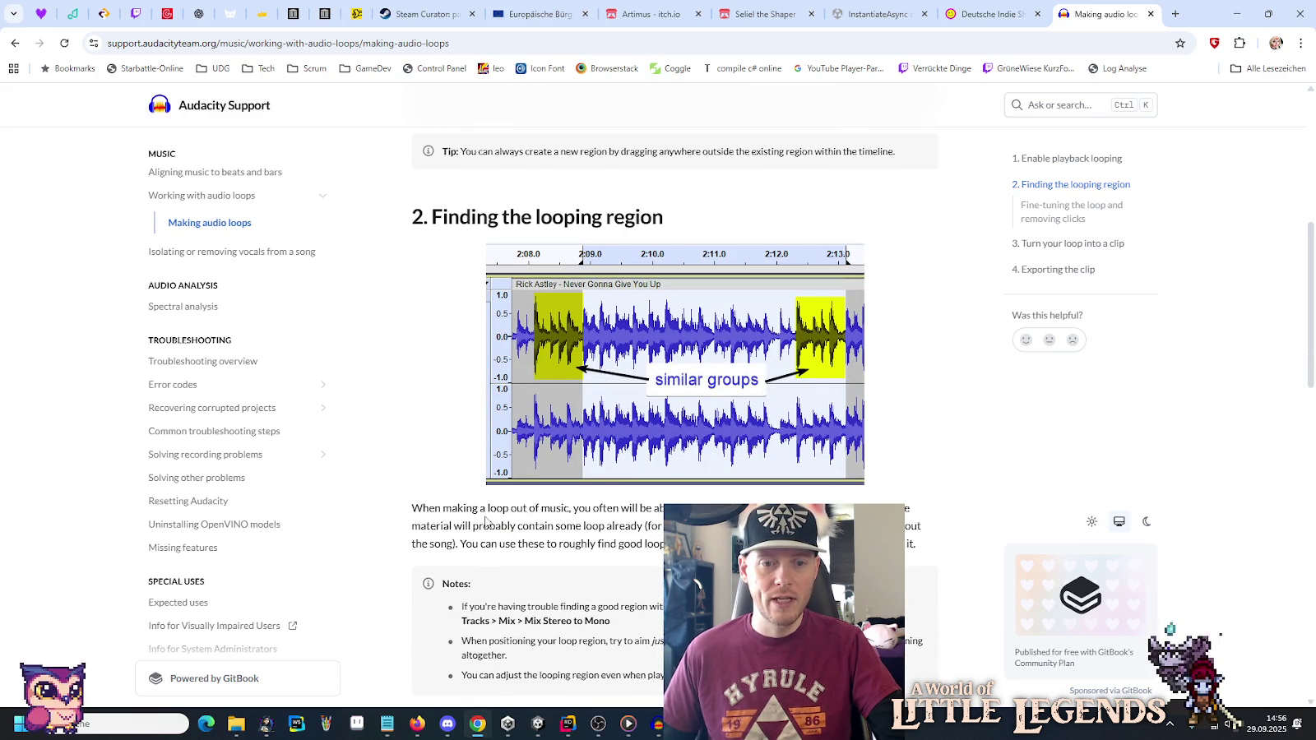
scroll(583, 514, down, 4)
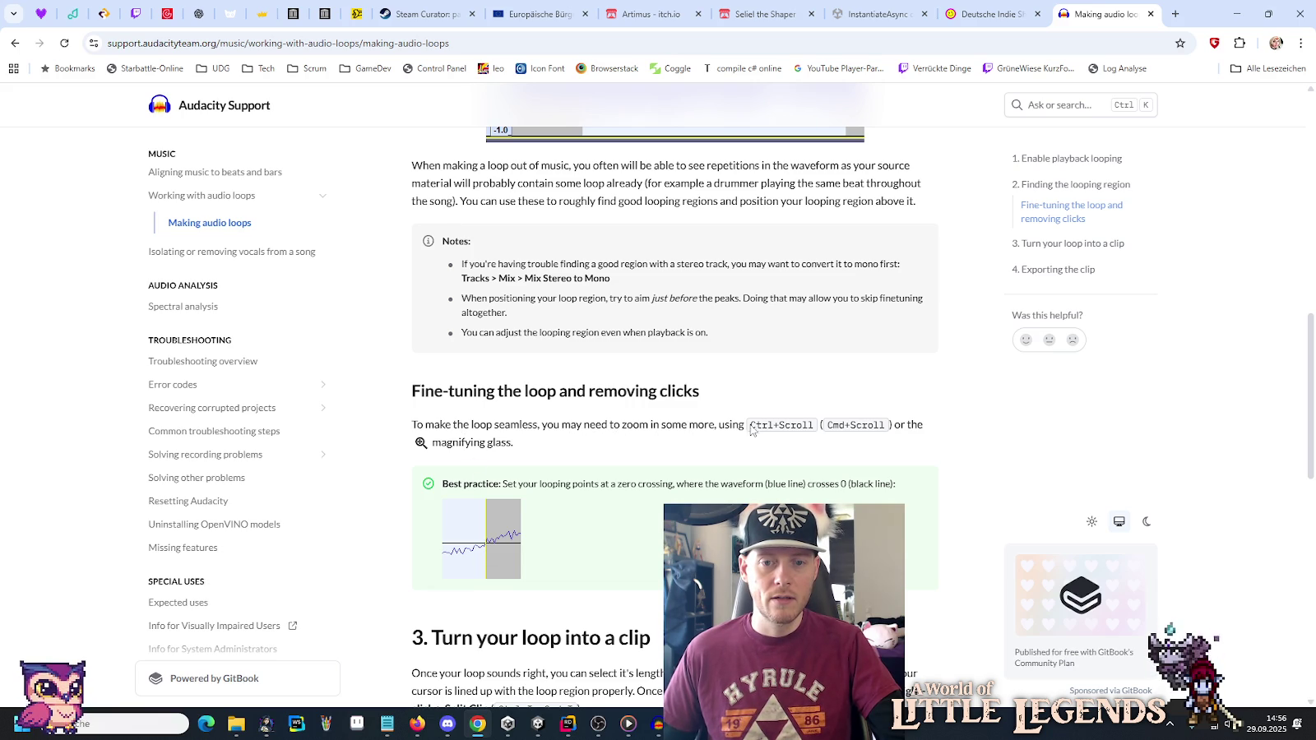
scroll(673, 475, down, 3)
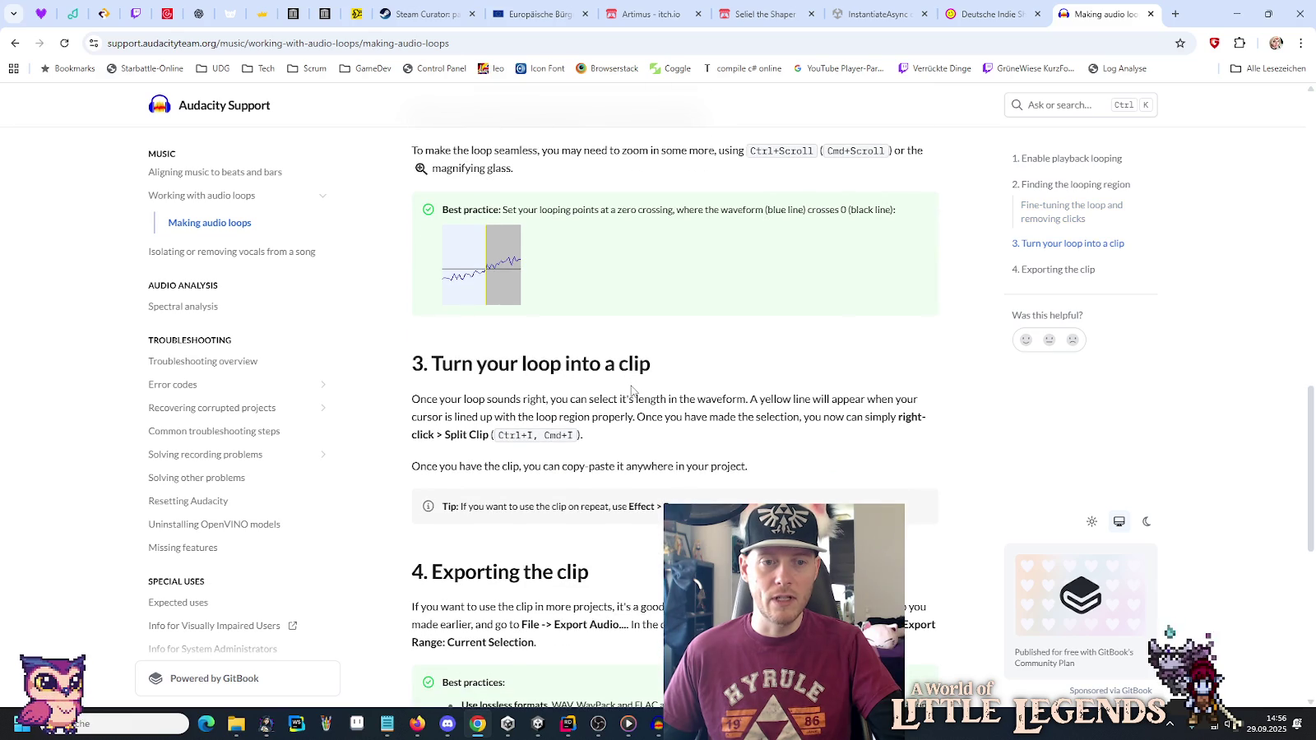
scroll(632, 390, down, 6)
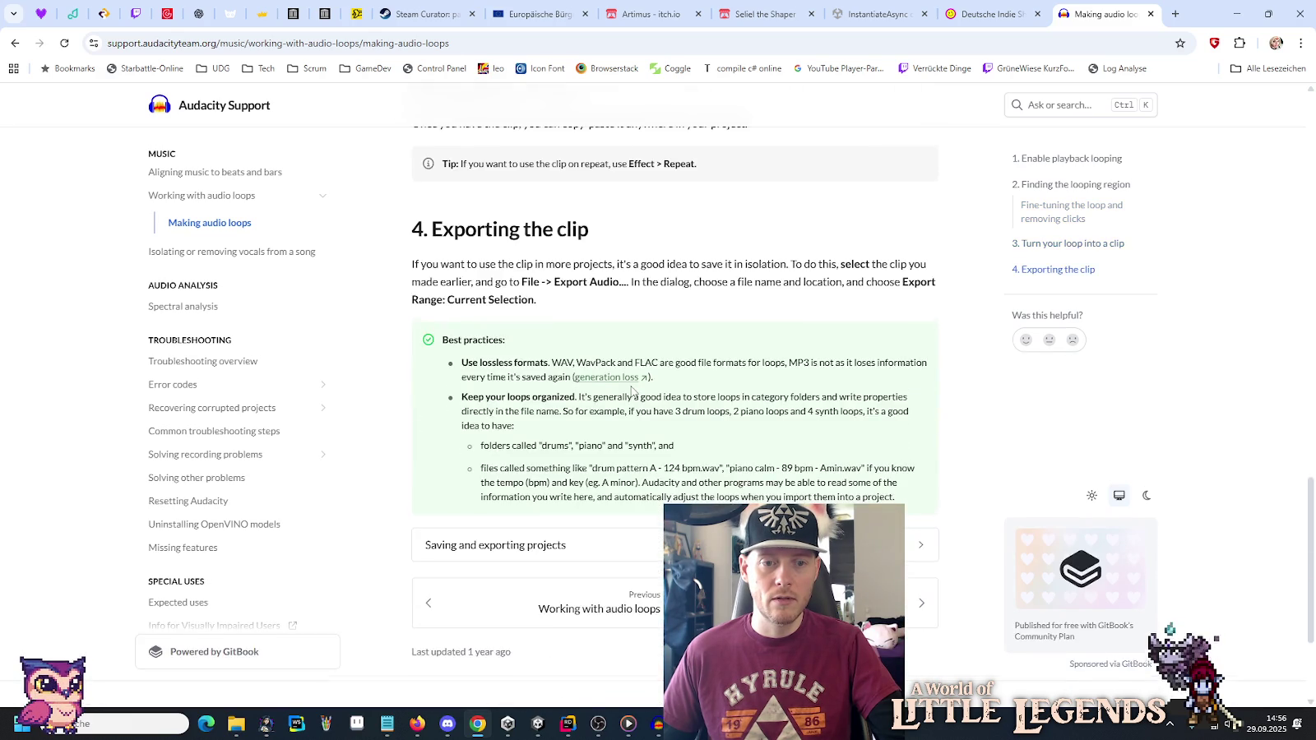
click(635, 389)
Search Google for 'audacity loop crossfade' and open the Audacity Forum thread on click-free loops.
key(alt+Left)
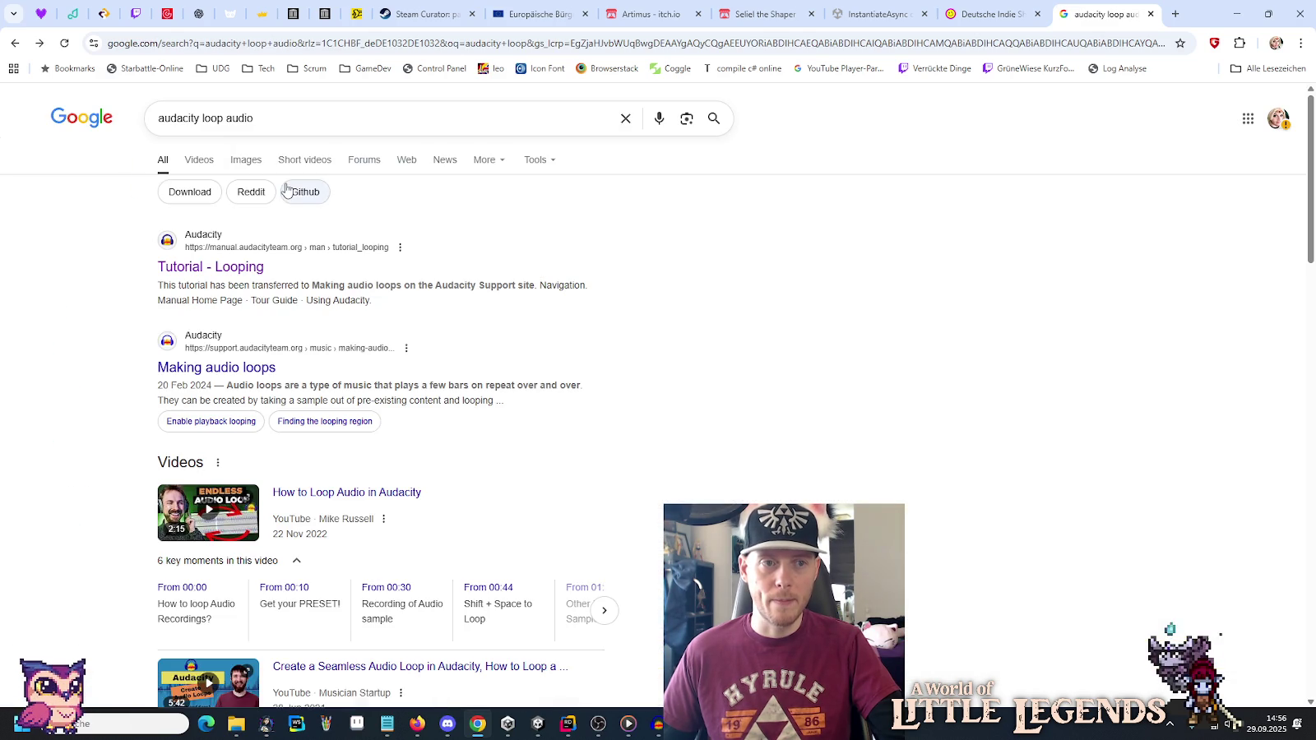
click(273, 125)
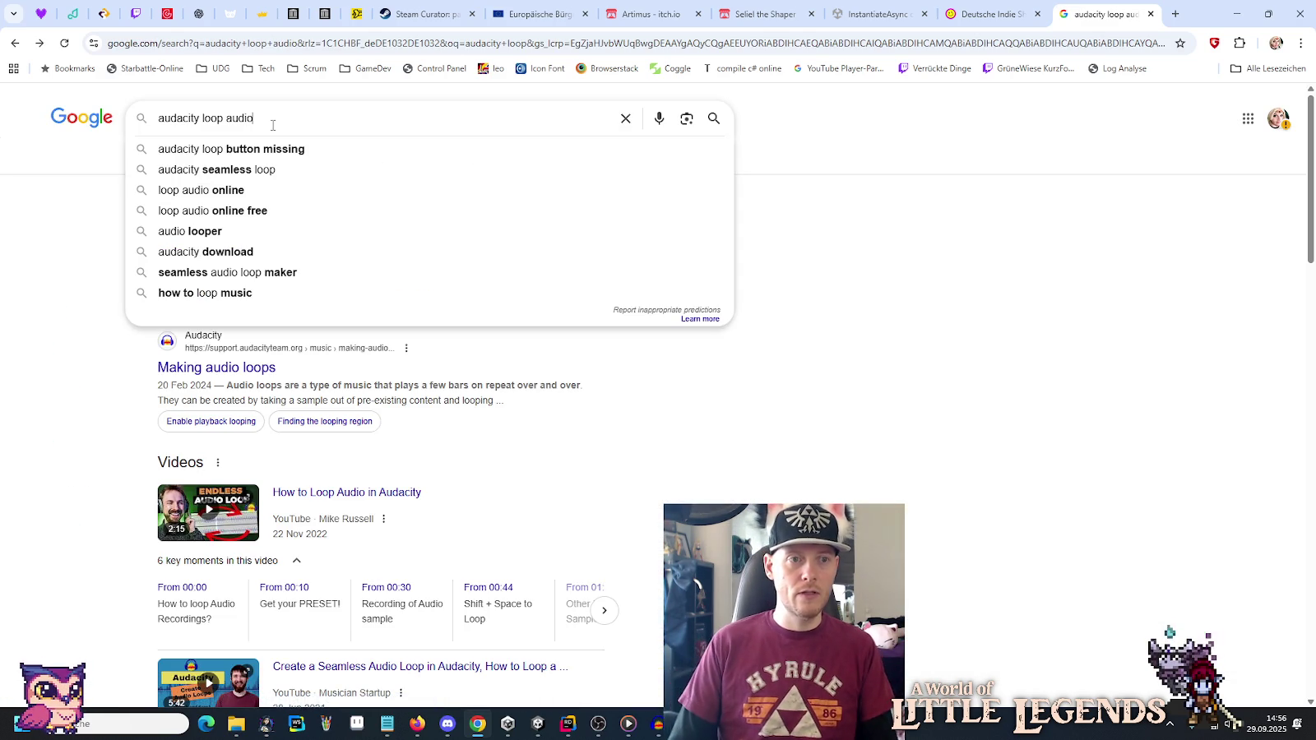
key(BackSpace)
key(BackSpace)
key(BackSpace)
text(cross)
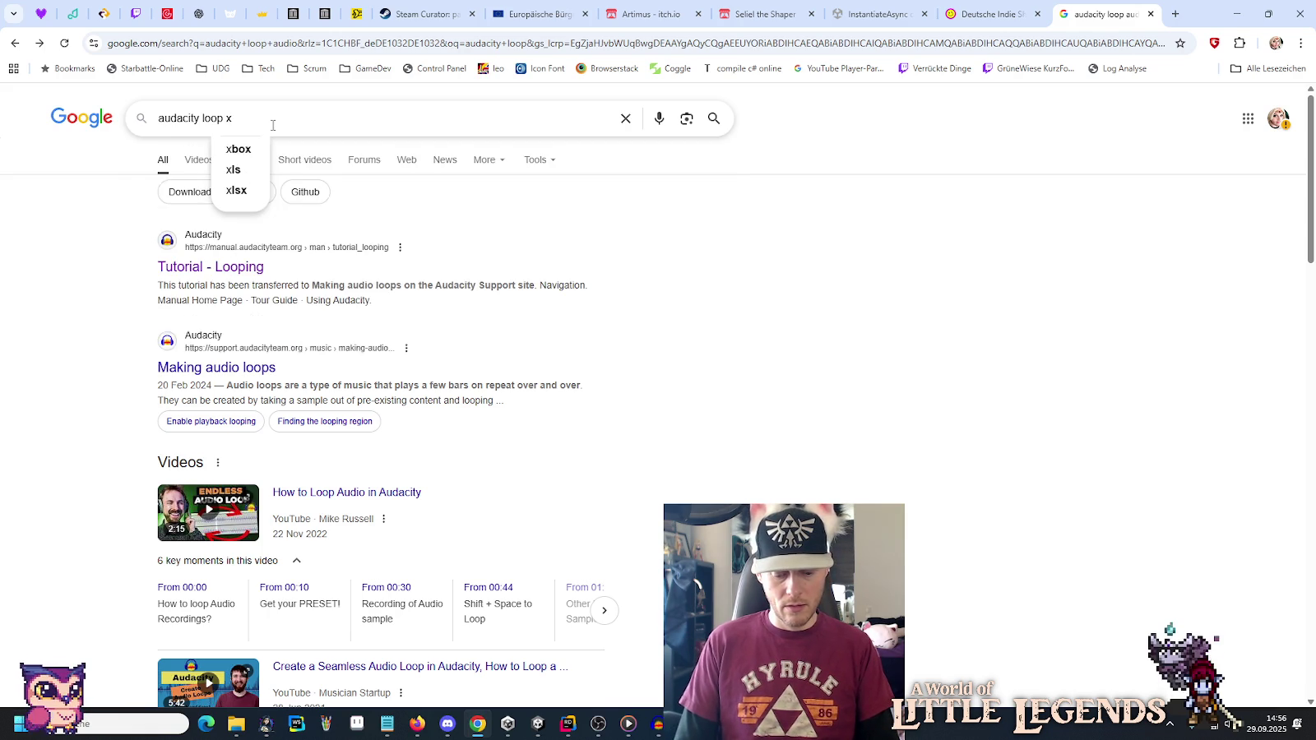
text(fade)
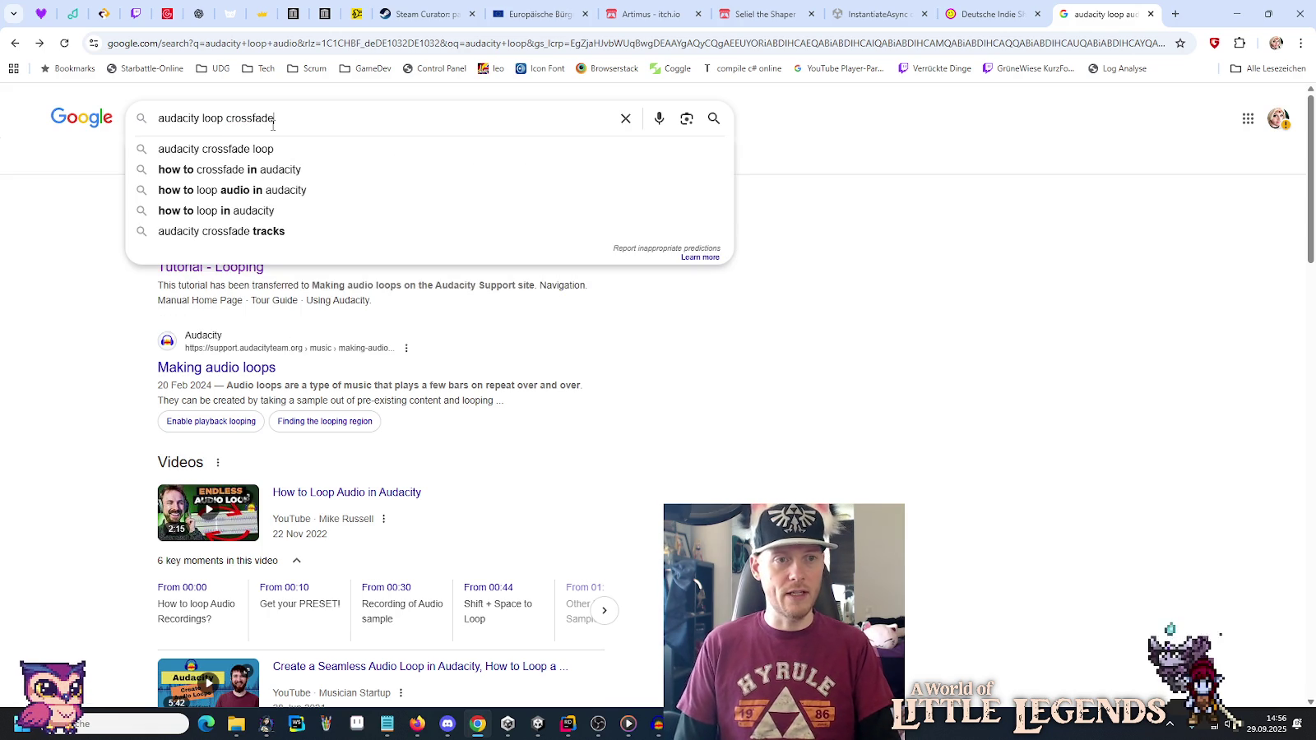
key(Return)
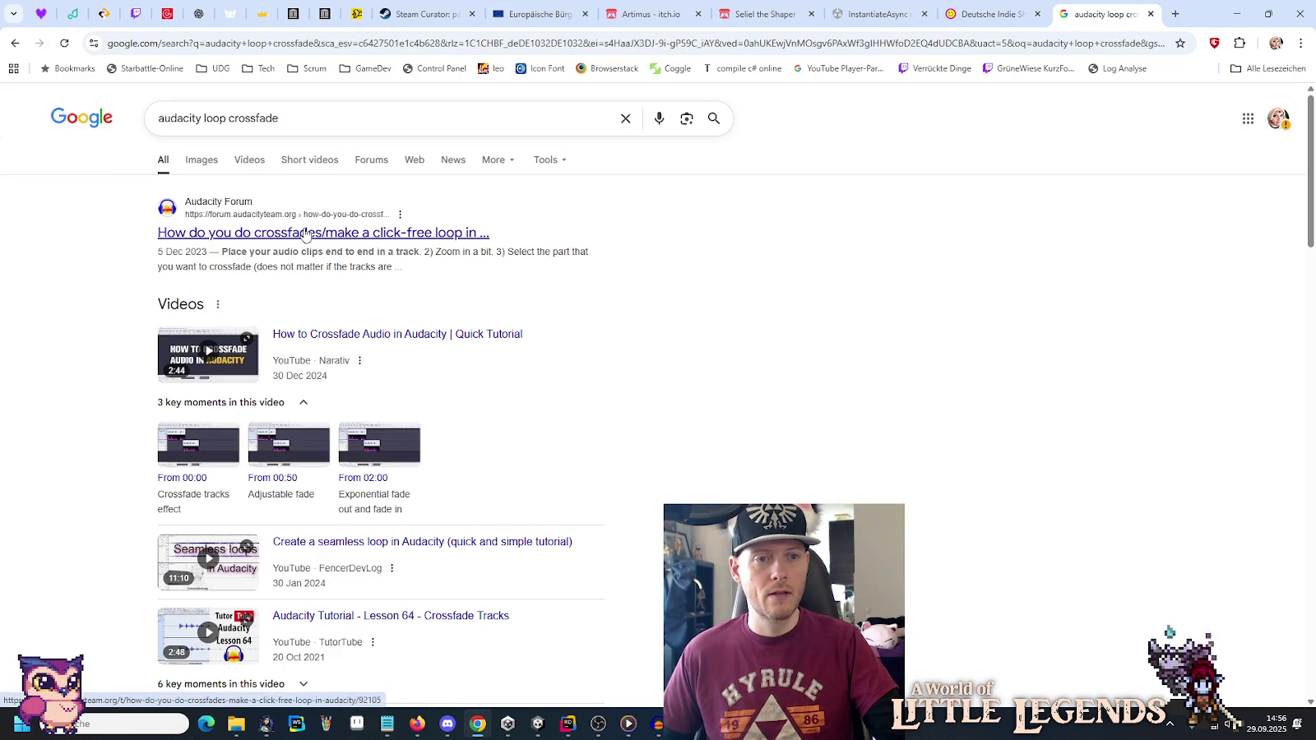
click(304, 233)
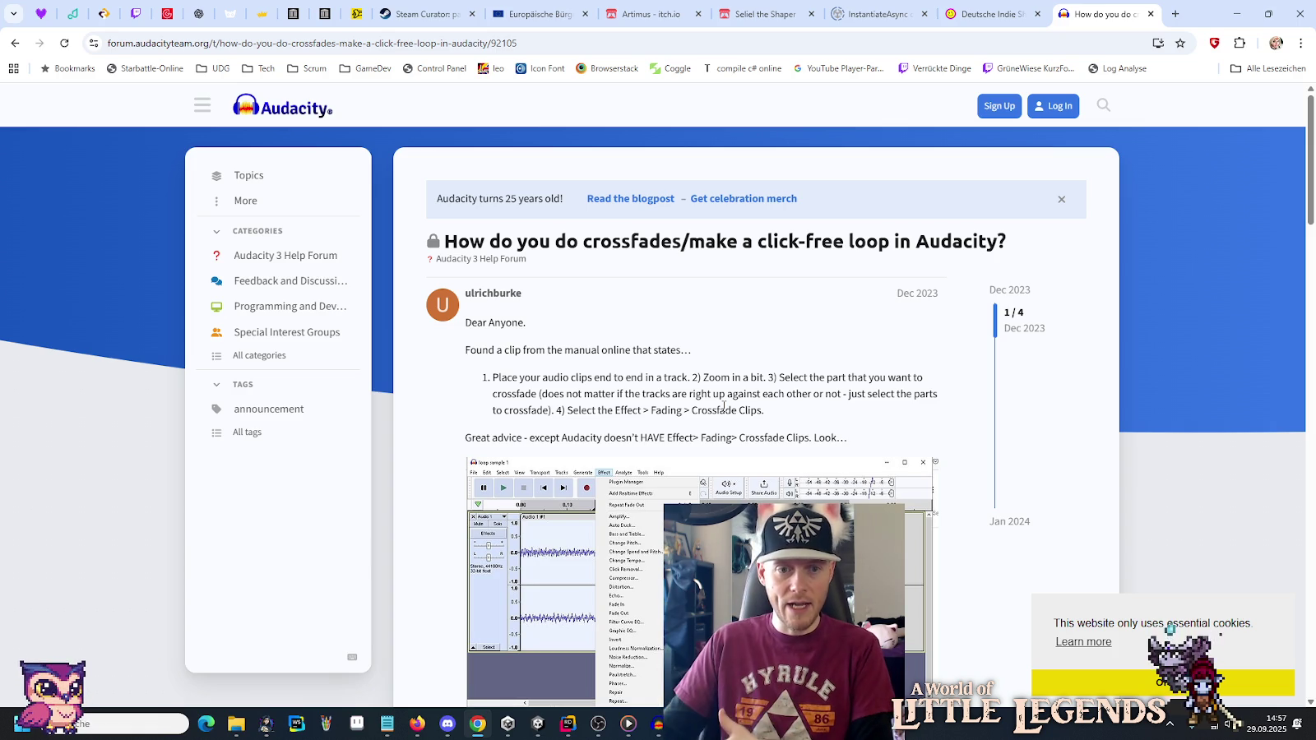
scroll(458, 442, down, 1)
scroll(458, 443, down, 5)
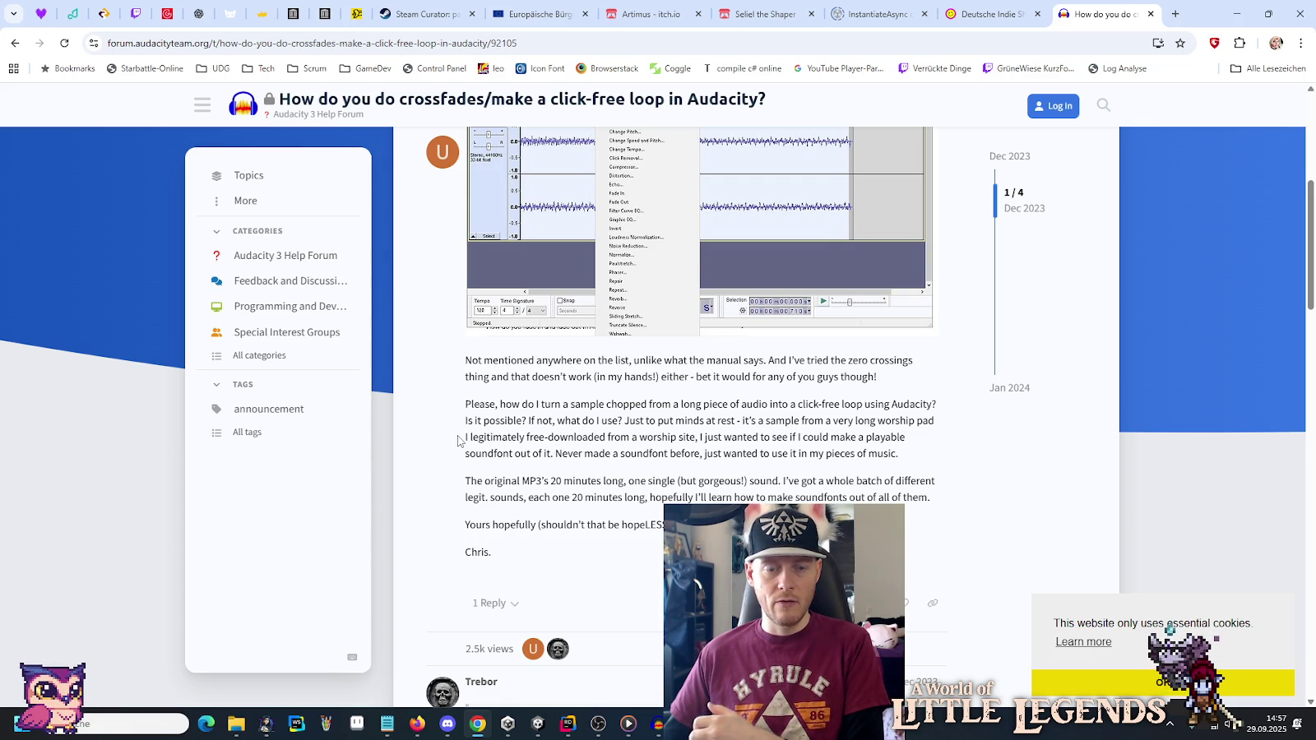
scroll(459, 441, down, 4)
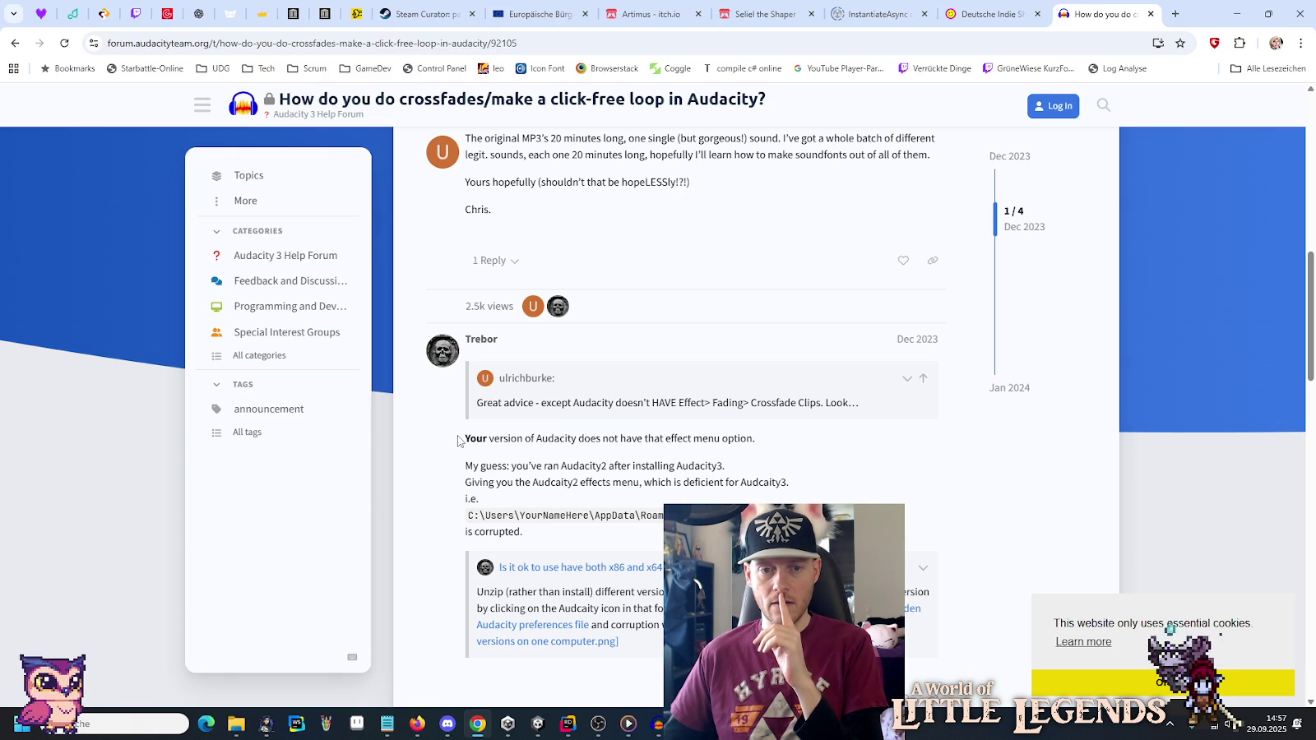
scroll(458, 442, down, 6)
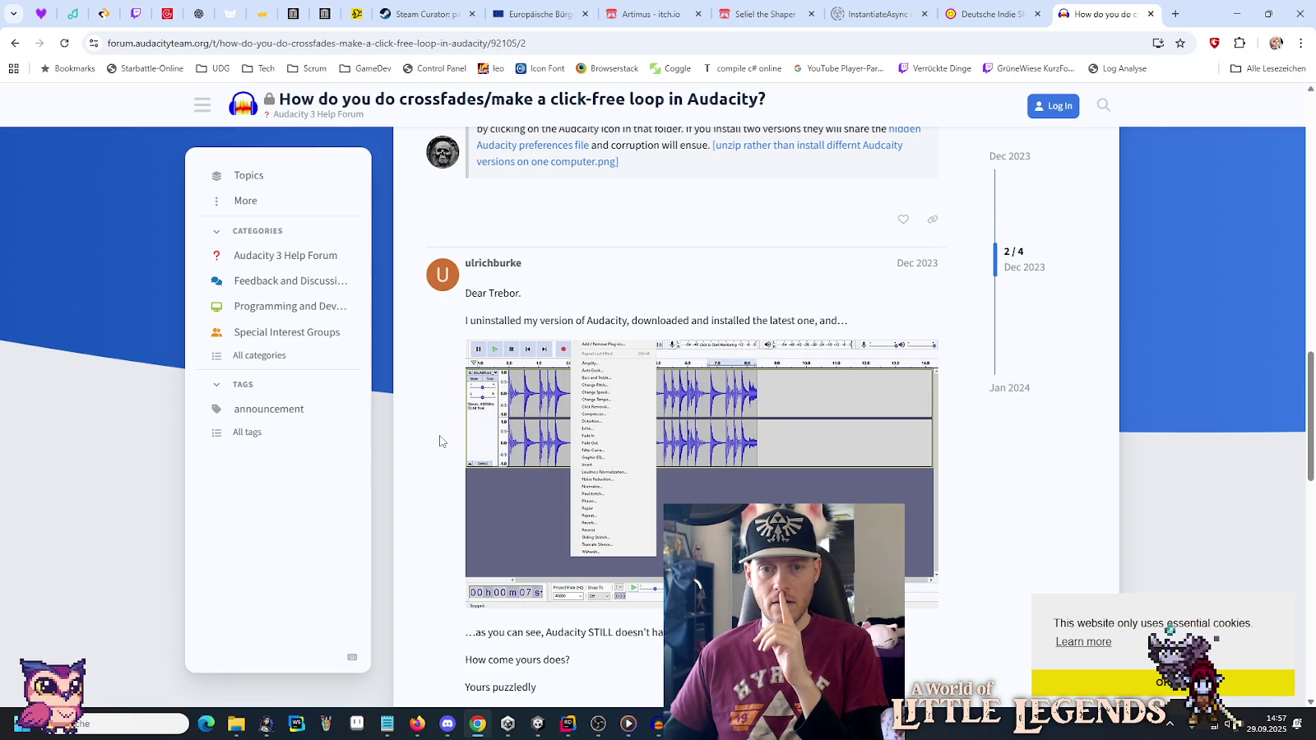
scroll(439, 442, down, 3)
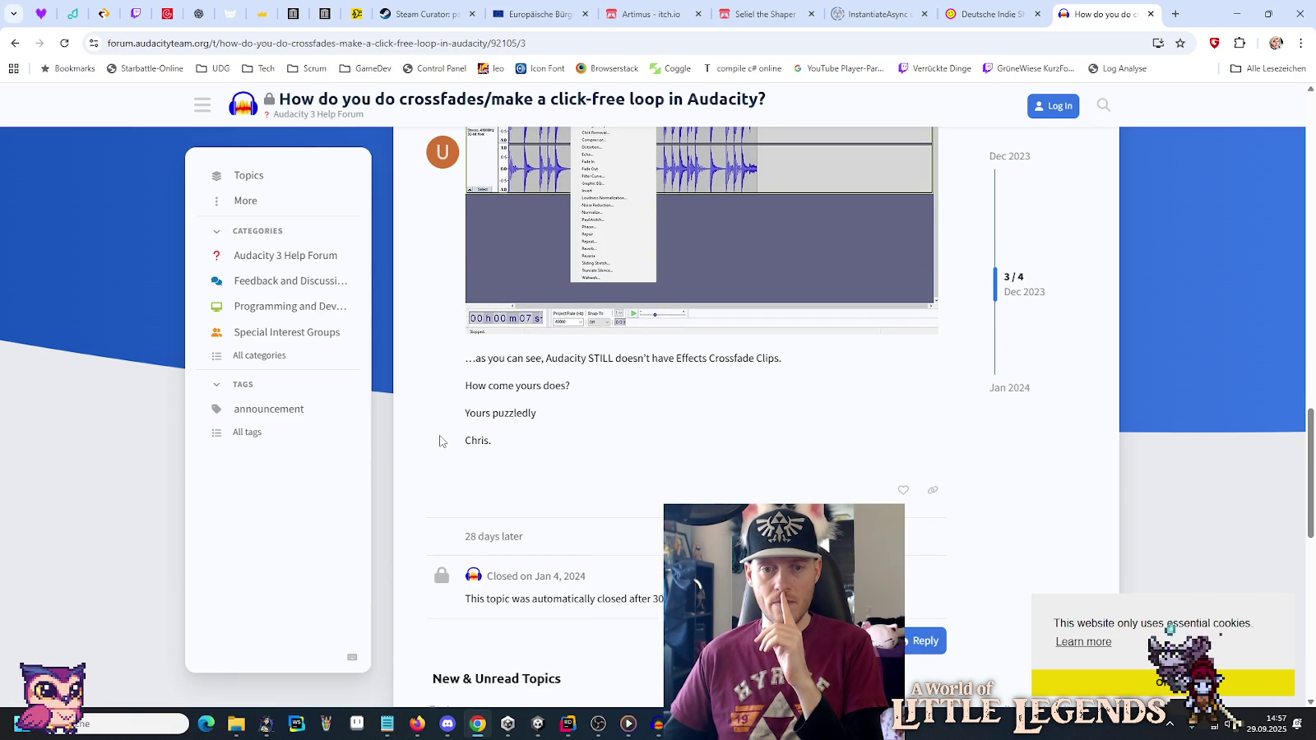
scroll(439, 442, down, 5)
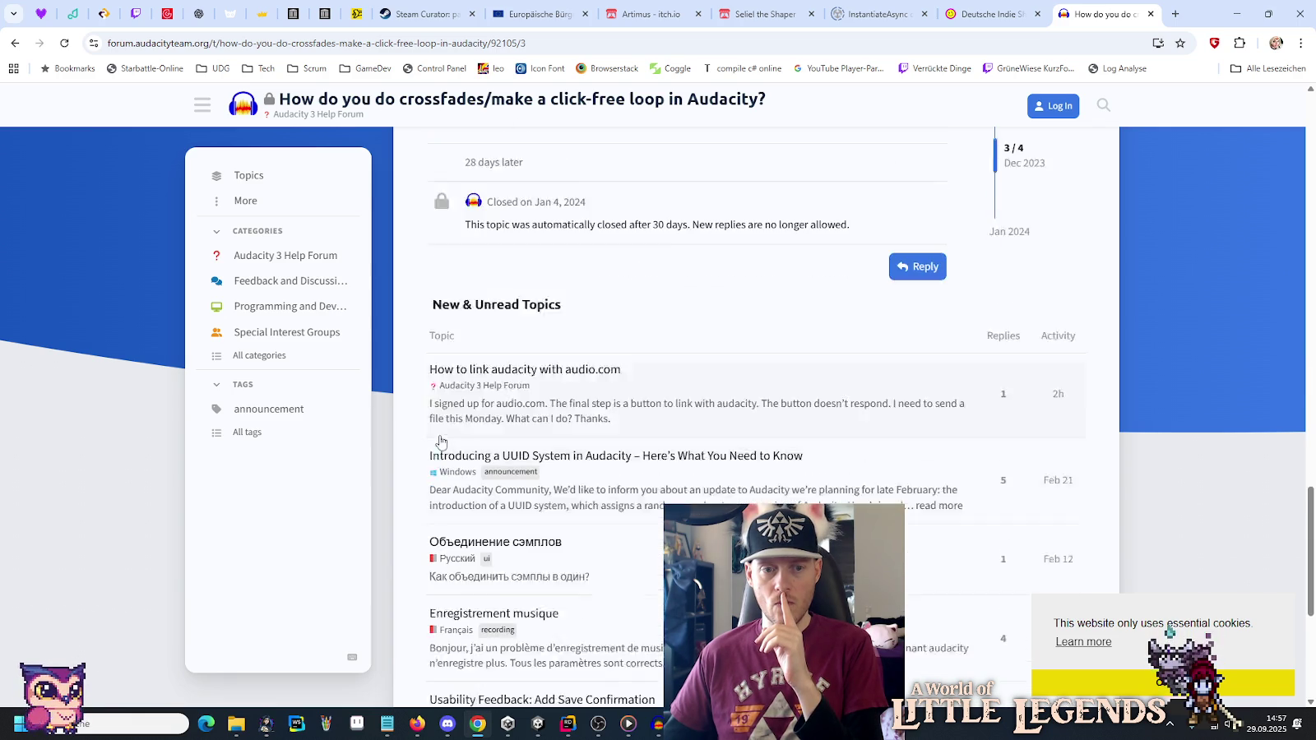
mouse_move(658, 724)
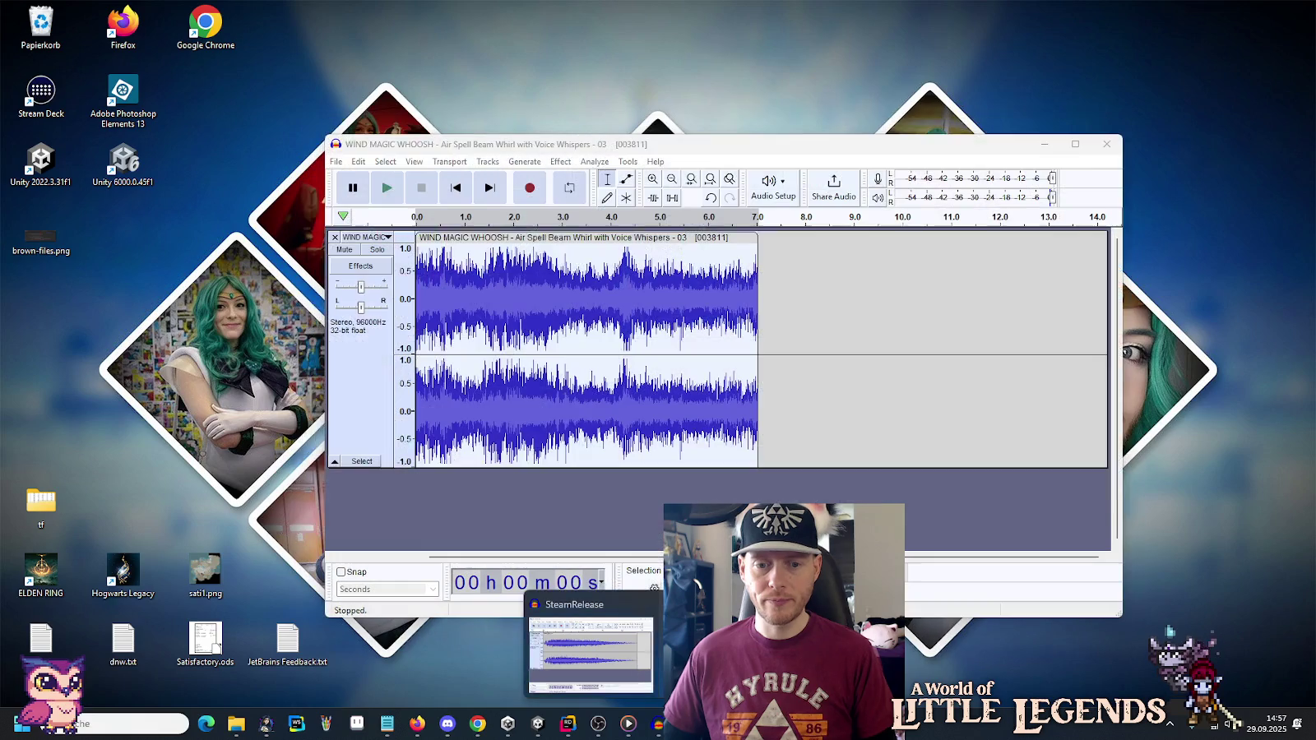
click(591, 654)
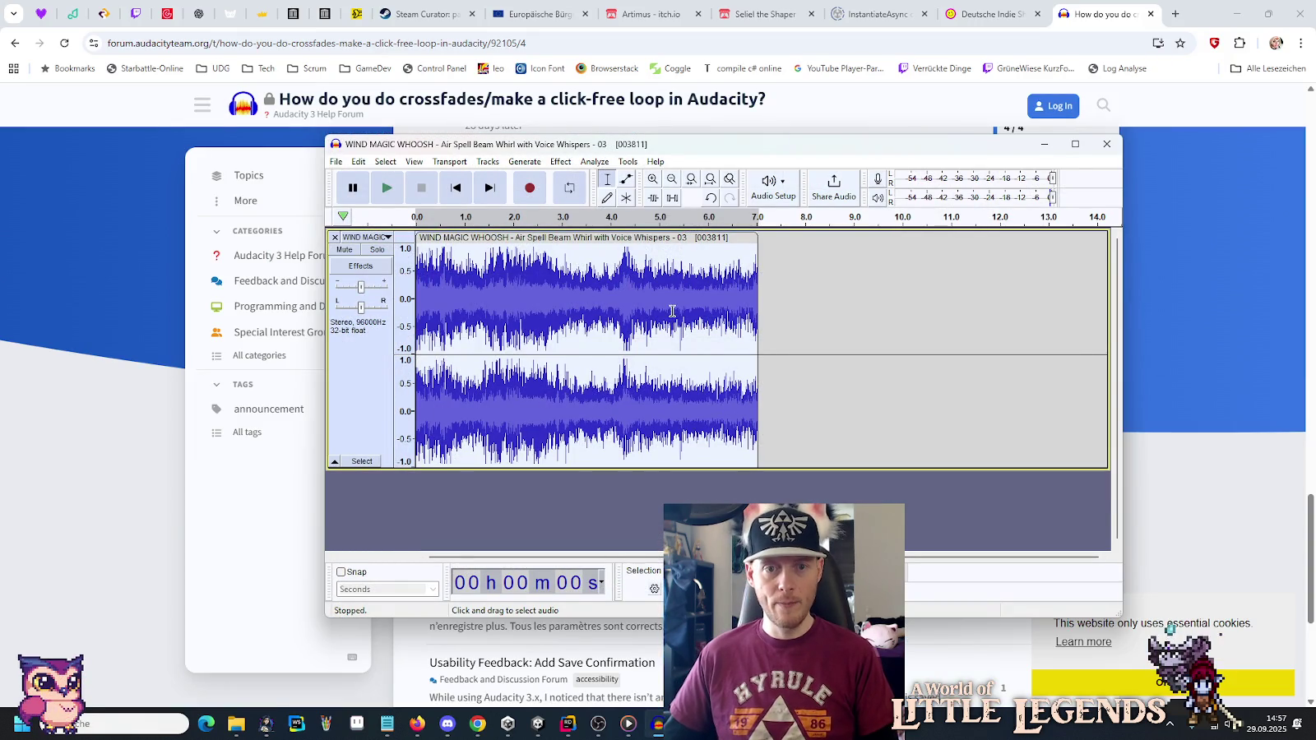
Paste a second wind-whoosh copy right after the original at about 7.04 s and zoom in on the join.
click(773, 298)
key(ctrl+v)
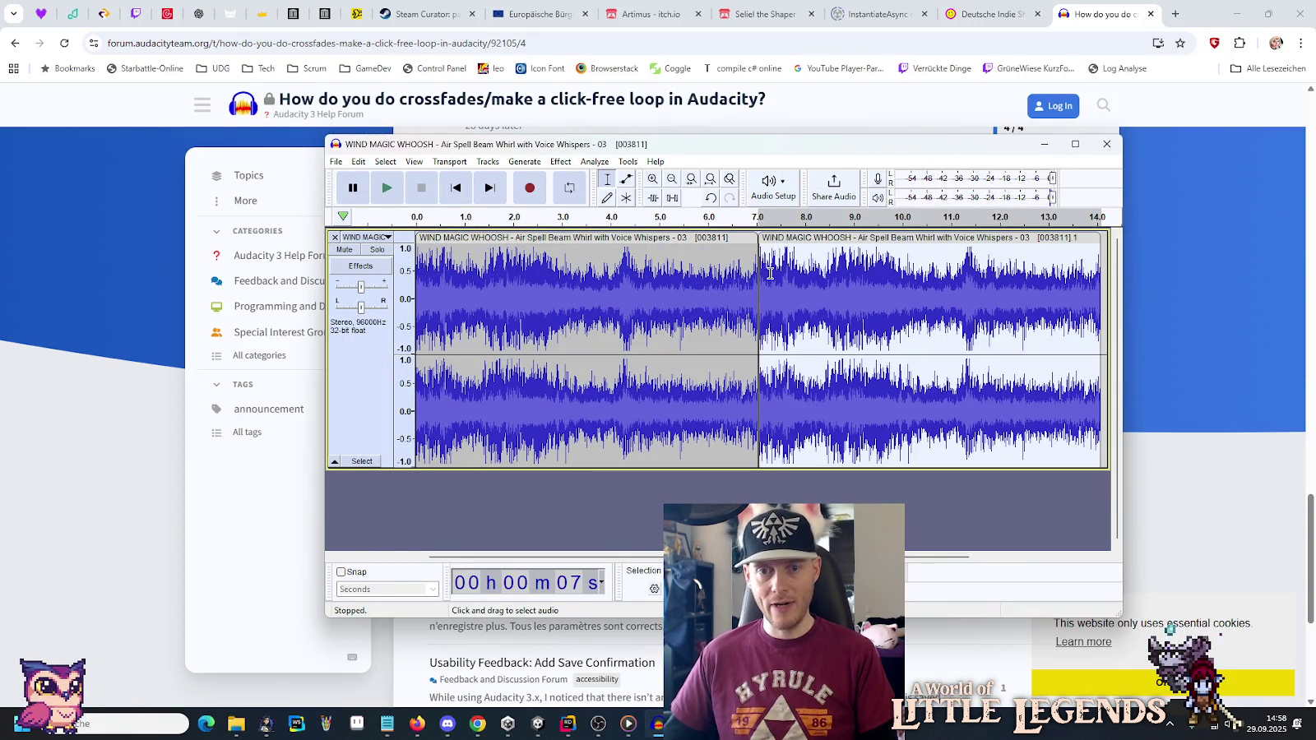
ctrl+scroll(767, 274, up, 3)
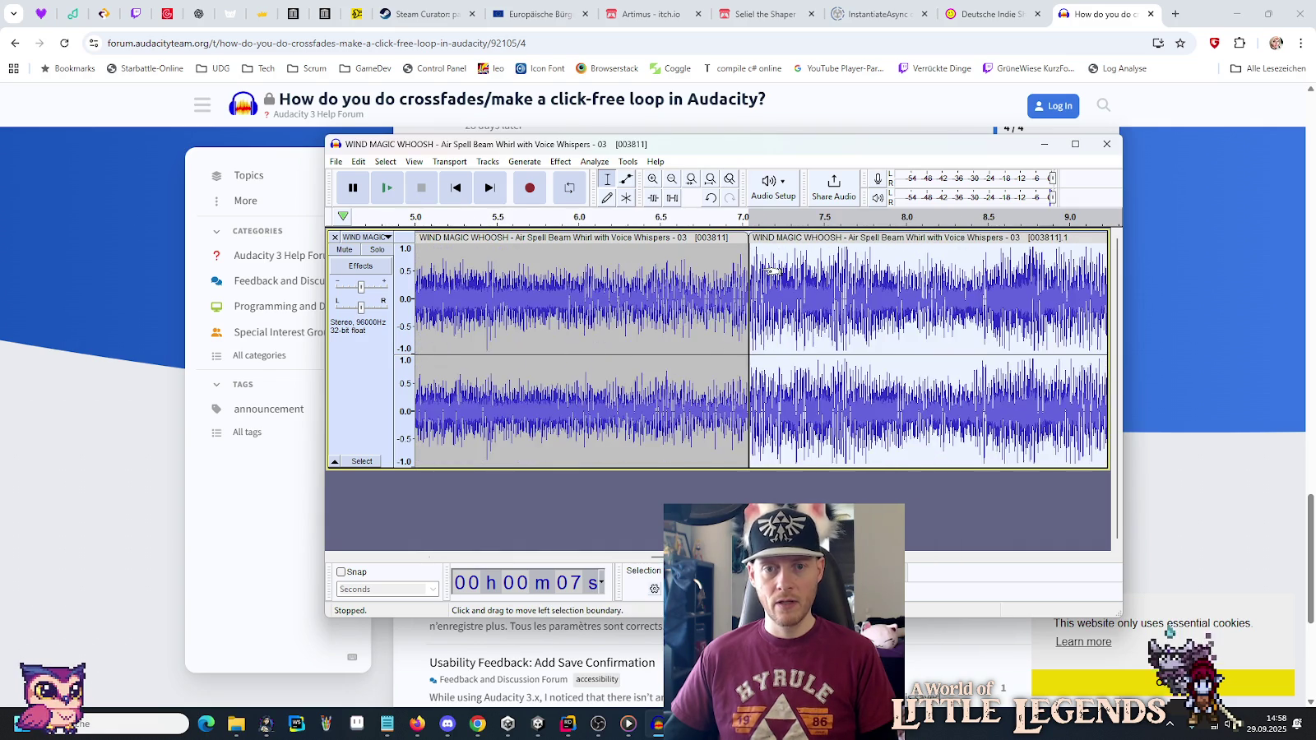
ctrl+scroll(751, 270, up, 5)
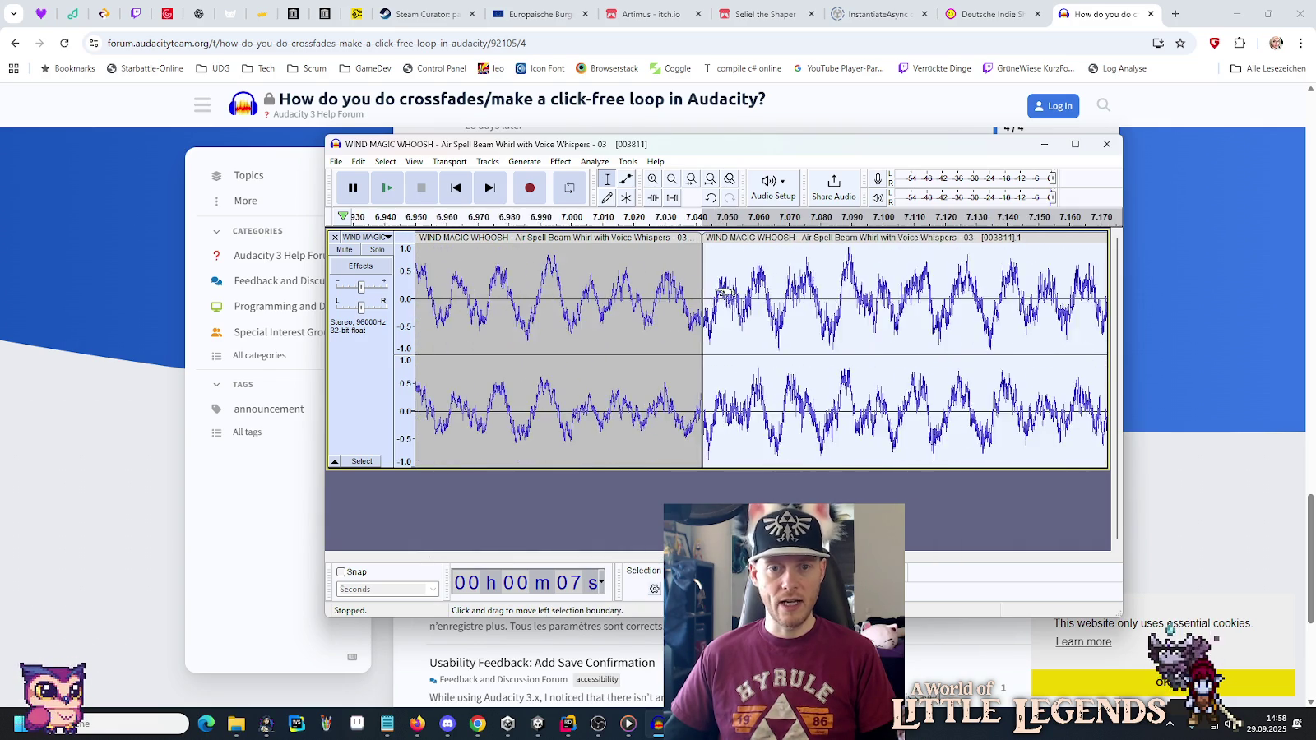
ctrl+scroll(700, 298, up, 5)
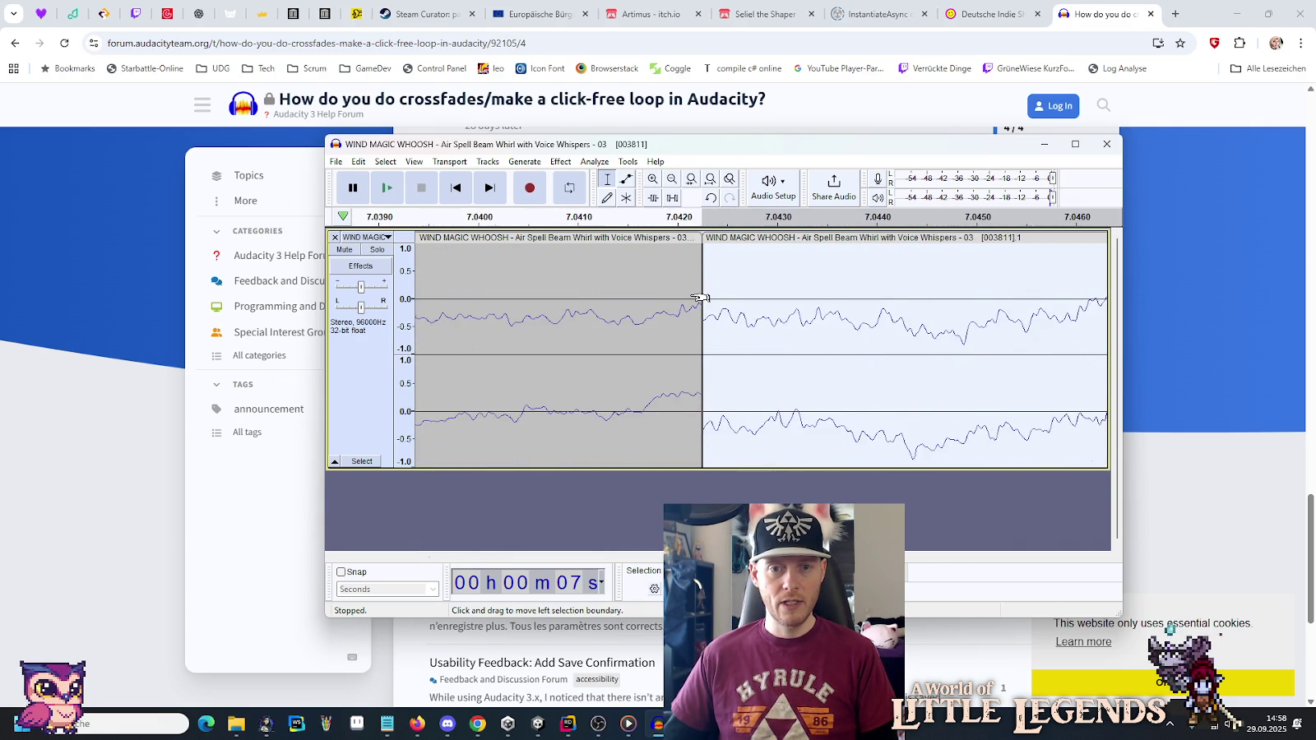
ctrl+scroll(700, 298, up, 3)
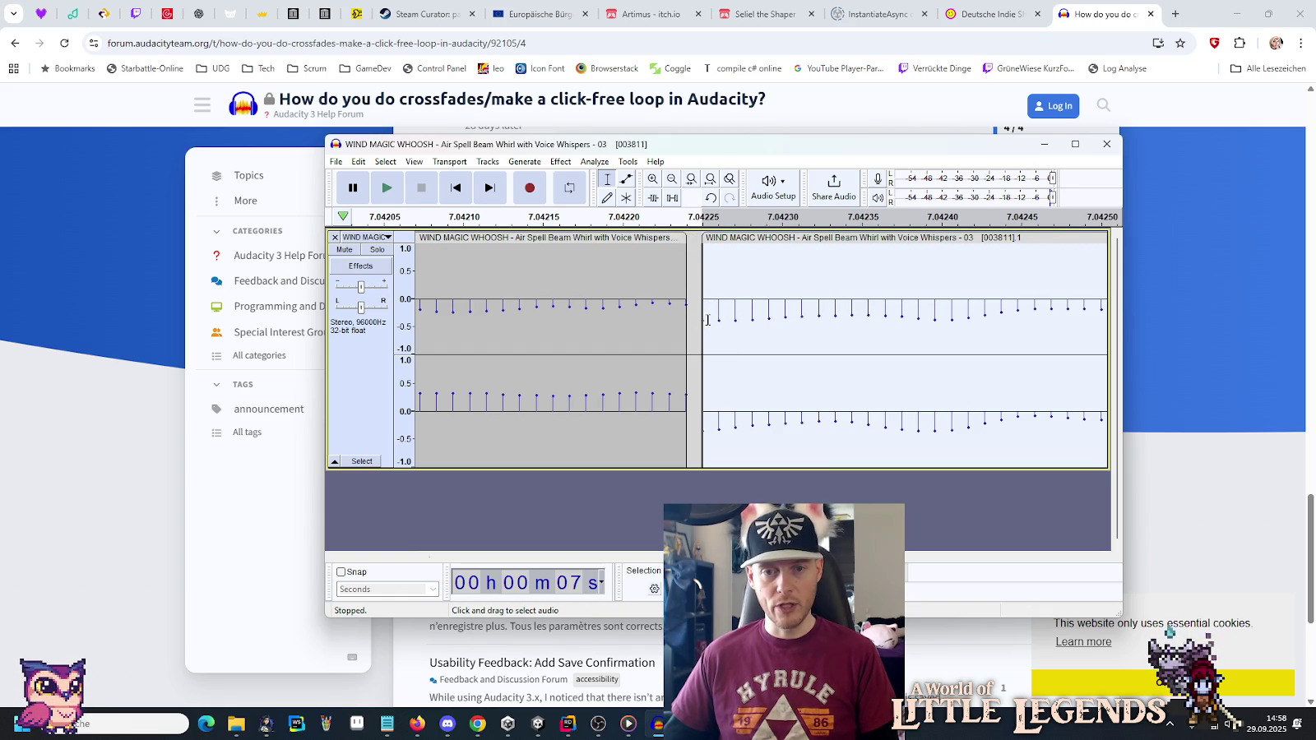
click(686, 305)
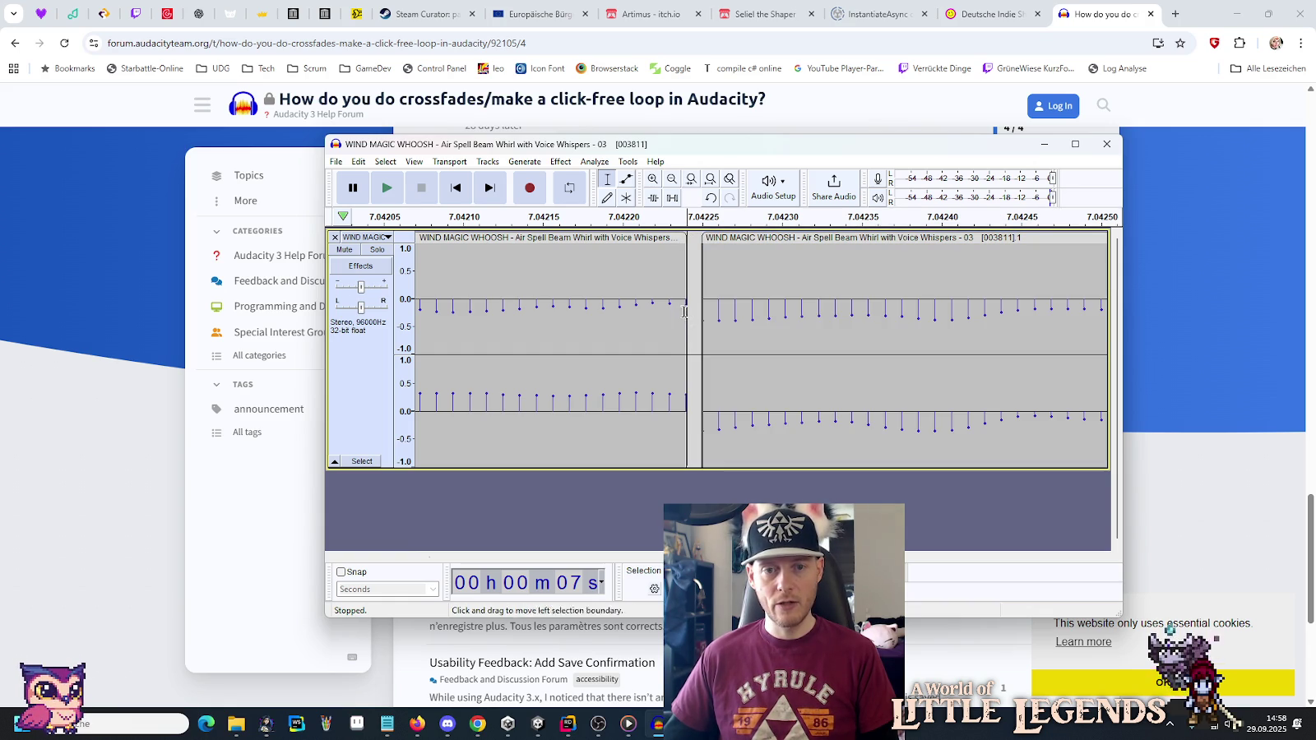
Select a short span straddling the join between the two wind-whoosh copies.
click(670, 305)
click(686, 304)
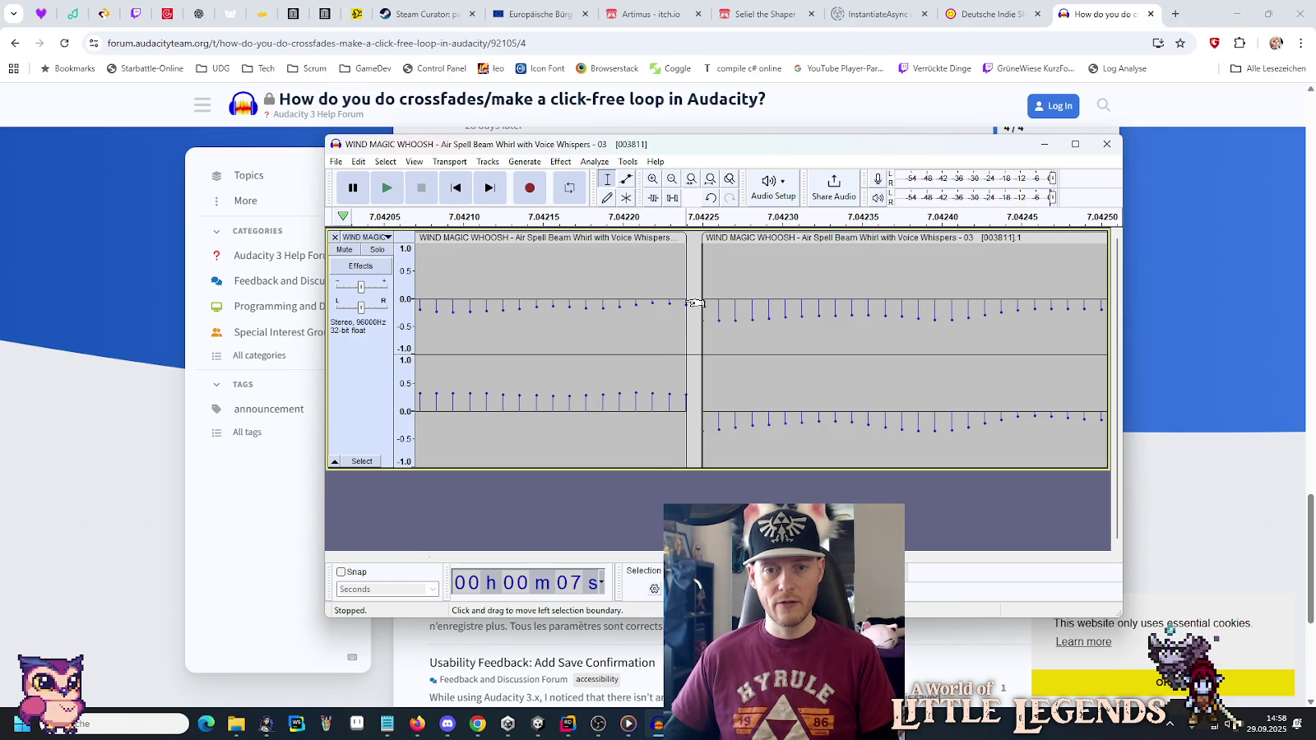
right_click(684, 306)
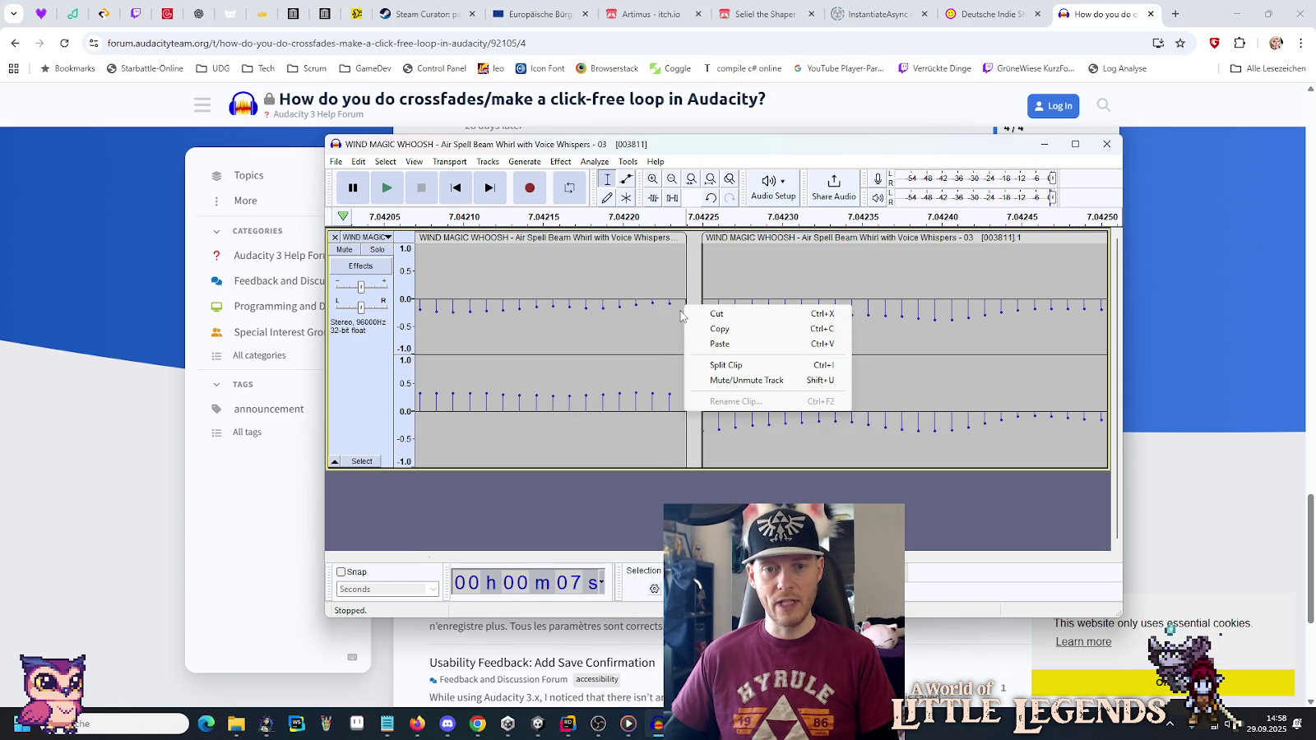
click(673, 323)
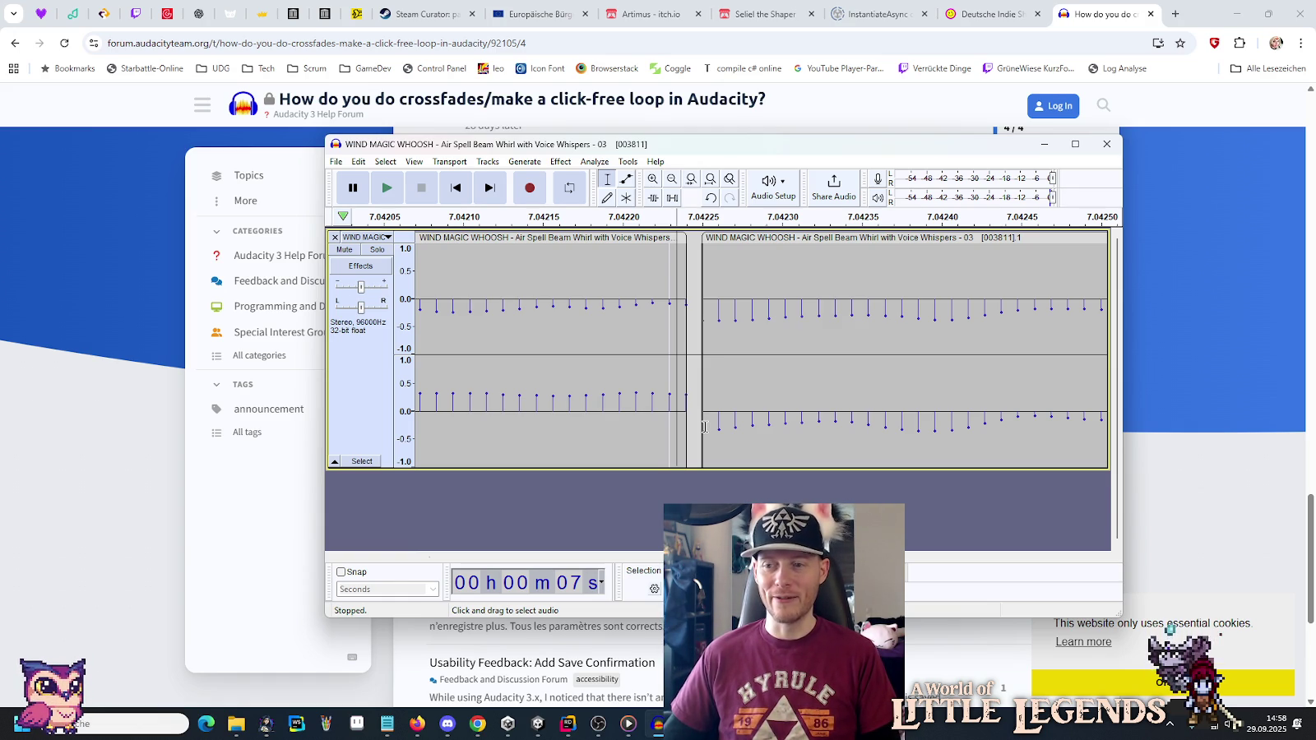
ctrl+scroll(704, 427, down, 5)
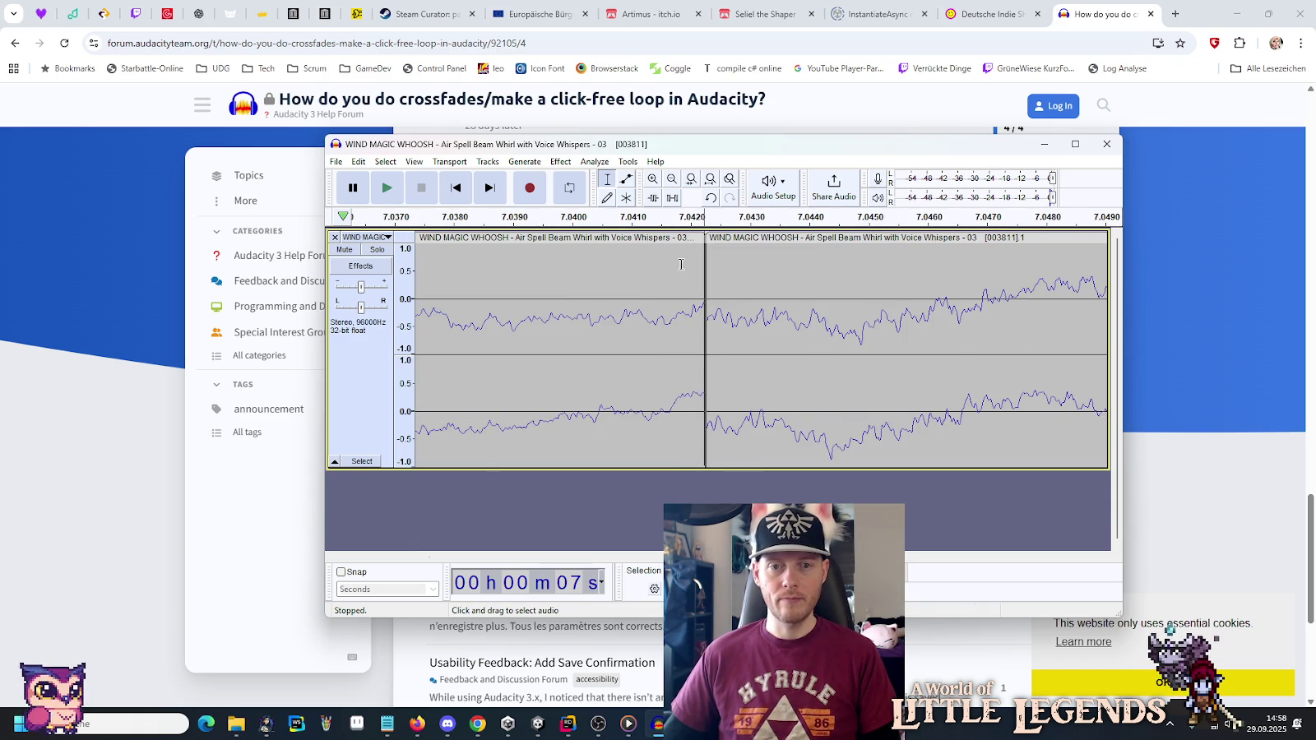
drag(618, 263, 796, 281)
Apply Effect > Fading > Crossfade Clips to the join and zoom out to the merged 14-second clip.
click(559, 162)
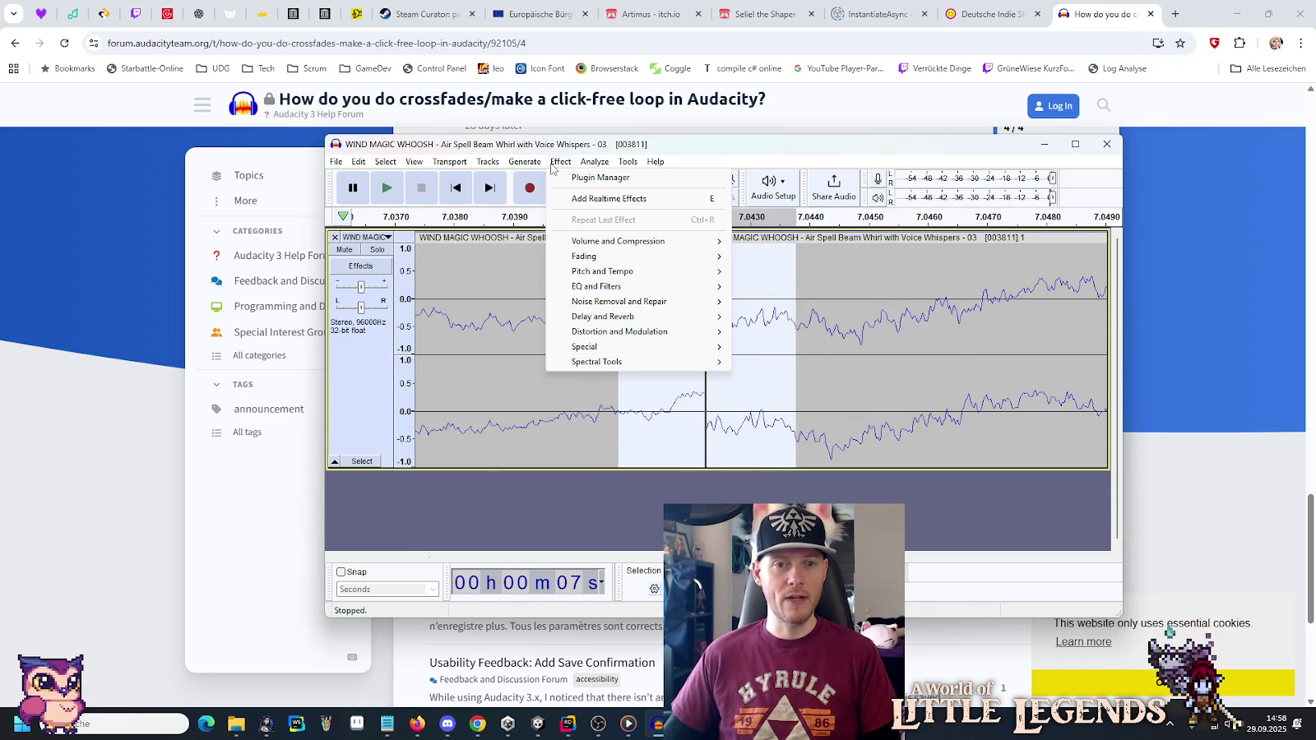
mouse_move(586, 257)
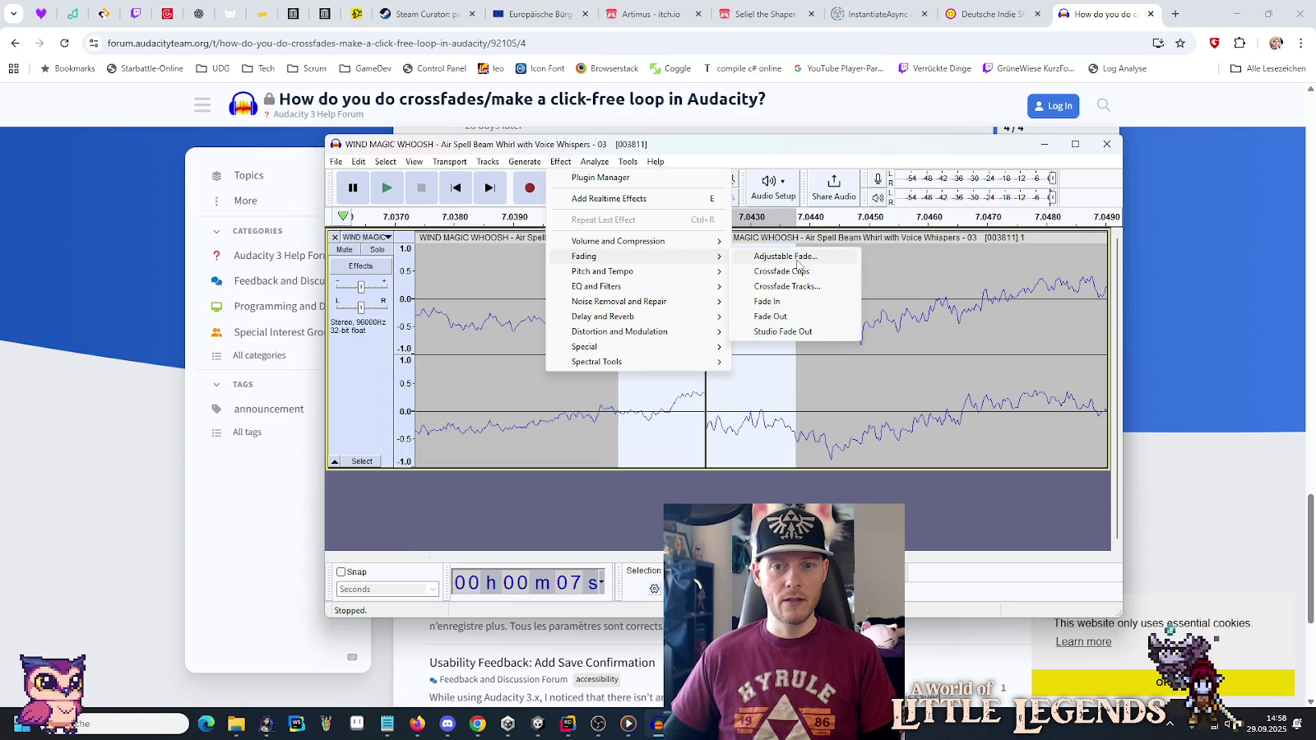
click(796, 271)
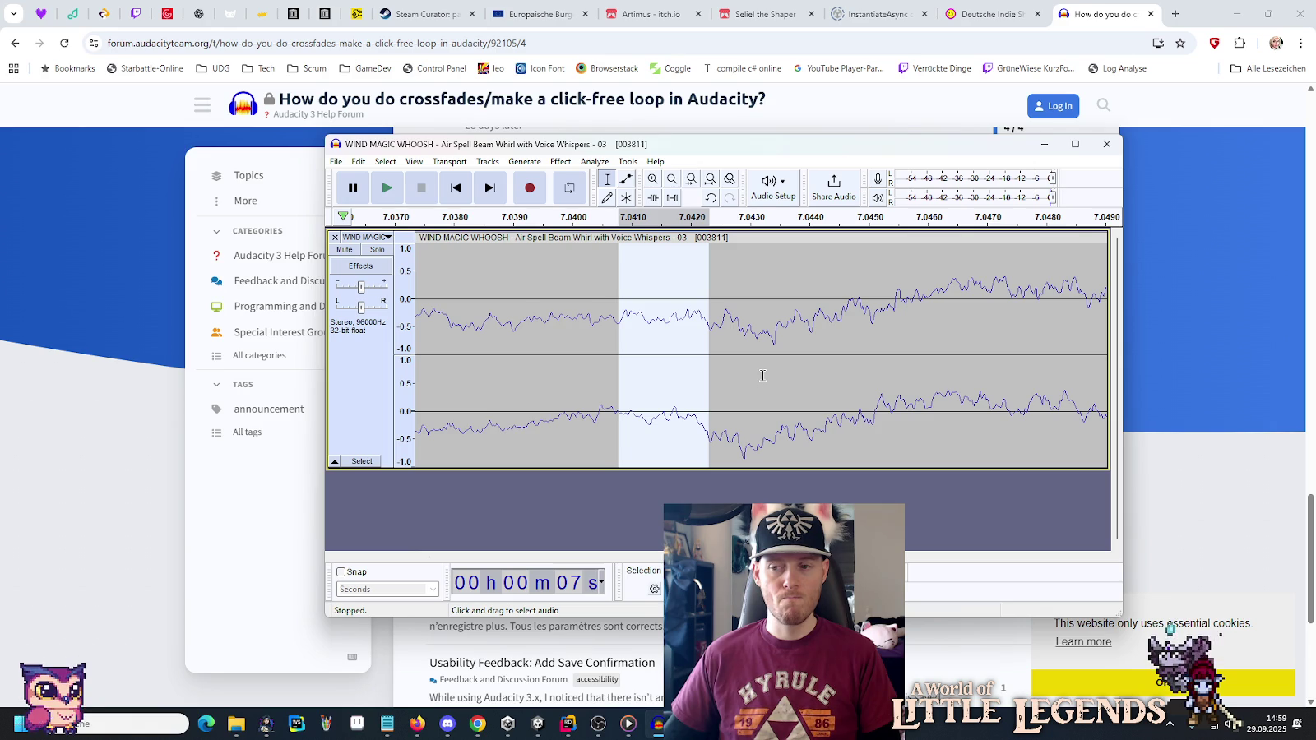
ctrl+scroll(763, 375, down, 4)
ctrl+scroll(753, 380, down, 3)
ctrl+scroll(753, 380, down, 5)
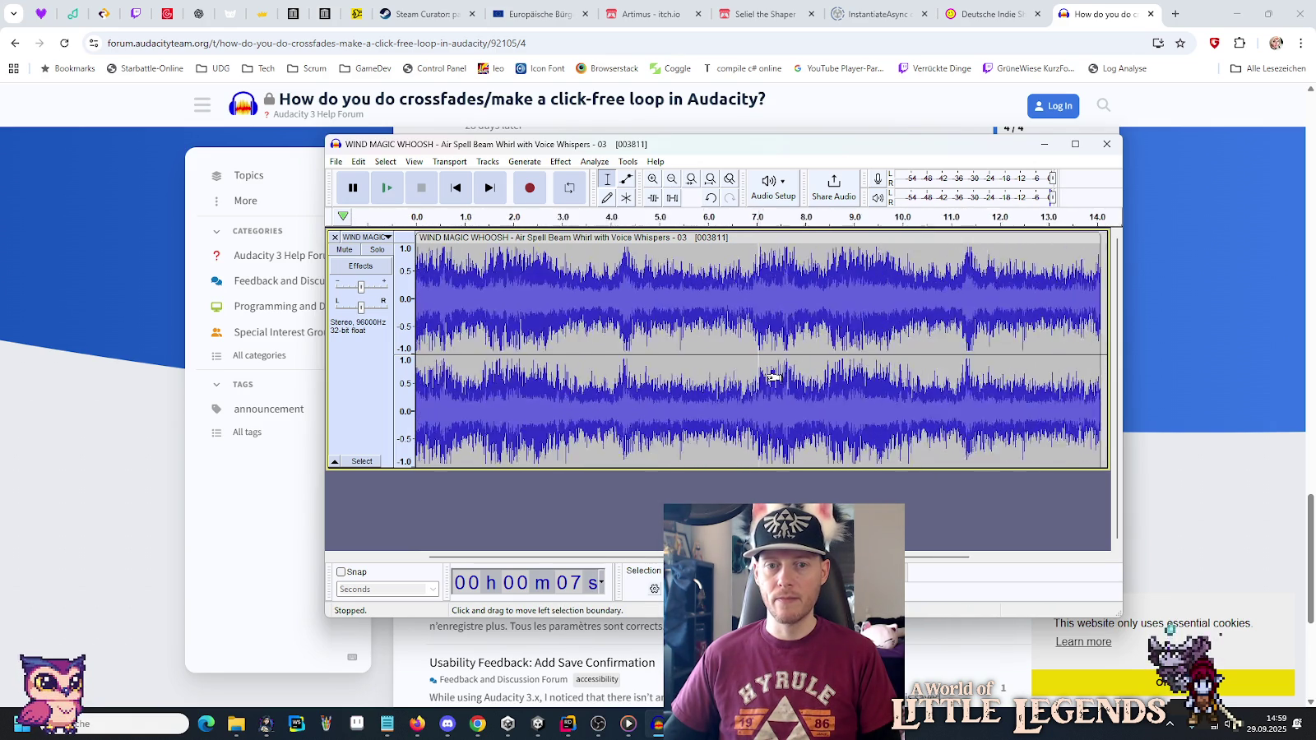
ctrl+scroll(773, 377, down, 2)
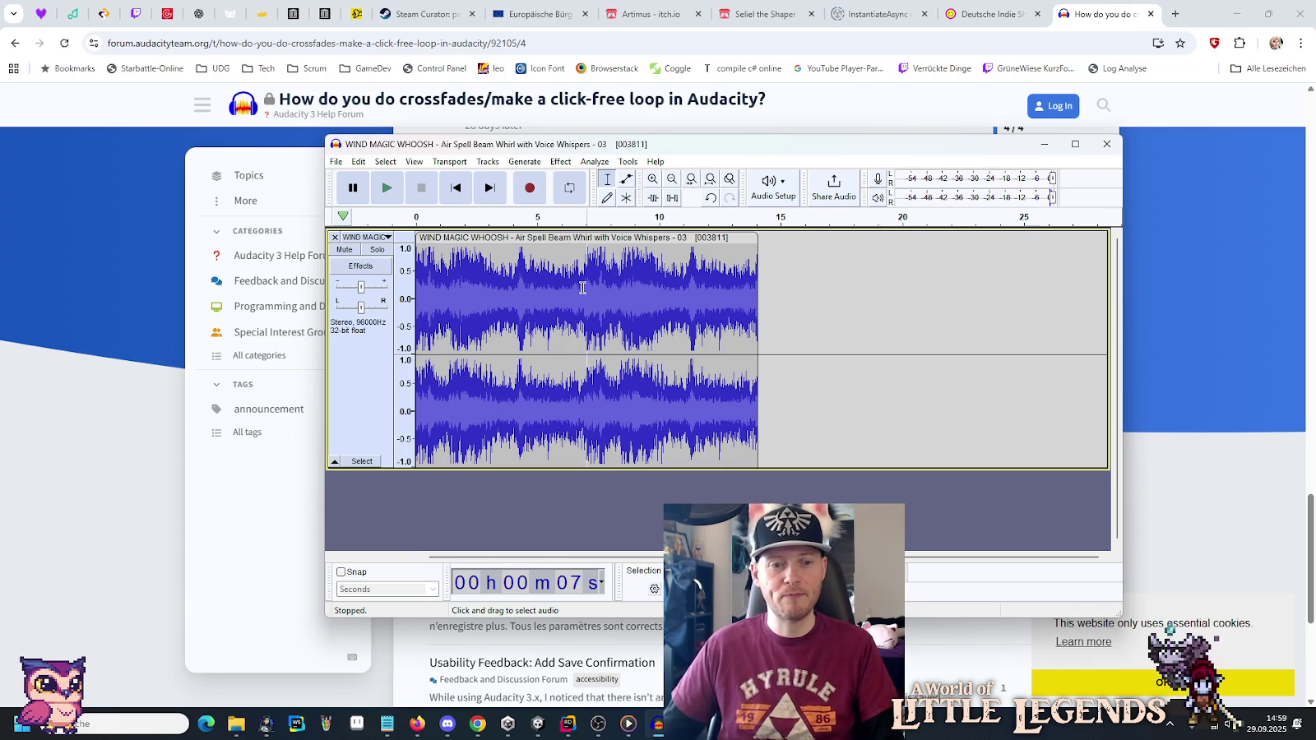
key(alt+Tab)
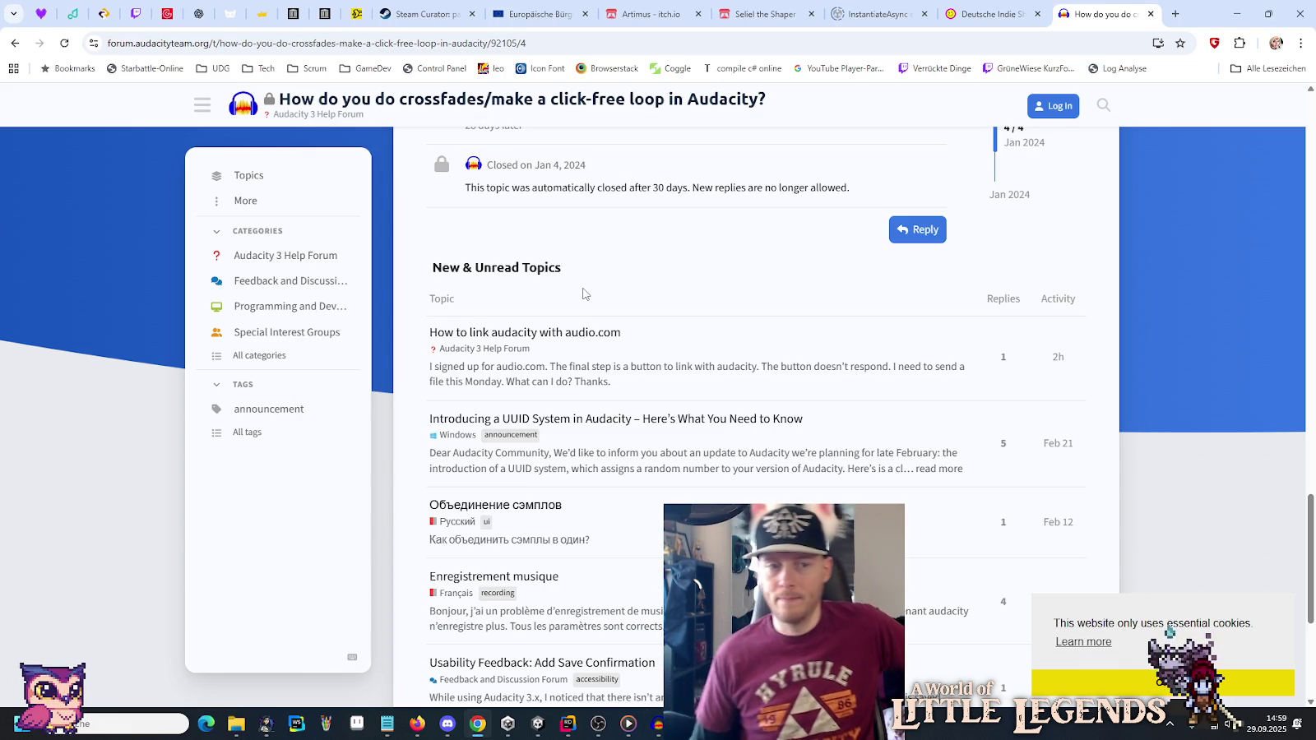
Return to the Google results and open the video 'Create a seamless loop in Audacity (quick and simple tutorial)'.
scroll(583, 294, up, 4)
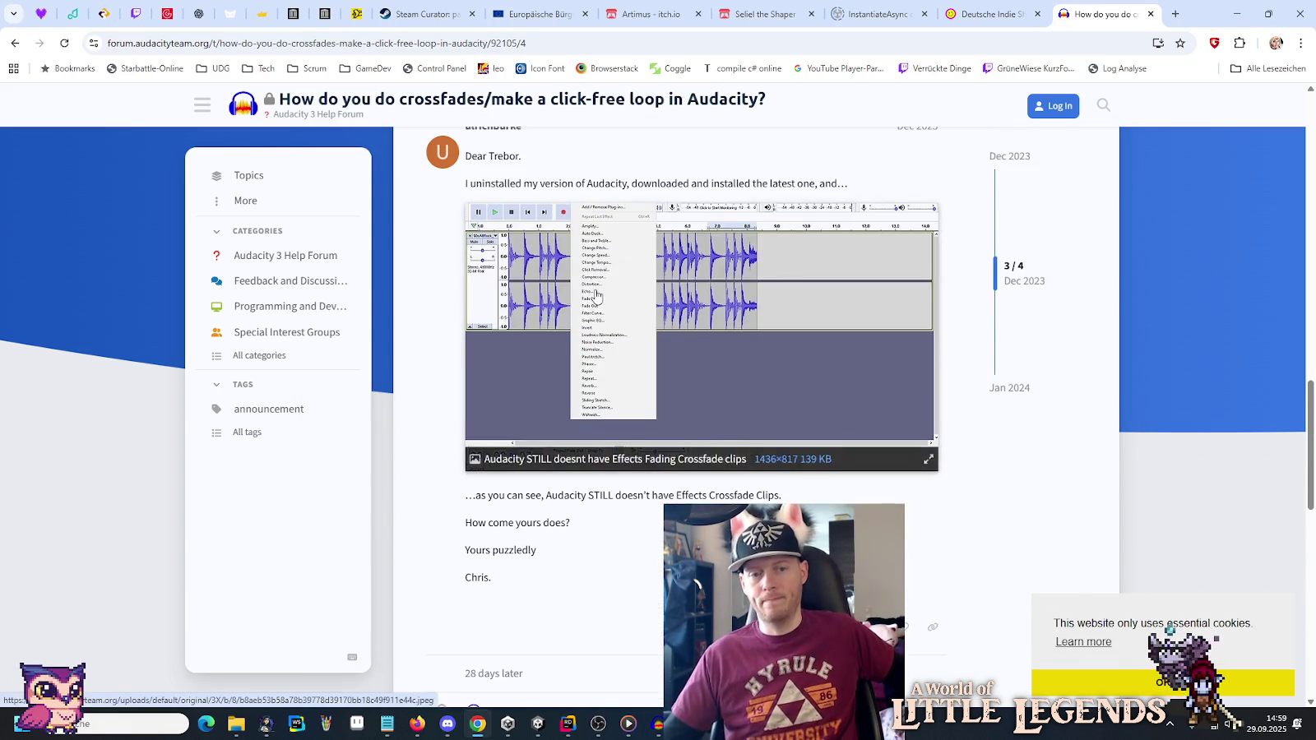
scroll(588, 310, up, 2)
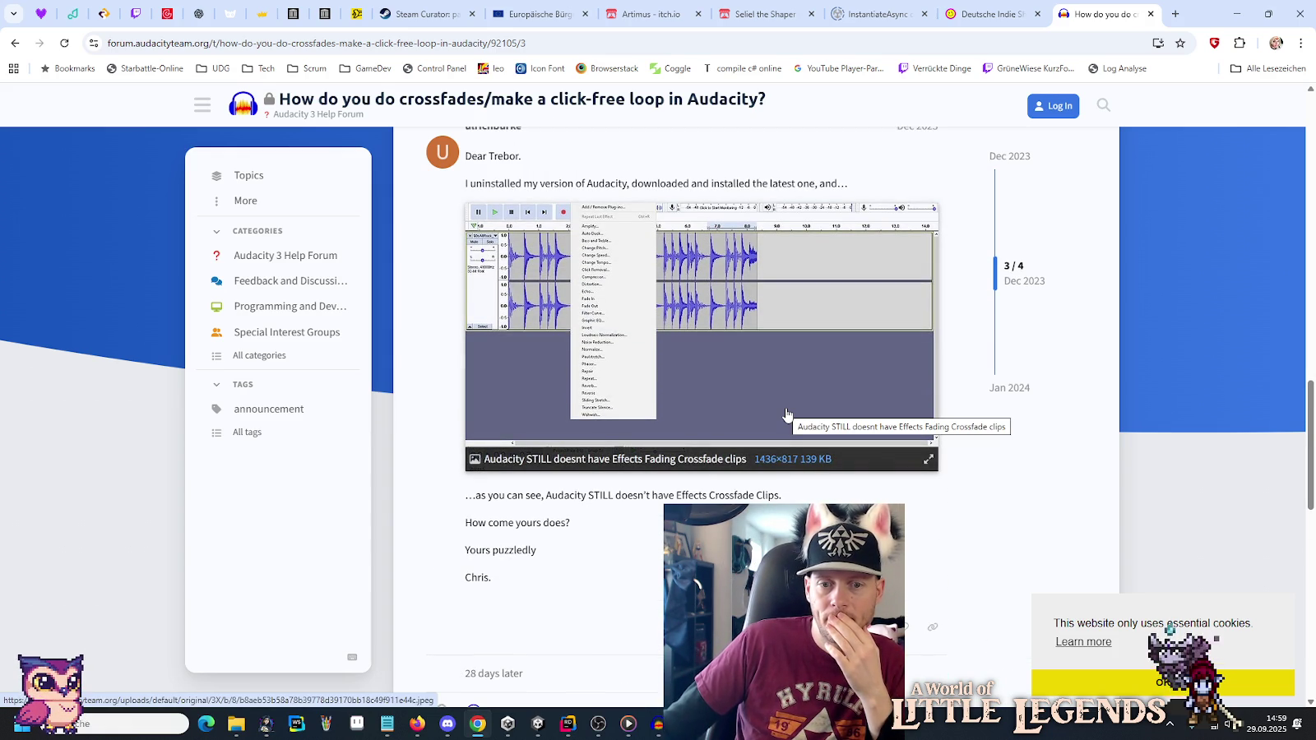
scroll(786, 414, up, 3)
key(alt+Left)
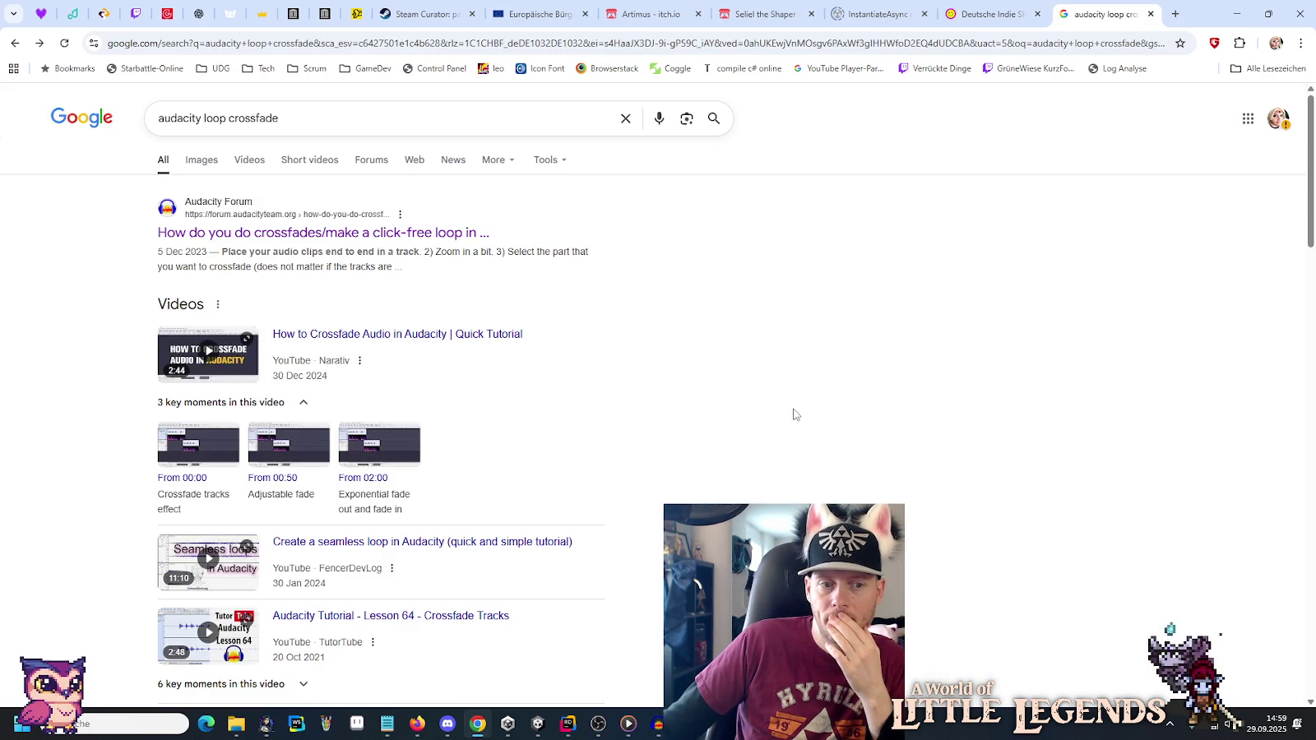
scroll(795, 414, down, 2)
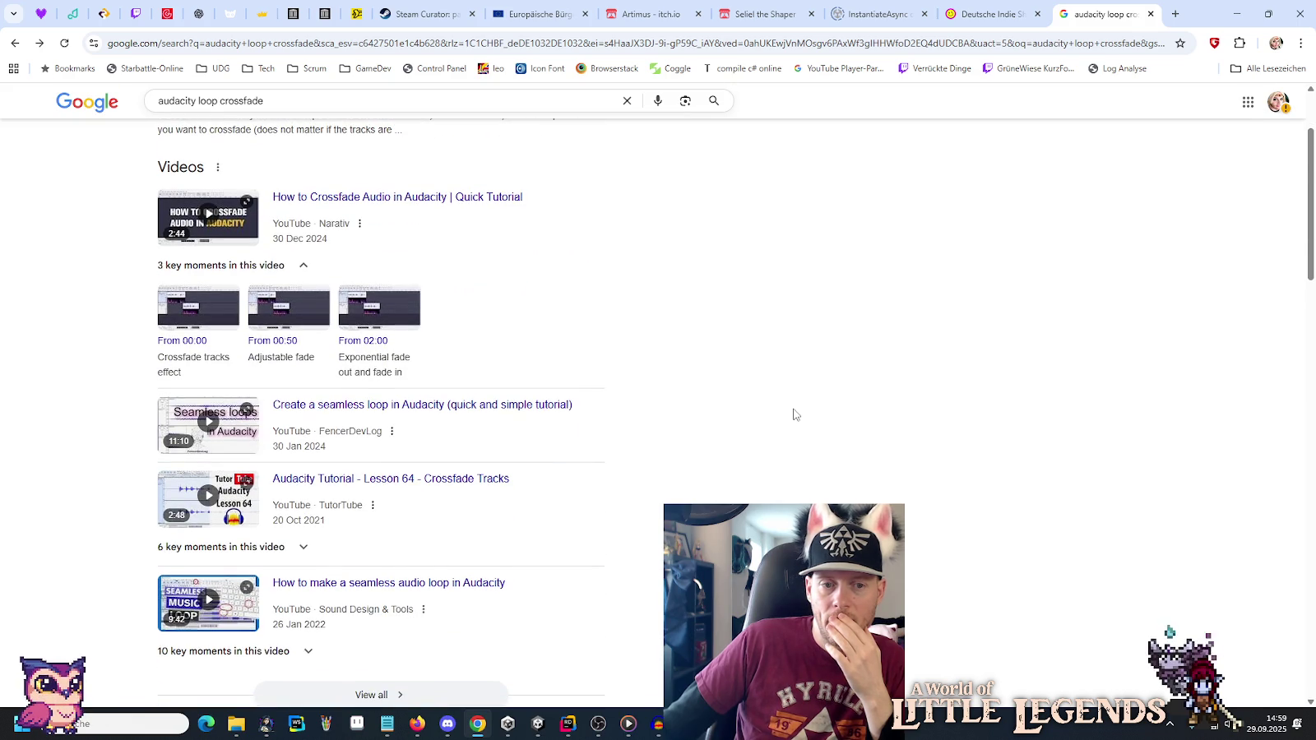
click(541, 405)
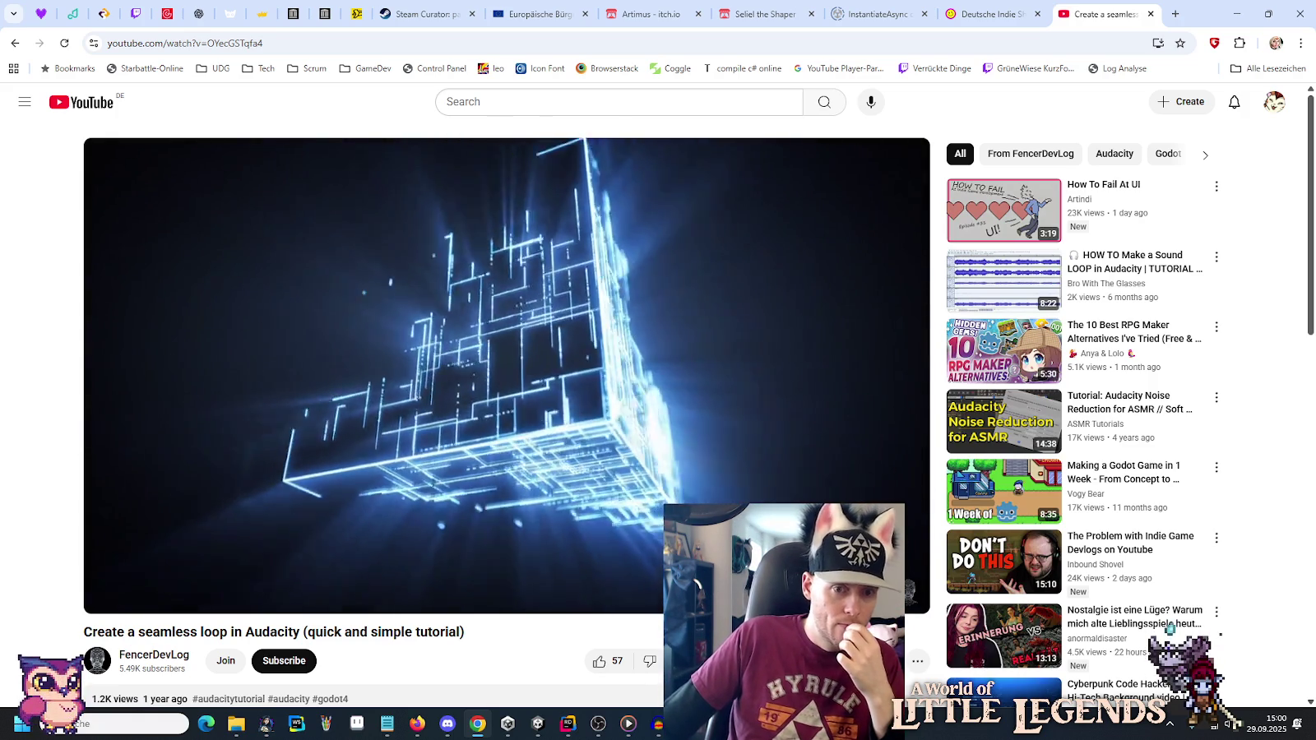
Pause the sponsored ad in the tutorial and carry the video's web address over to Firefox.
mouse_move(360, 379)
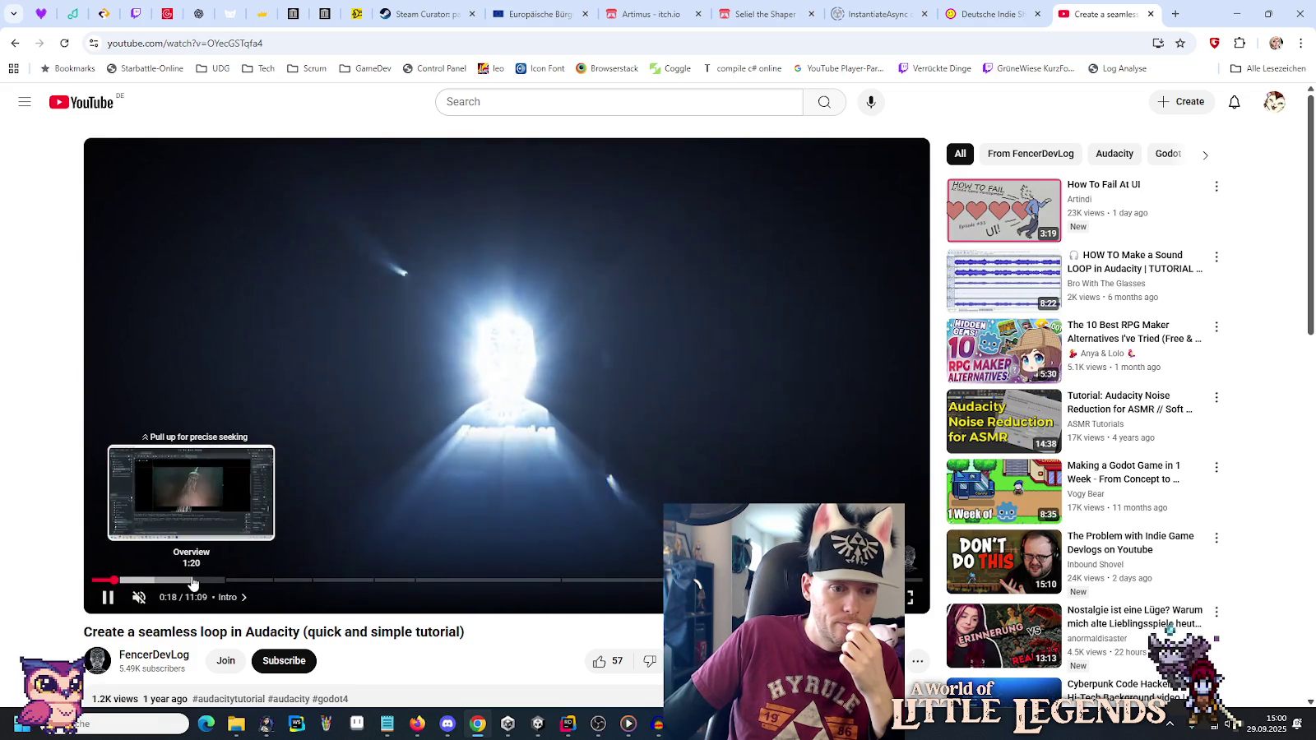
click(201, 581)
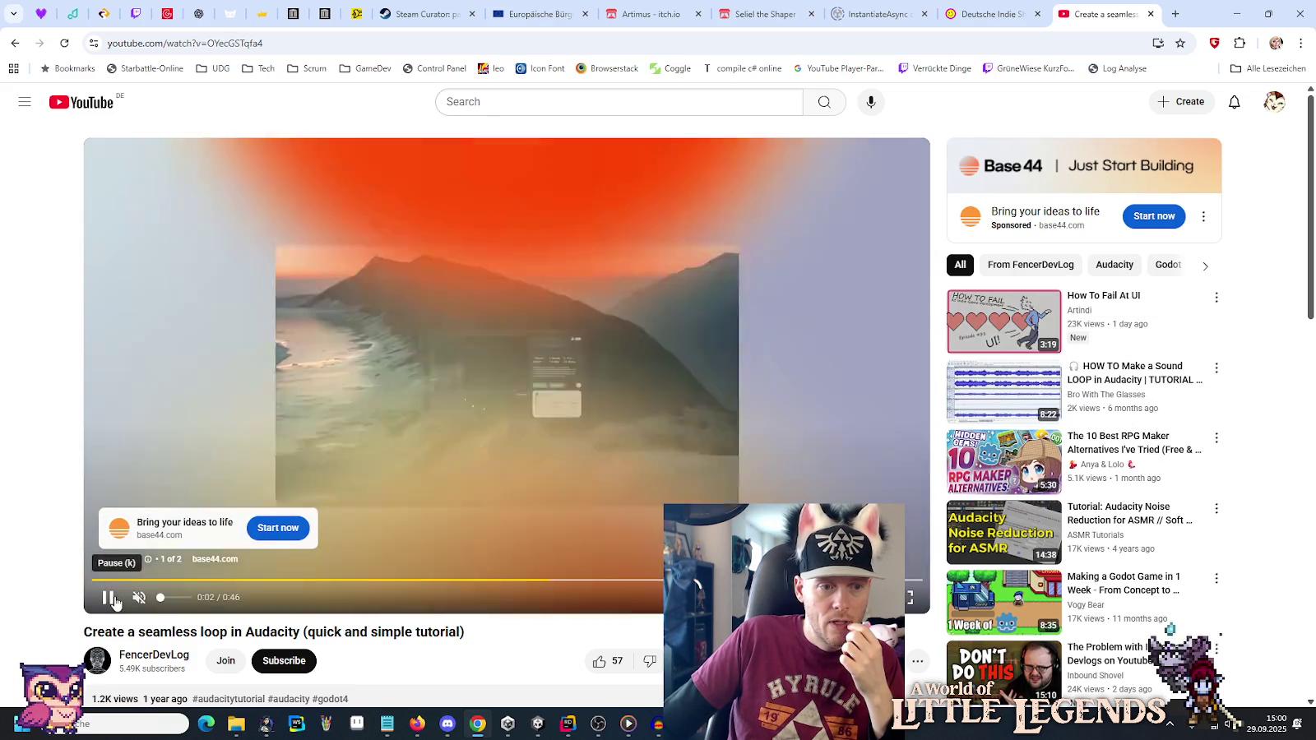
click(115, 603)
click(382, 43)
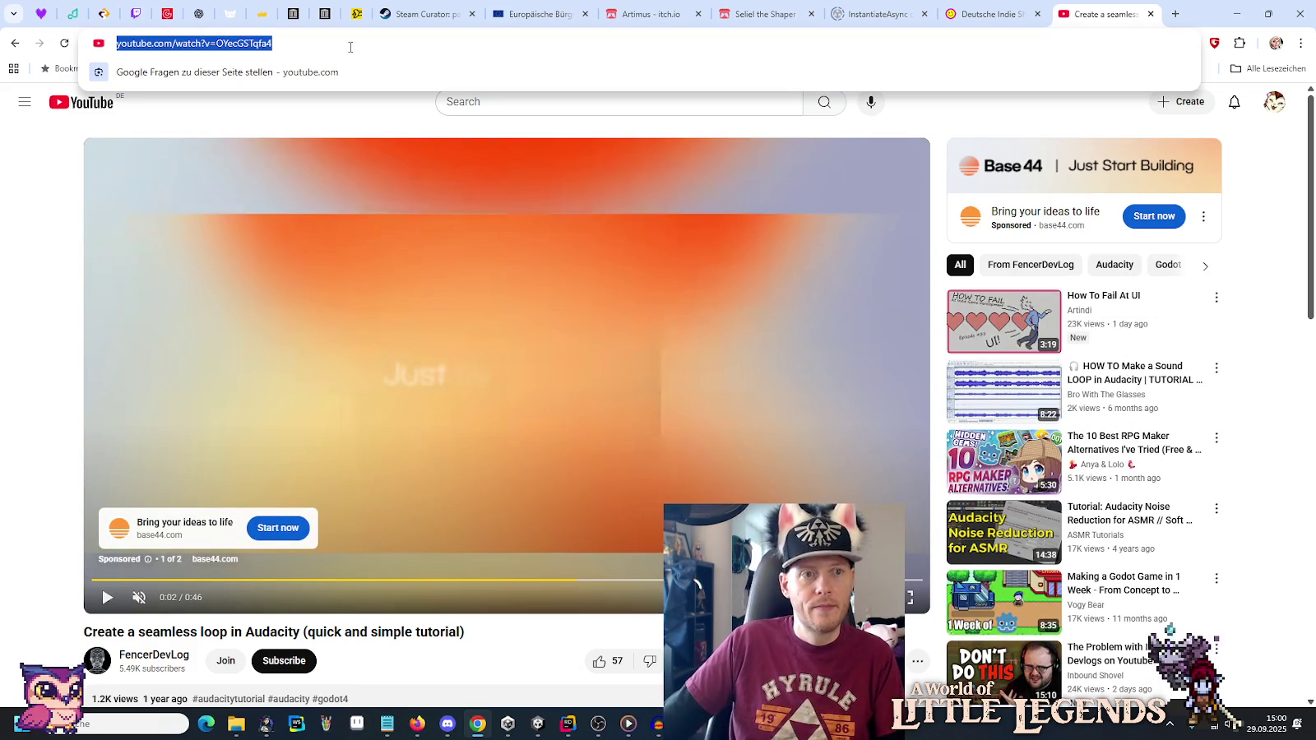
key(alt+Tab)
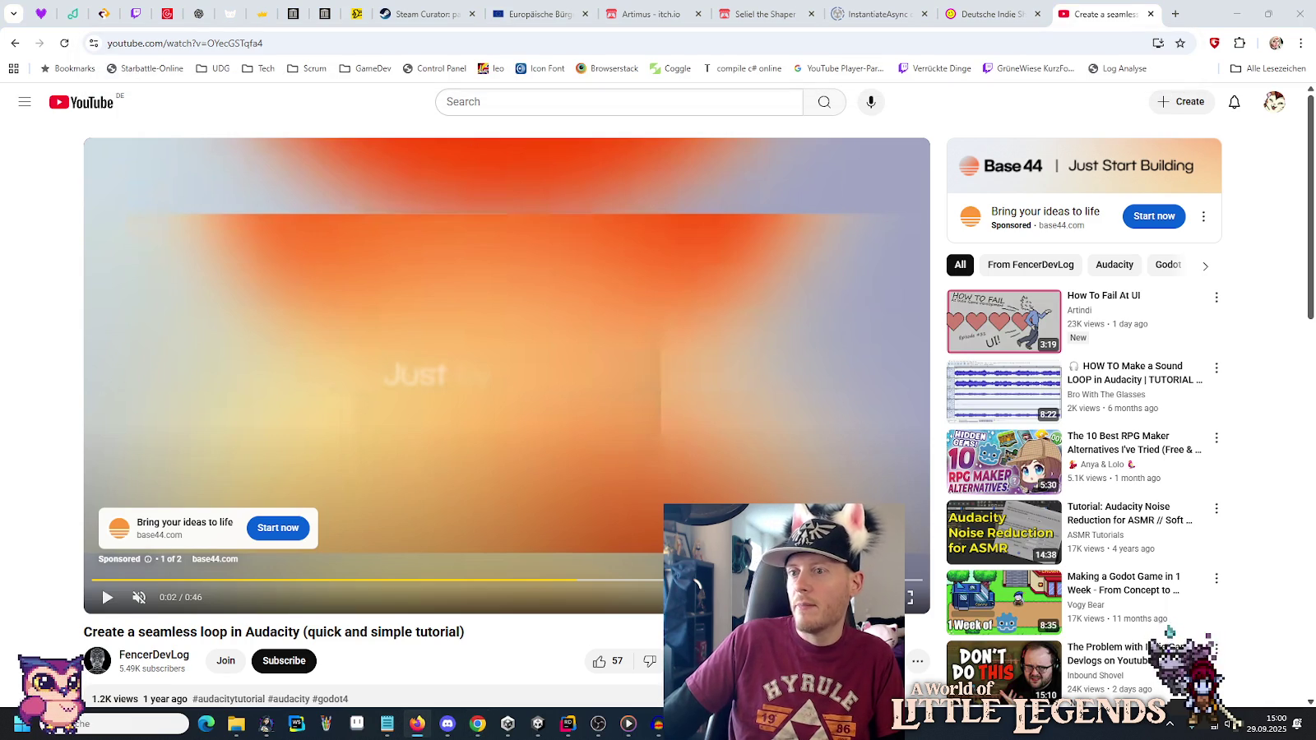
mouse_move(1103, 14)
mouse_down()
mouse_move(613, 119)
mouse_move(210, 102)
mouse_move(239, 102)
mouse_up()
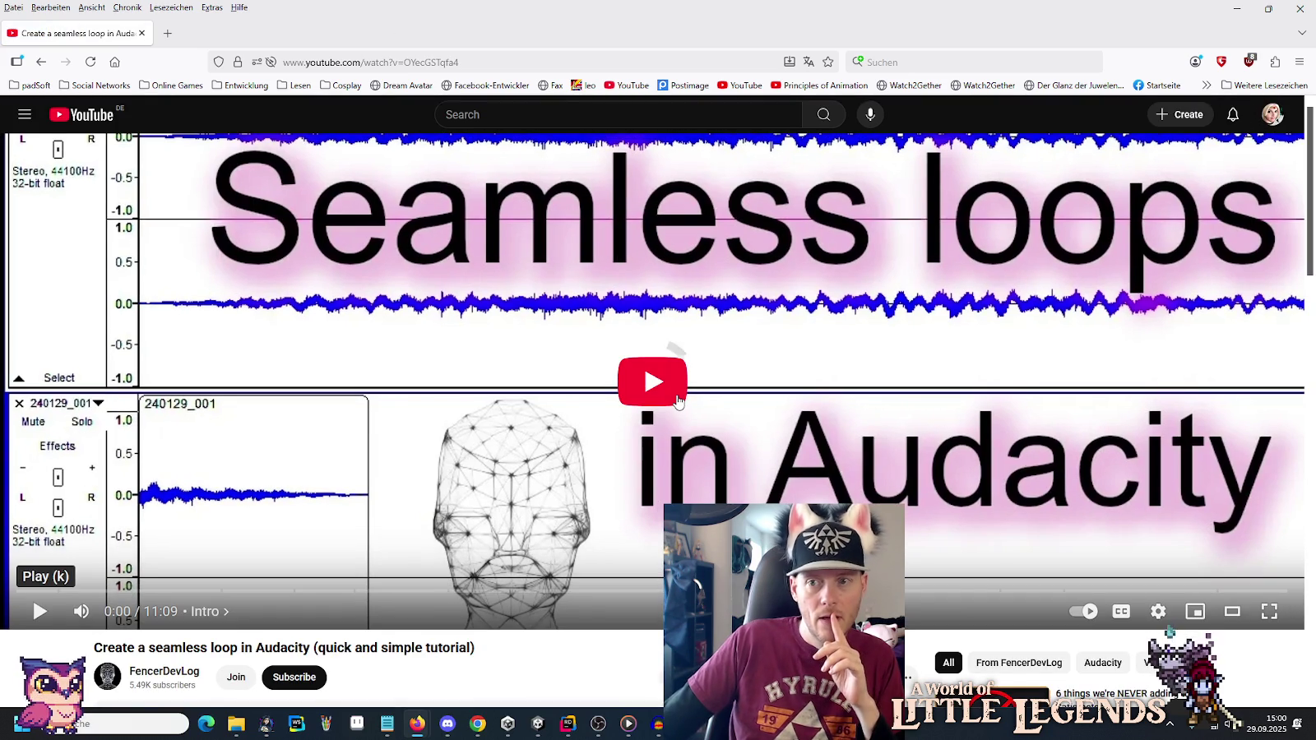
Play the tutorial in Firefox and jump past Overview, Sound Effect and Normalize to the Loop chapter at 4:19.
click(678, 398)
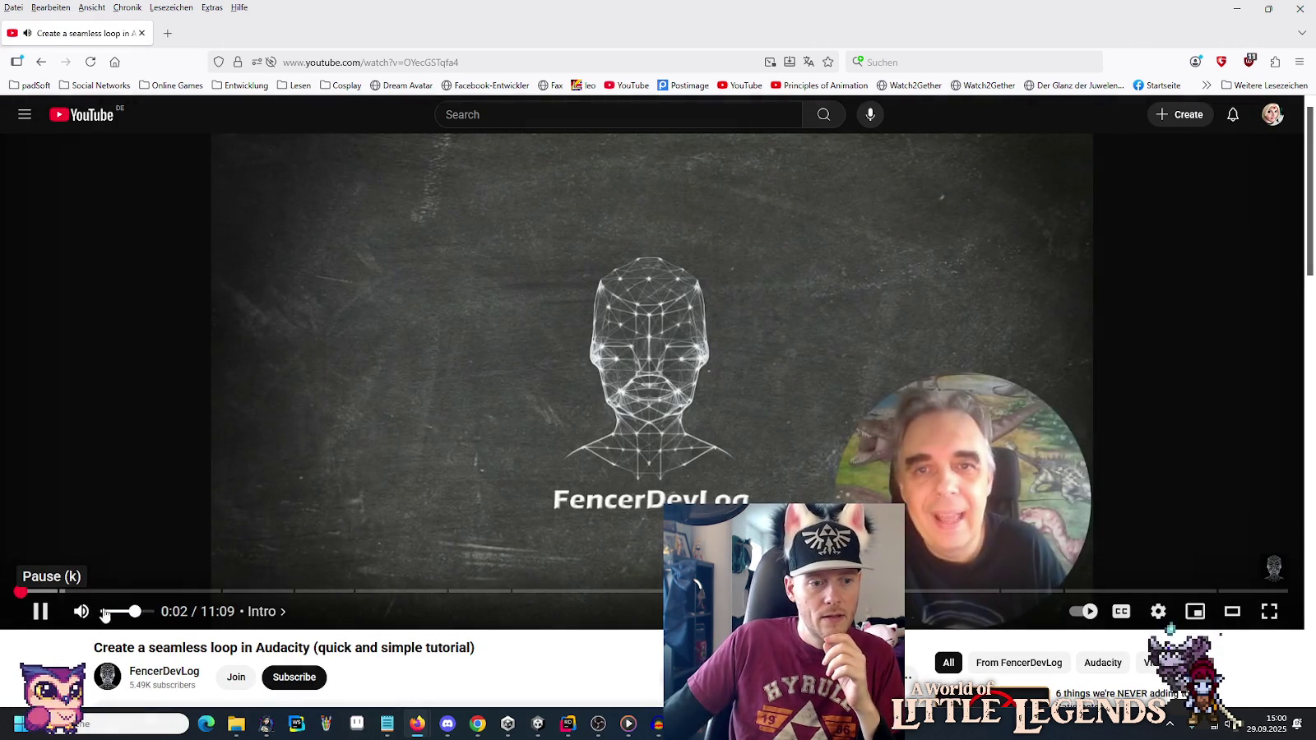
click(222, 592)
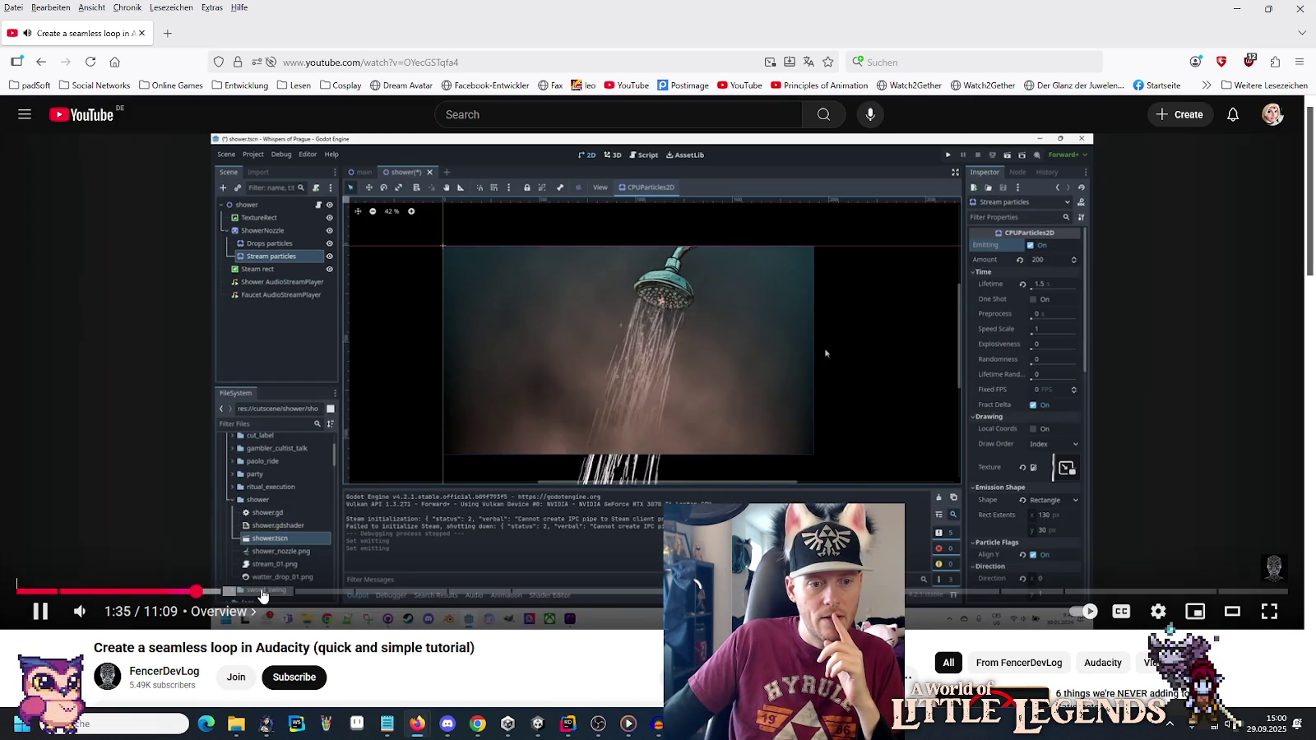
click(261, 593)
click(319, 594)
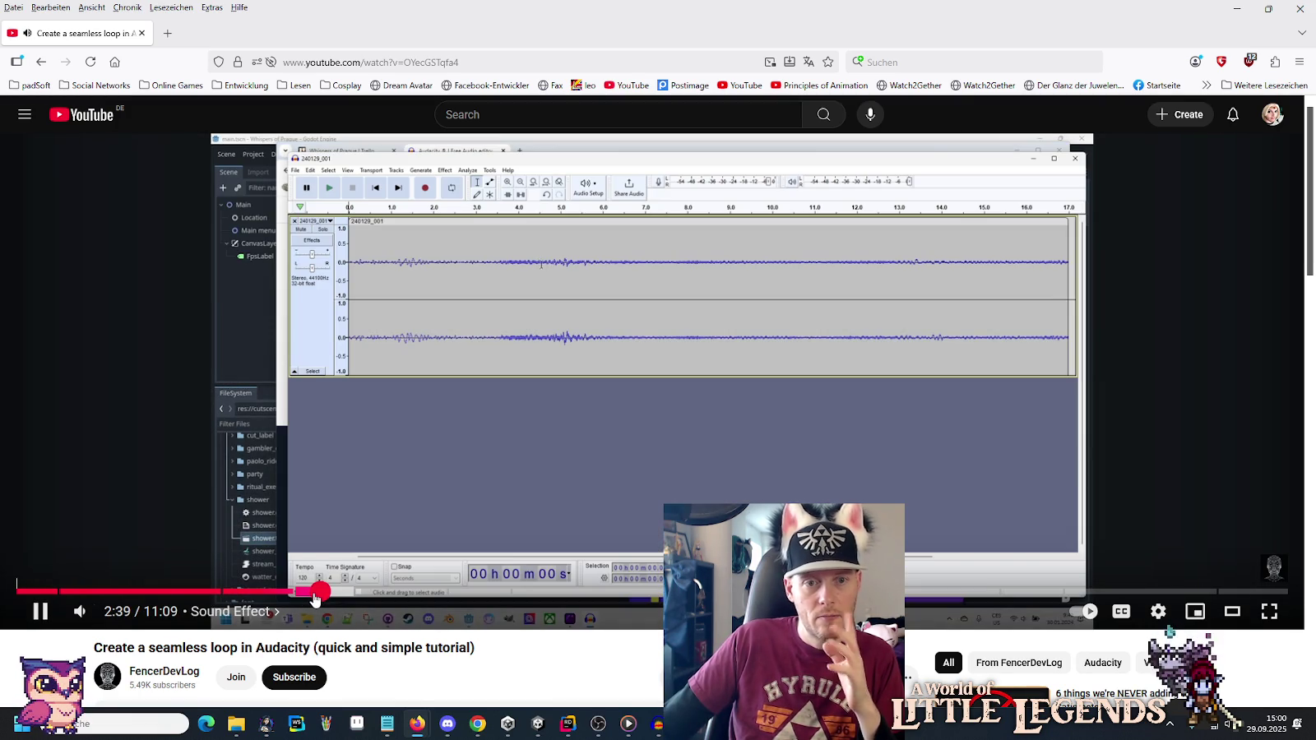
mouse_move(79, 611)
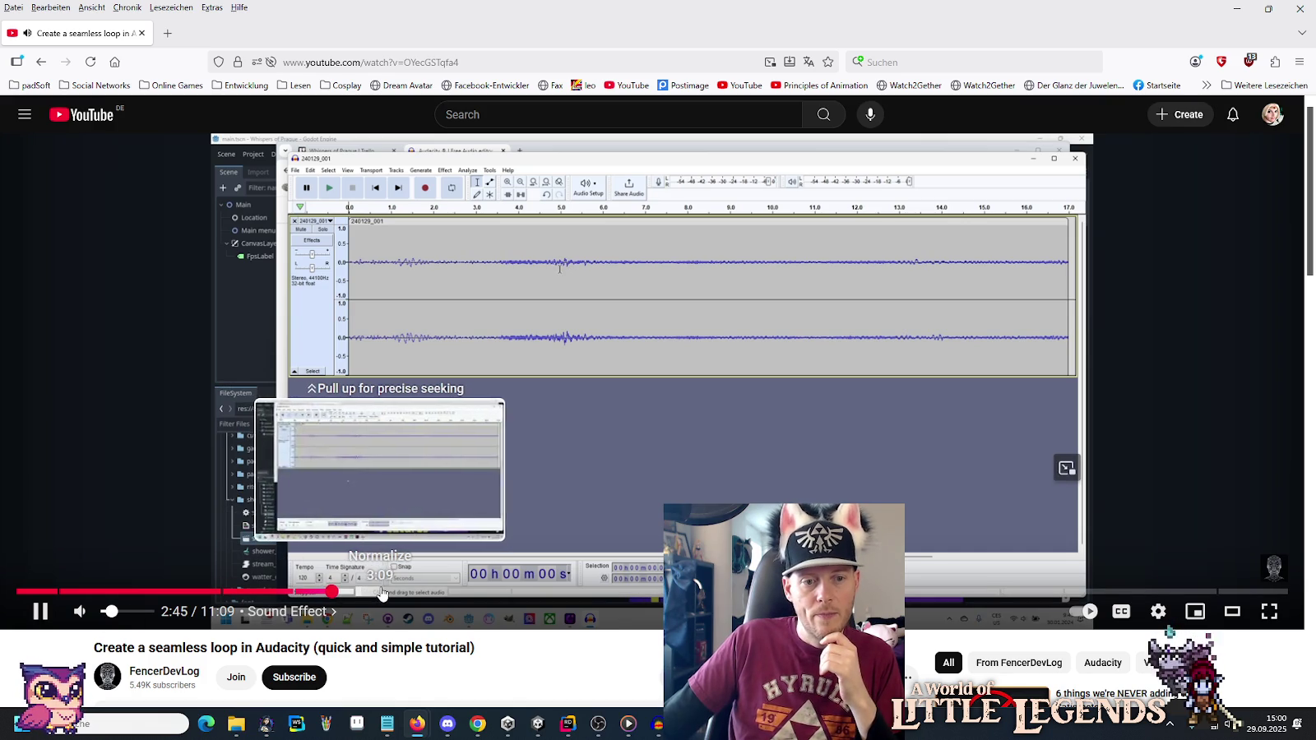
click(383, 594)
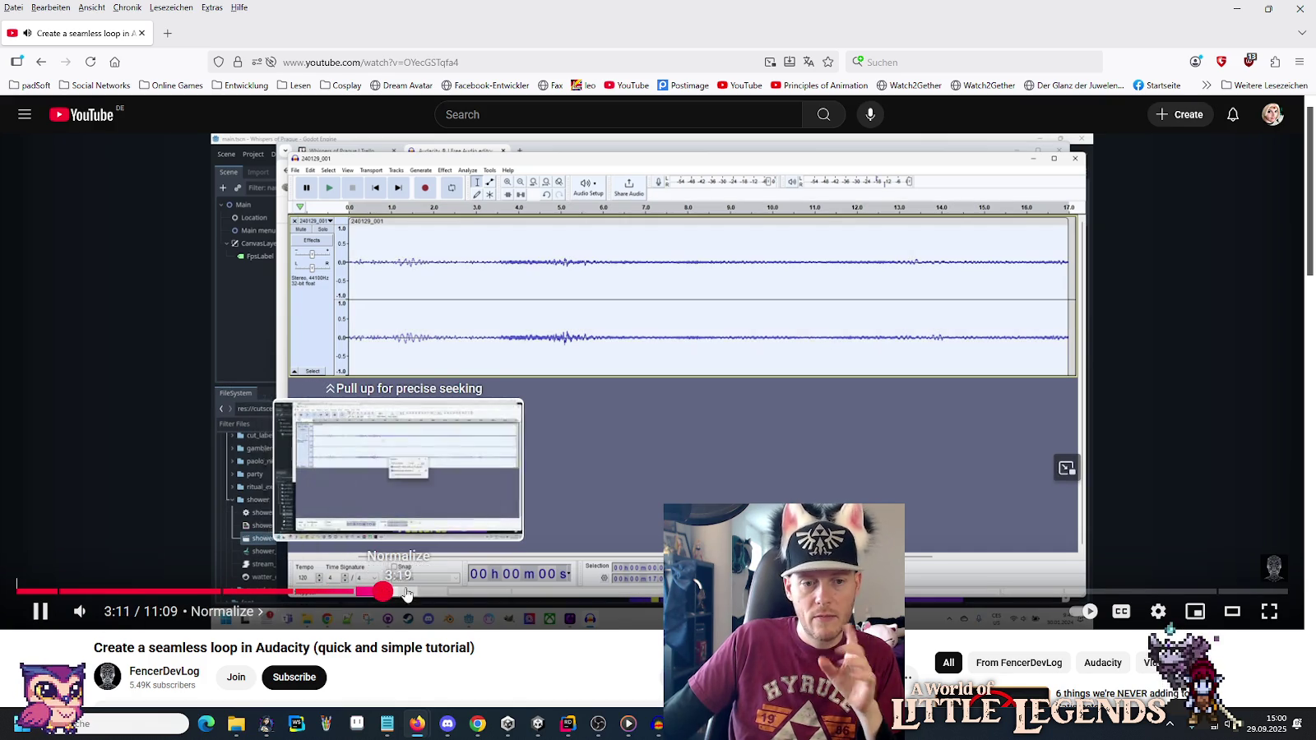
click(470, 592)
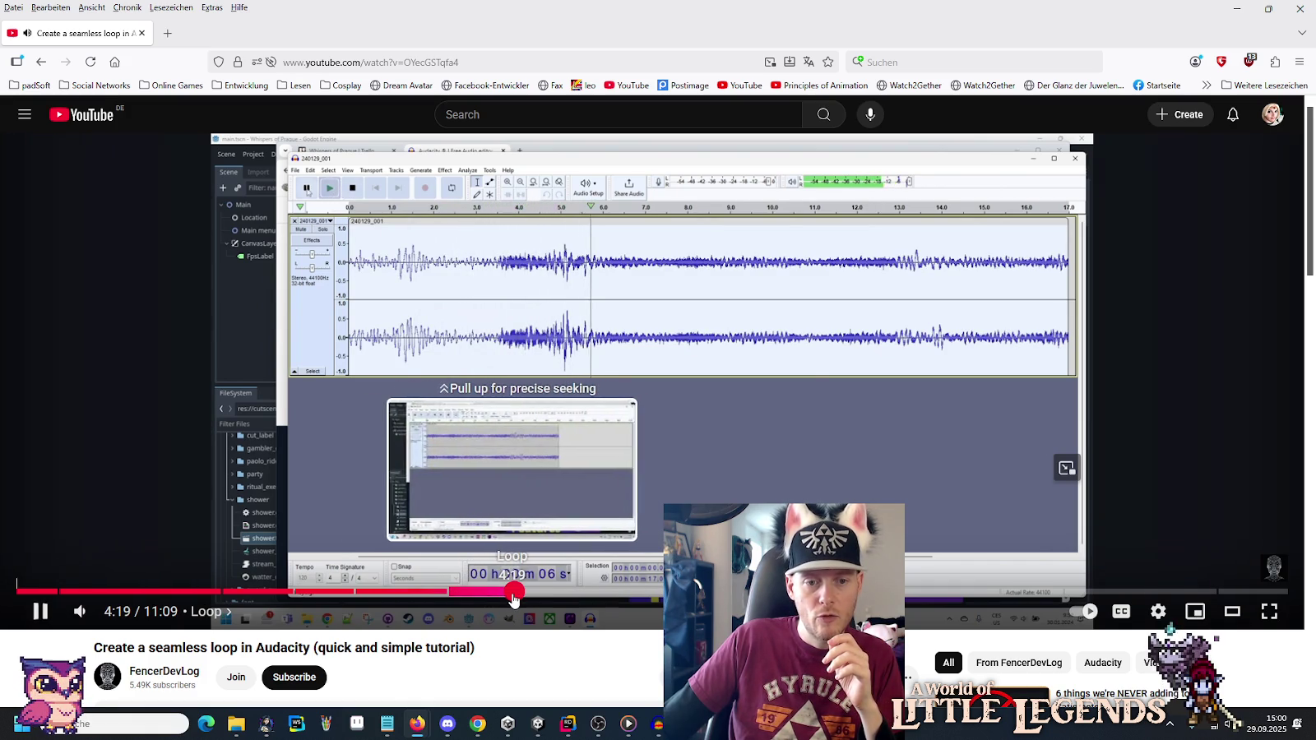
click(512, 594)
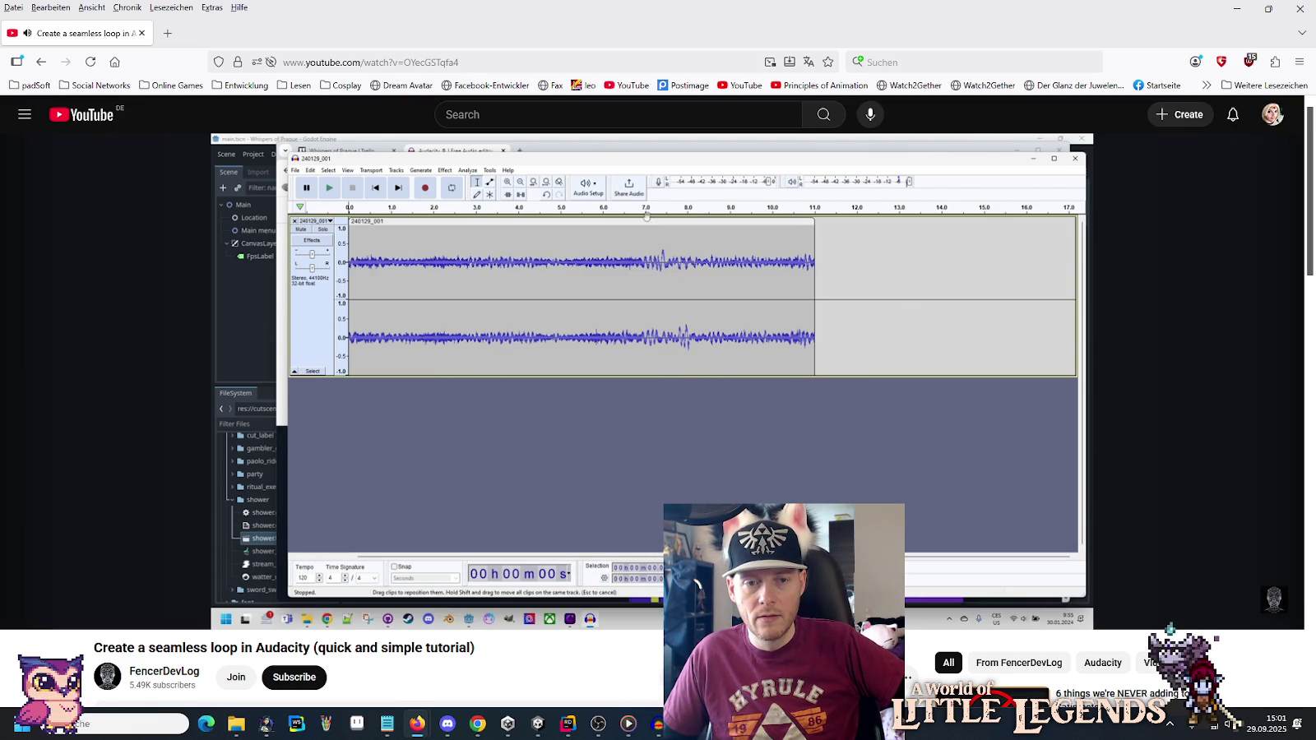
Scrub the tutorial forward to around 5:02 in the Loop chapter, then jump ahead to about 7:41.
mouse_move(538, 591)
mouse_down()
mouse_move(713, 591)
mouse_move(595, 591)
mouse_up()
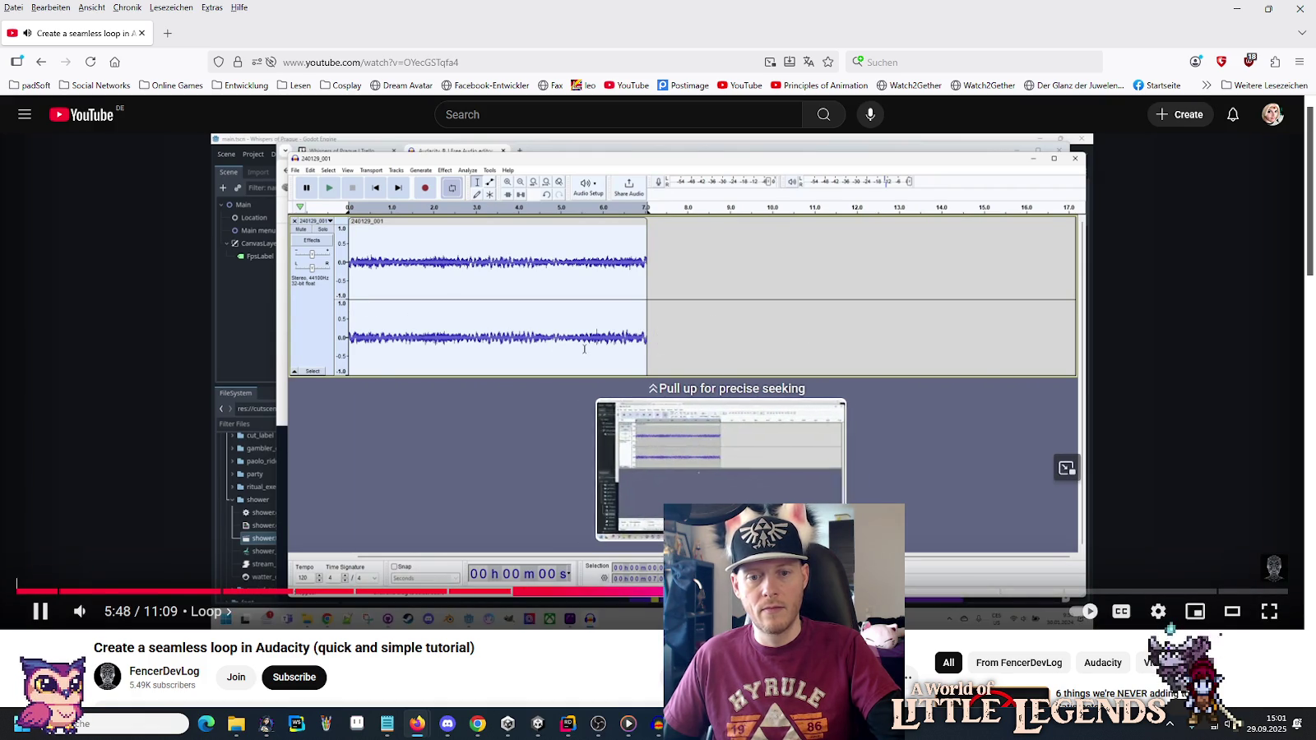
click(722, 590)
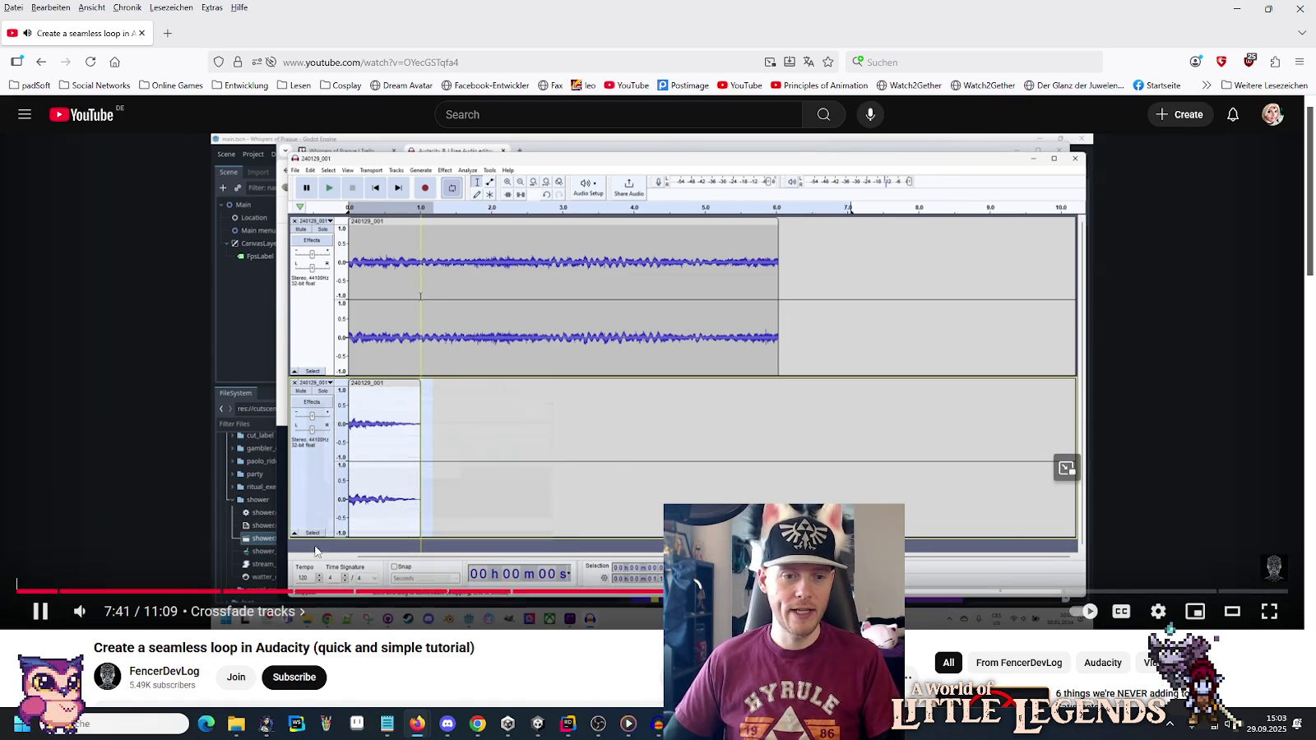
Pause the tutorial at 7:42 in its Crossfade tracks chapter.
click(561, 414)
Back in Audacity, remove the duplicated second copy of the wind-whoosh clip.
mouse_move(657, 724)
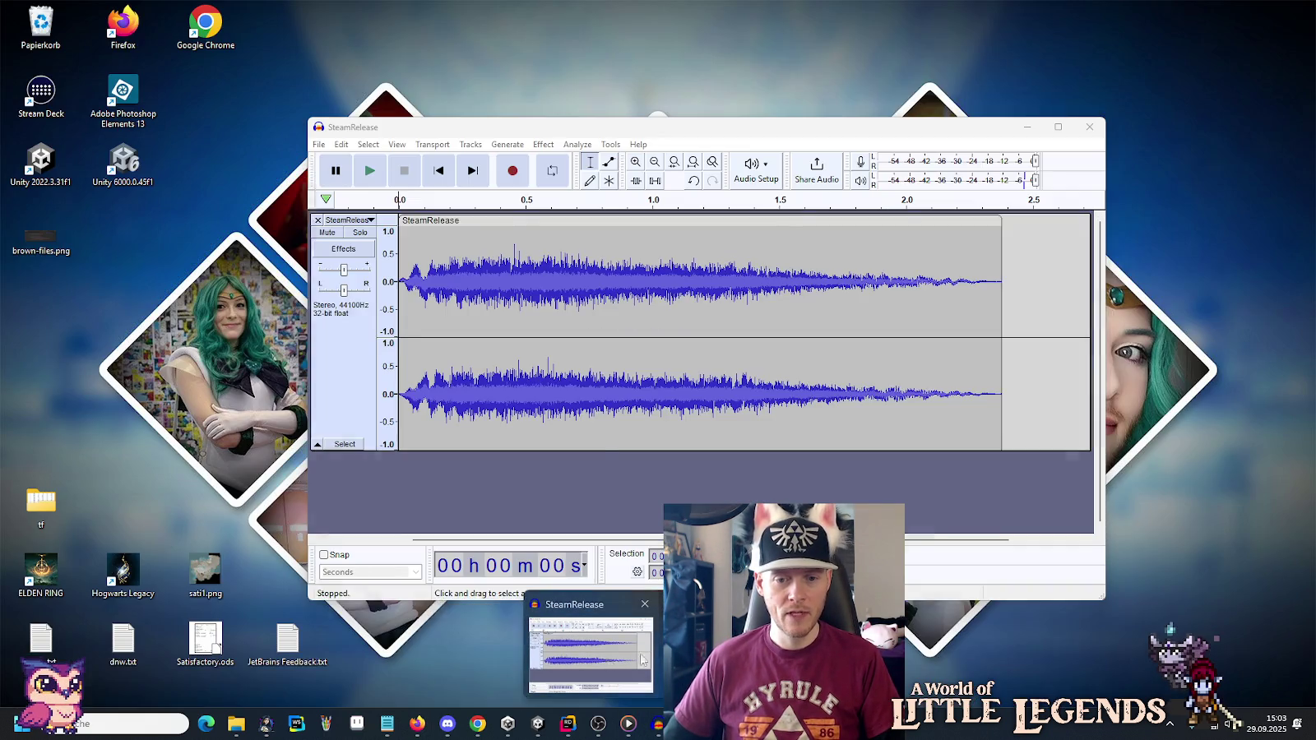
click(593, 650)
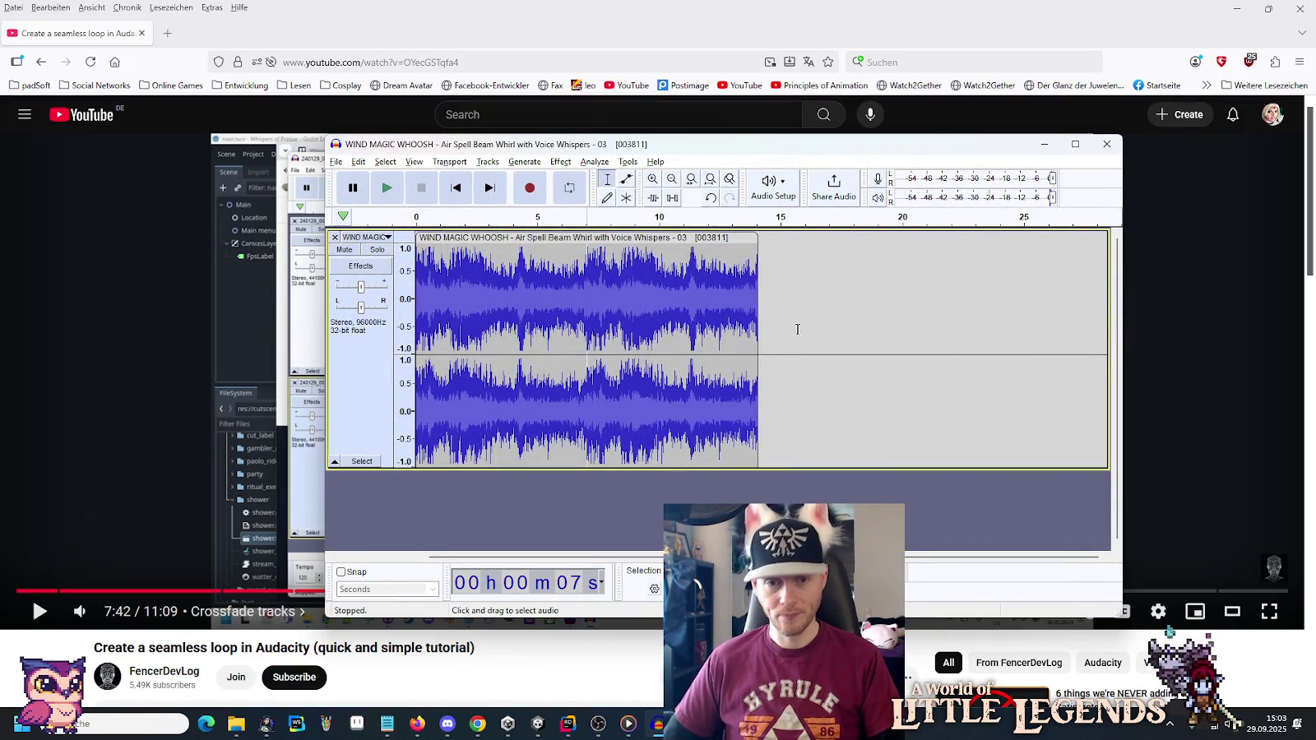
key(ctrl+i)
key(ctrl+z)
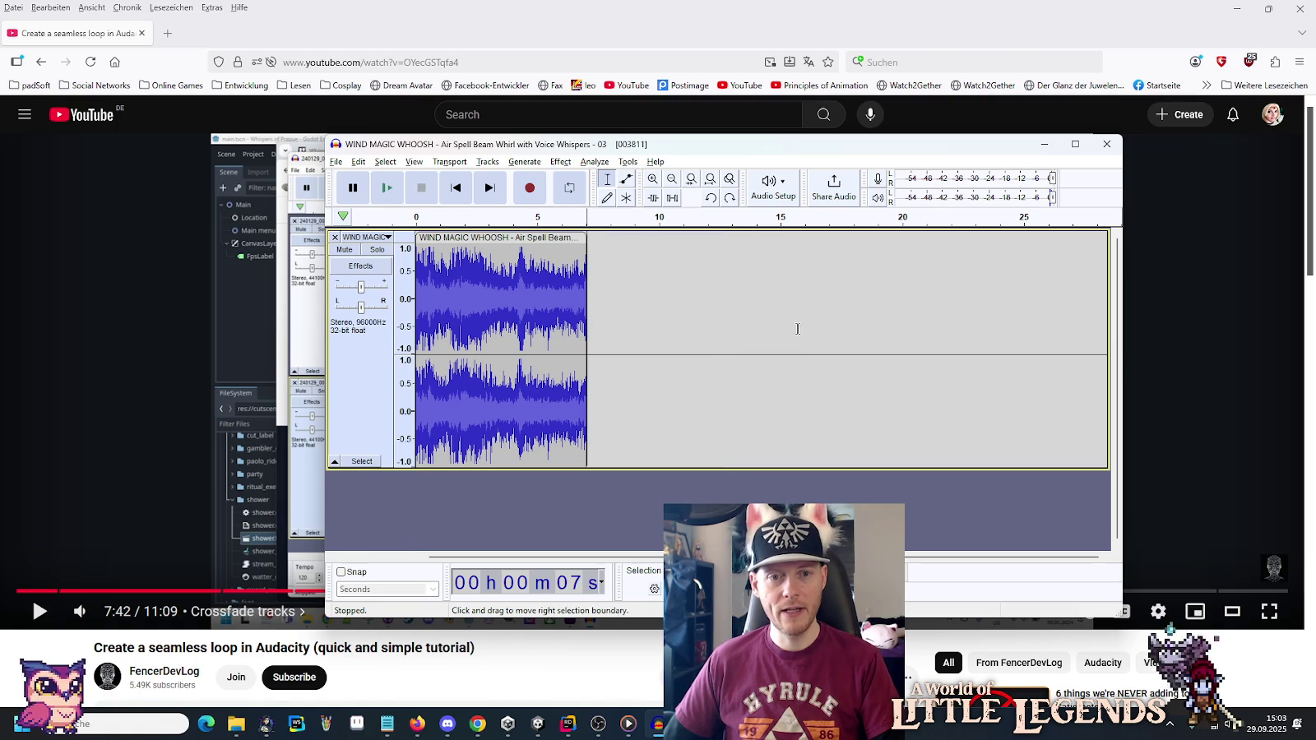
scroll(506, 292, up, 1)
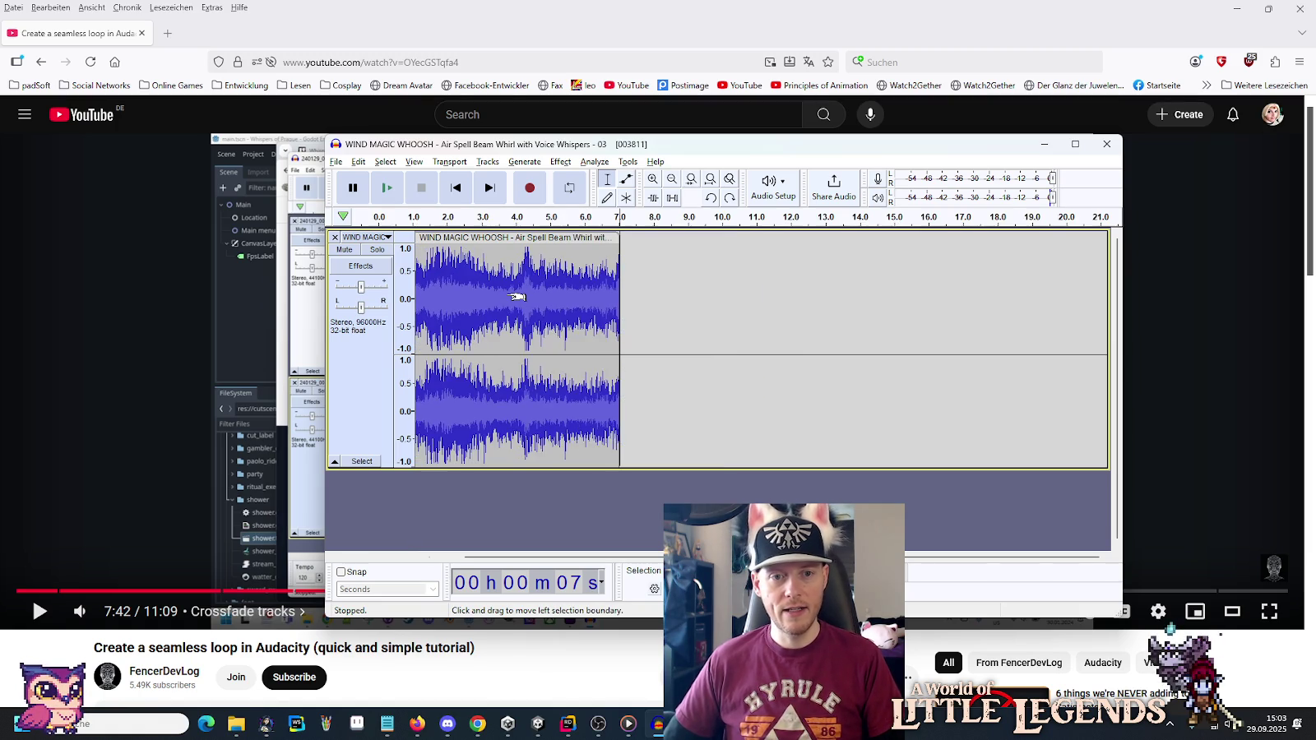
drag(623, 557, 545, 558)
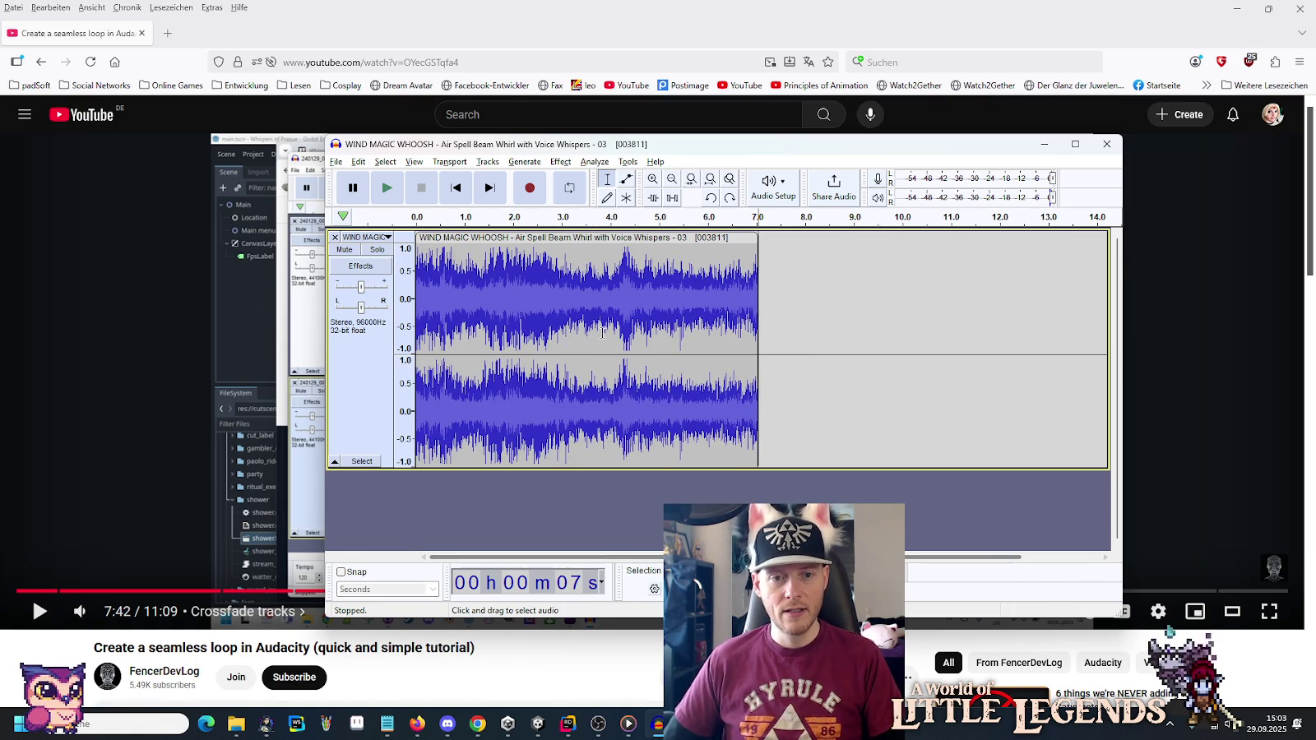
Delete the clip's opening 0–3 seconds, leaving about 7 seconds of wind whoosh.
click(569, 288)
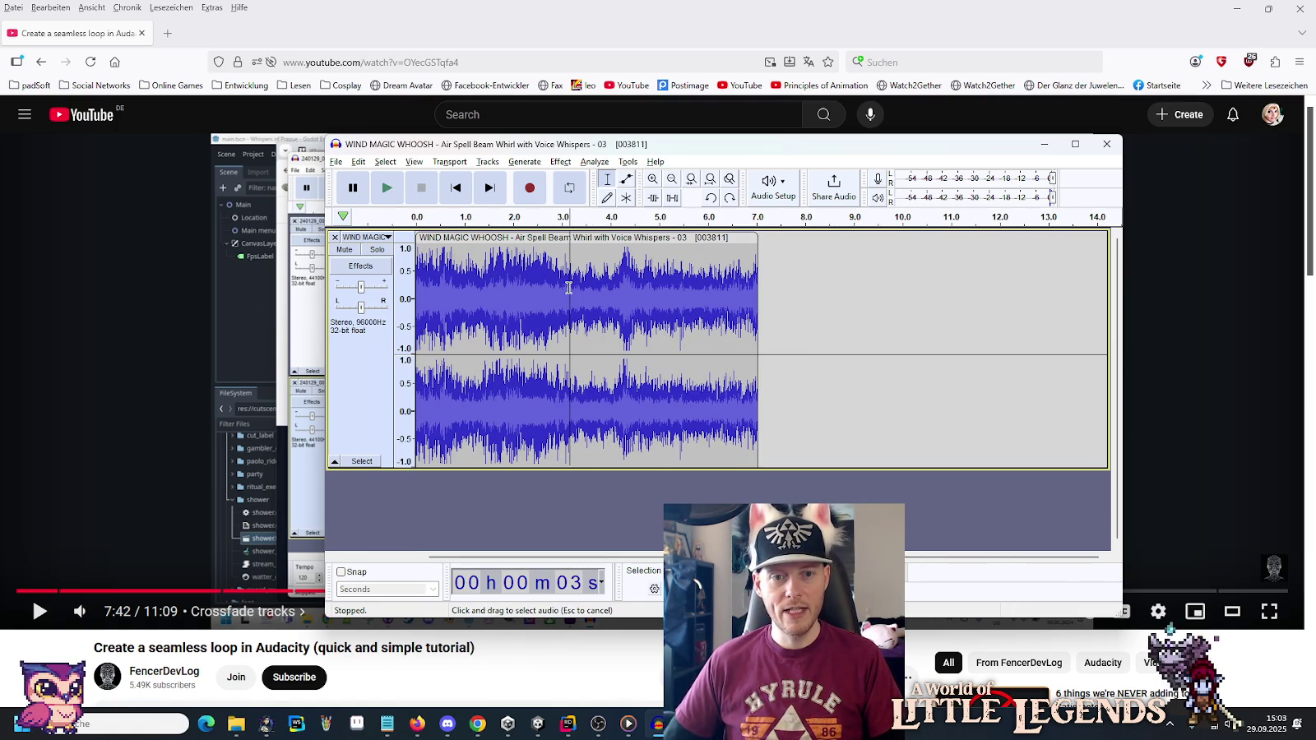
drag(569, 288, 392, 283)
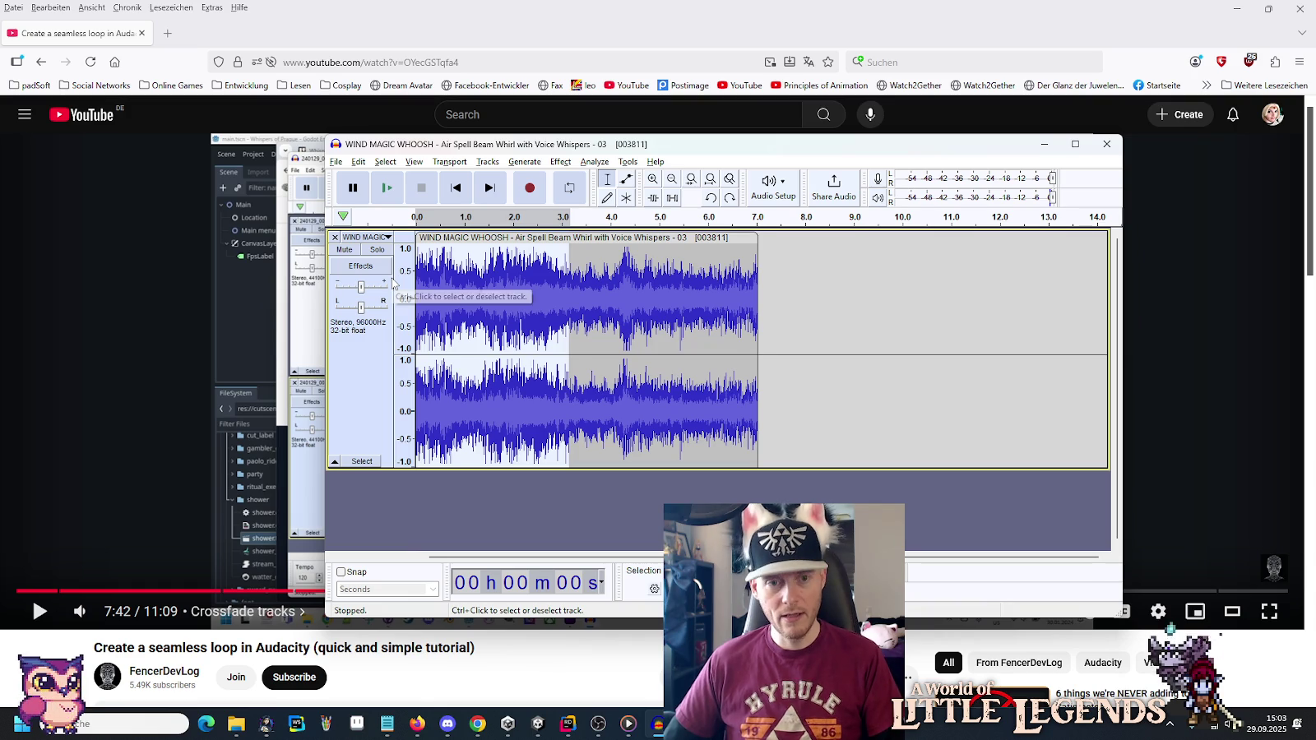
key(Delete)
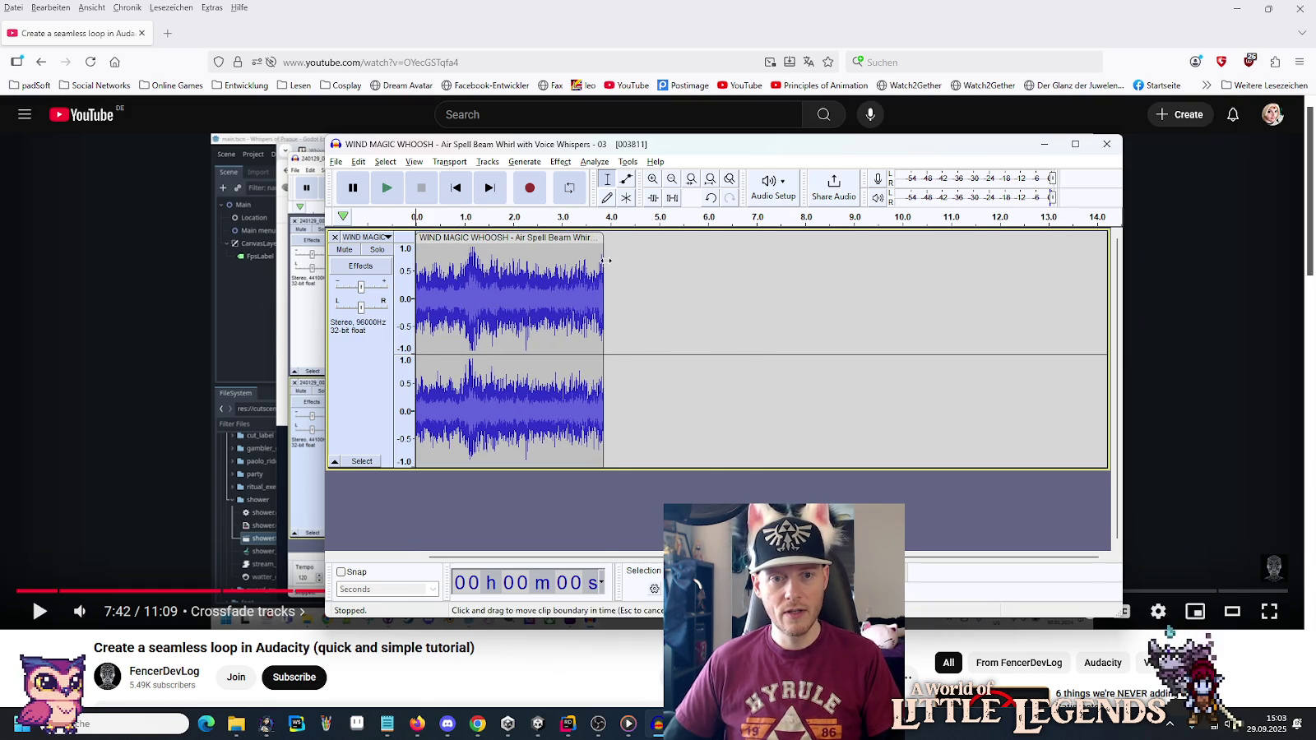
click(608, 317)
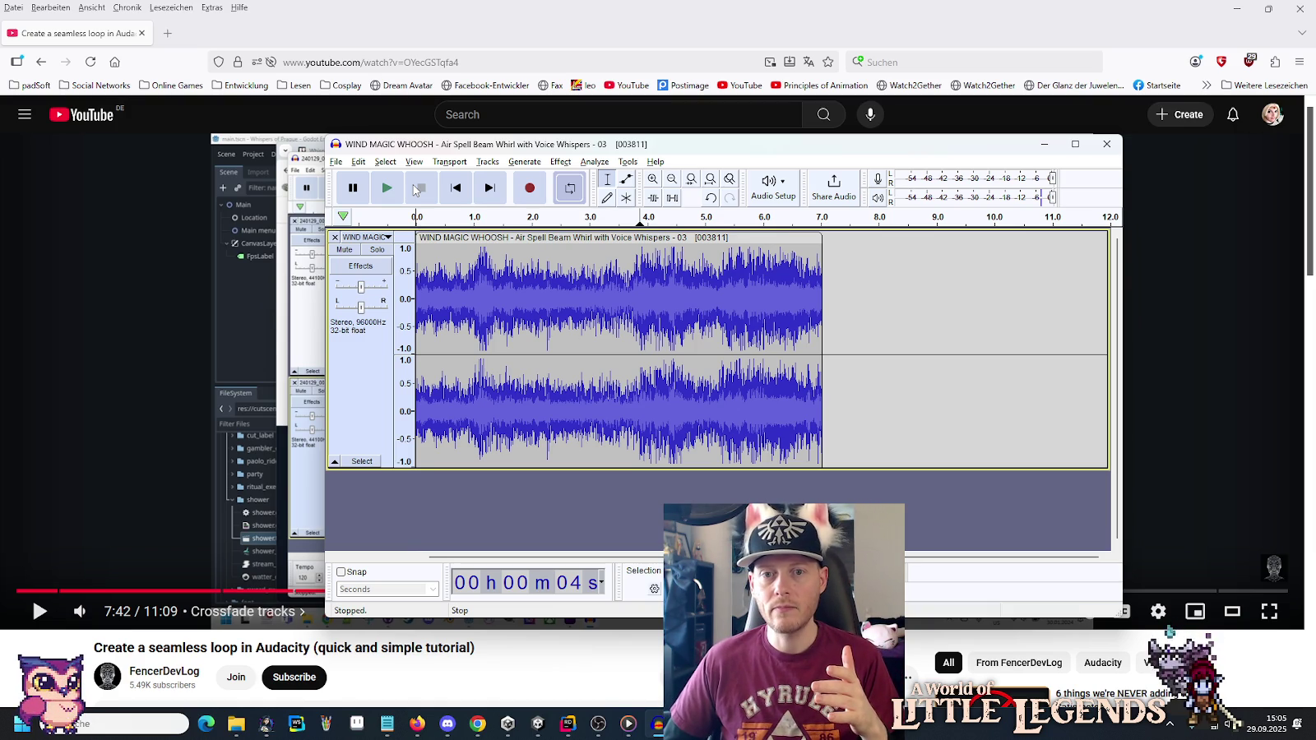
mouse_move(1056, 201)
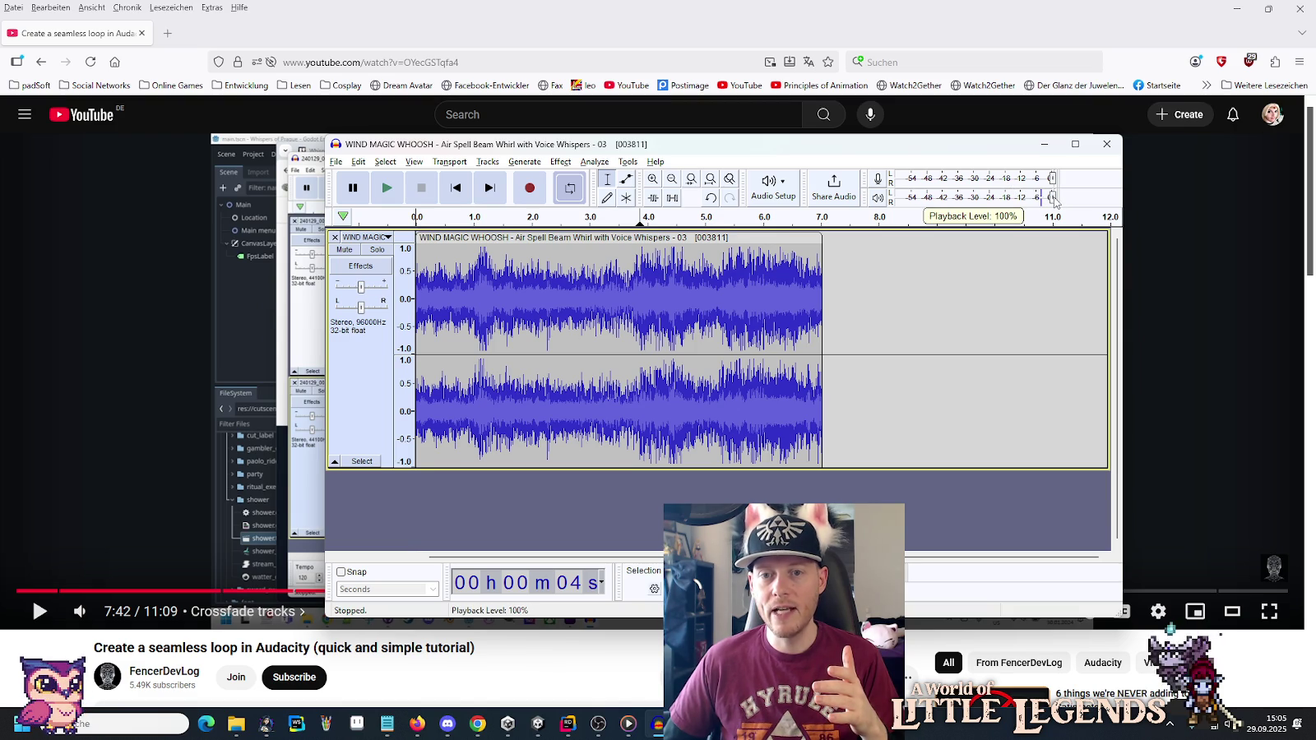
Lower Audacity's playback level to 59% and play the seven-second wind whoosh, then stop it.
drag(1056, 201, 993, 212)
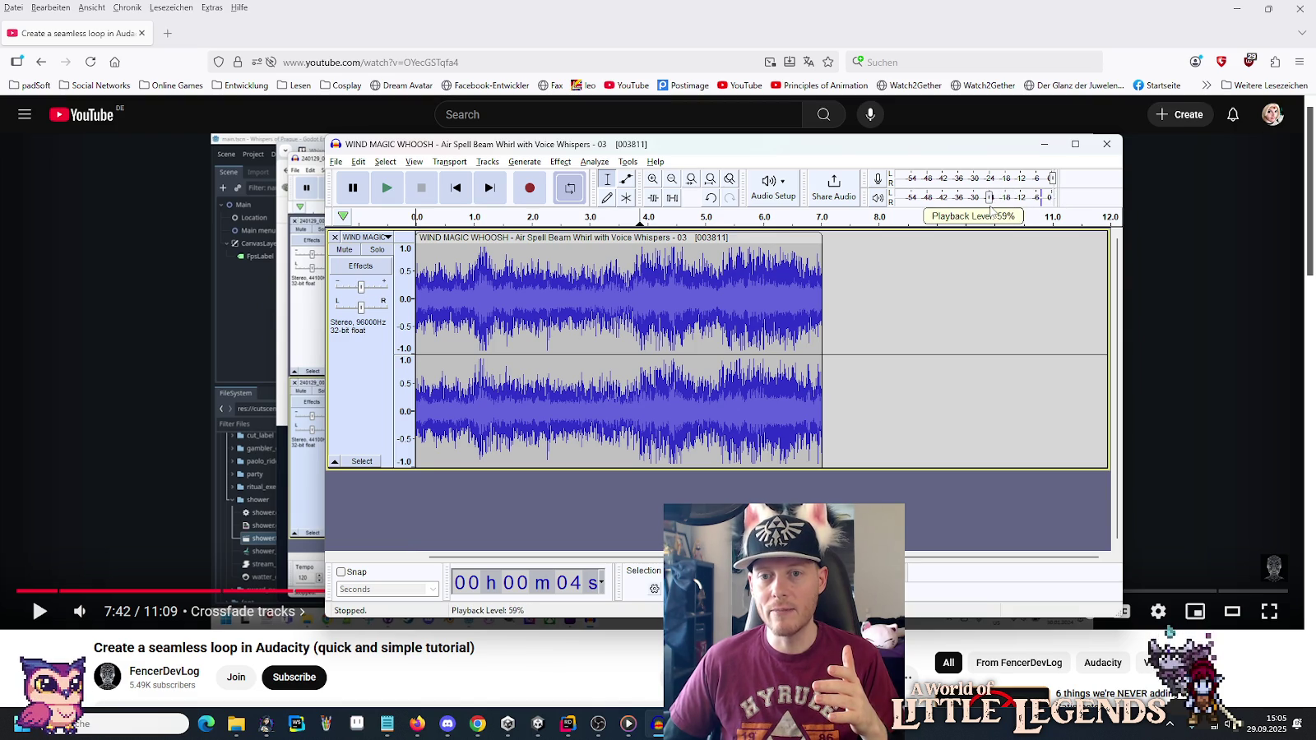
click(389, 189)
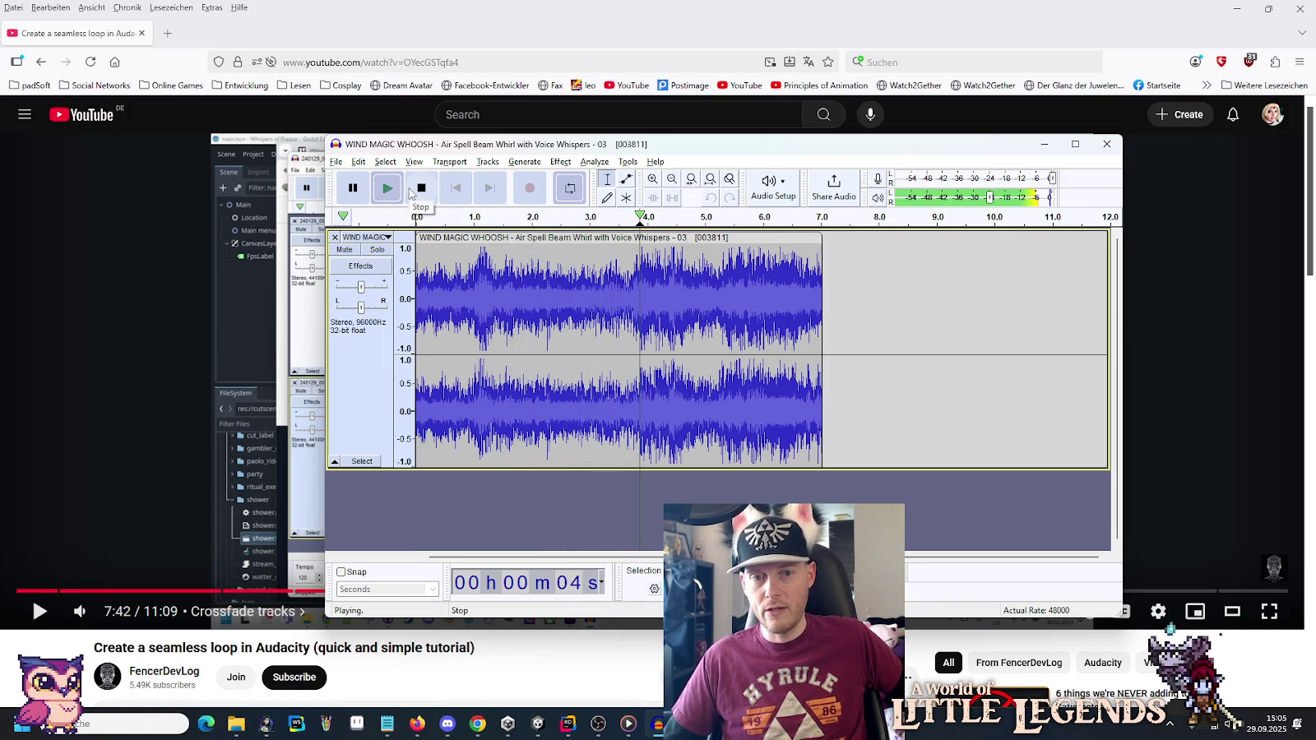
click(411, 191)
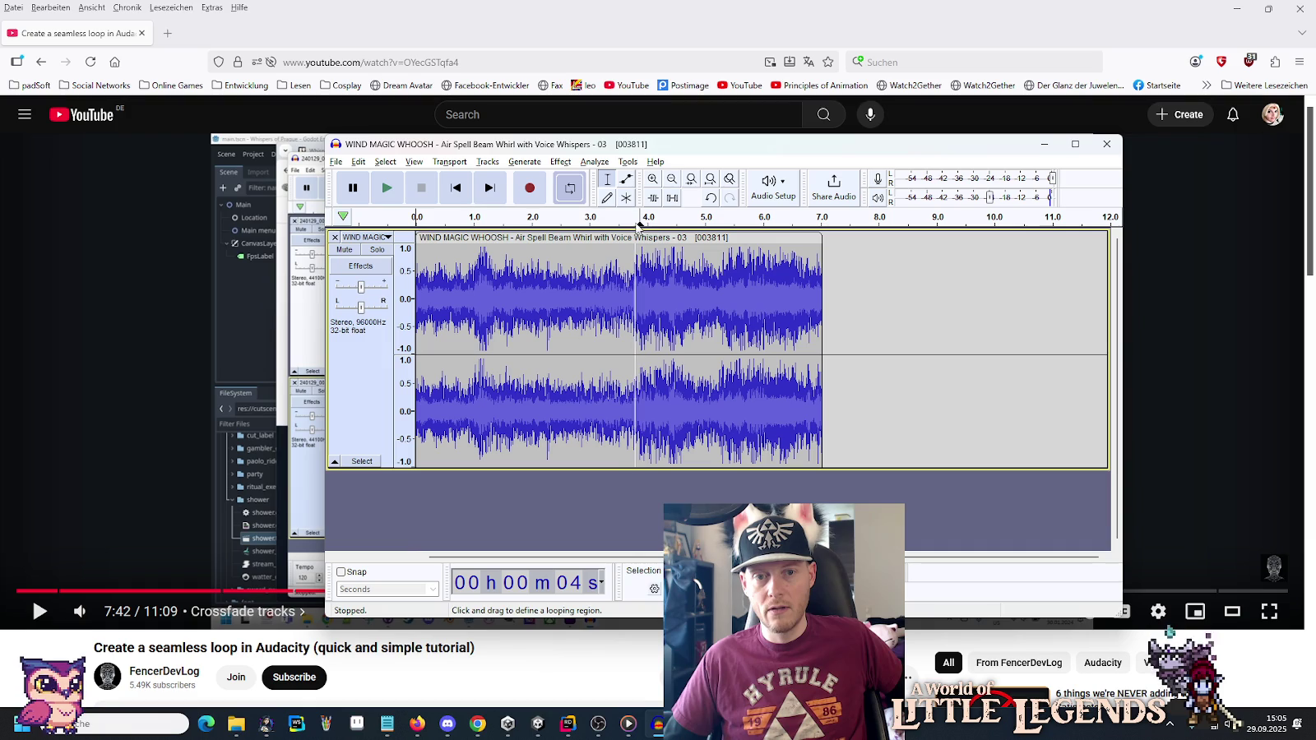
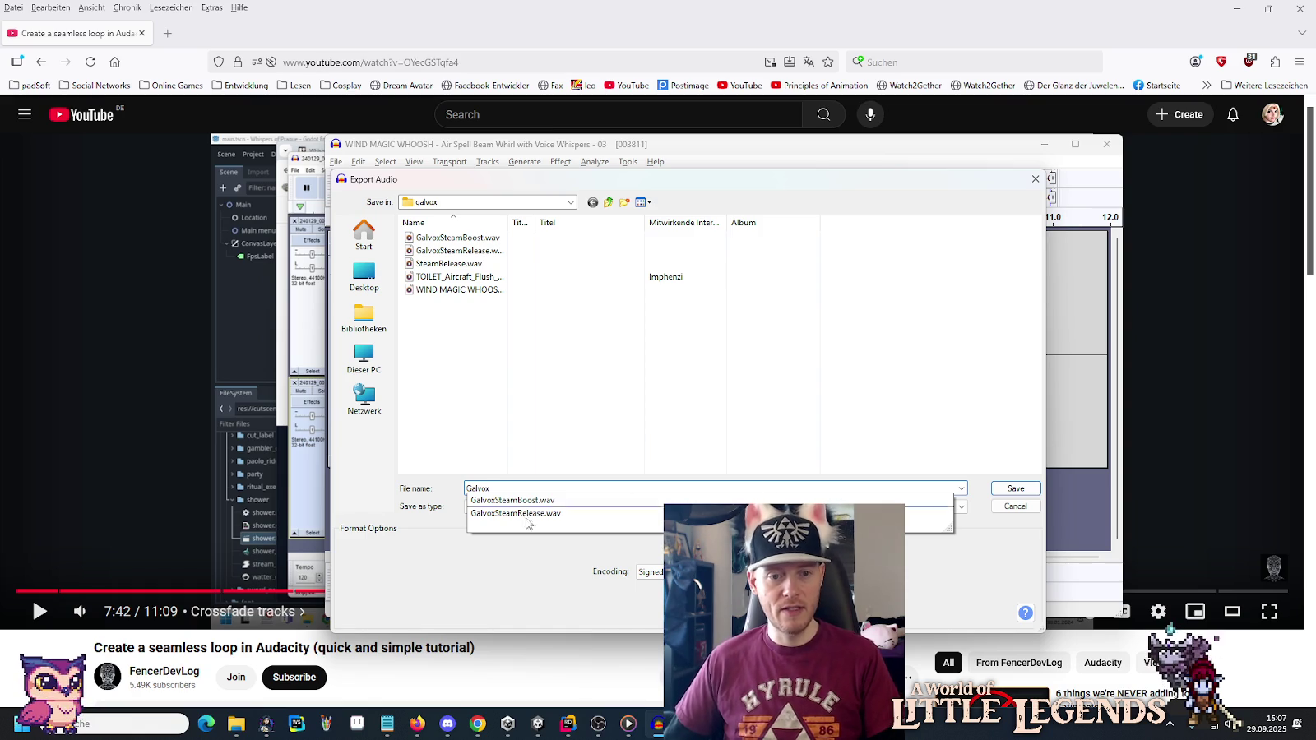
Glance at the Galvox folder window, then return to Audacity's pending audio export.
mouse_move(236, 724)
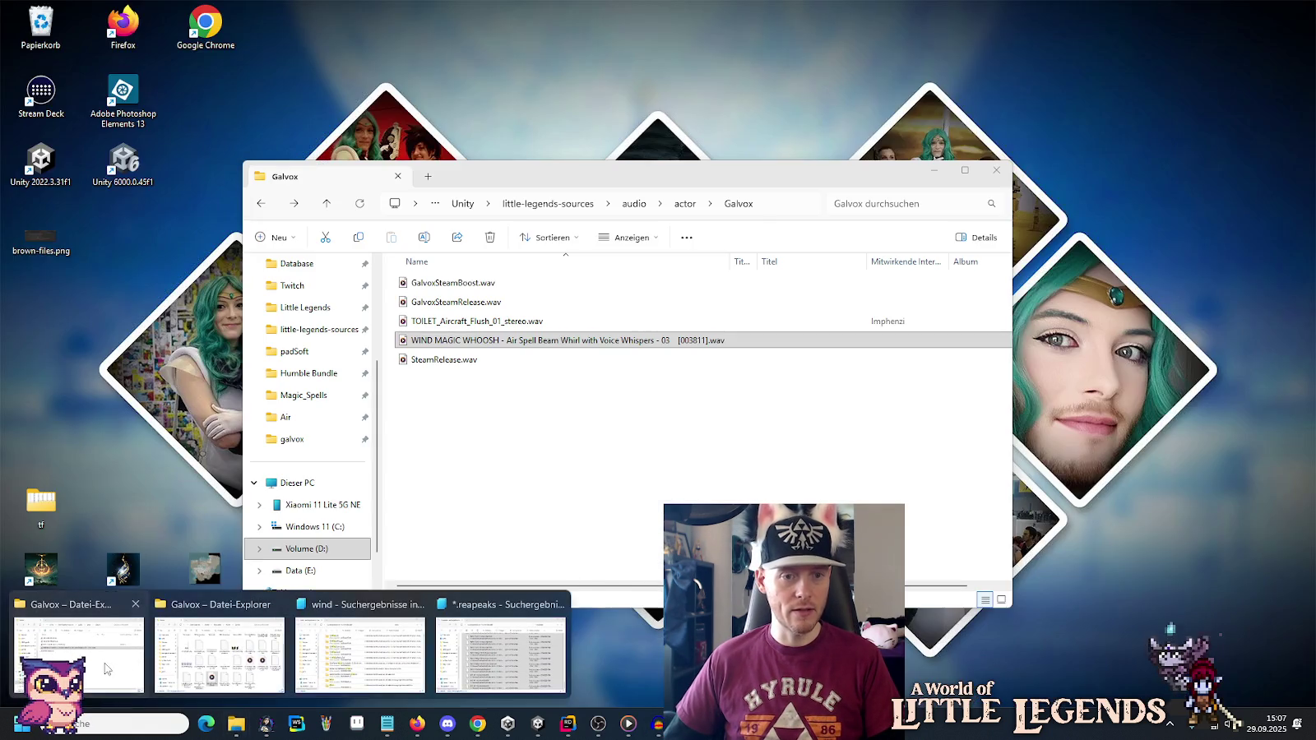
click(113, 675)
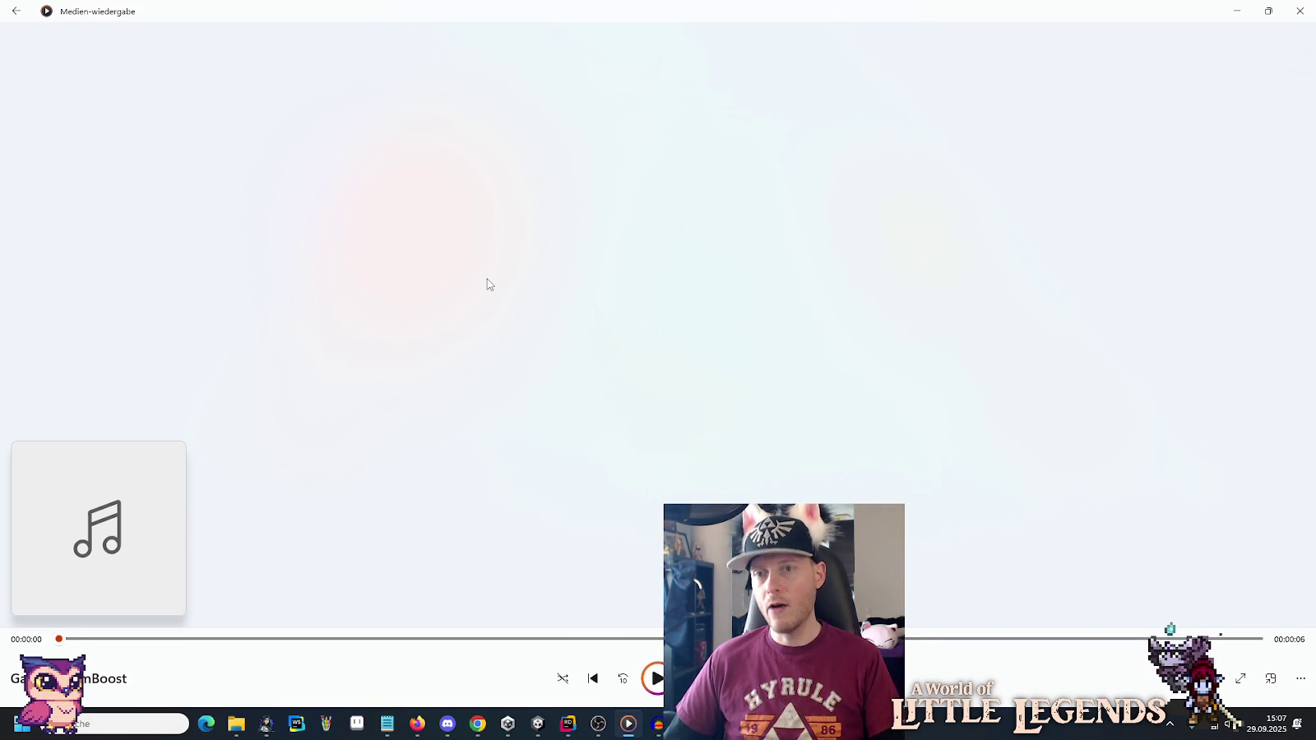
key(alt+Tab)
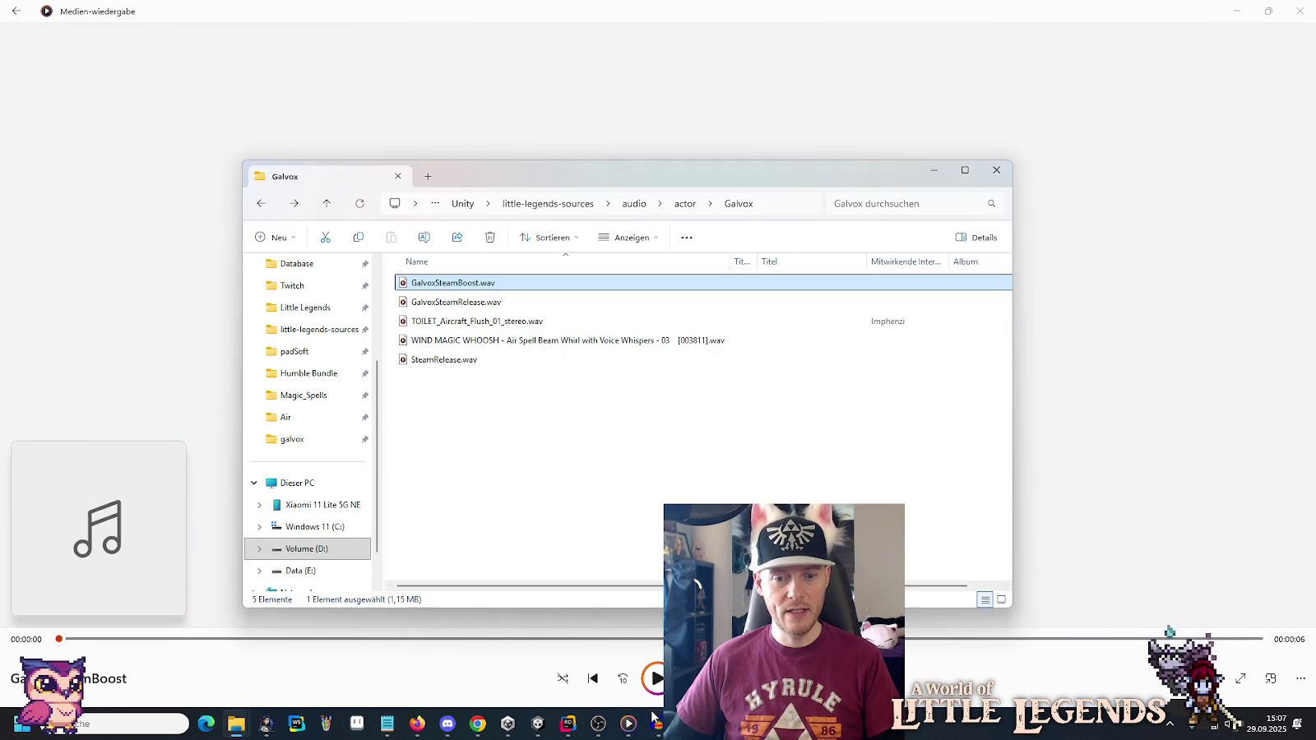
mouse_move(654, 734)
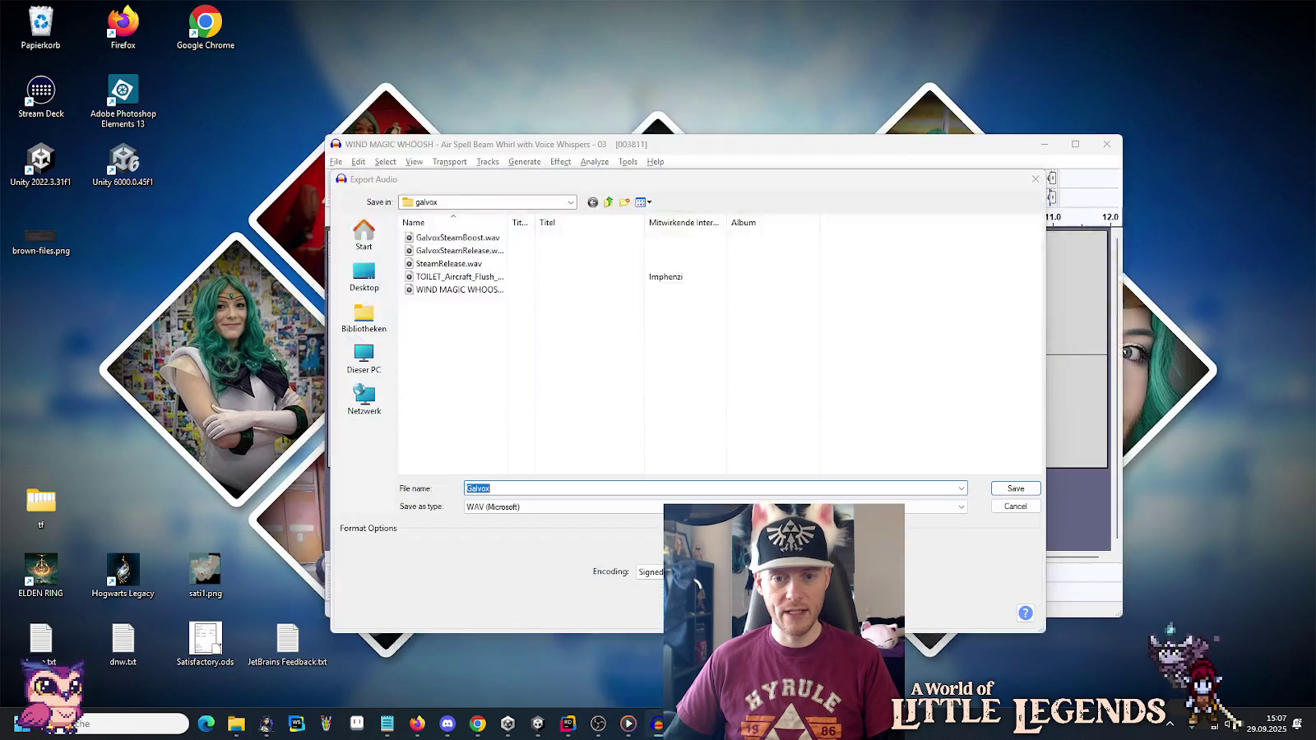
click(612, 671)
Export the whoosh as GalvoxSteamBoost2, accepting empty metadata tags, and bring up the Galvox folder.
key(End)
text(S)
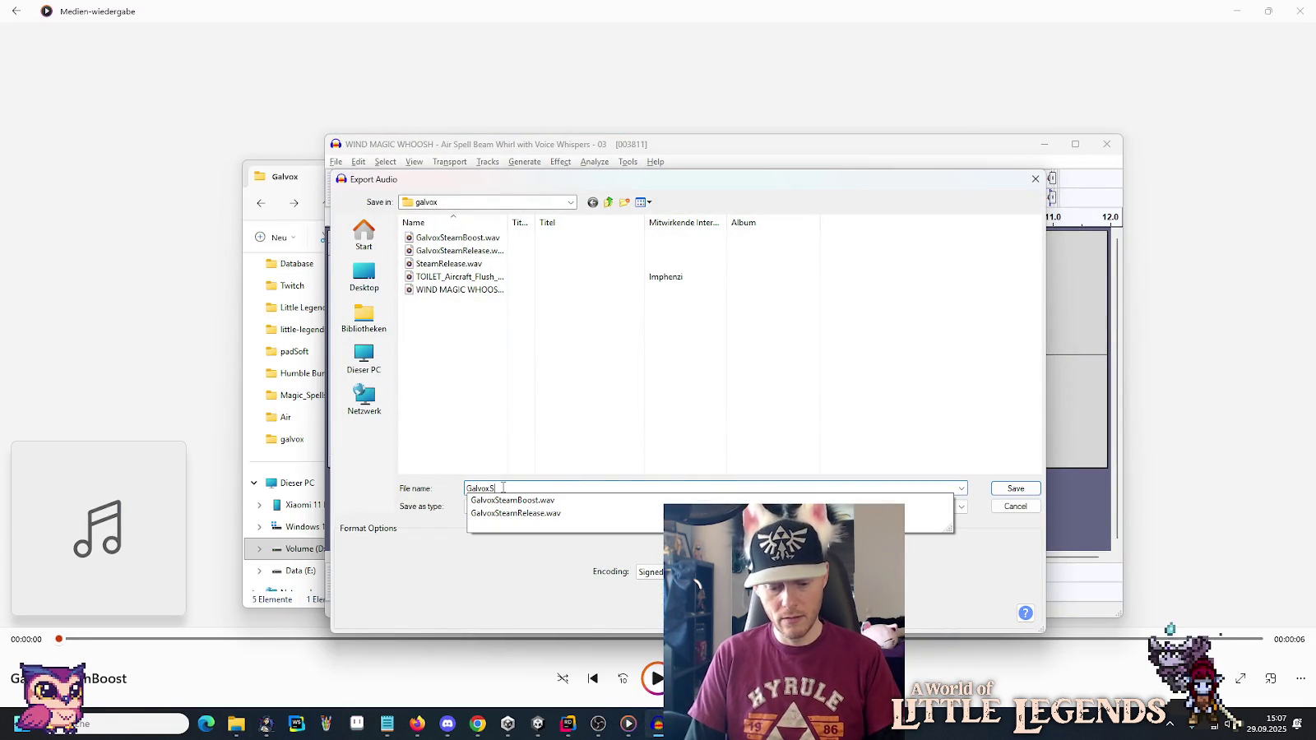
text(teamBoost2)
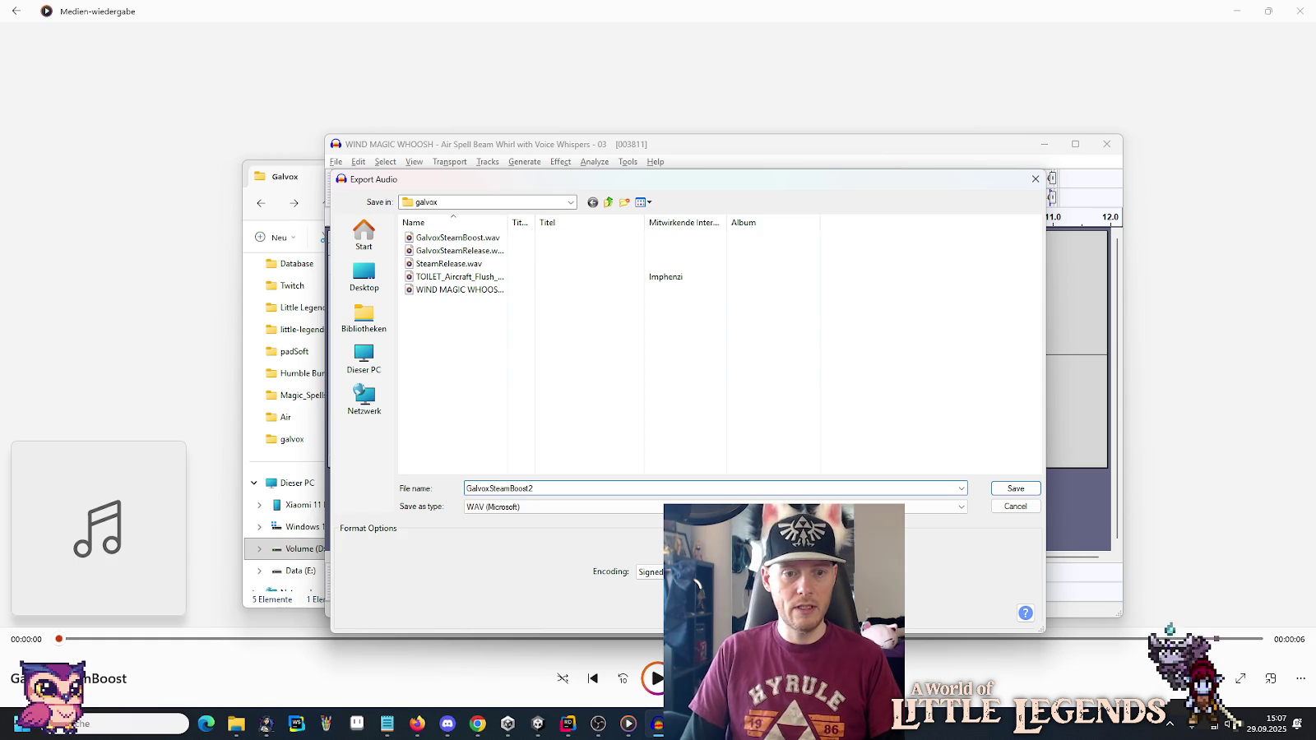
key(Return)
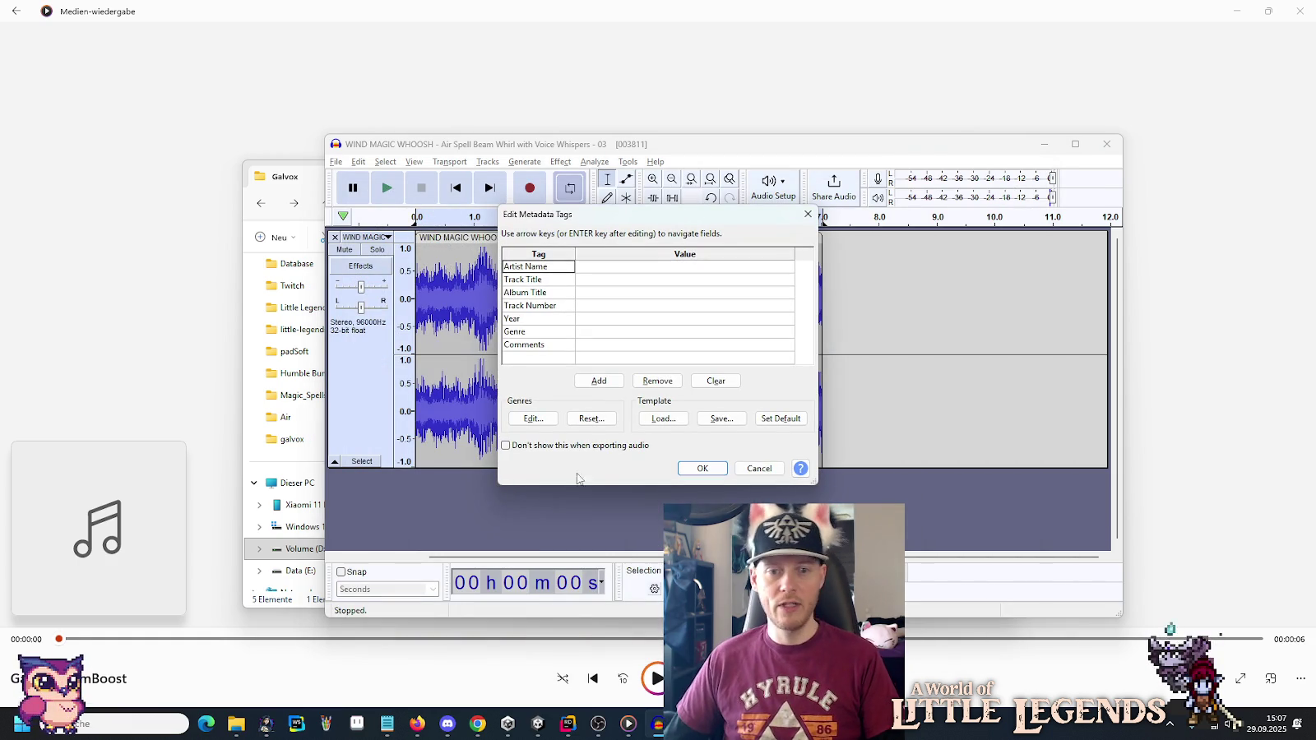
click(687, 465)
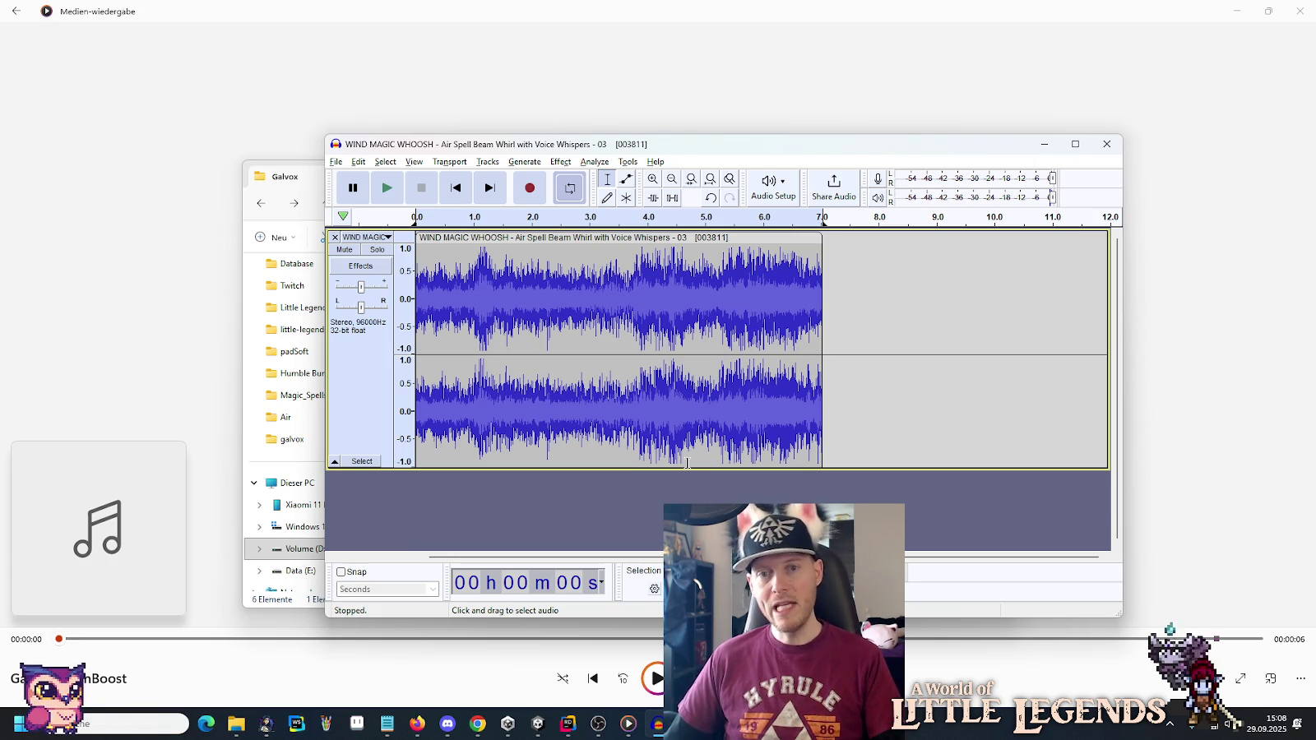
mouse_move(237, 731)
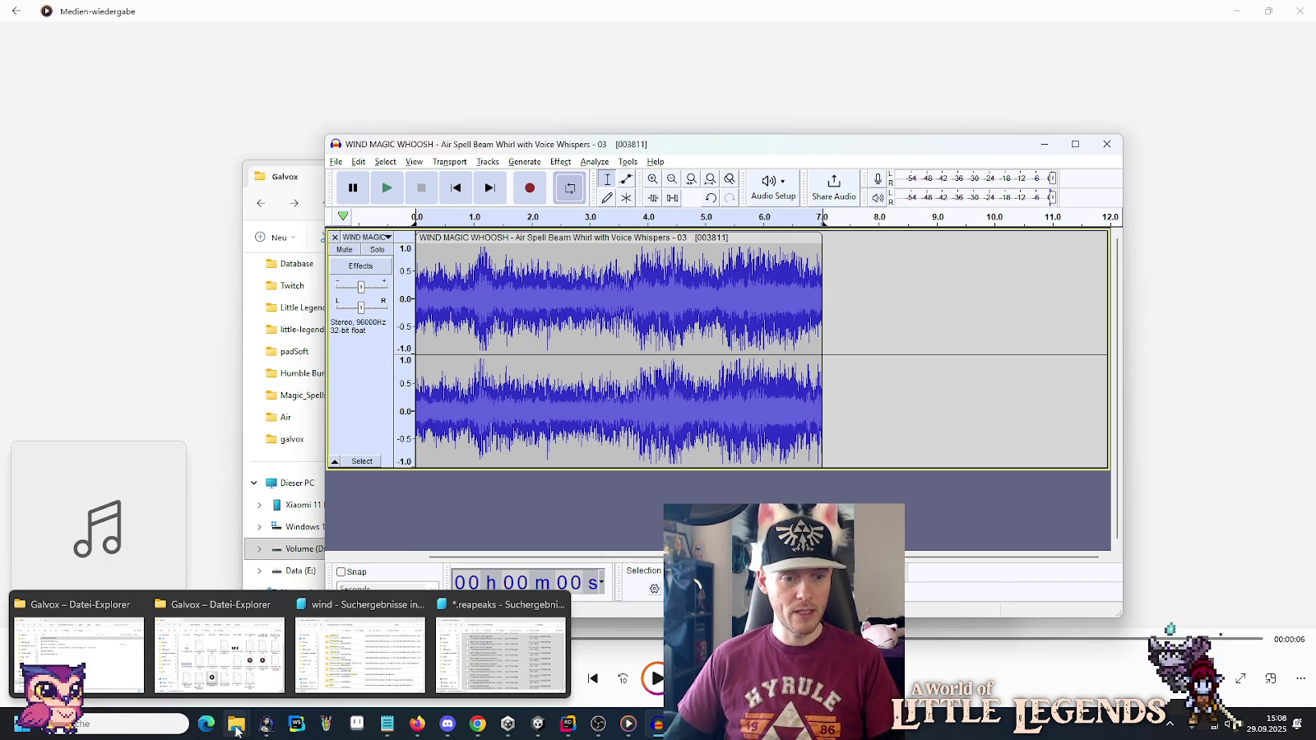
click(78, 654)
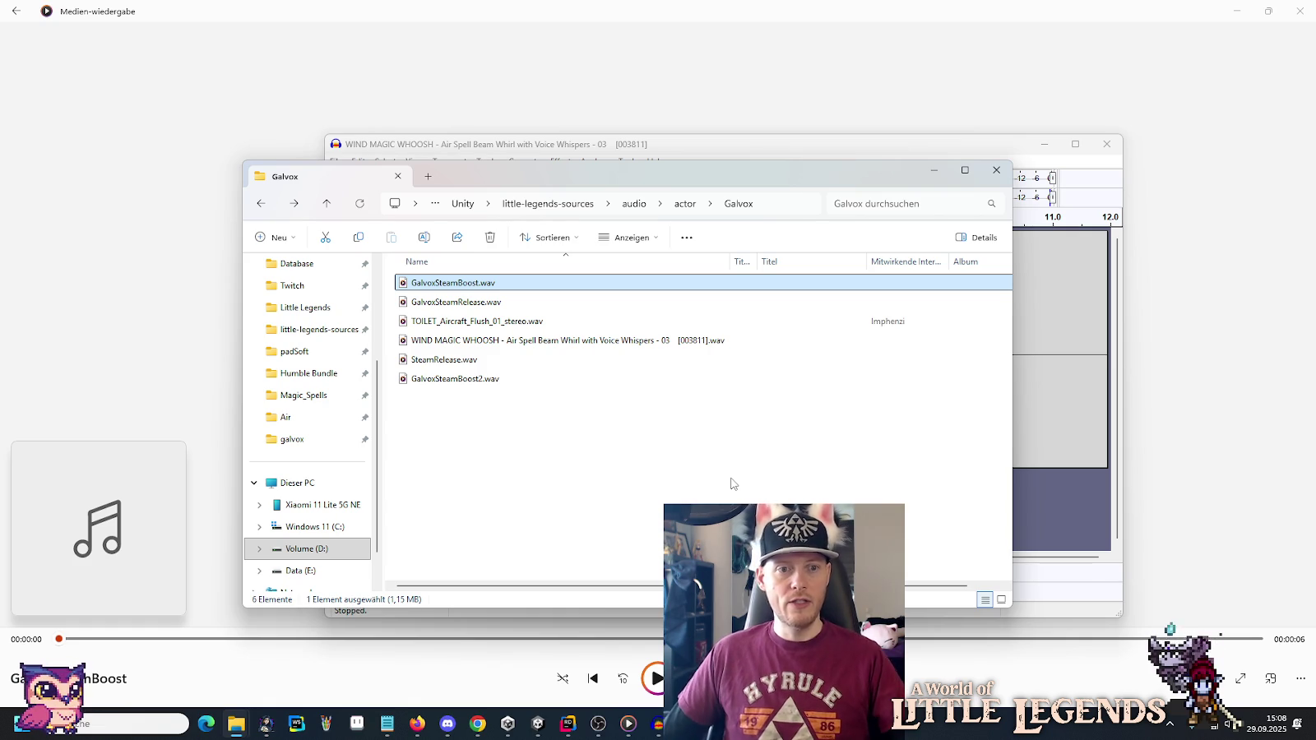
Refresh the Galvox folder listing, quit Audacity without saving, and close the media player.
click(673, 446)
key(F5)
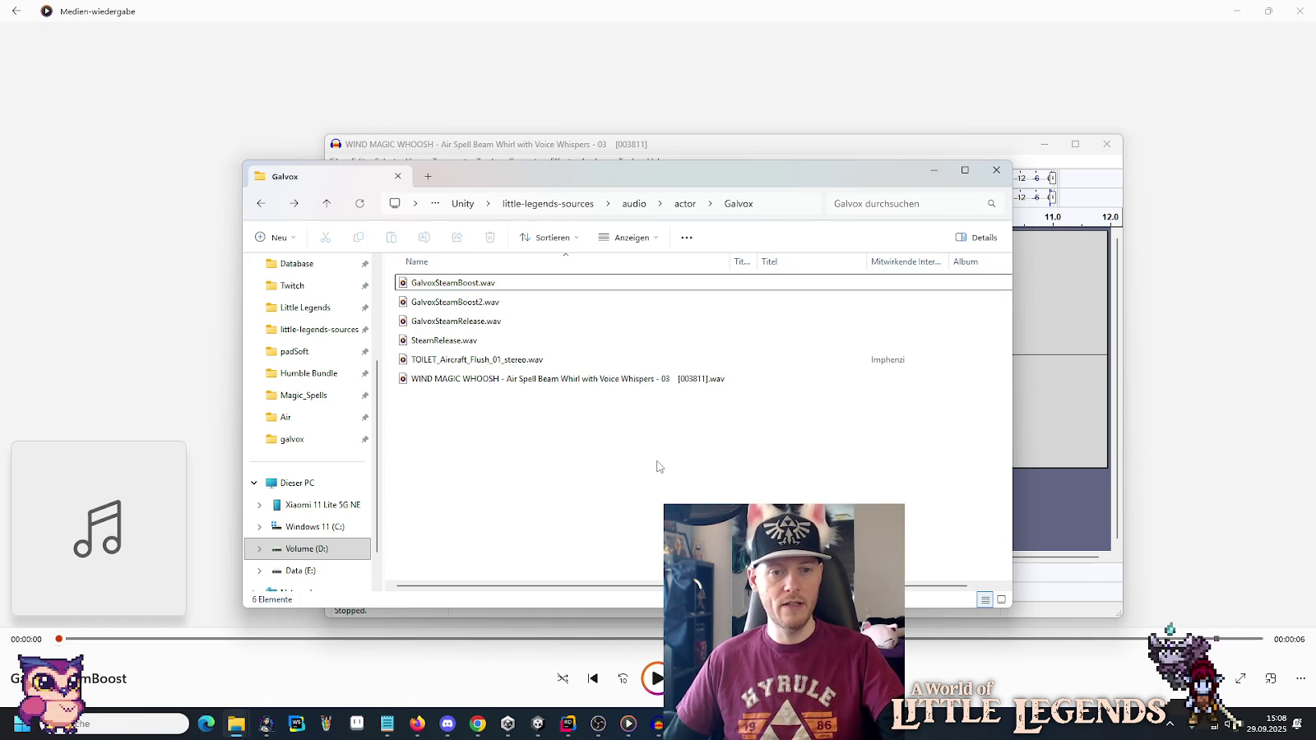
click(869, 143)
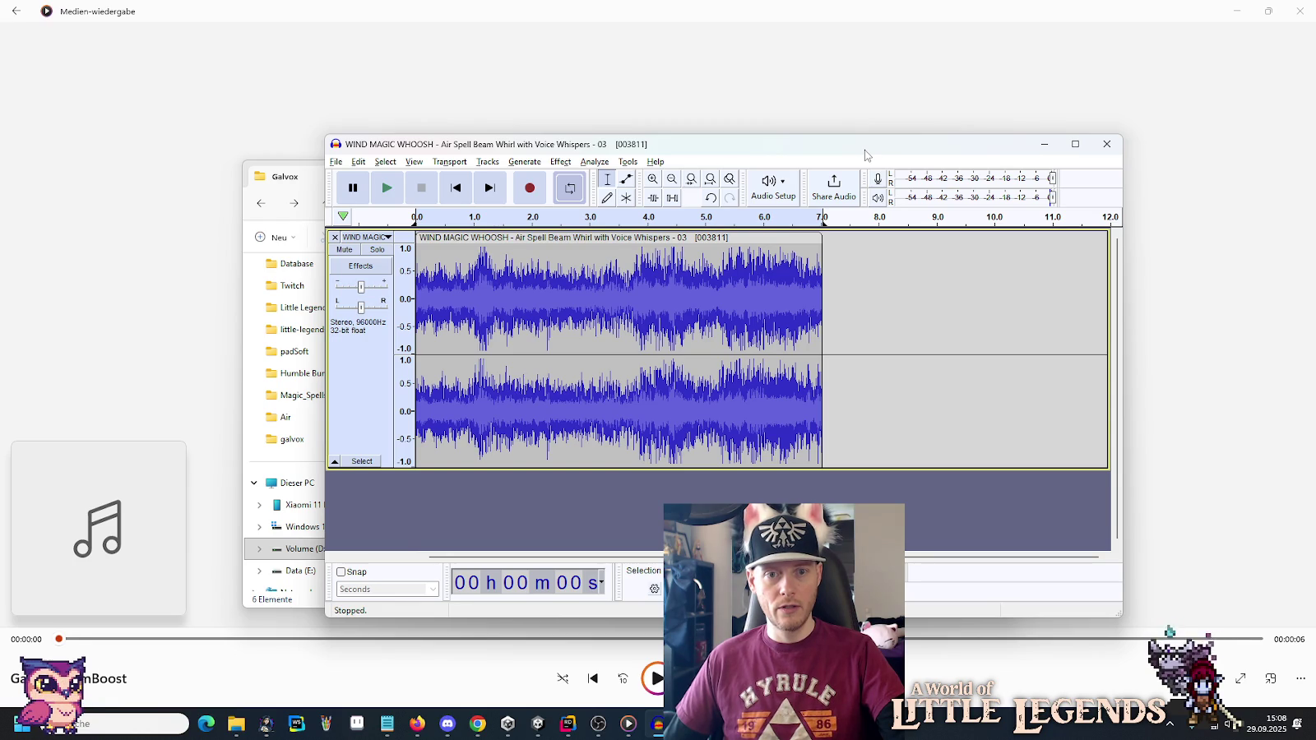
click(1108, 144)
click(754, 381)
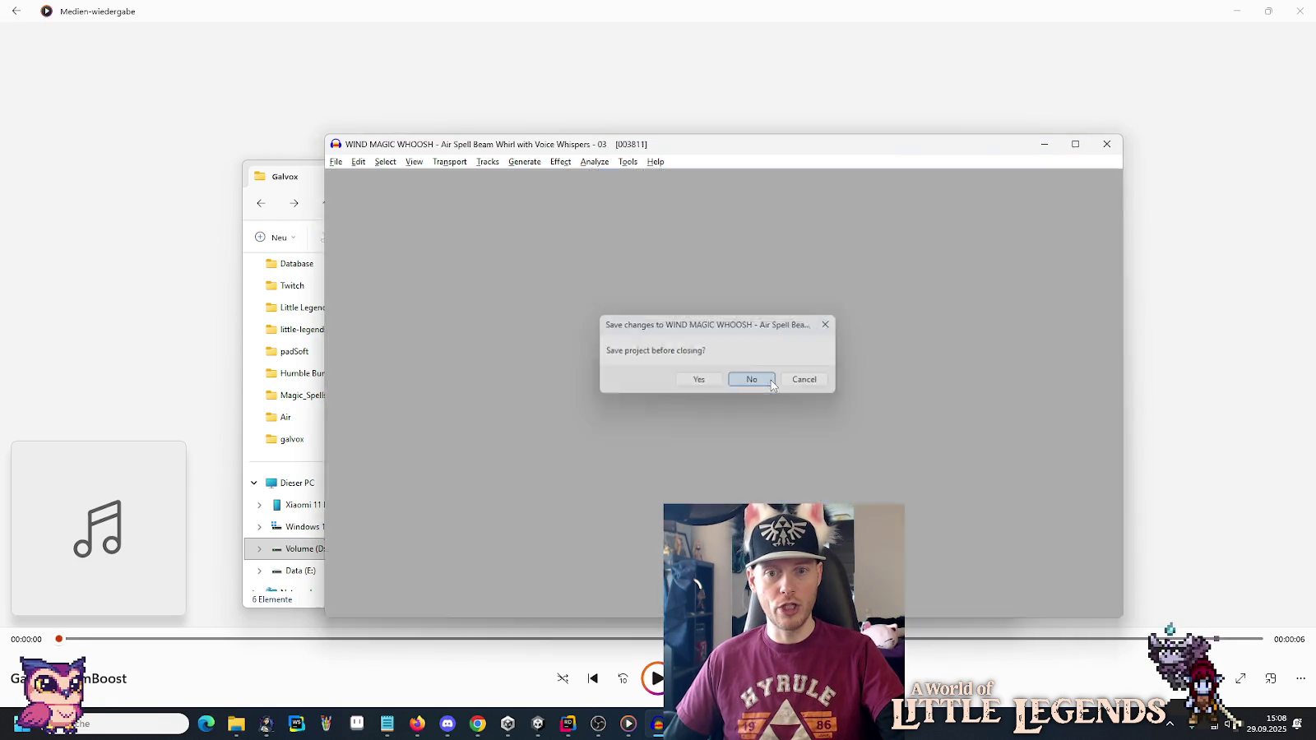
click(1152, 247)
click(1300, 11)
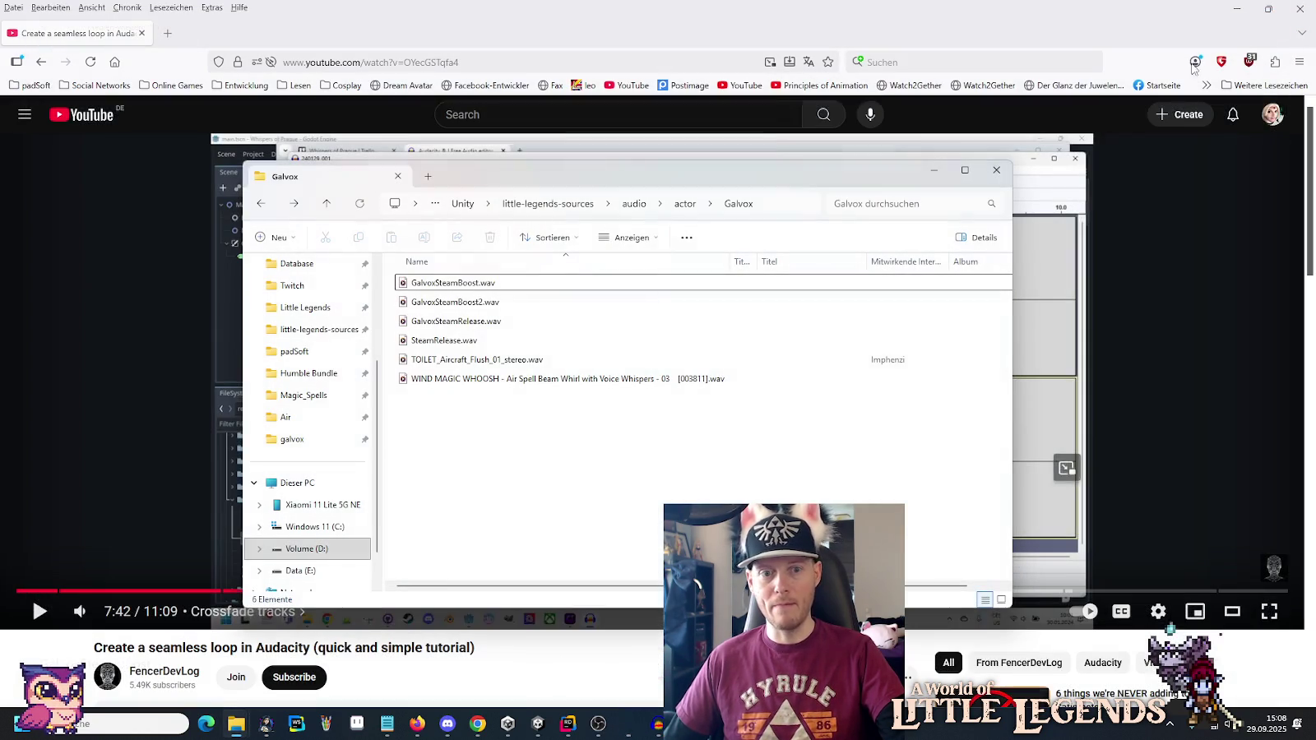
Close both extra search-result Explorer windows and the Firefox window.
mouse_move(236, 724)
mouse_move(417, 627)
click(416, 604)
click(429, 605)
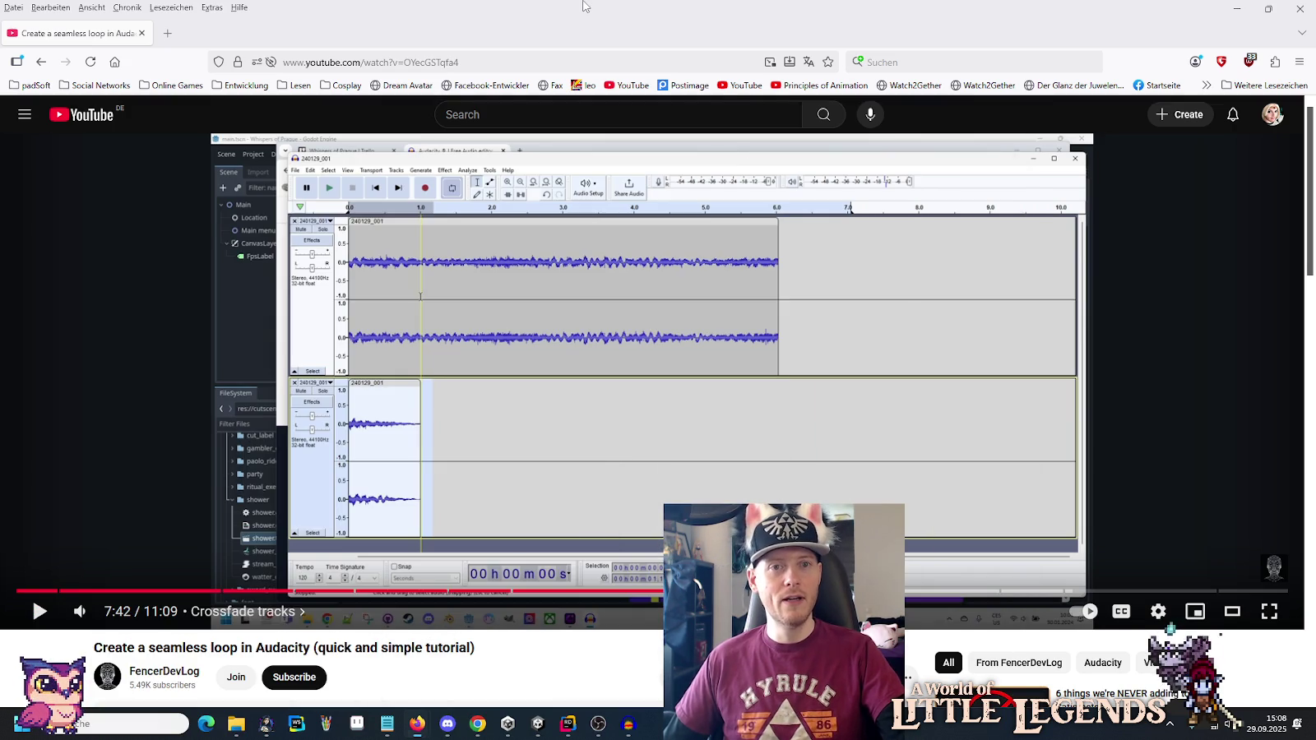
click(584, 6)
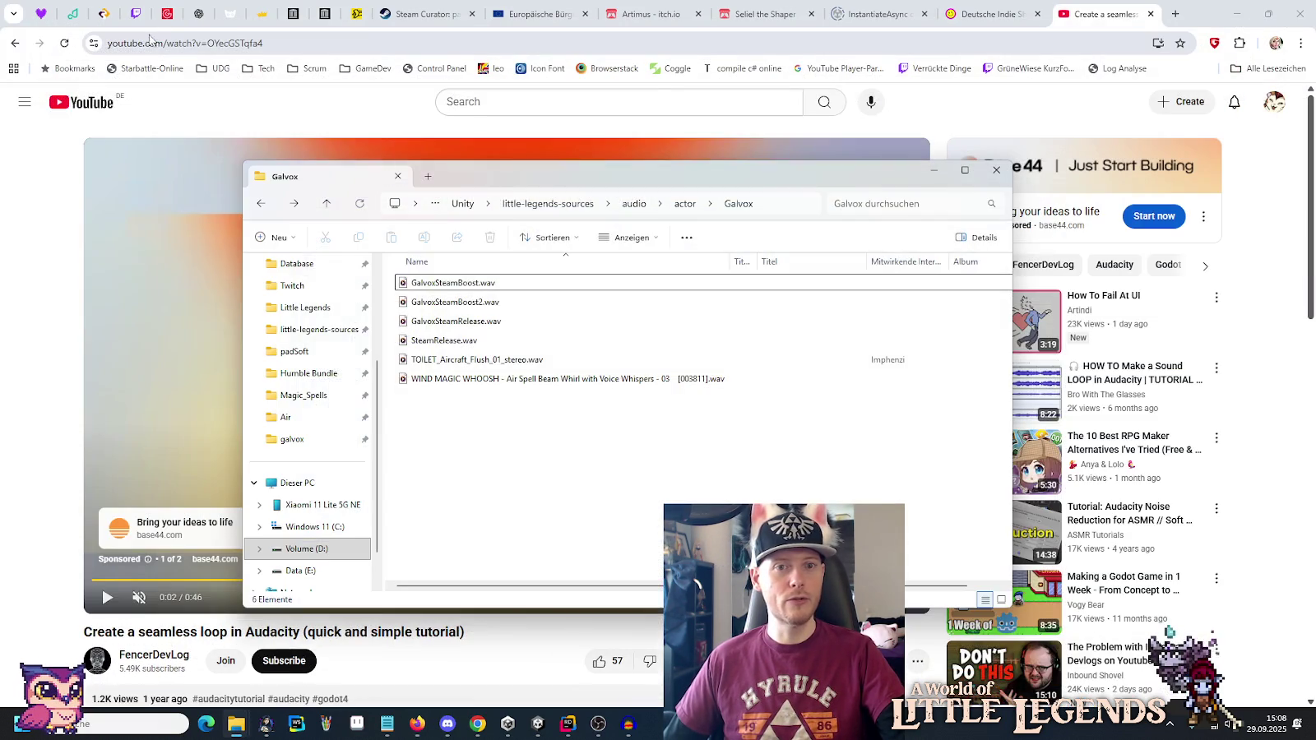
click(142, 34)
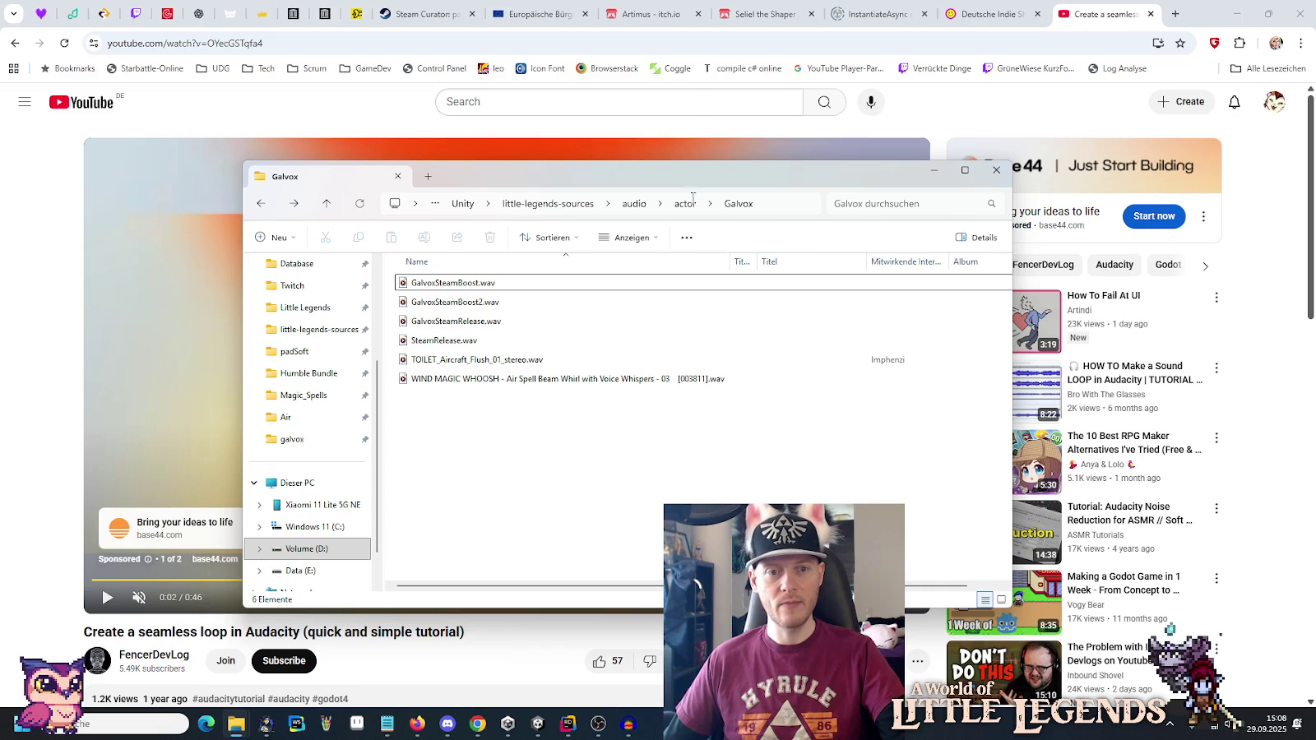
Compare file sizes of GalvoxSteamBoost2, GalvoxSteamBoost, GalvoxSteamRelease and SteamRelease WAVs.
click(484, 304)
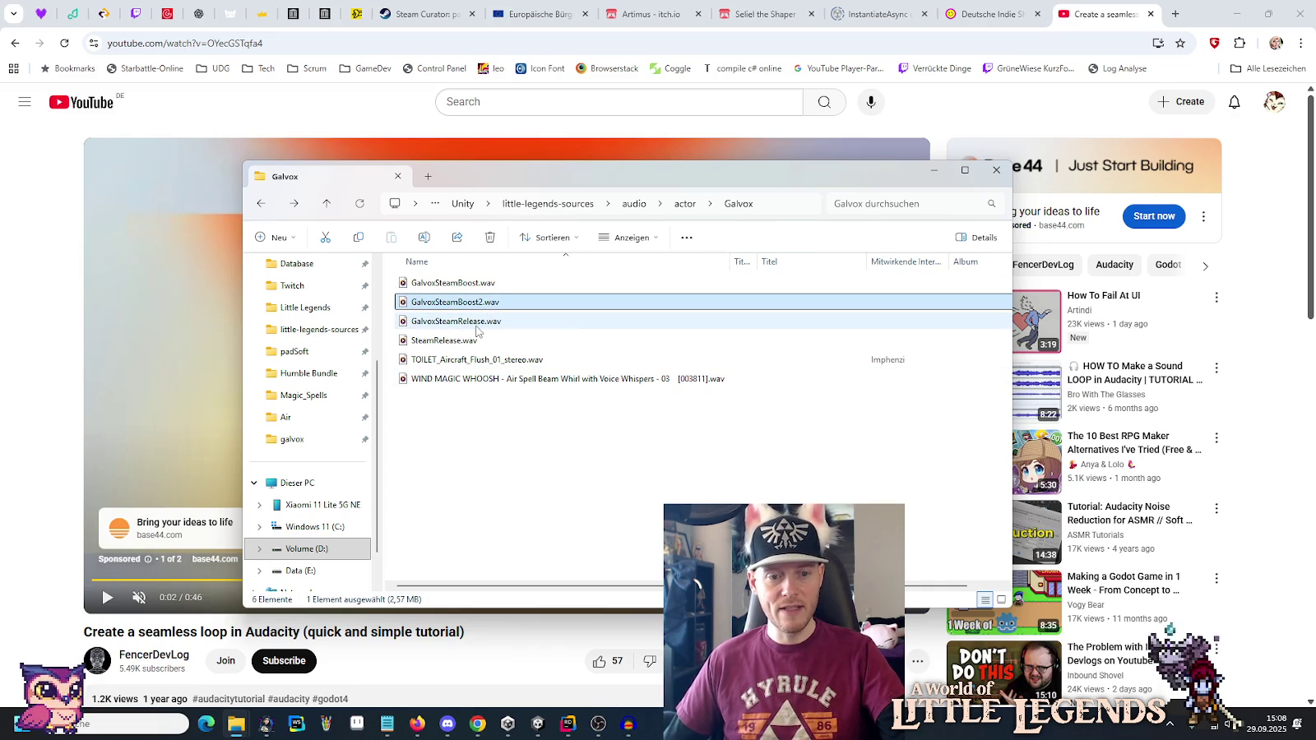
click(478, 322)
click(475, 309)
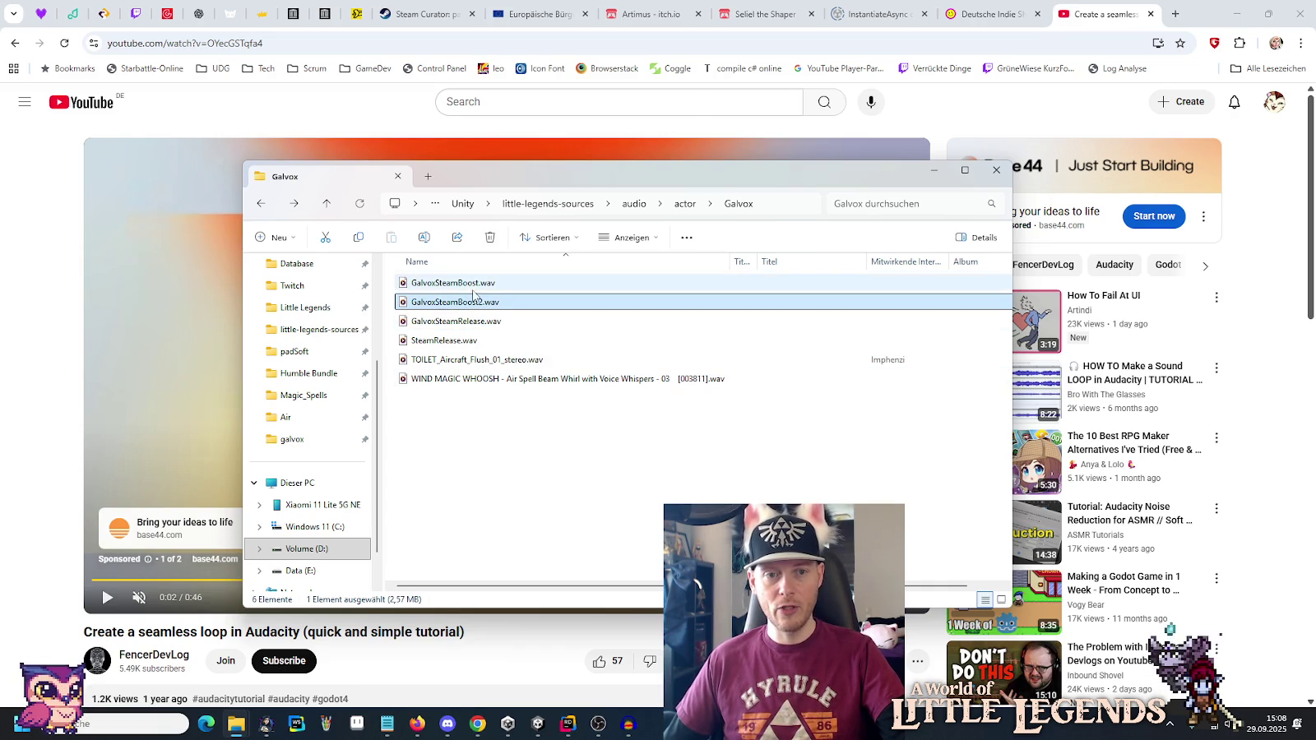
click(473, 293)
click(471, 302)
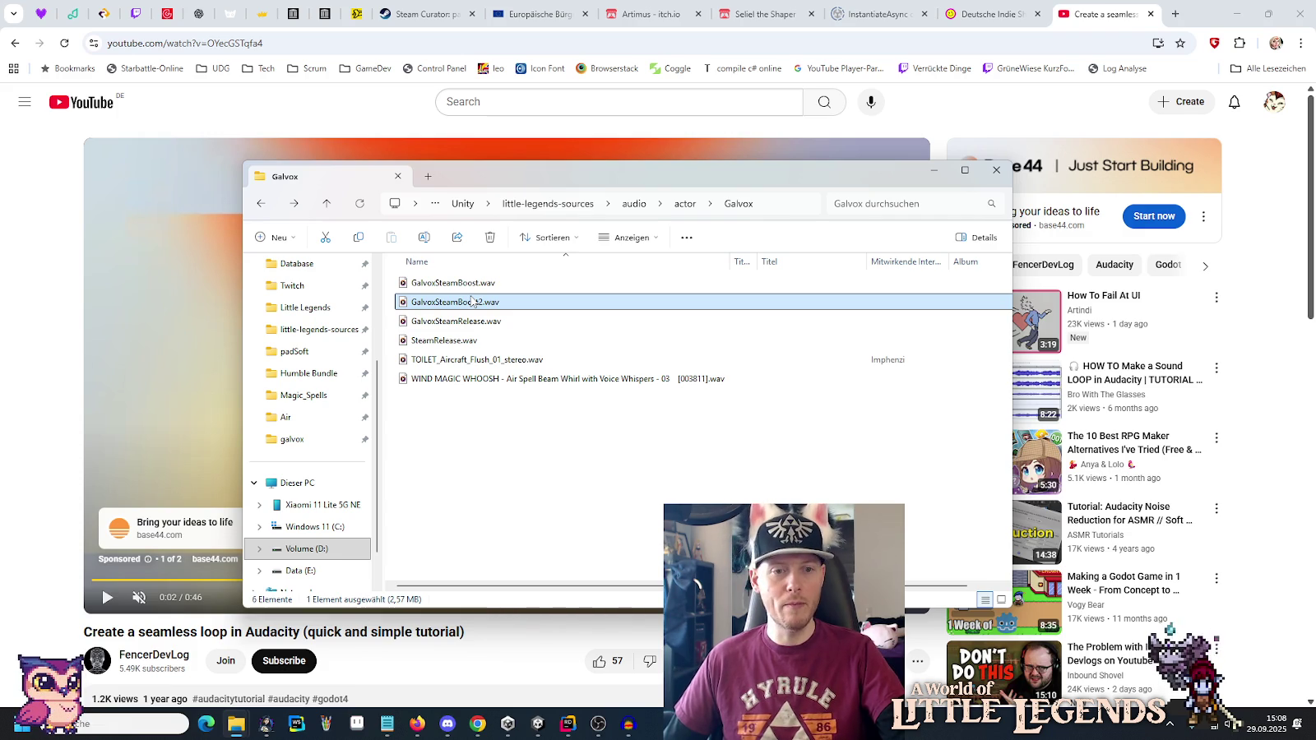
click(473, 323)
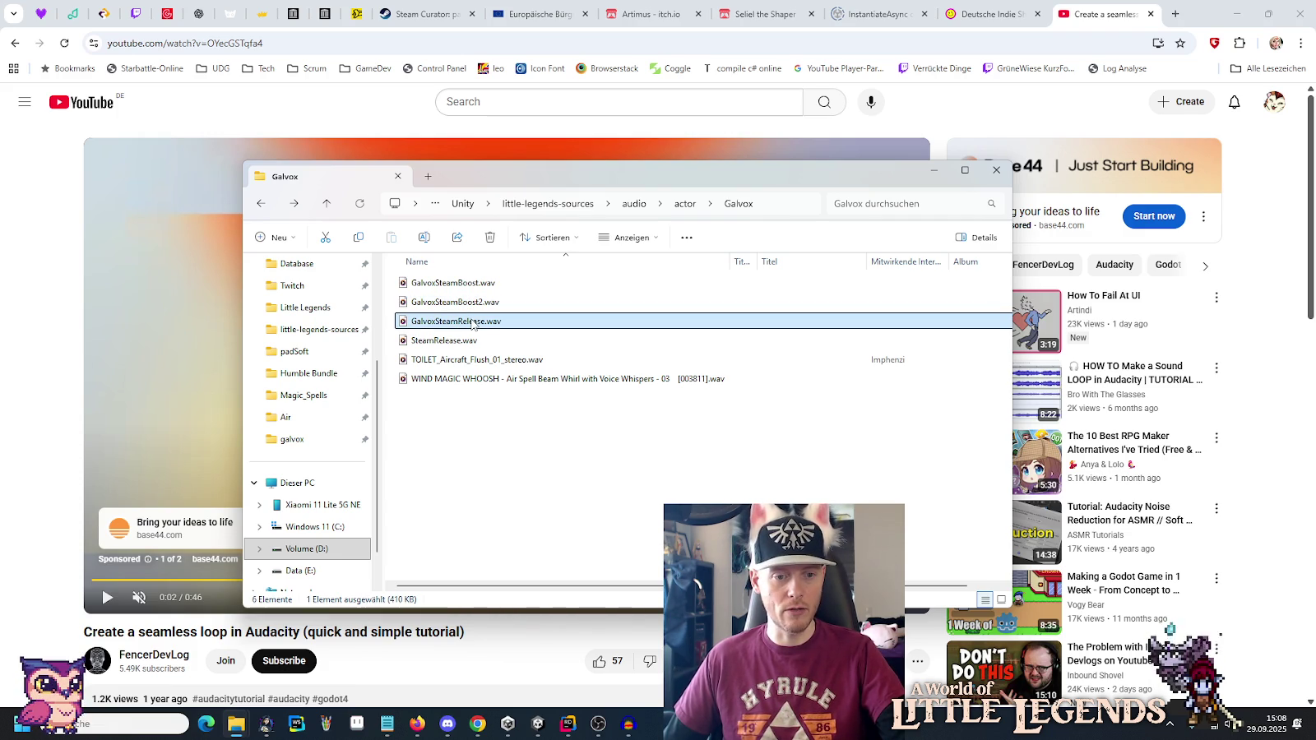
click(482, 343)
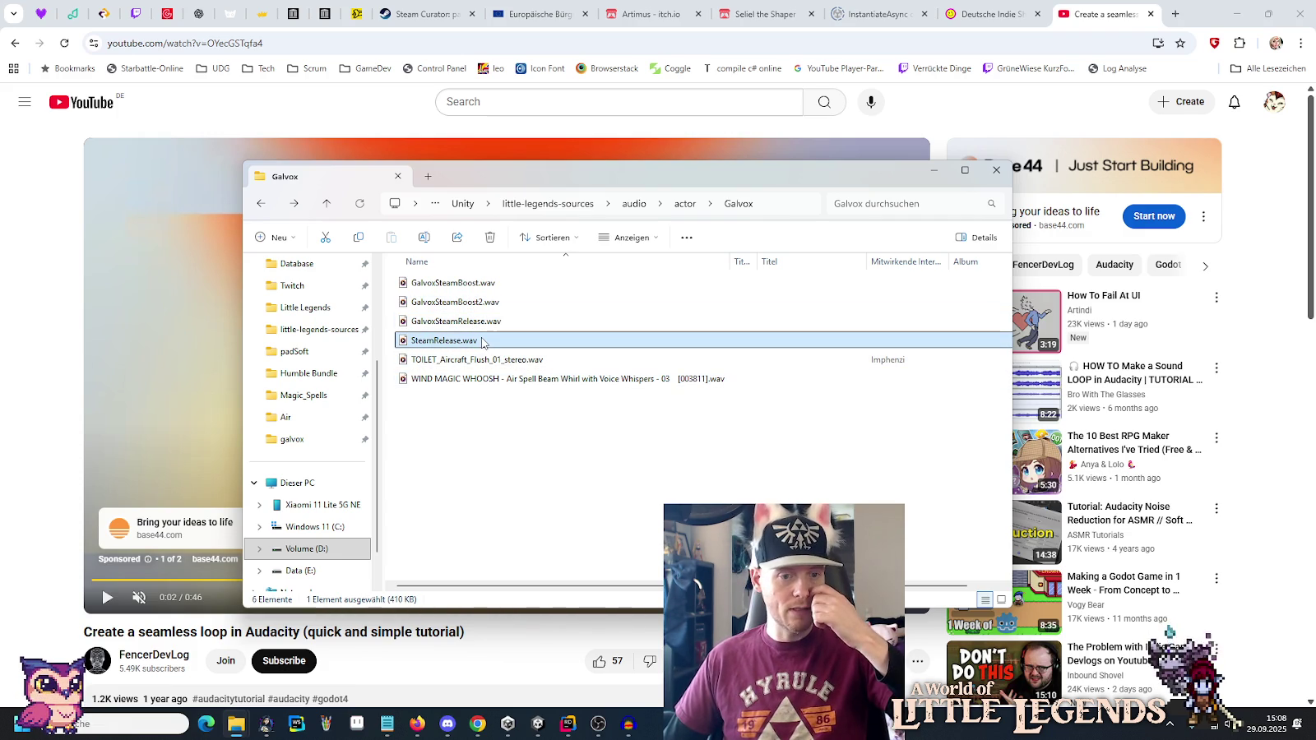
click(624, 452)
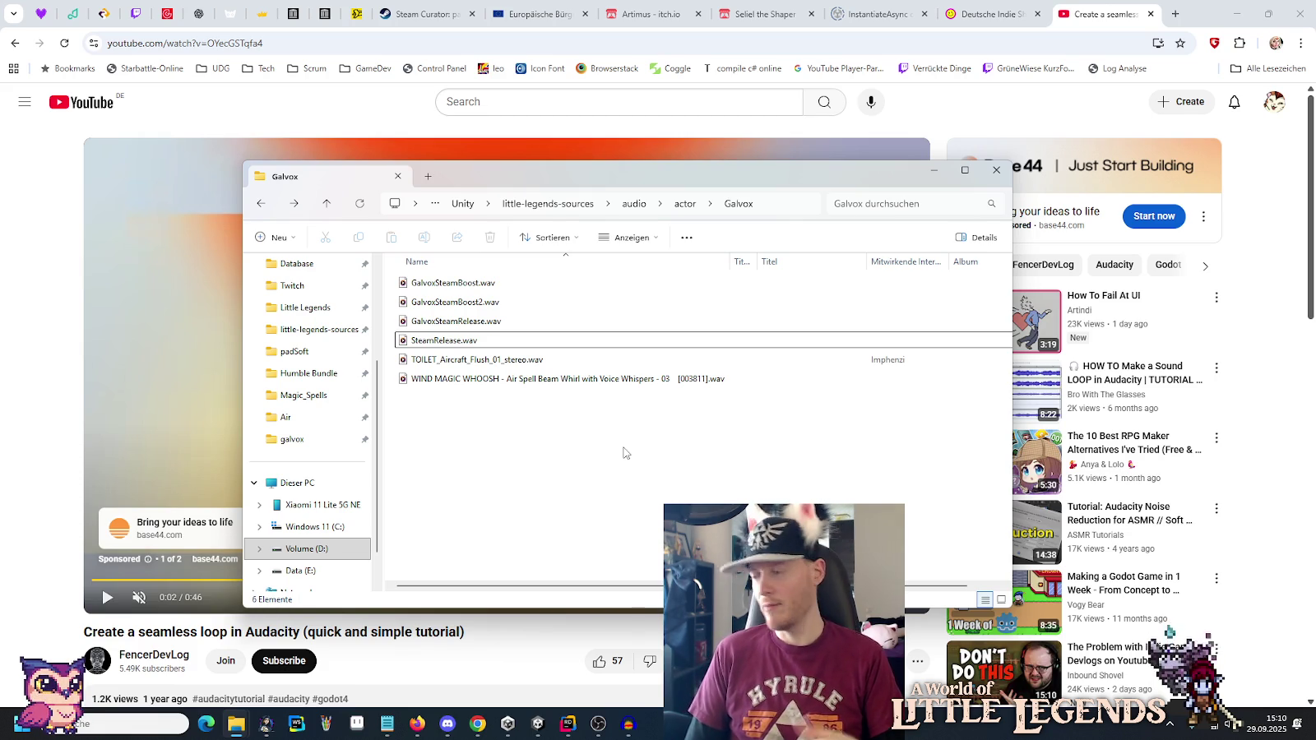
Place the cursor on the _onTouch line in GalvoxSteam.cs, then switch to Unity.
click(562, 734)
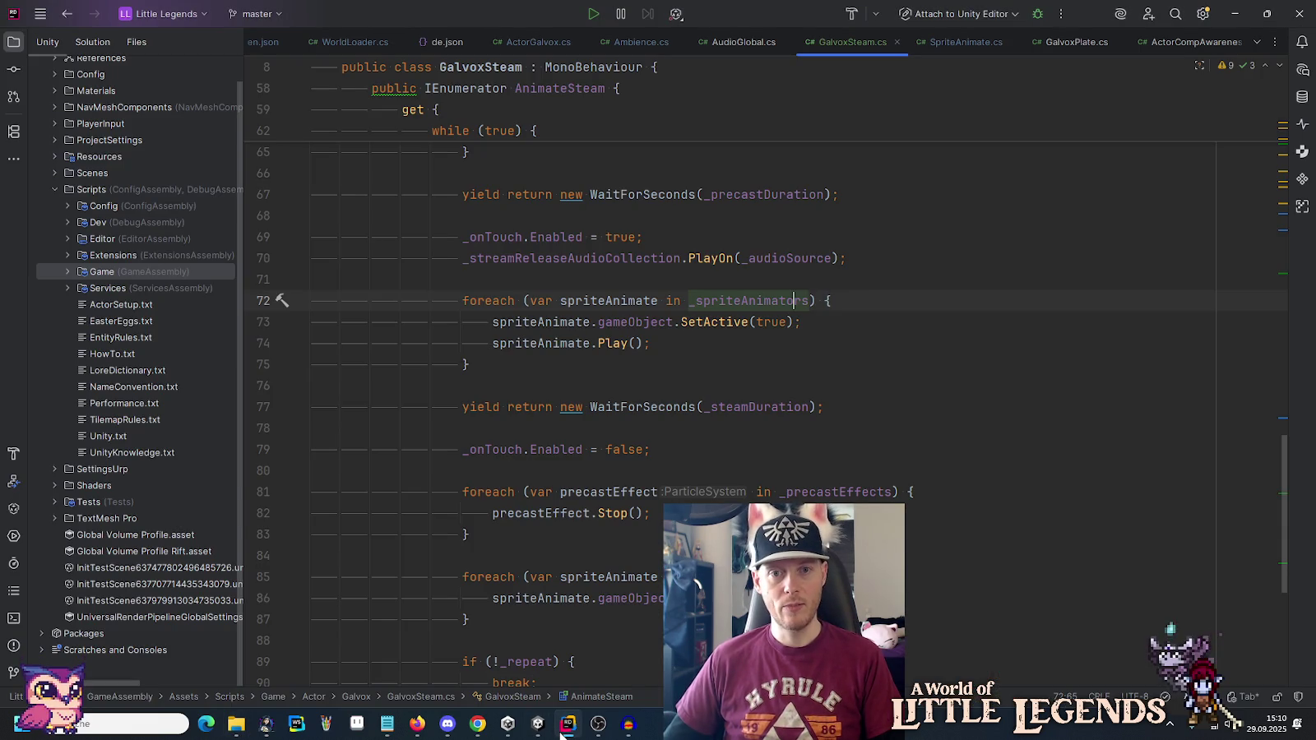
click(835, 452)
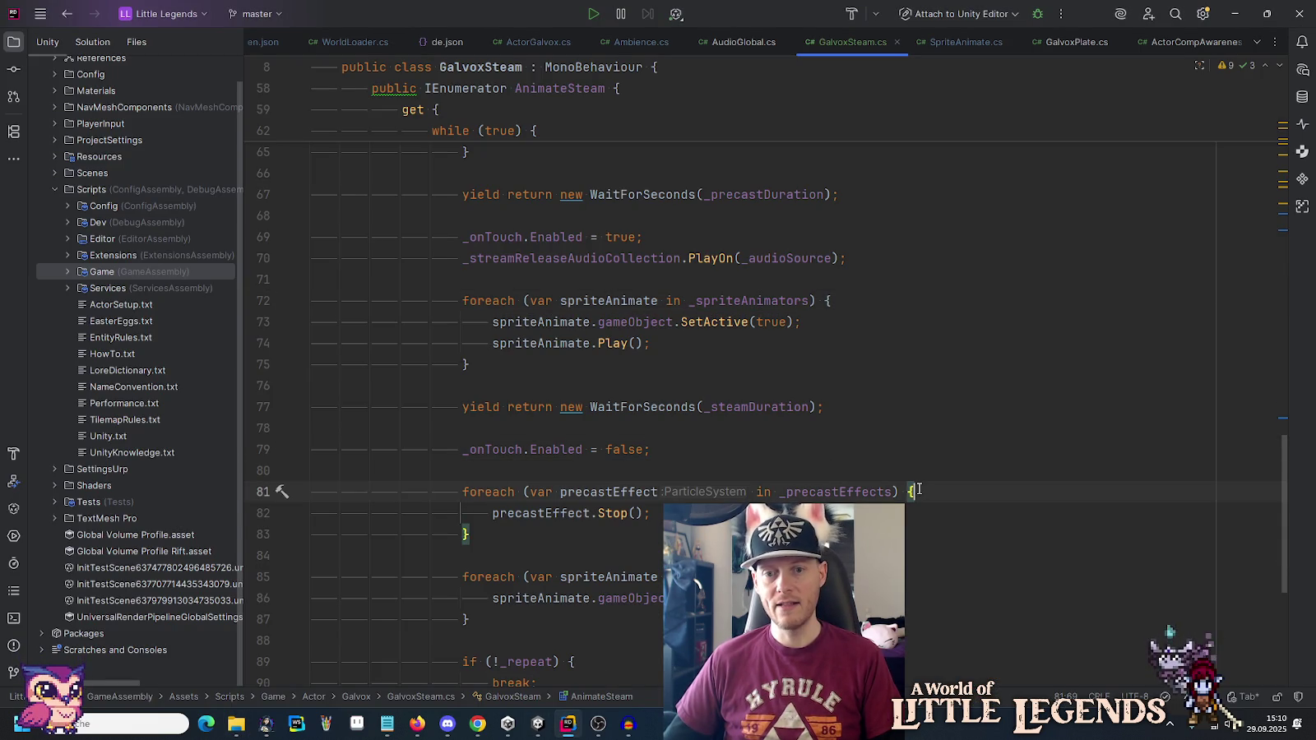
key(alt+Tab)
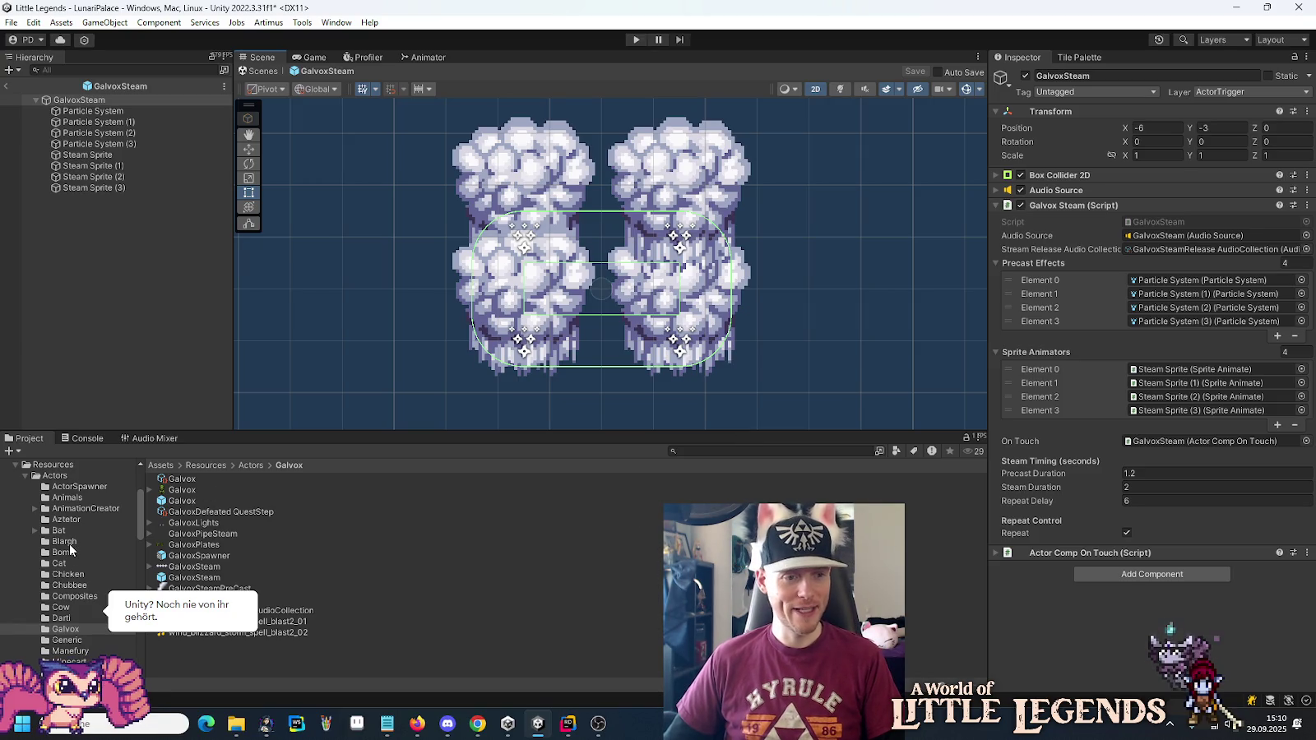
Navigate the Project window to Audio/Music/Desert and select the desert shrine clip.
click(24, 476)
click(26, 497)
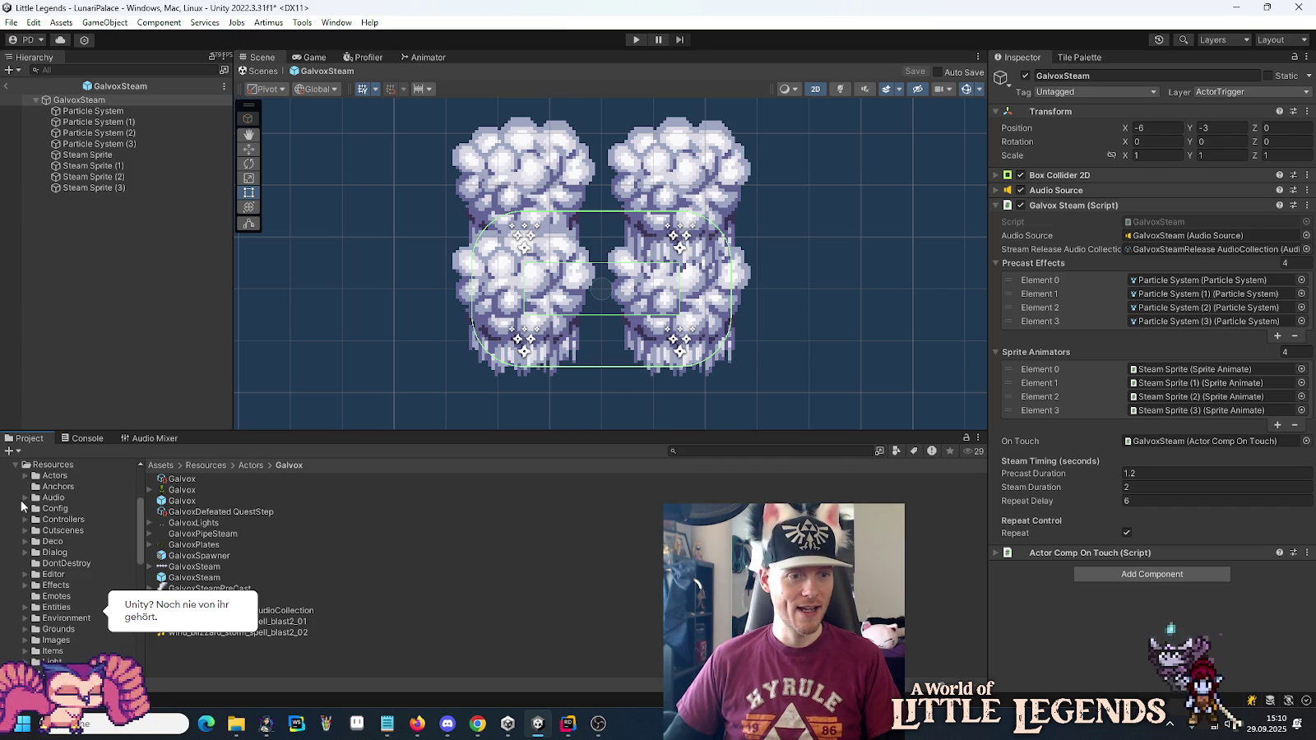
scroll(49, 609, down, 3)
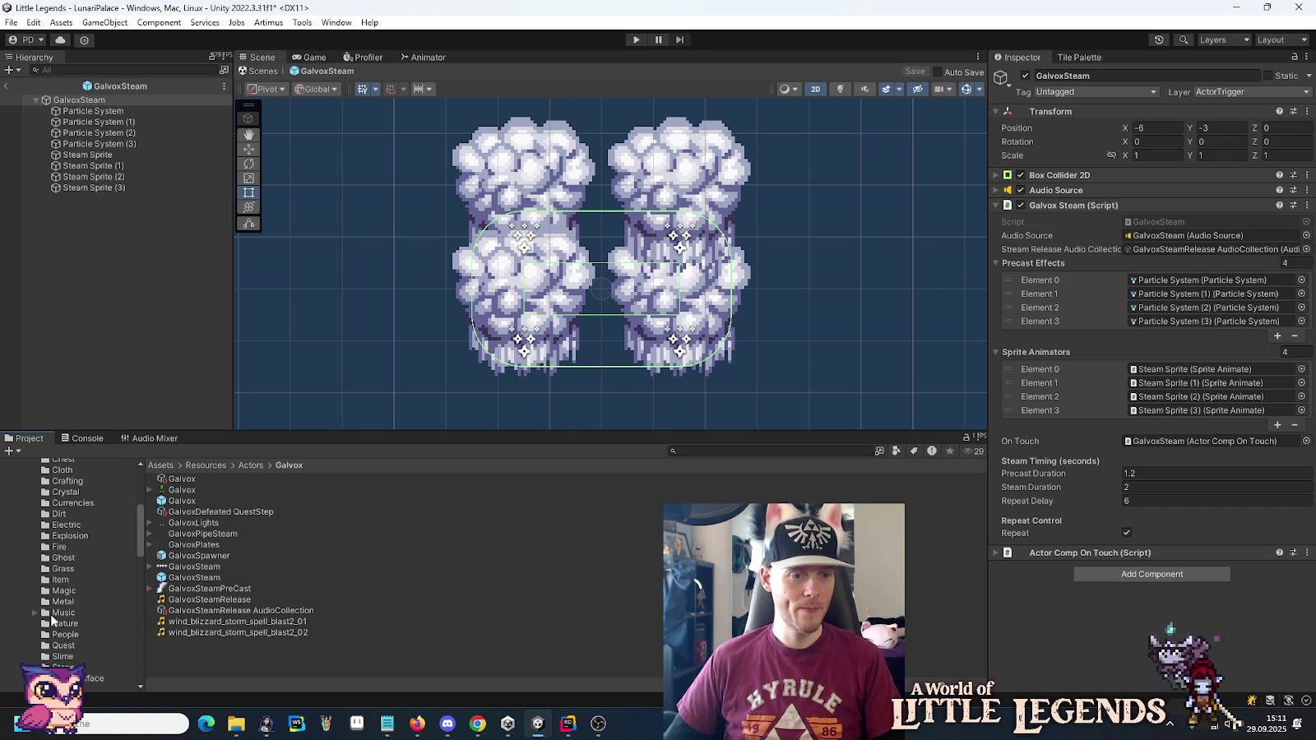
click(63, 613)
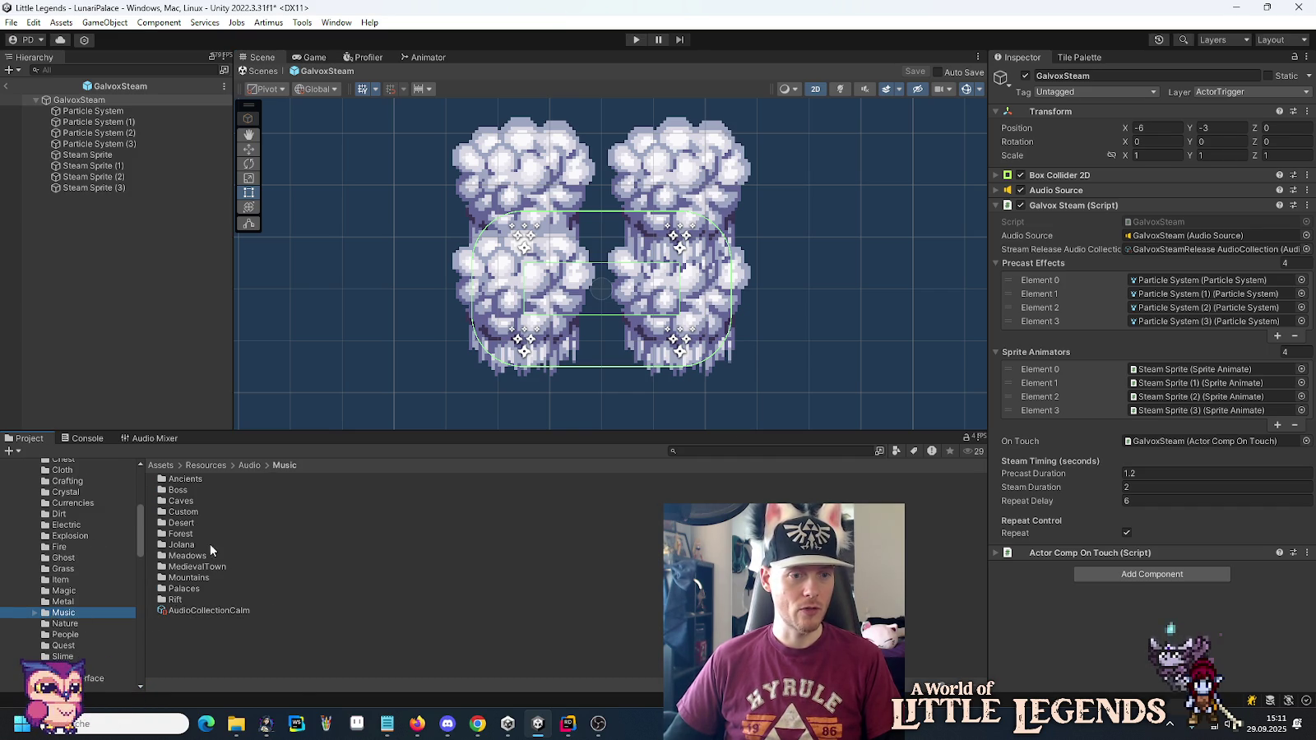
double_click(181, 523)
click(186, 504)
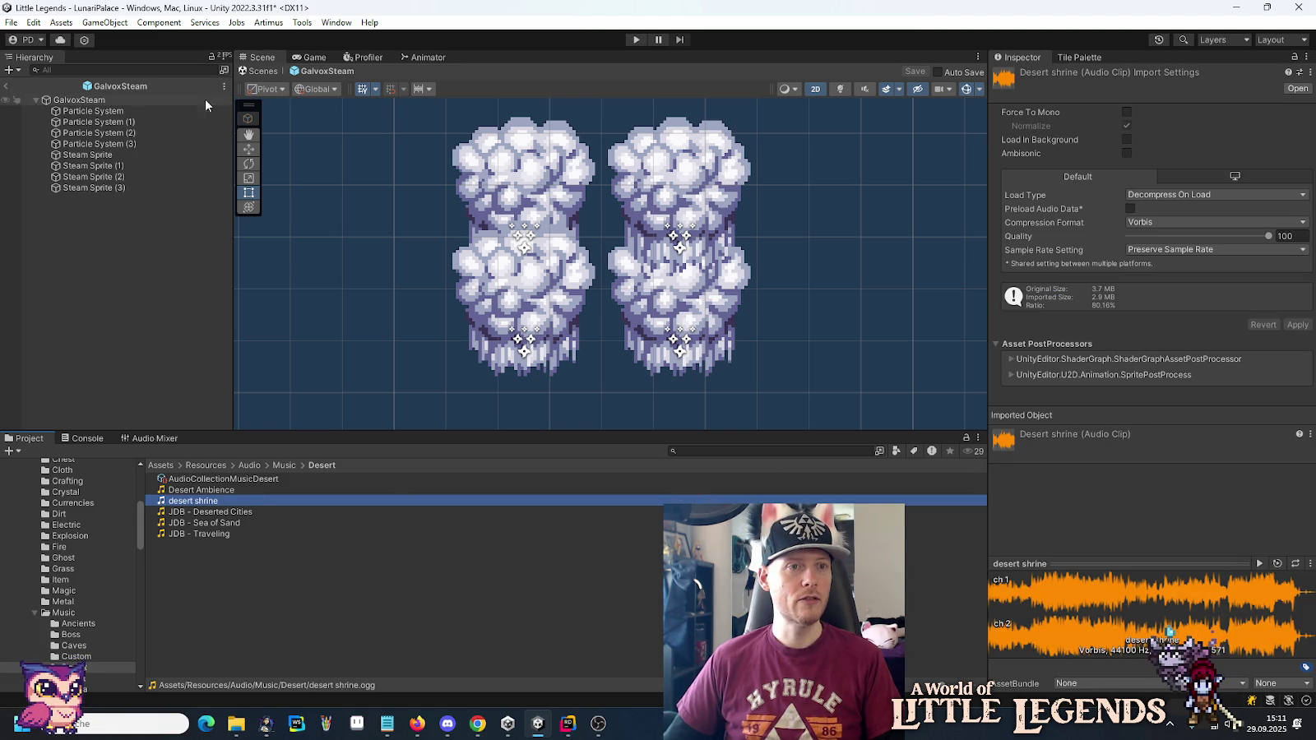
Review the clip's import options and the Load Type choices without changing anything.
click(1311, 73)
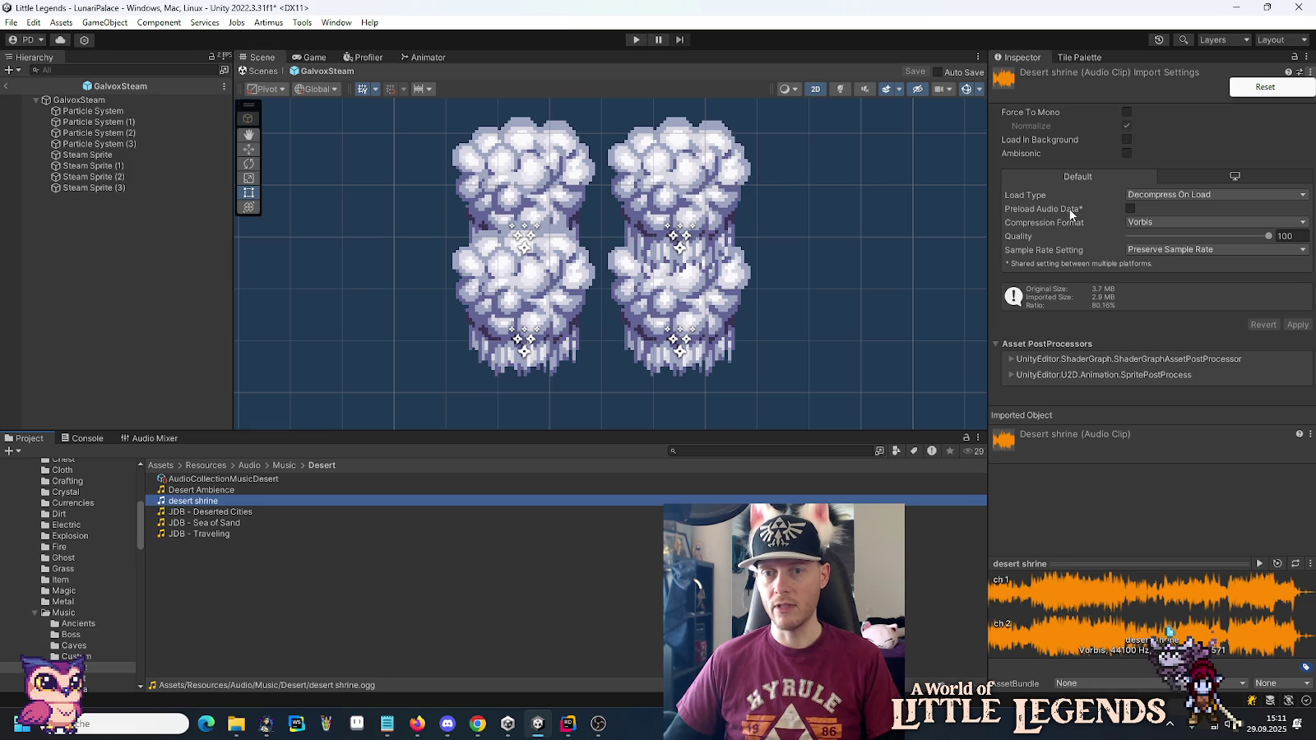
click(993, 163)
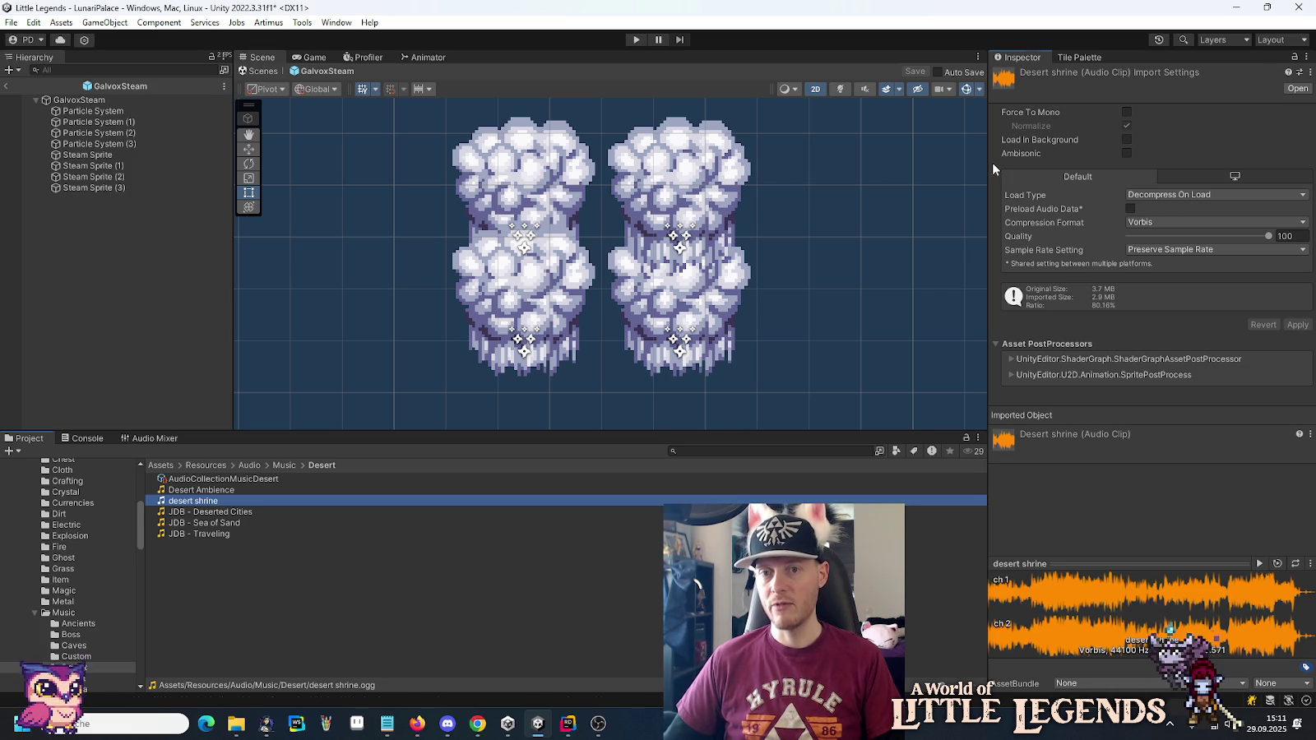
mouse_move(1028, 211)
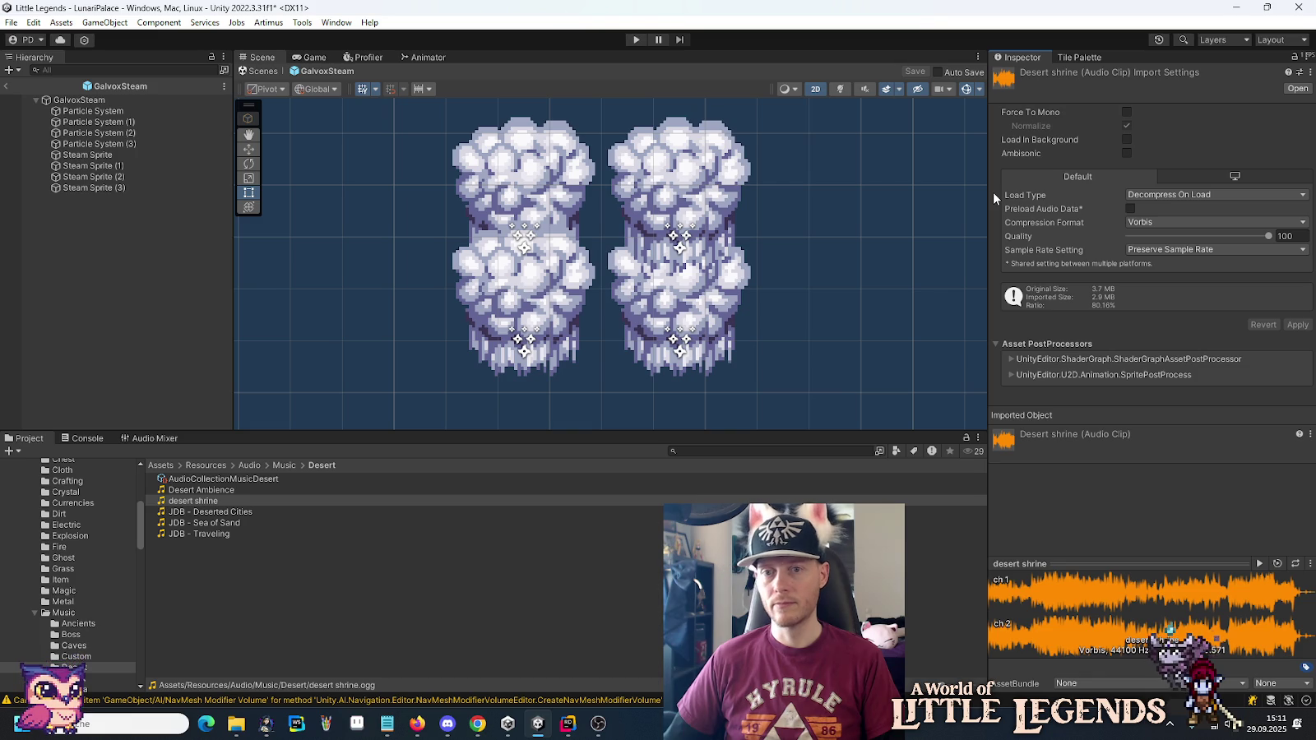
click(1142, 194)
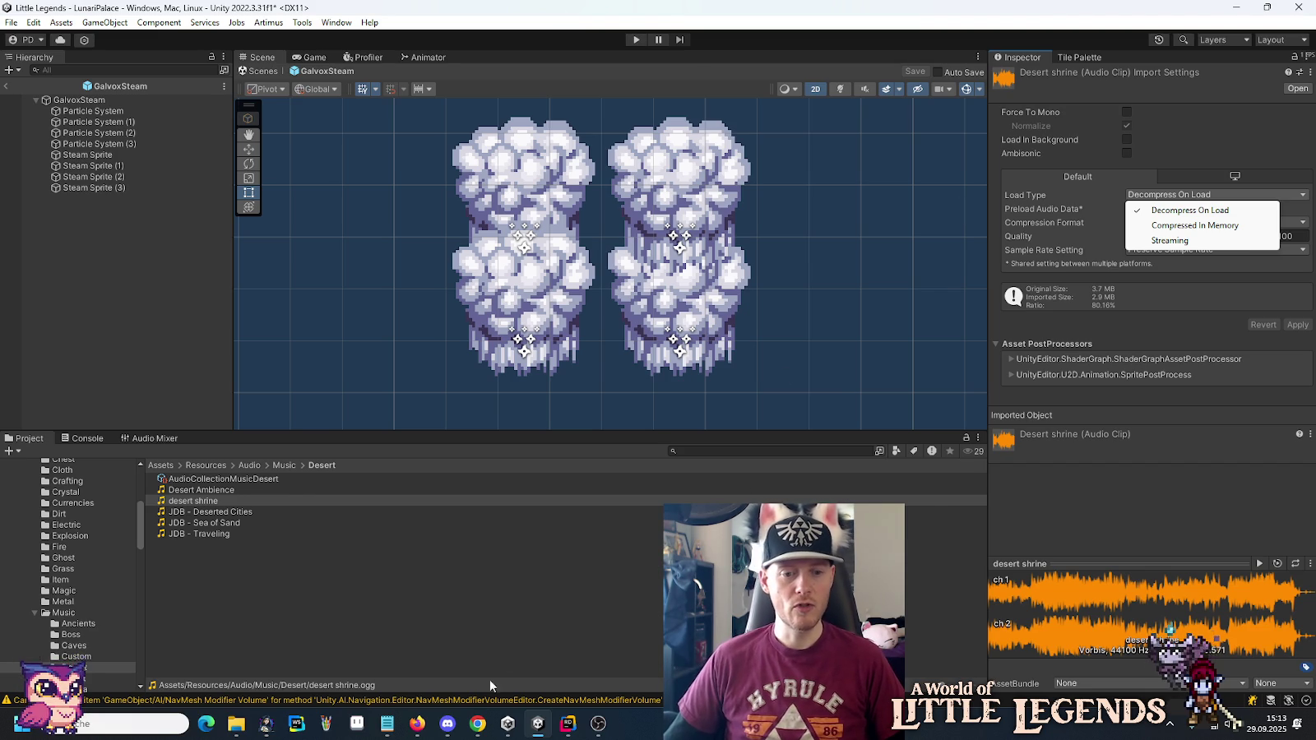
Start the Cool playlist playing in the browser's Pretzel tab.
click(477, 724)
click(76, 13)
click(271, 679)
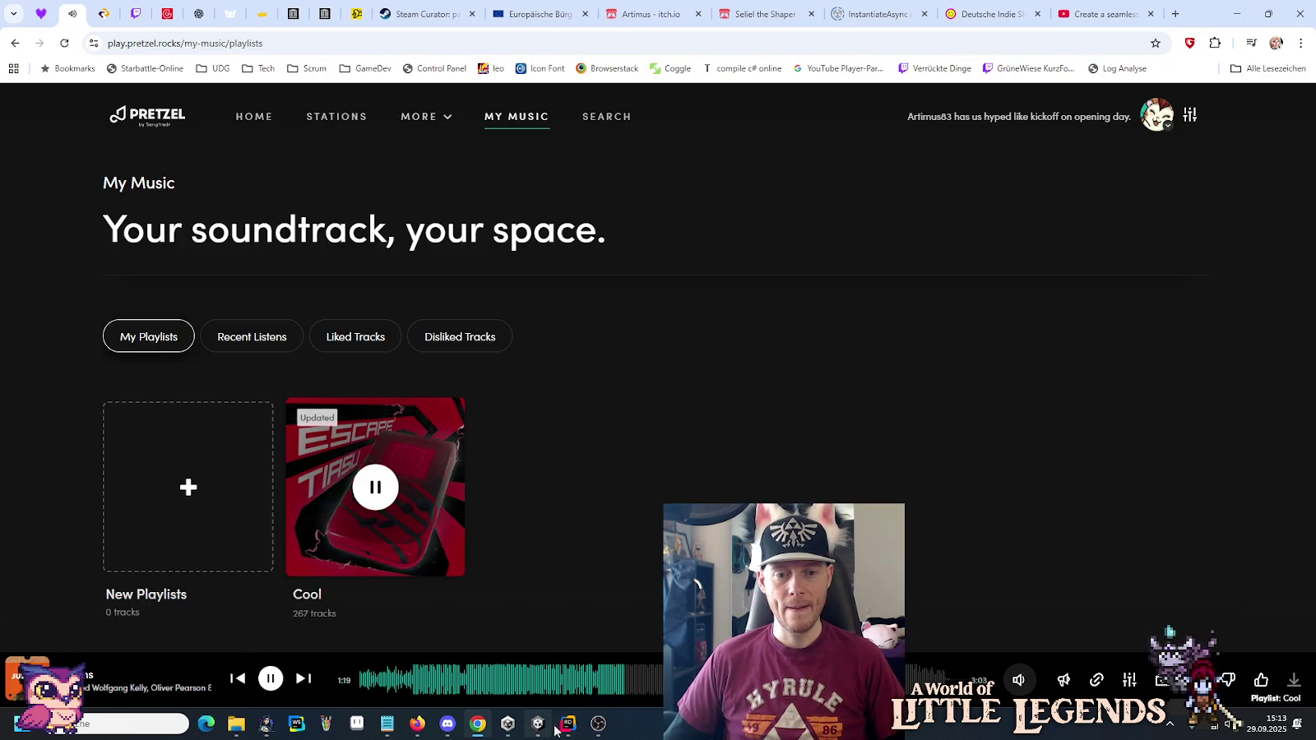
Return from the browser to the Unity editor showing desert shrine's import settings.
click(568, 724)
click(538, 724)
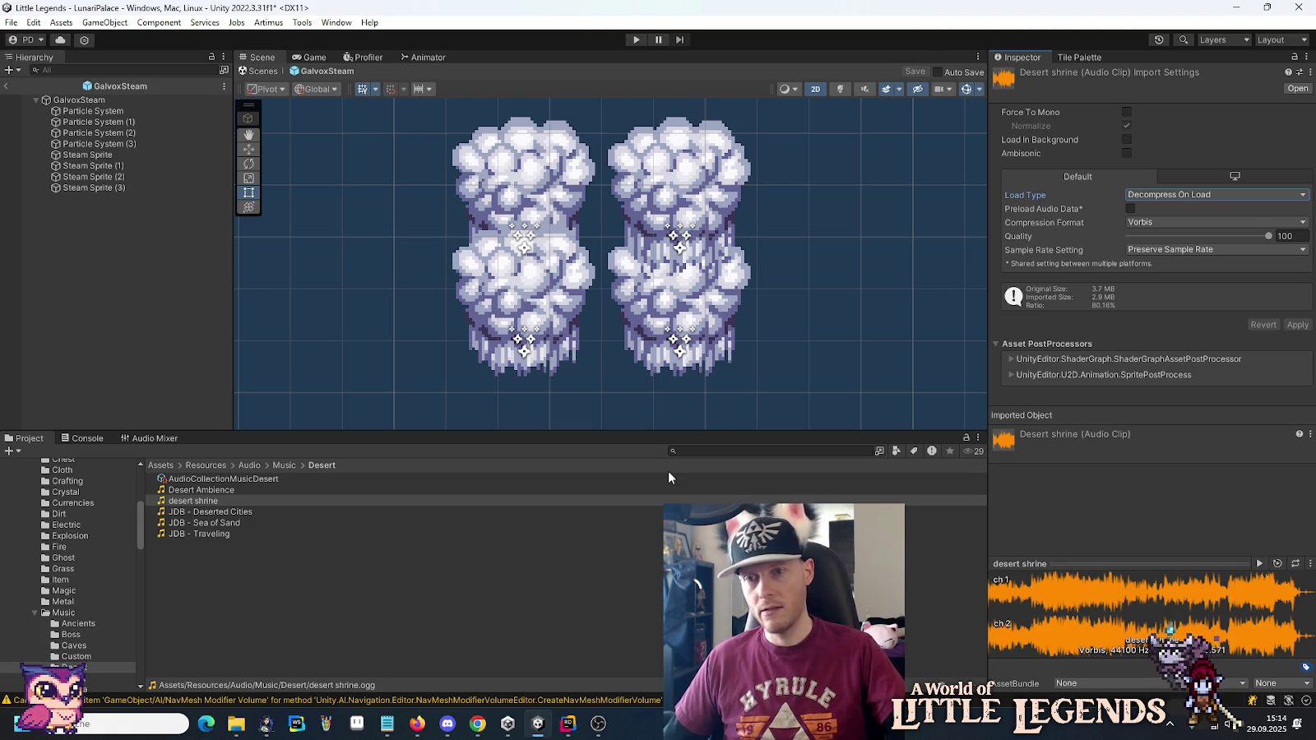
scroll(66, 618, down, 3)
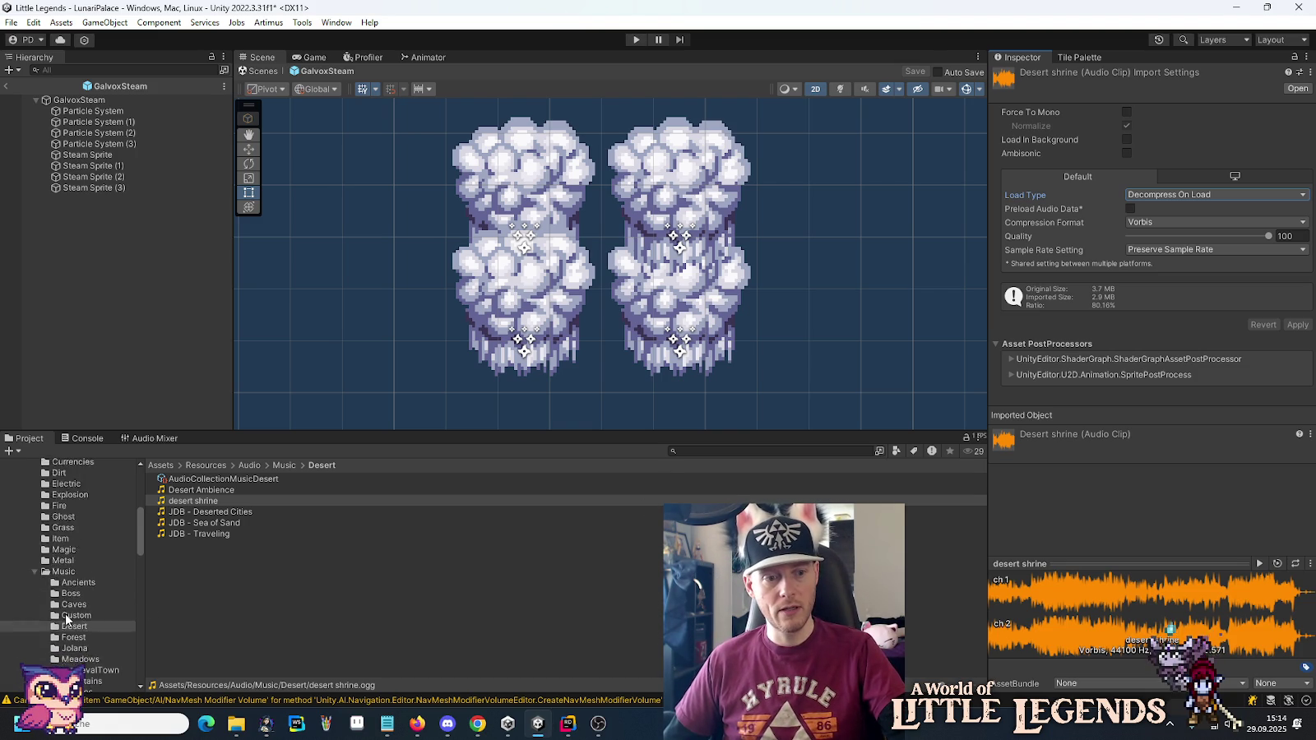
scroll(66, 619, down, 3)
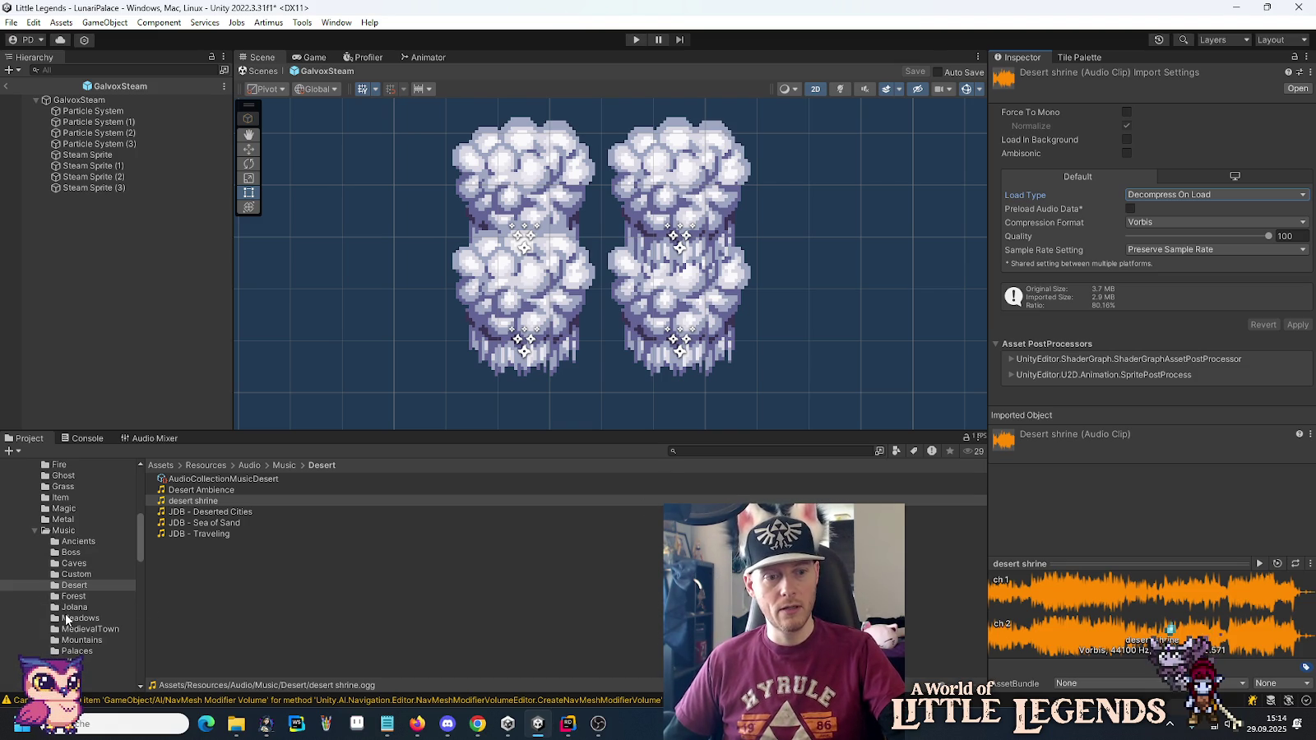
click(1301, 73)
click(1304, 60)
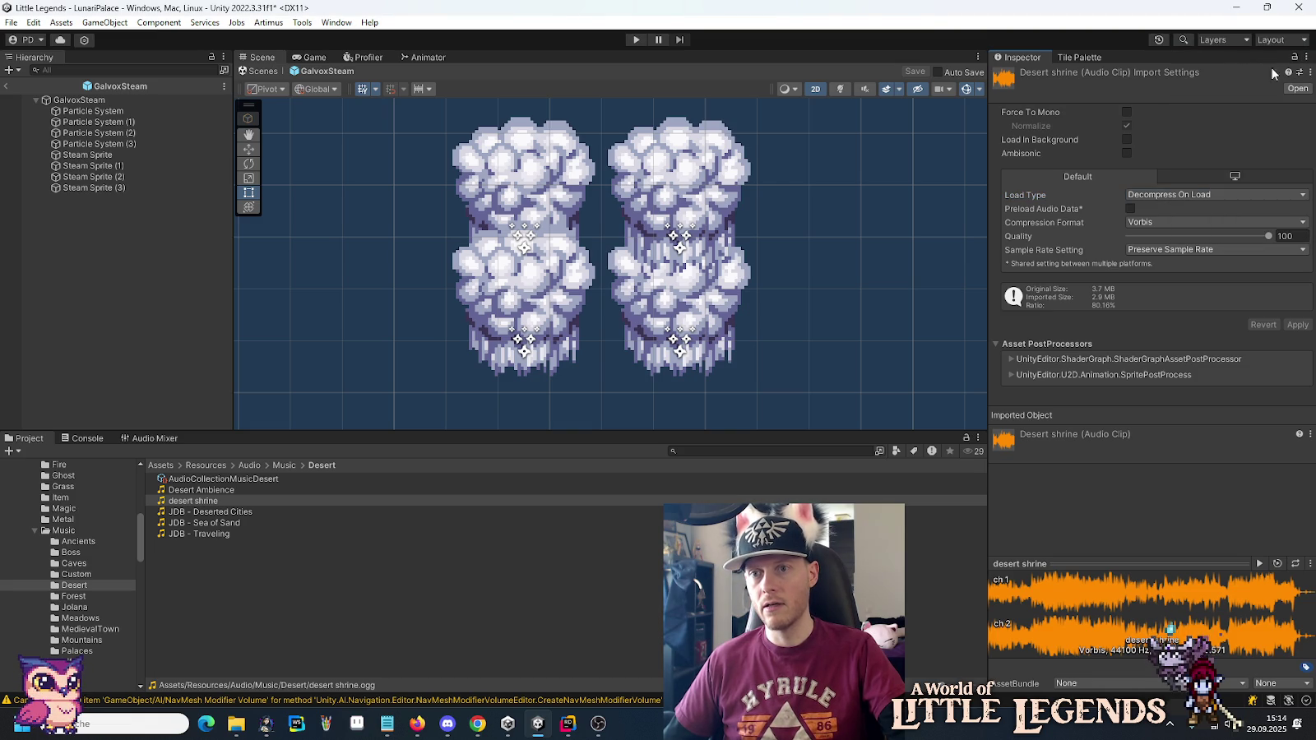
click(1300, 72)
click(1240, 227)
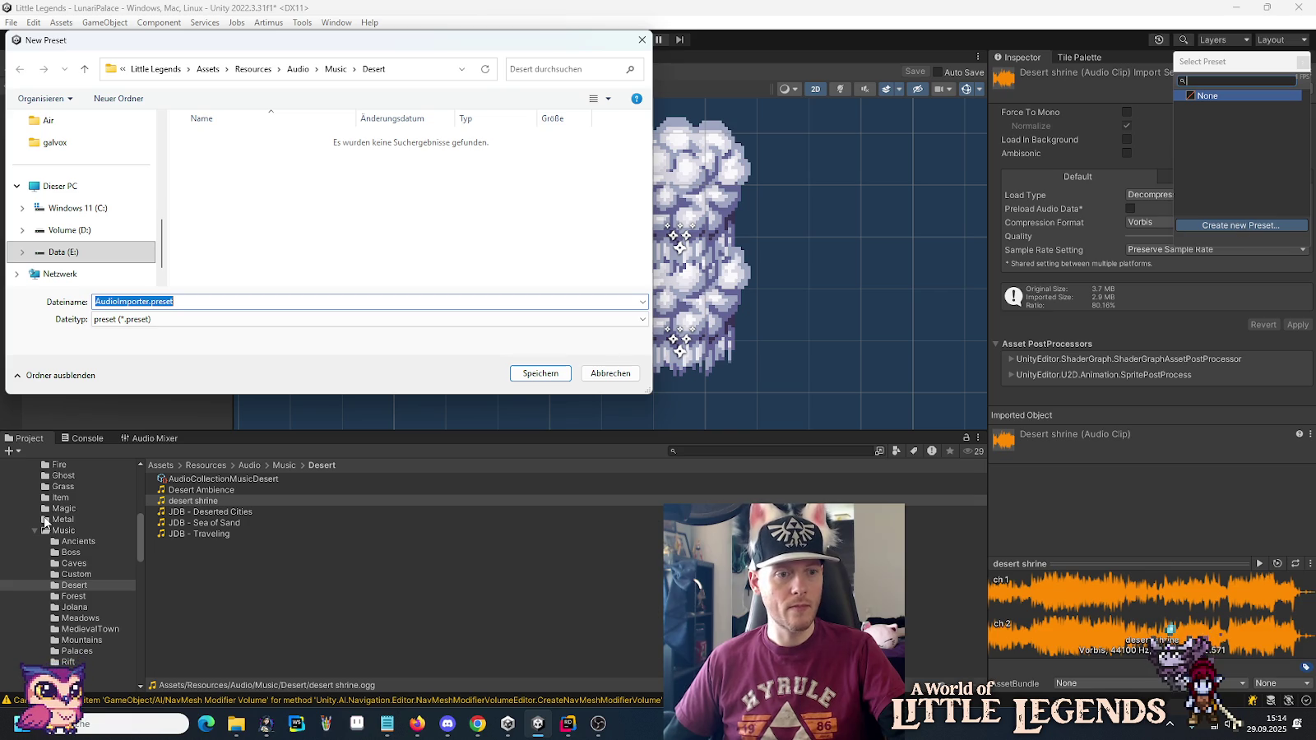
click(611, 374)
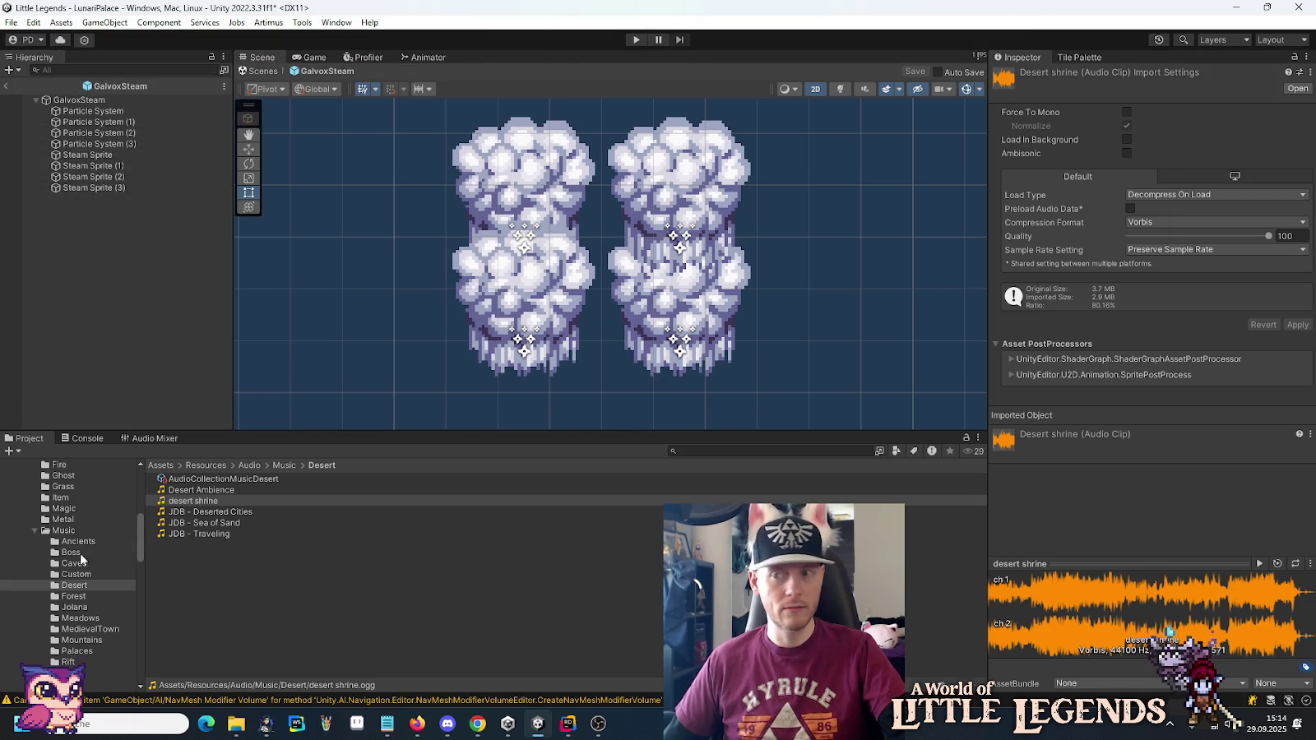
scroll(70, 568, up, 4)
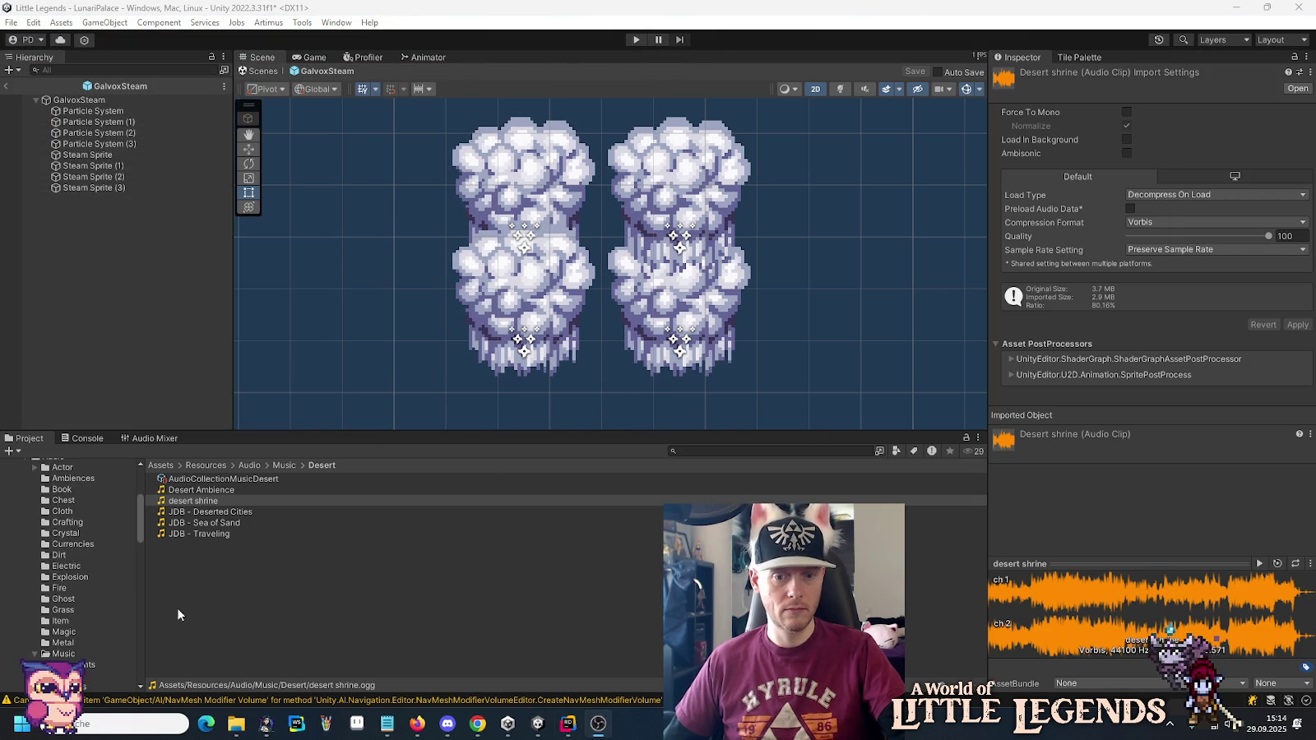
scroll(58, 609, up, 5)
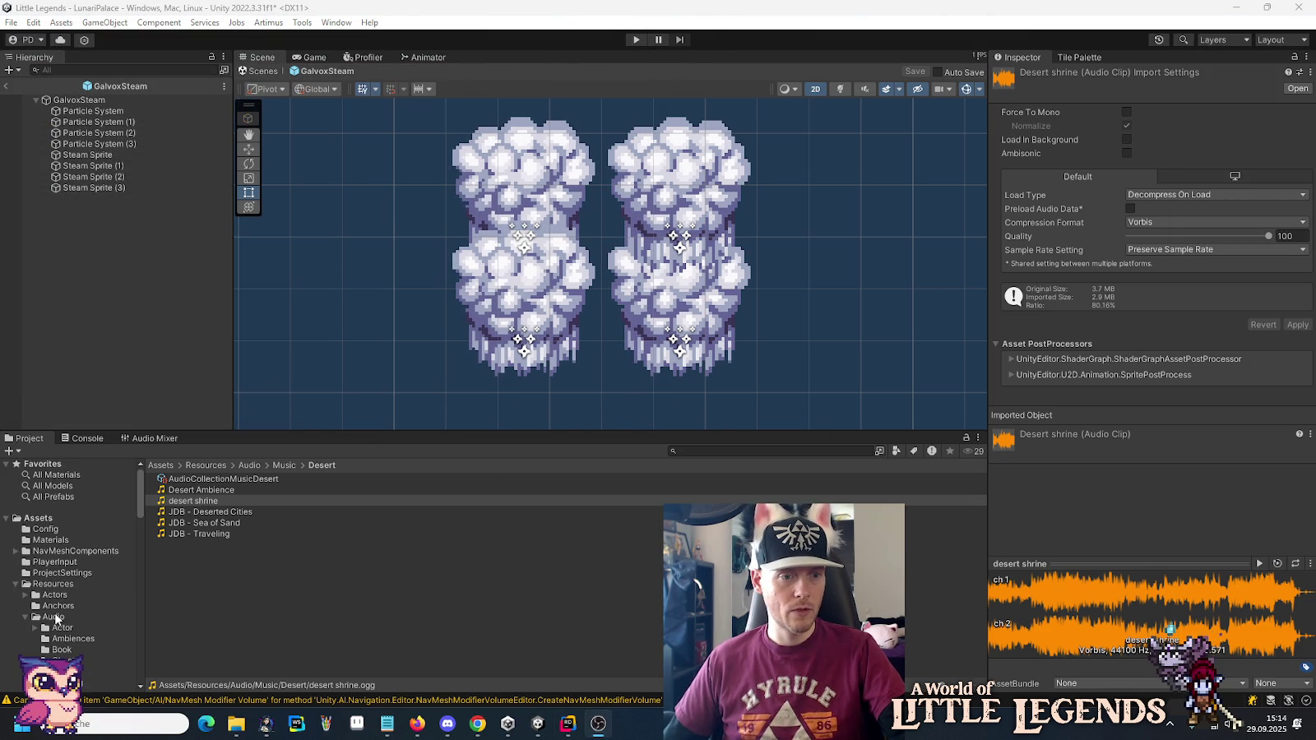
Browse the Project folder tree and open Resources/Audio/Music, listing its subfolders and AudioCollectionCalm.
click(57, 573)
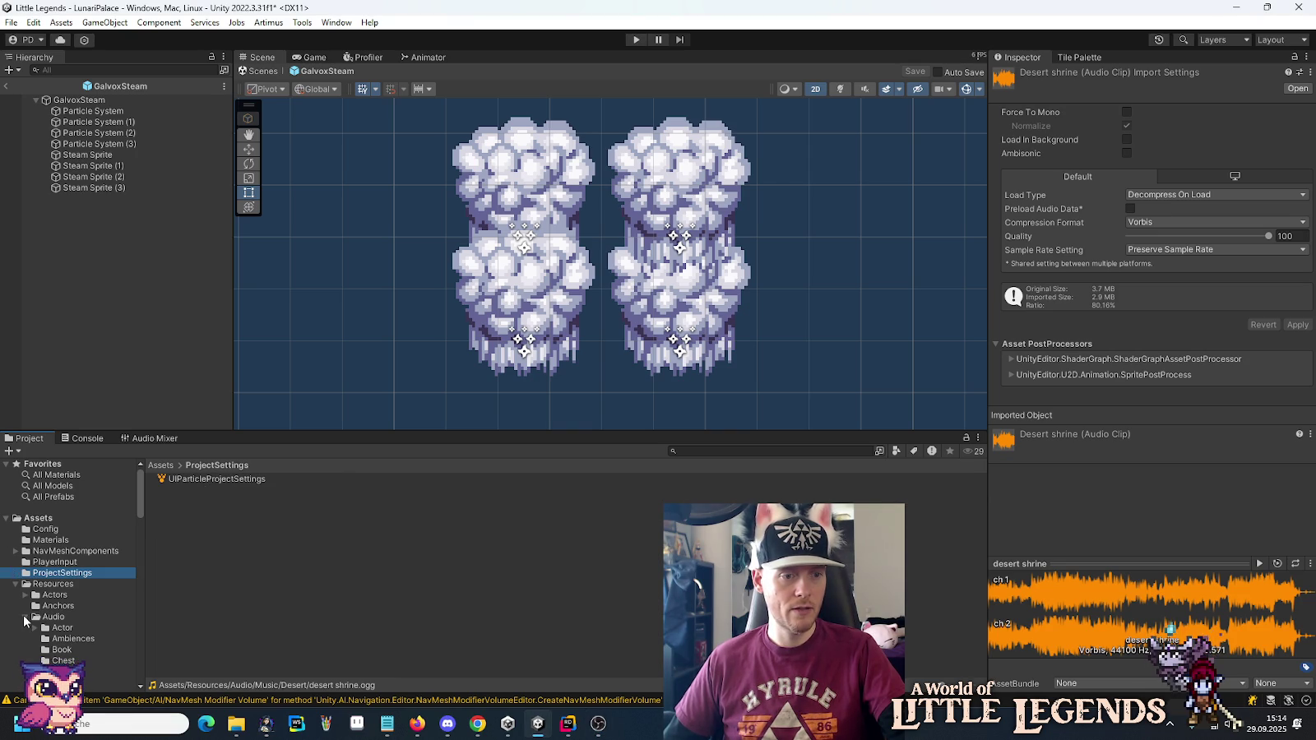
scroll(23, 616, down, 5)
scroll(23, 615, down, 5)
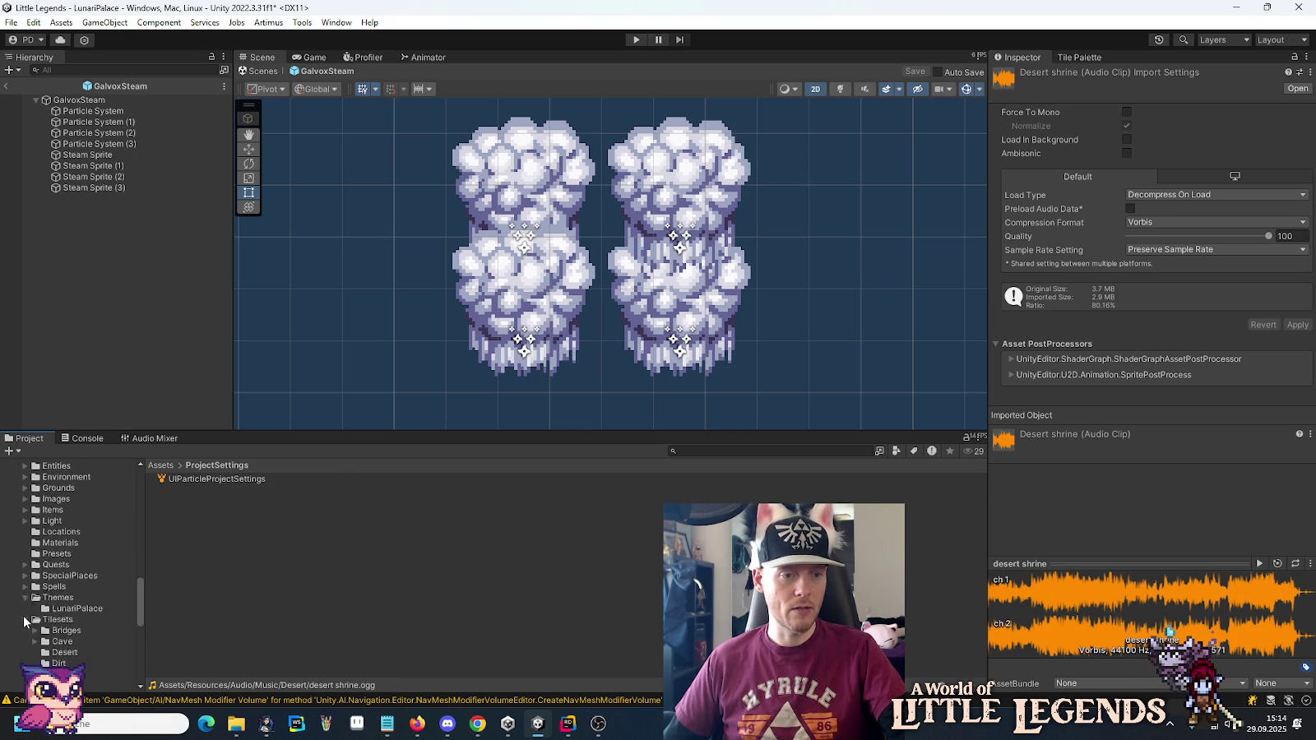
scroll(24, 623, down, 3)
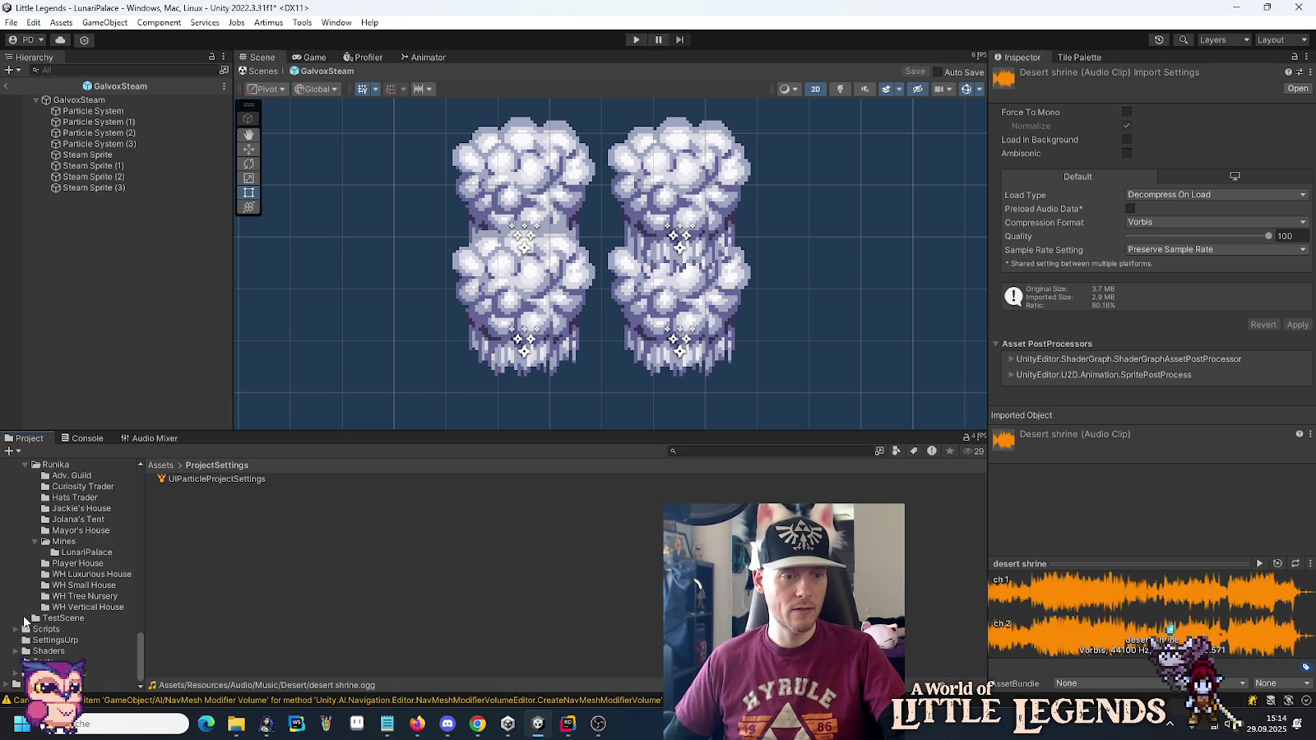
scroll(24, 622, up, 10)
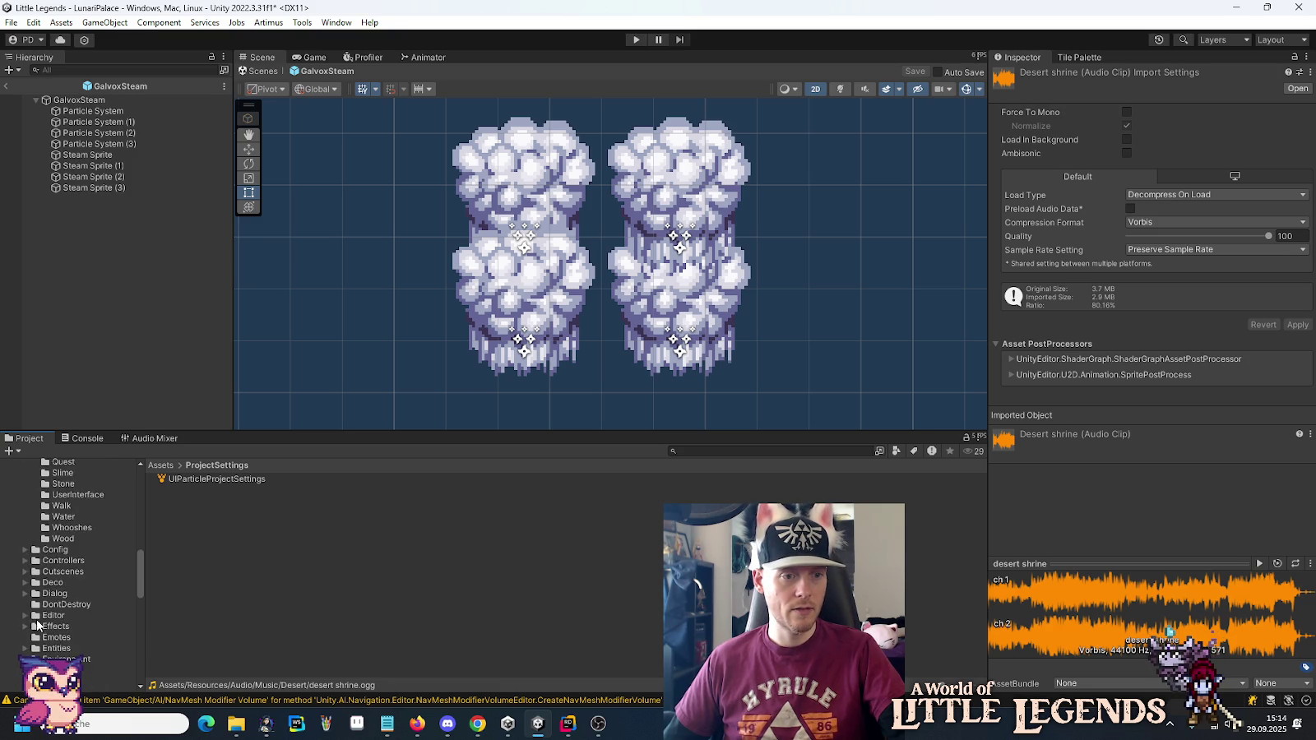
scroll(35, 624, up, 5)
click(64, 545)
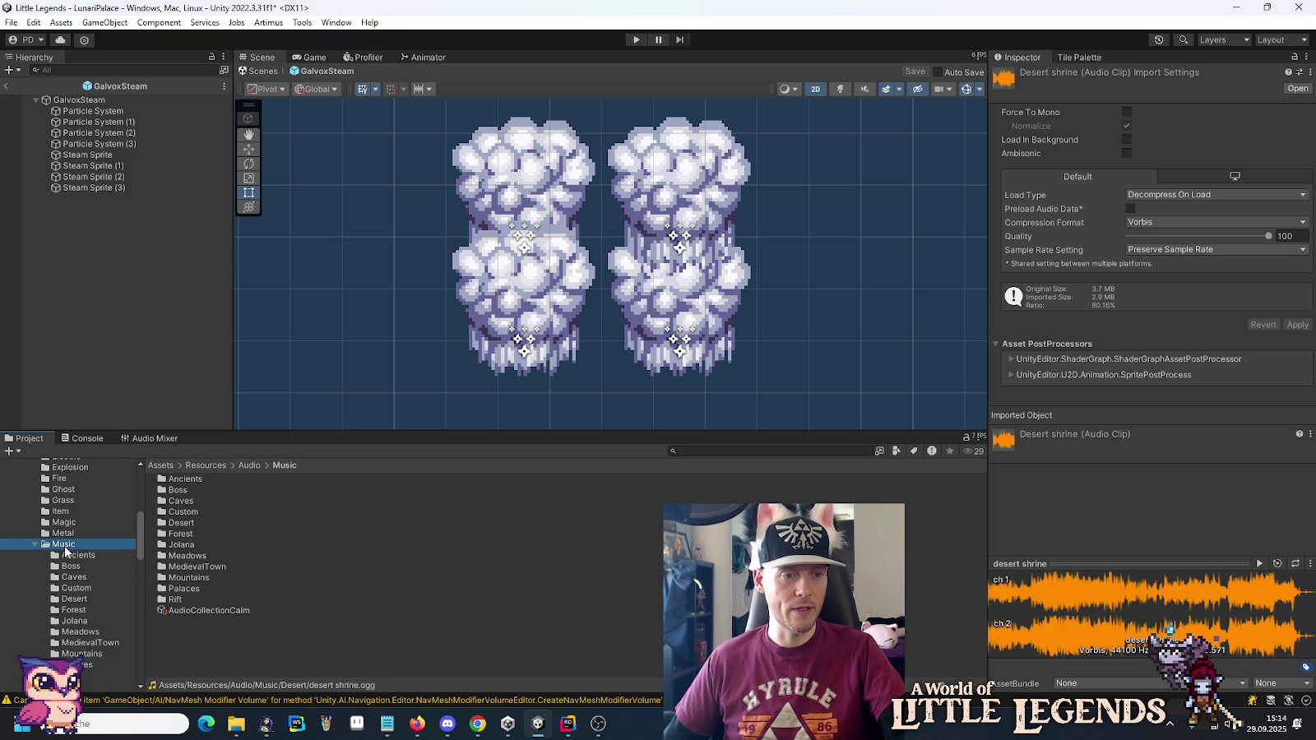
Save desert shrine's import settings as a new preset named 'Music AudioImporter'.
click(1300, 72)
click(1226, 226)
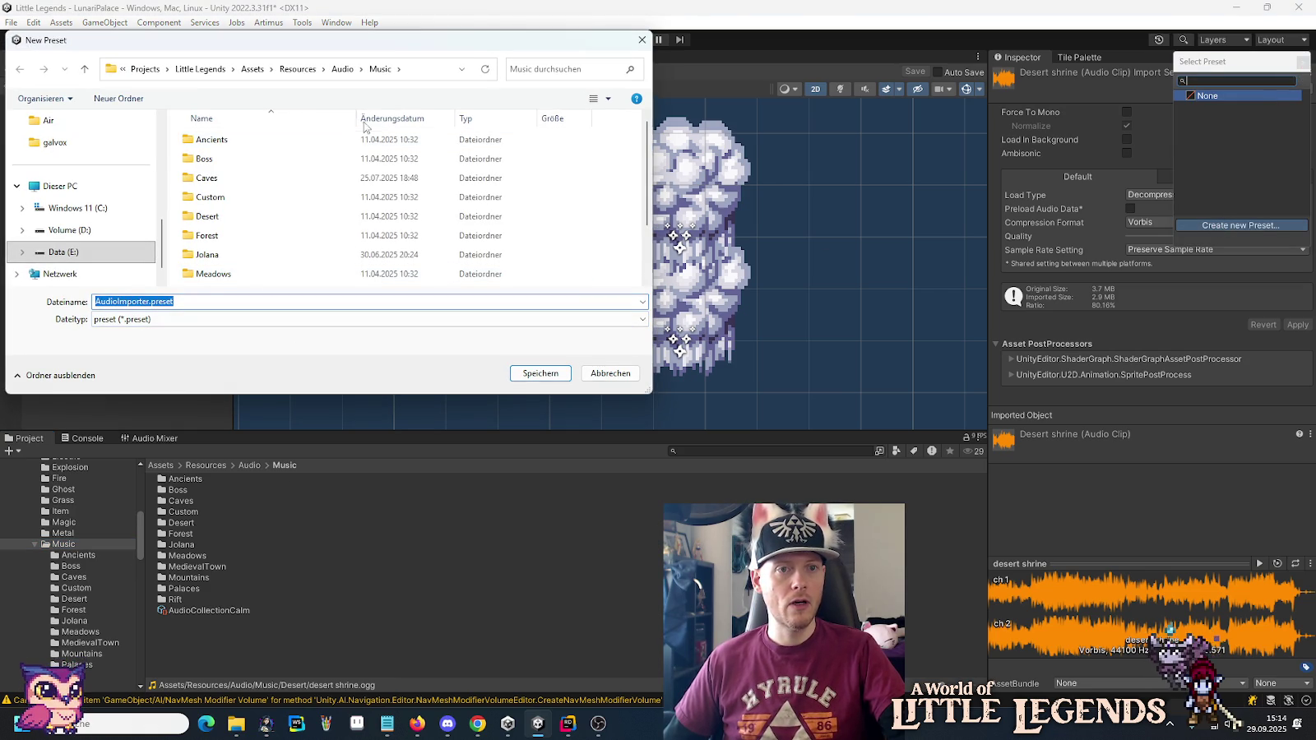
click(200, 303)
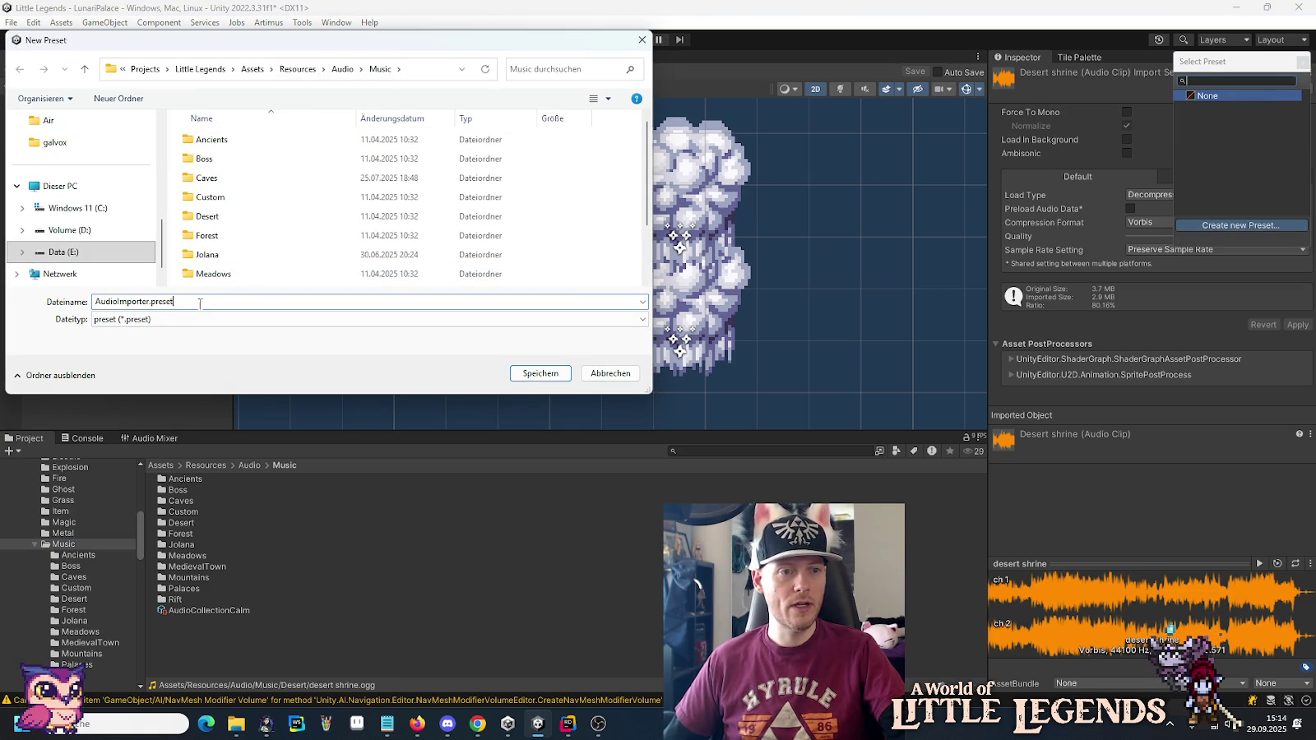
text(Music)
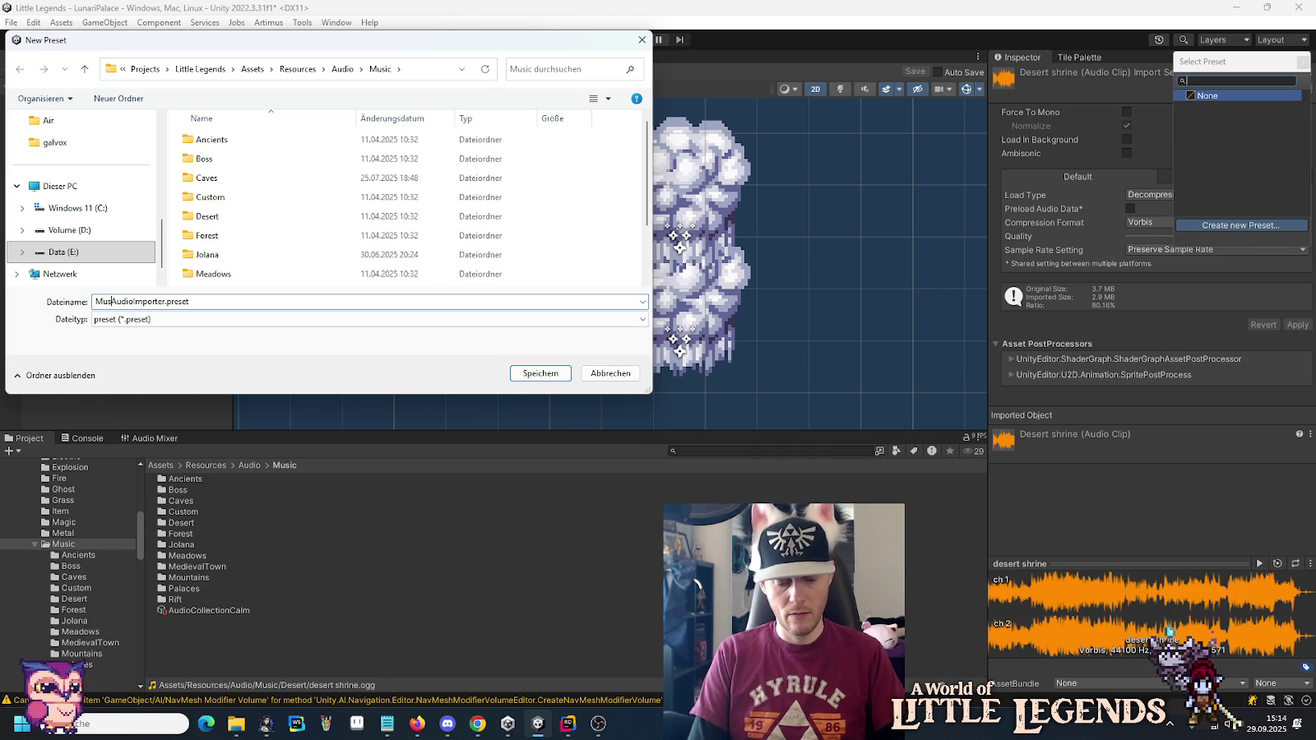
key(Return)
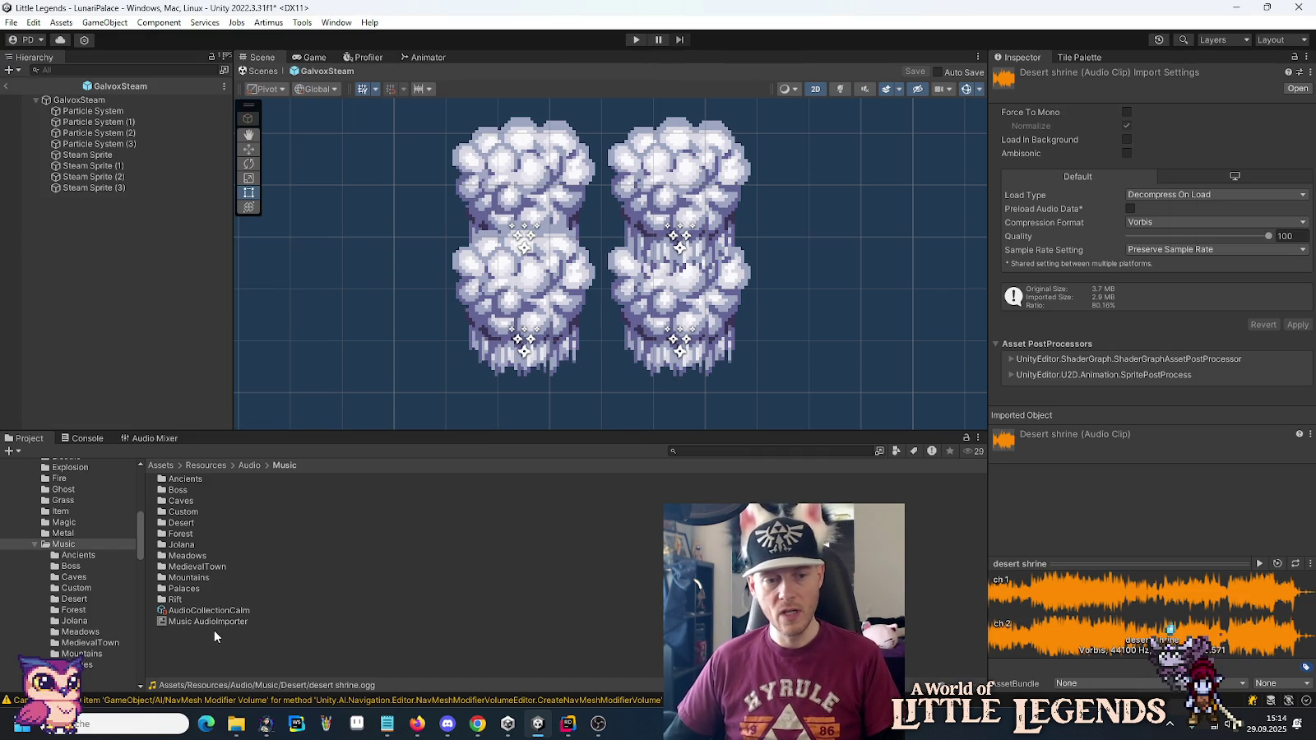
click(214, 624)
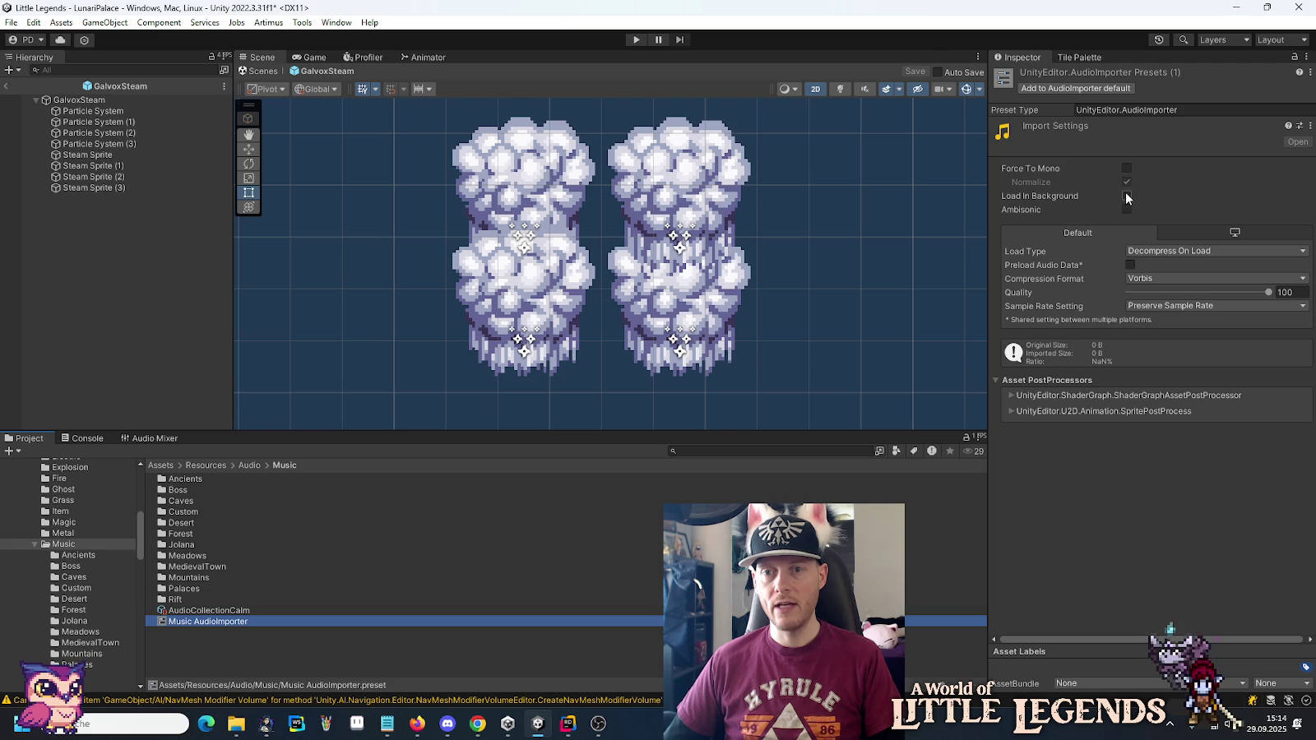
Tick Load In Background on the Music AudioImporter preset.
mouse_move(1051, 196)
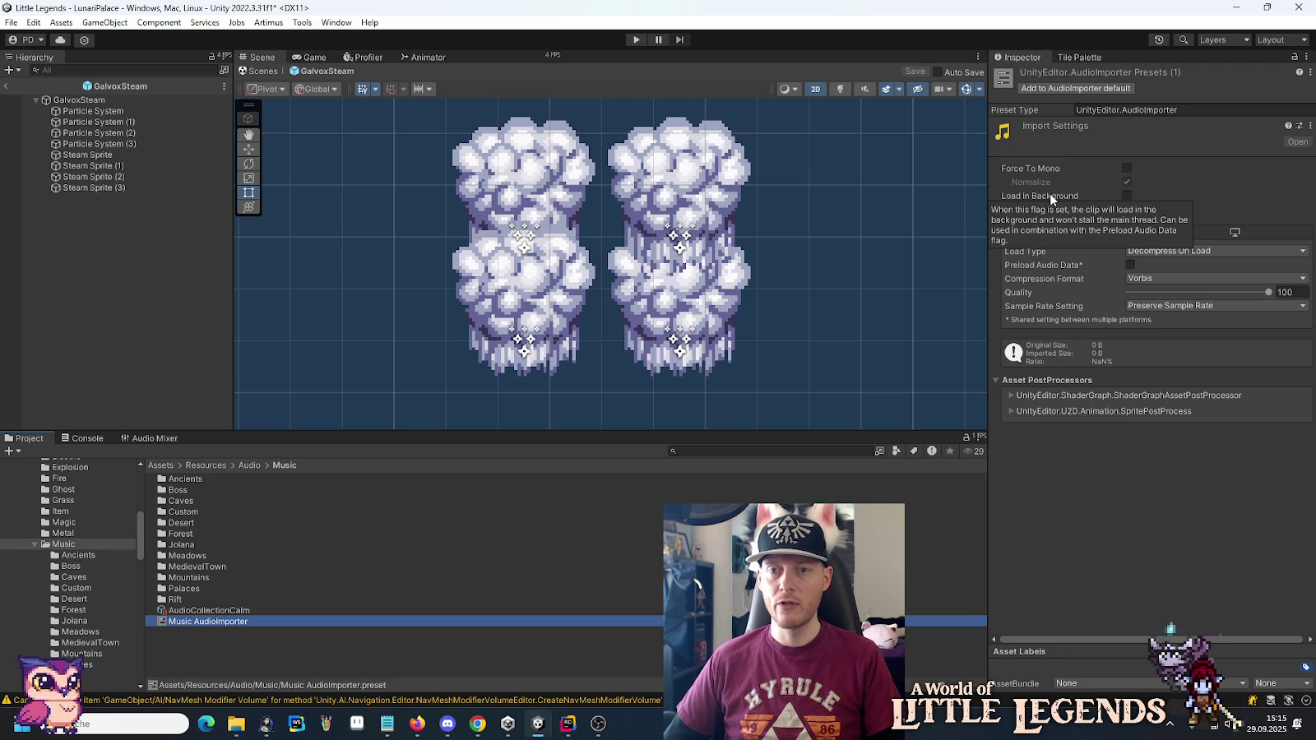
click(1128, 196)
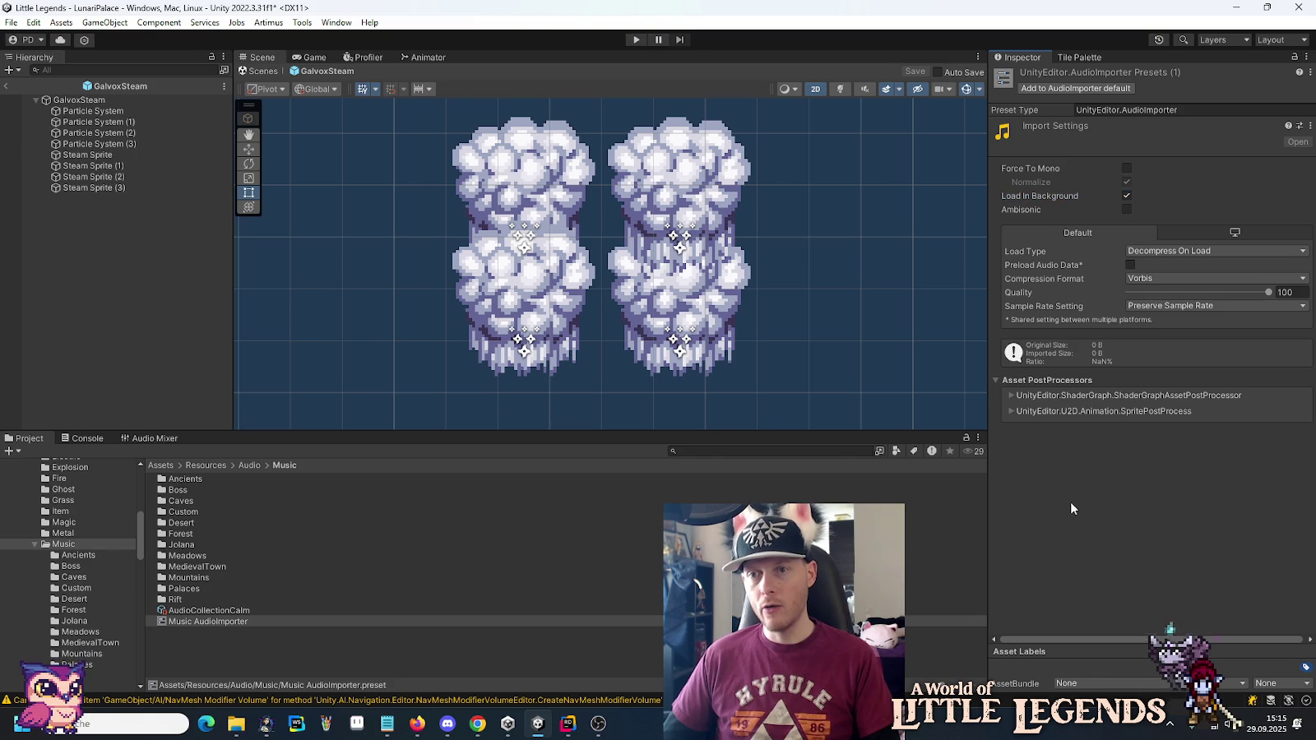
click(60, 23)
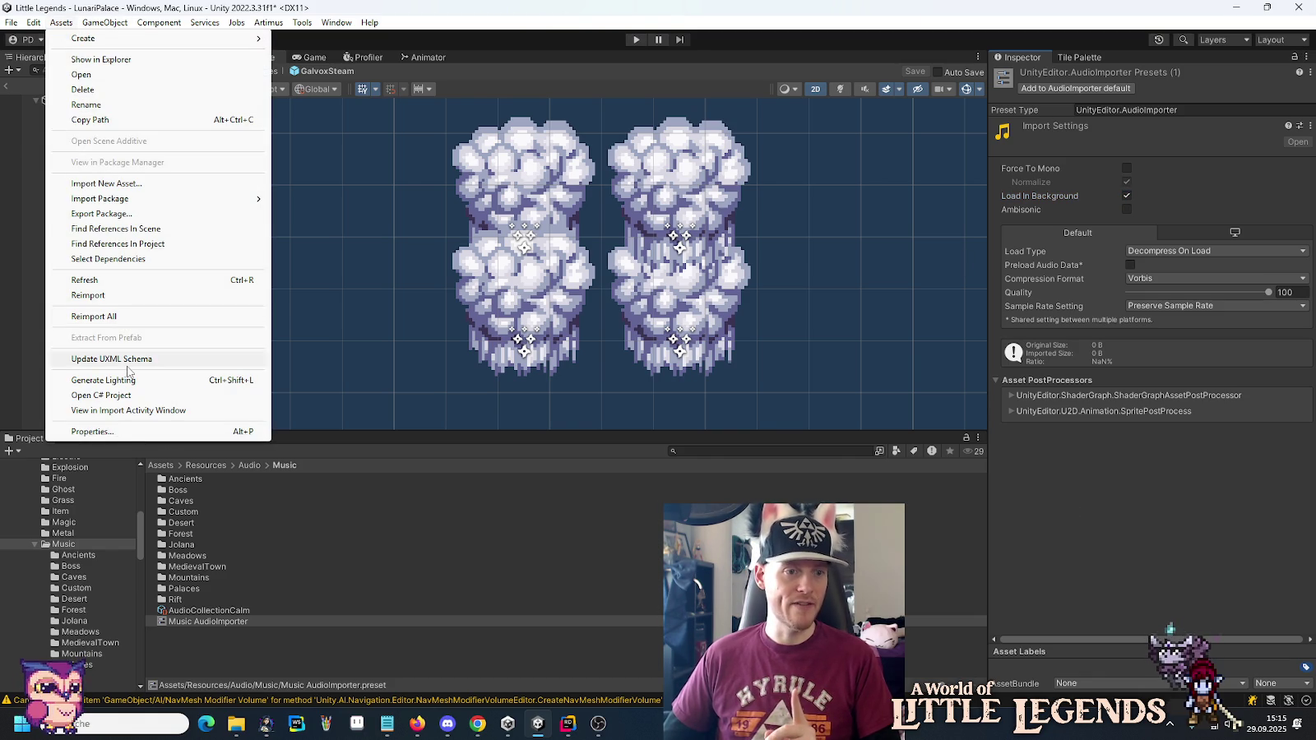
Open Project Settings at Preset Manager, widening the category list to show the TextureImporter filters.
click(117, 431)
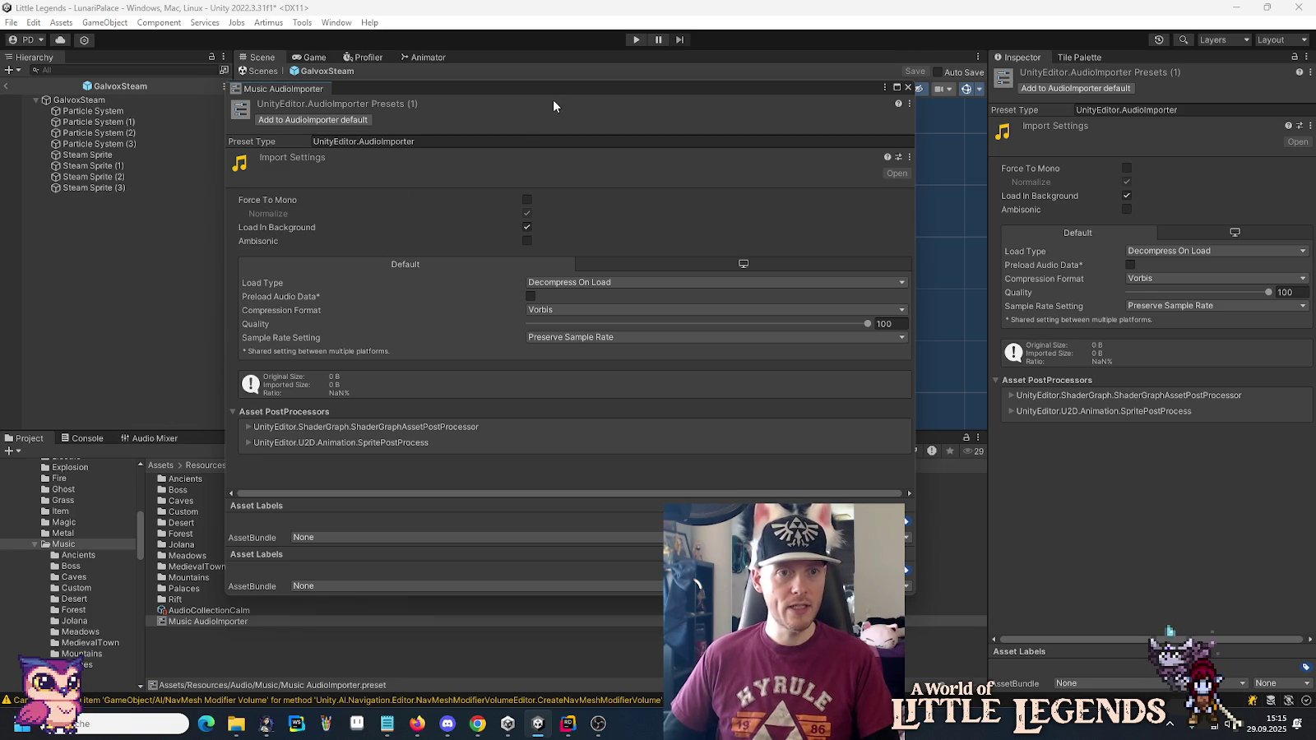
click(910, 88)
click(60, 24)
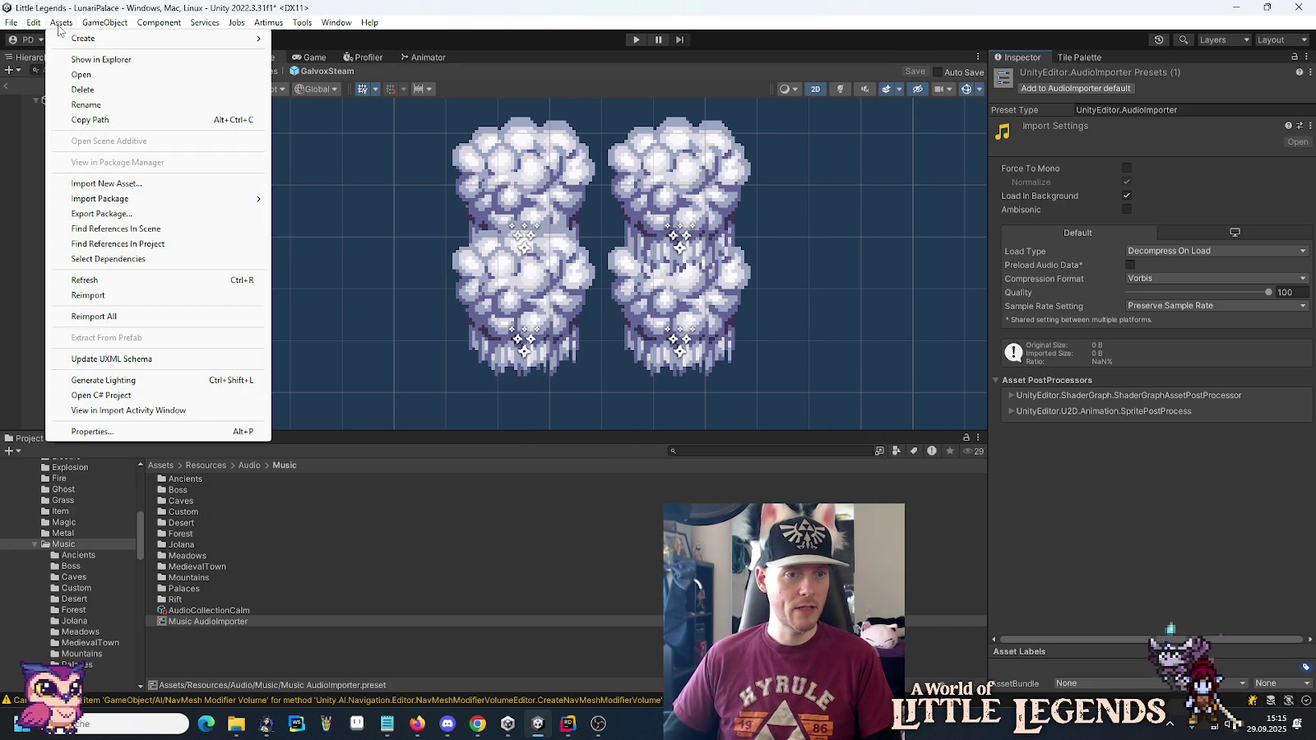
mouse_move(34, 23)
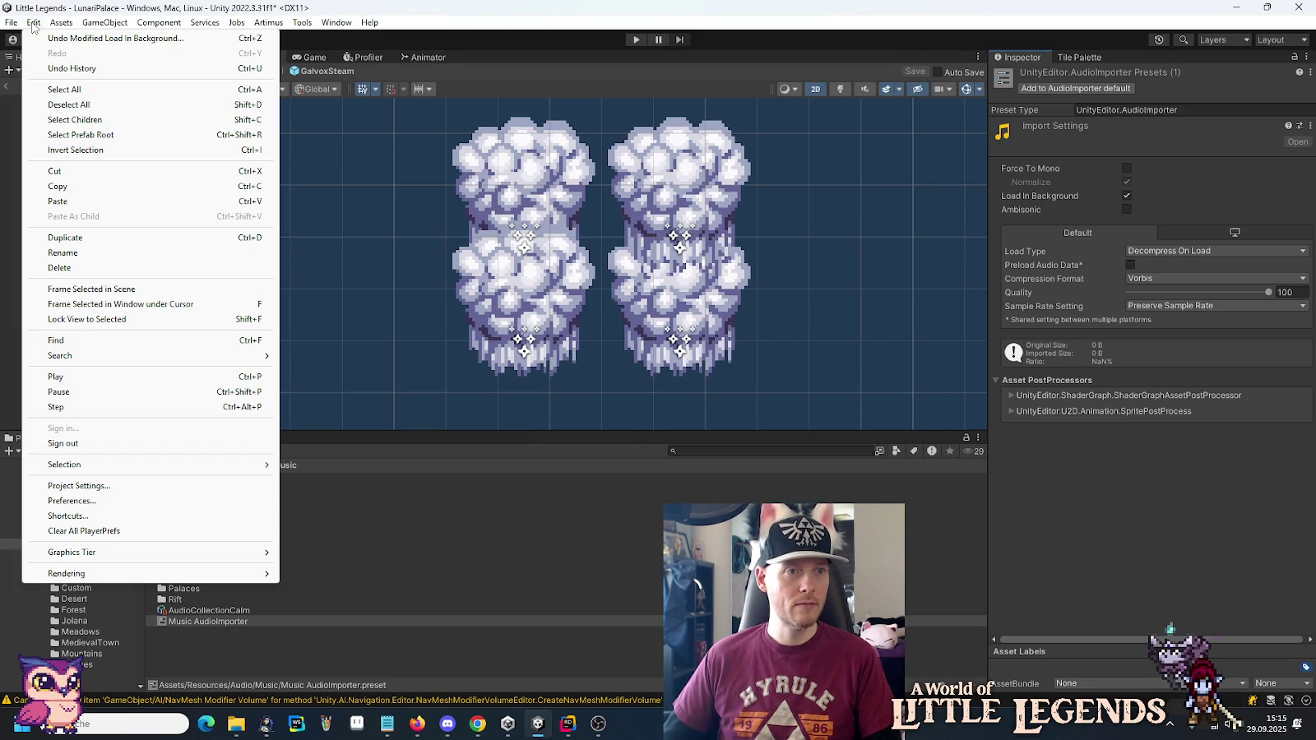
click(128, 489)
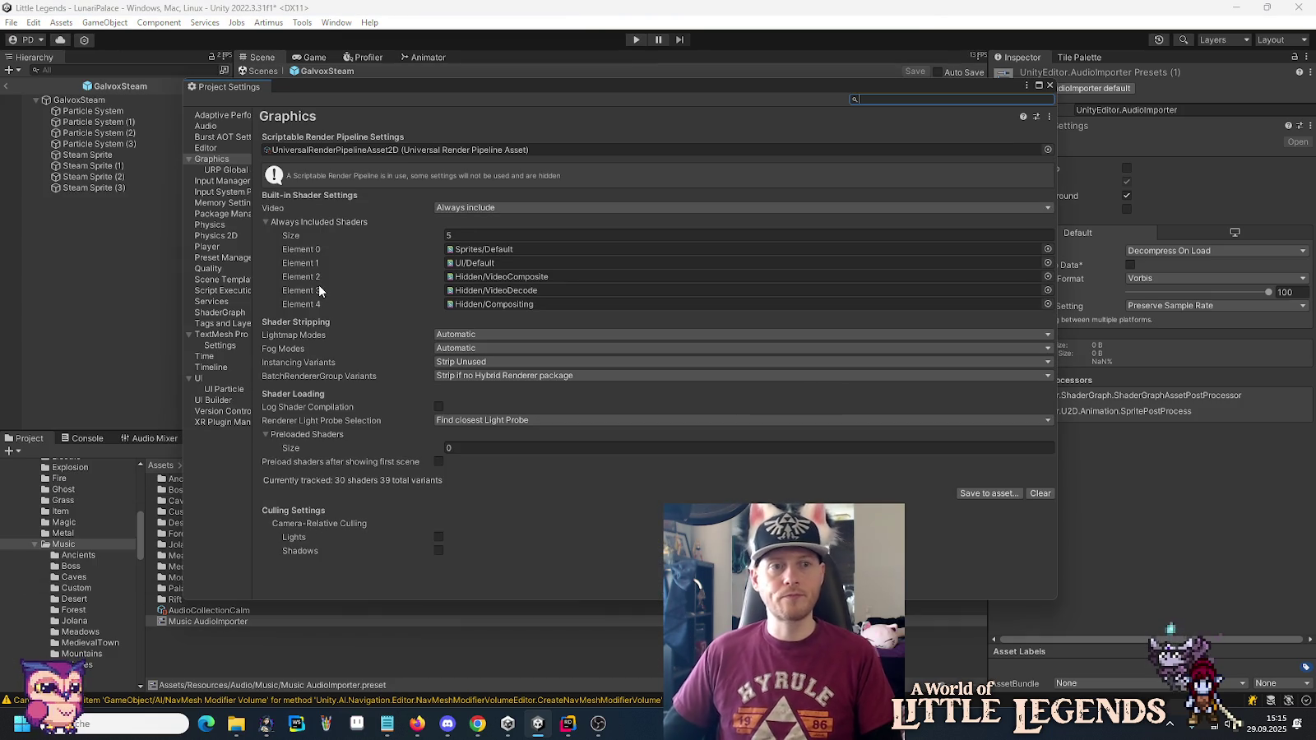
drag(253, 193, 314, 192)
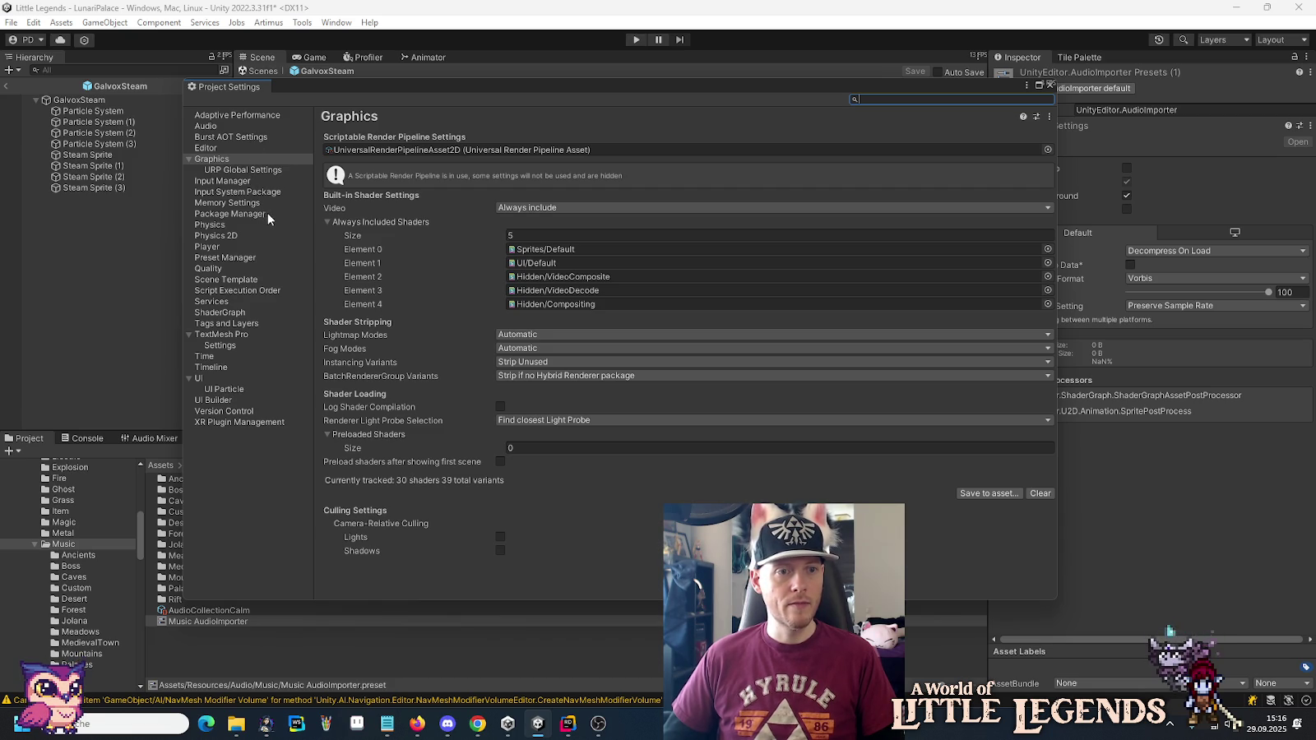
click(238, 259)
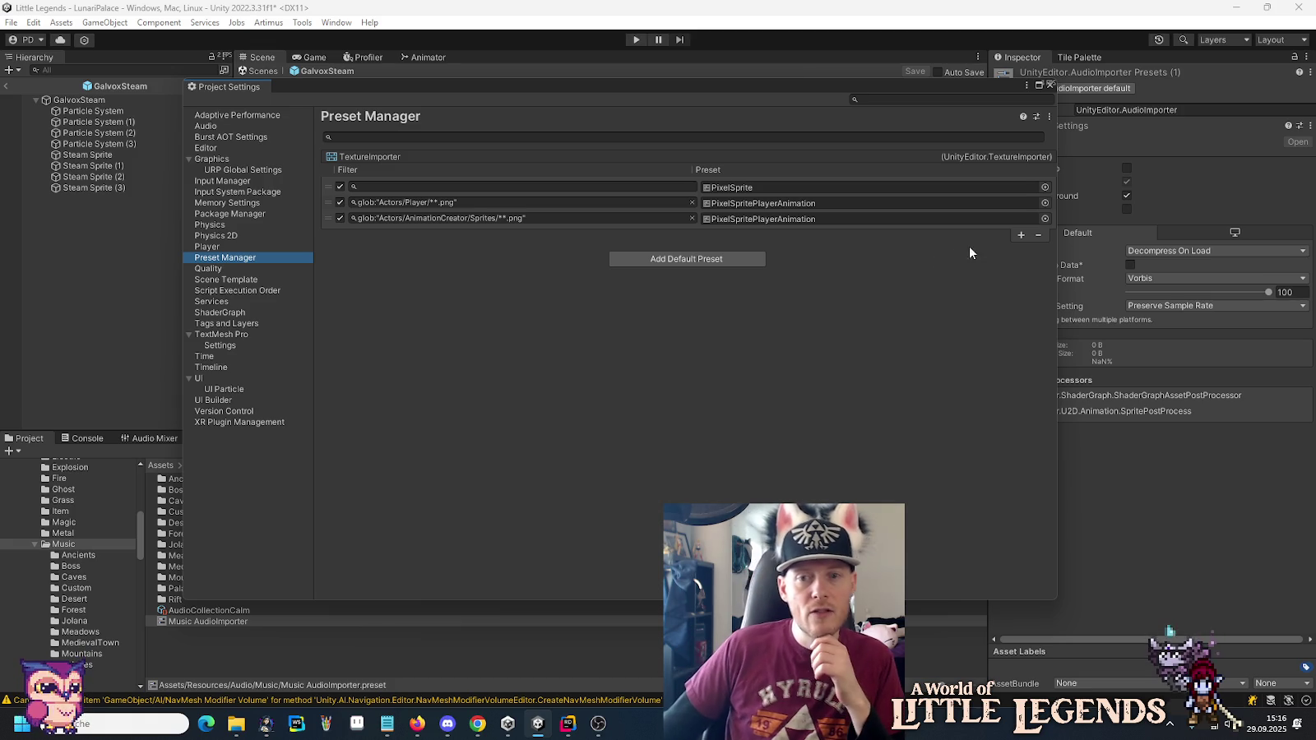
Add a default preset filter row and change Actors to Audio in the fourth glob.
click(1021, 237)
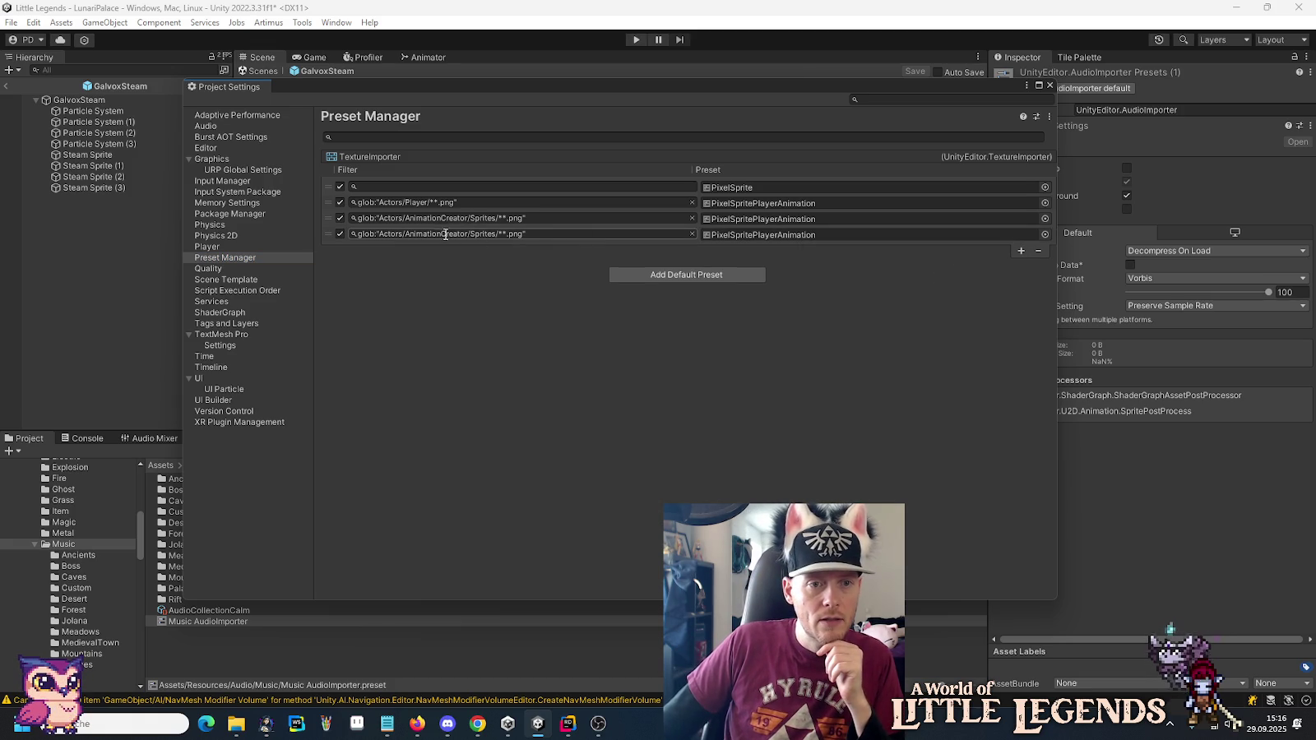
scroll(97, 560, up, 10)
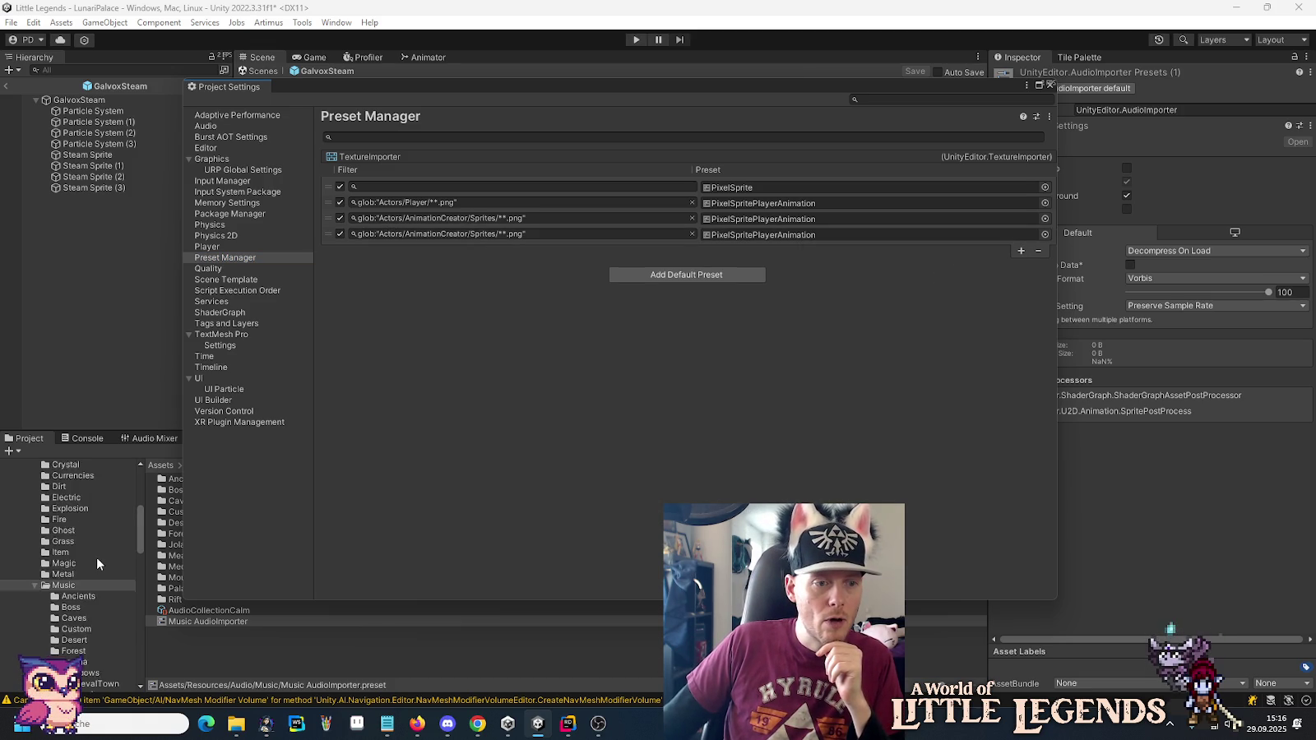
scroll(97, 563, down, 2)
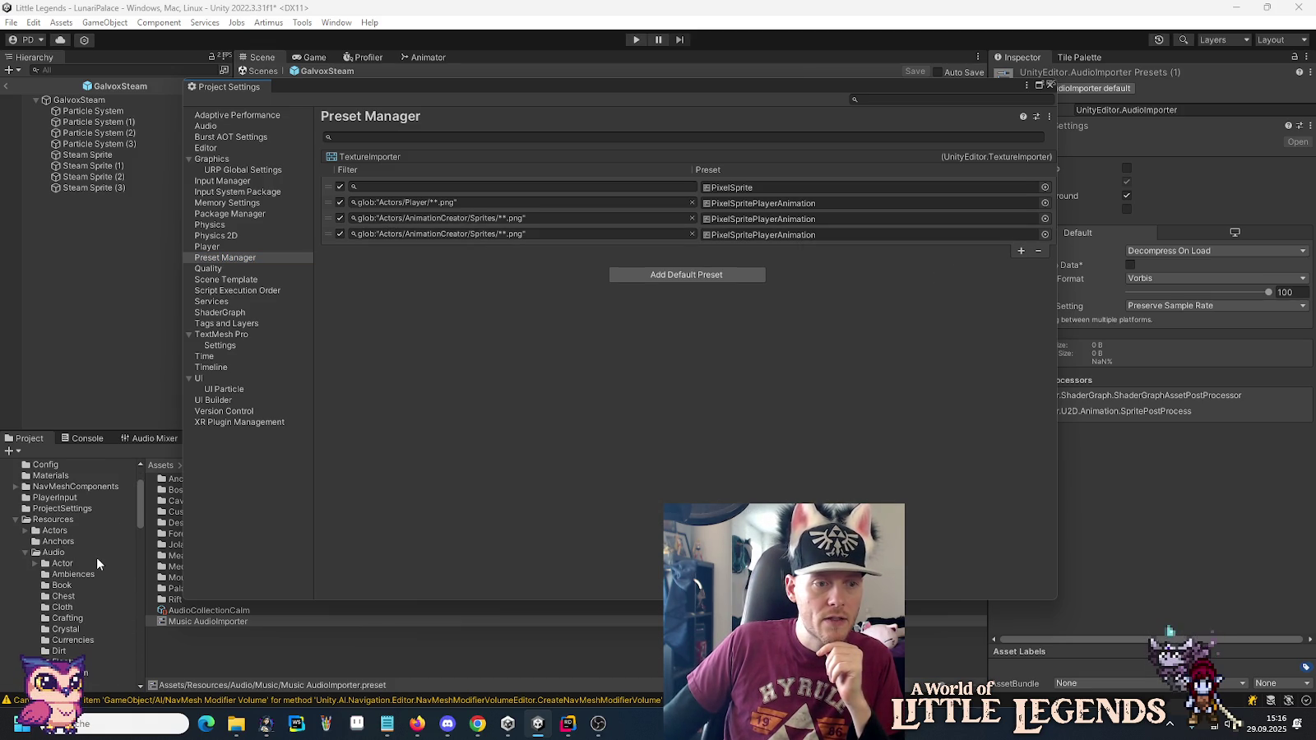
double_click(391, 233)
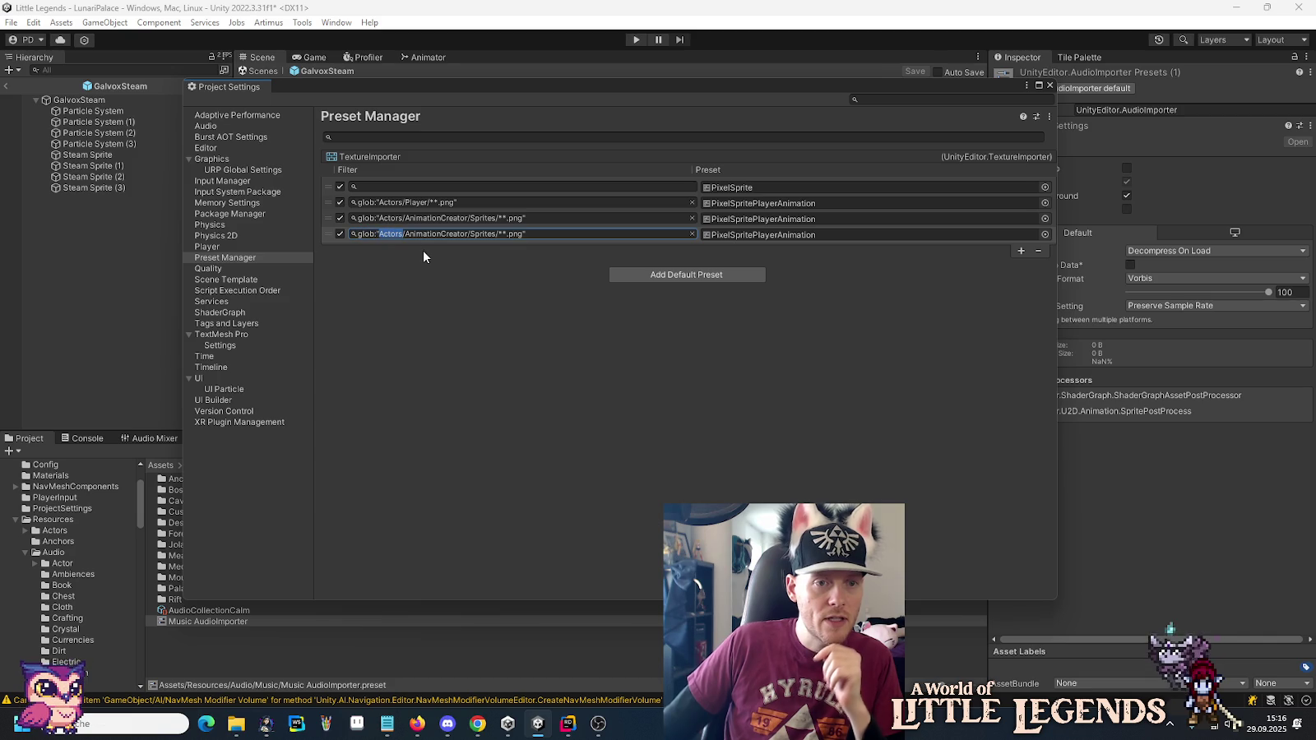
text(Audio)
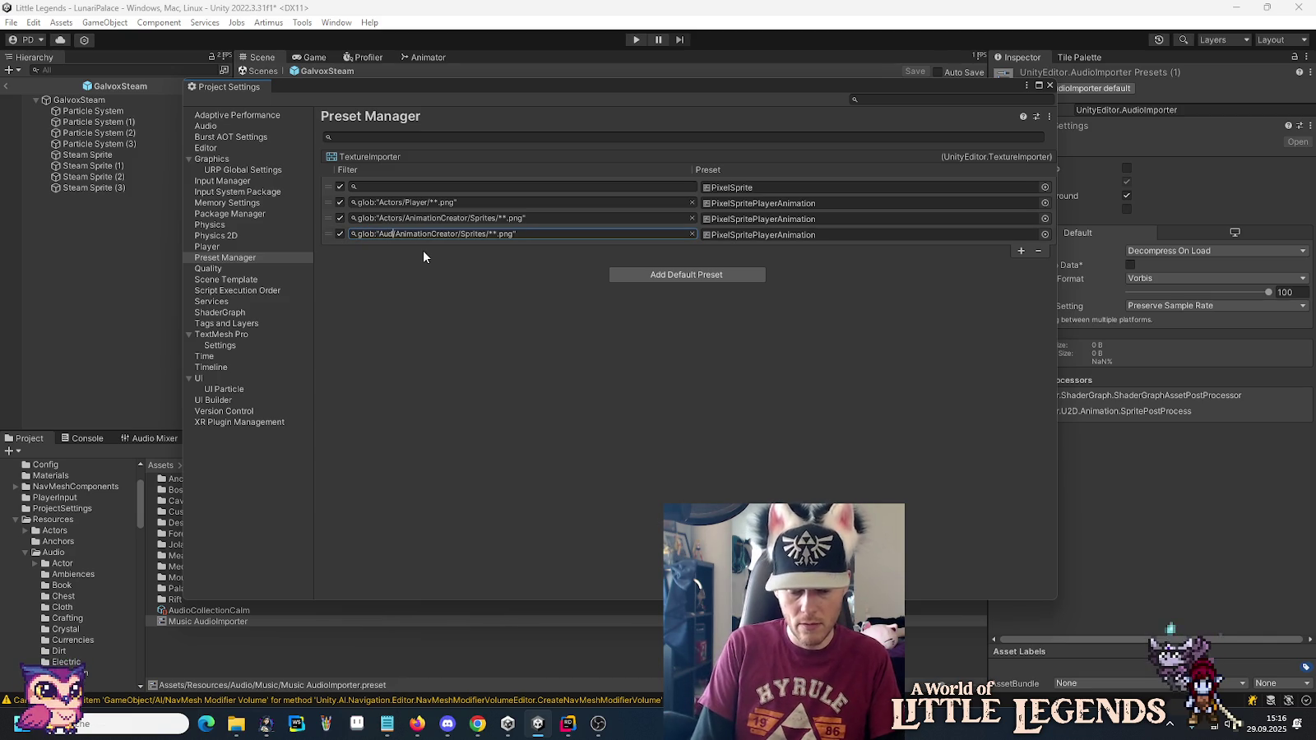
Make the glob Audio/Music/**.* by replacing AnimationCreator with Music and removing Sprites and png.
scroll(96, 518, down, 3)
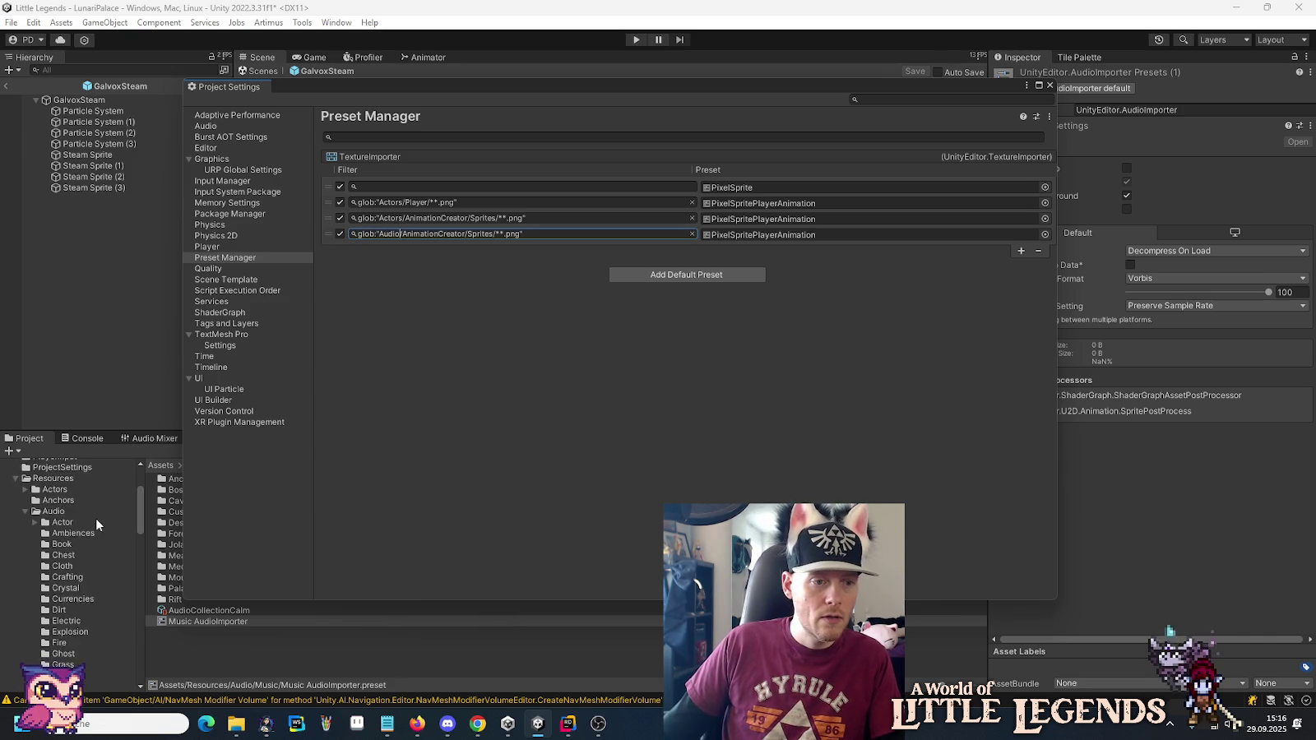
scroll(74, 559, up, 3)
scroll(51, 578, down, 5)
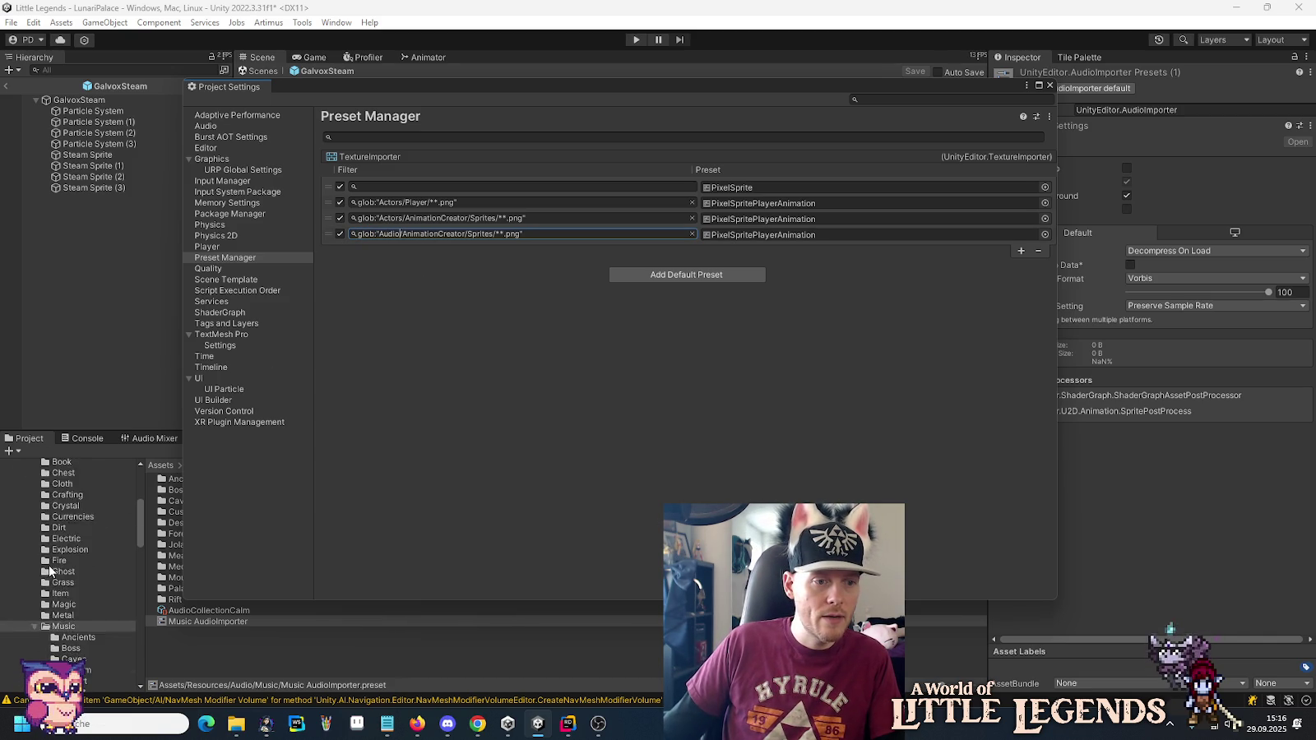
double_click(434, 235)
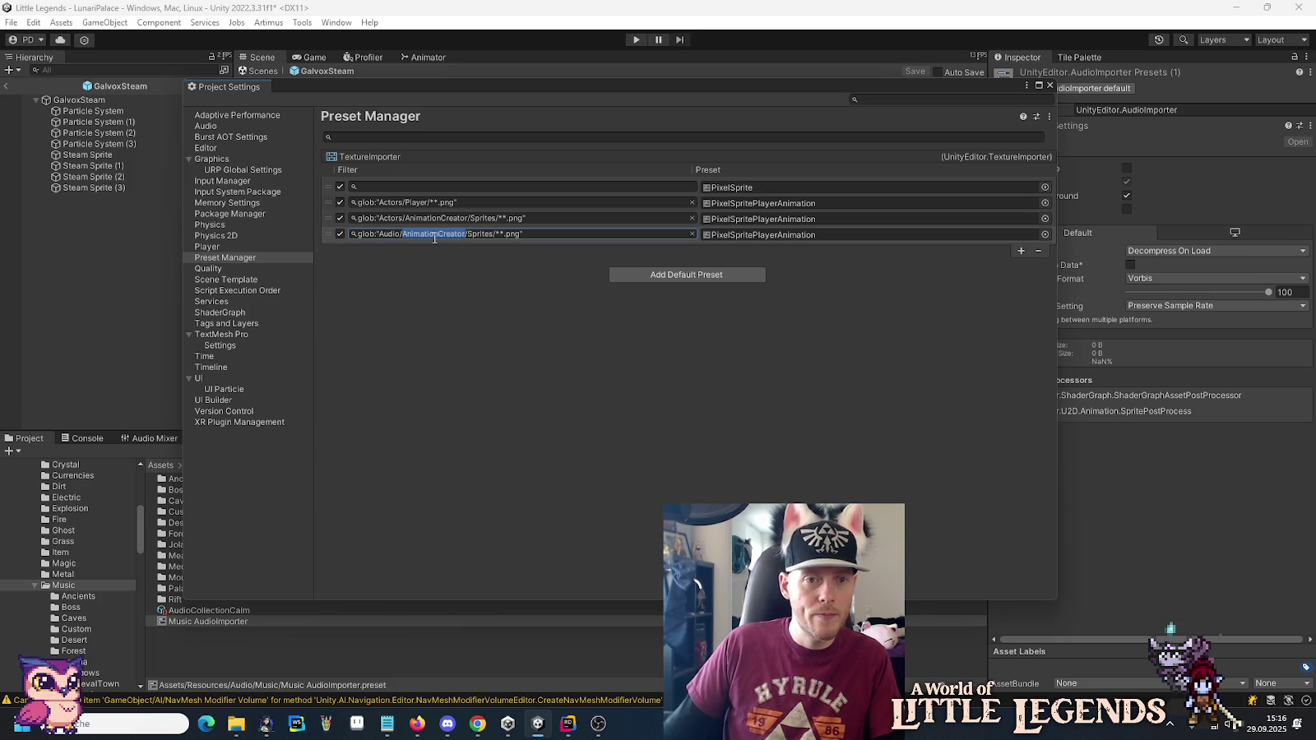
text(Music/)
double_click(435, 235)
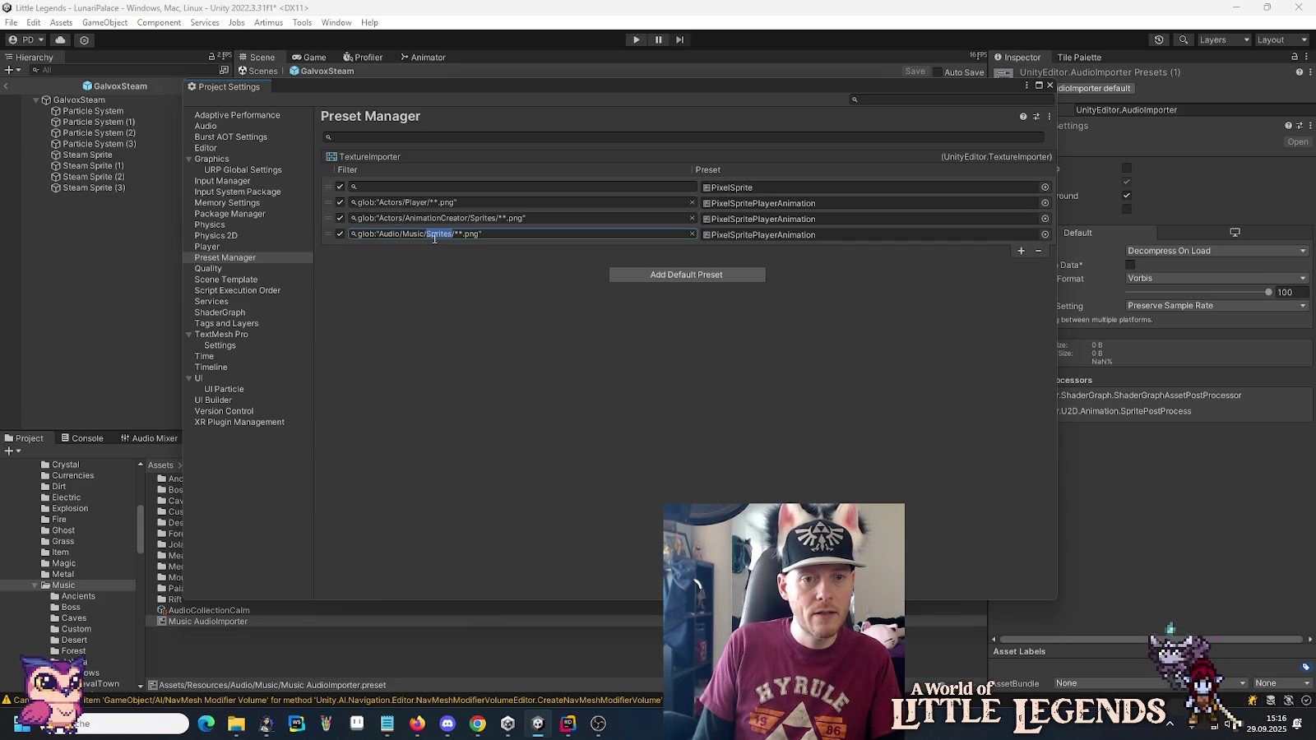
key(BackSpace)
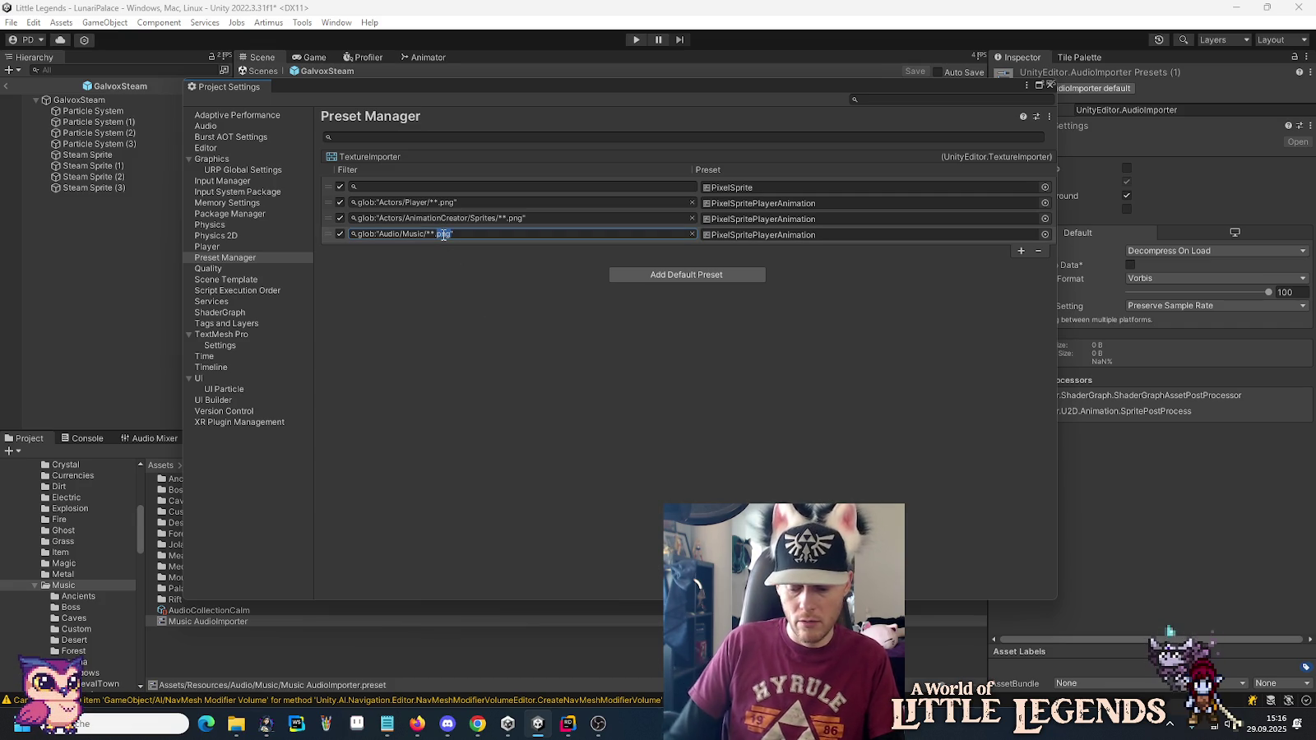
key(BackSpace)
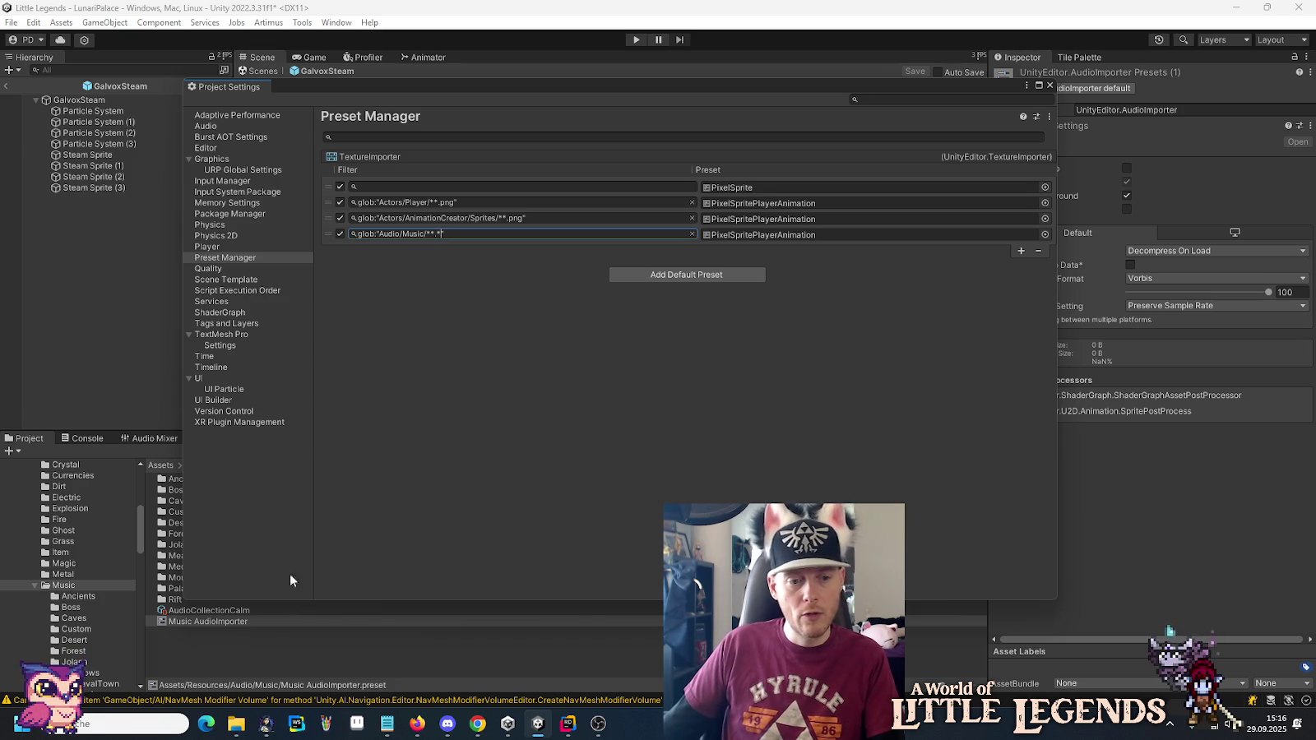
Bring the Galvox Explorer window forward and go to Resources > Audio > Music.
mouse_move(247, 732)
mouse_move(251, 677)
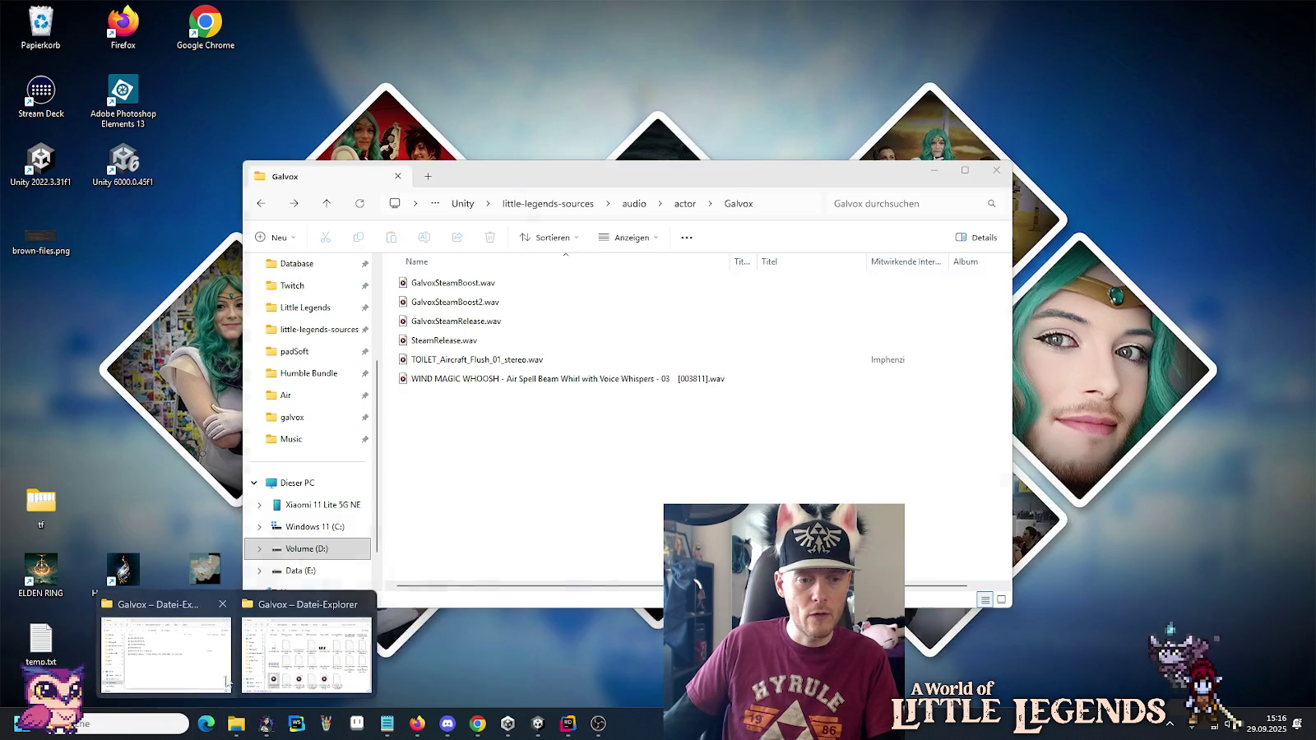
mouse_move(203, 677)
click(251, 677)
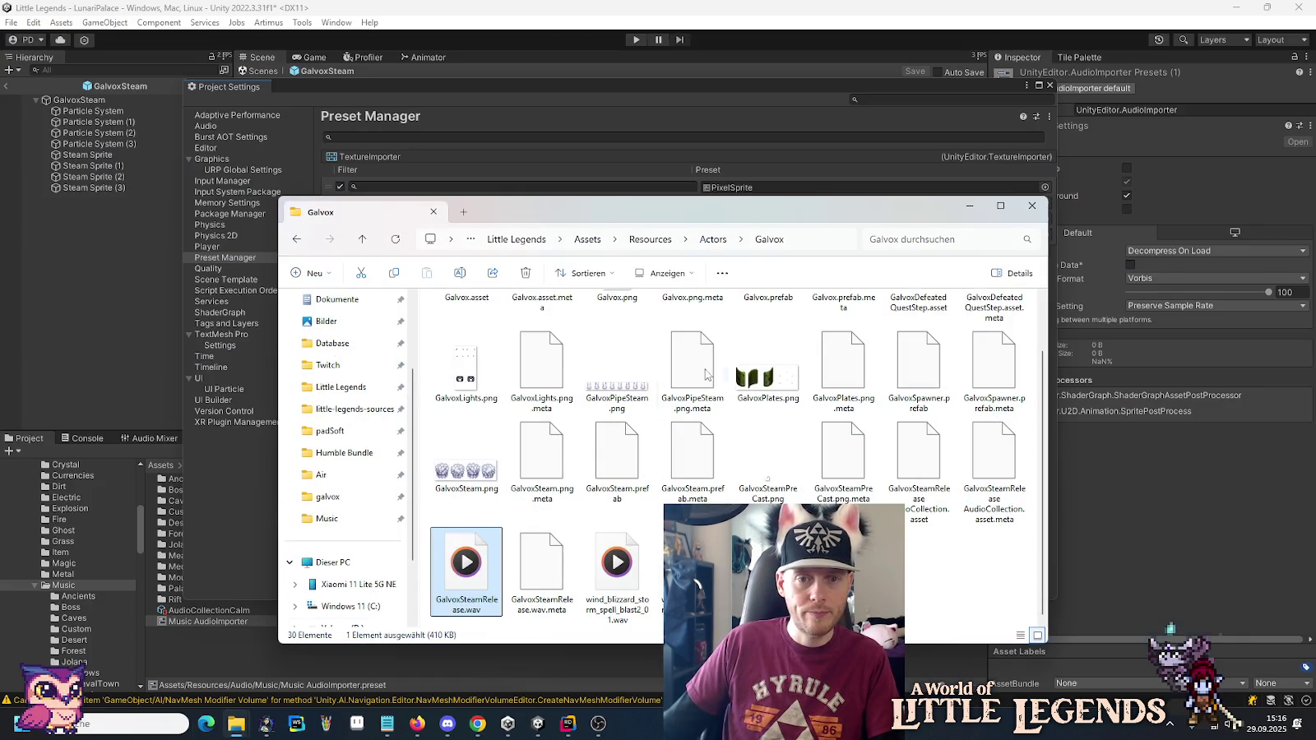
click(661, 243)
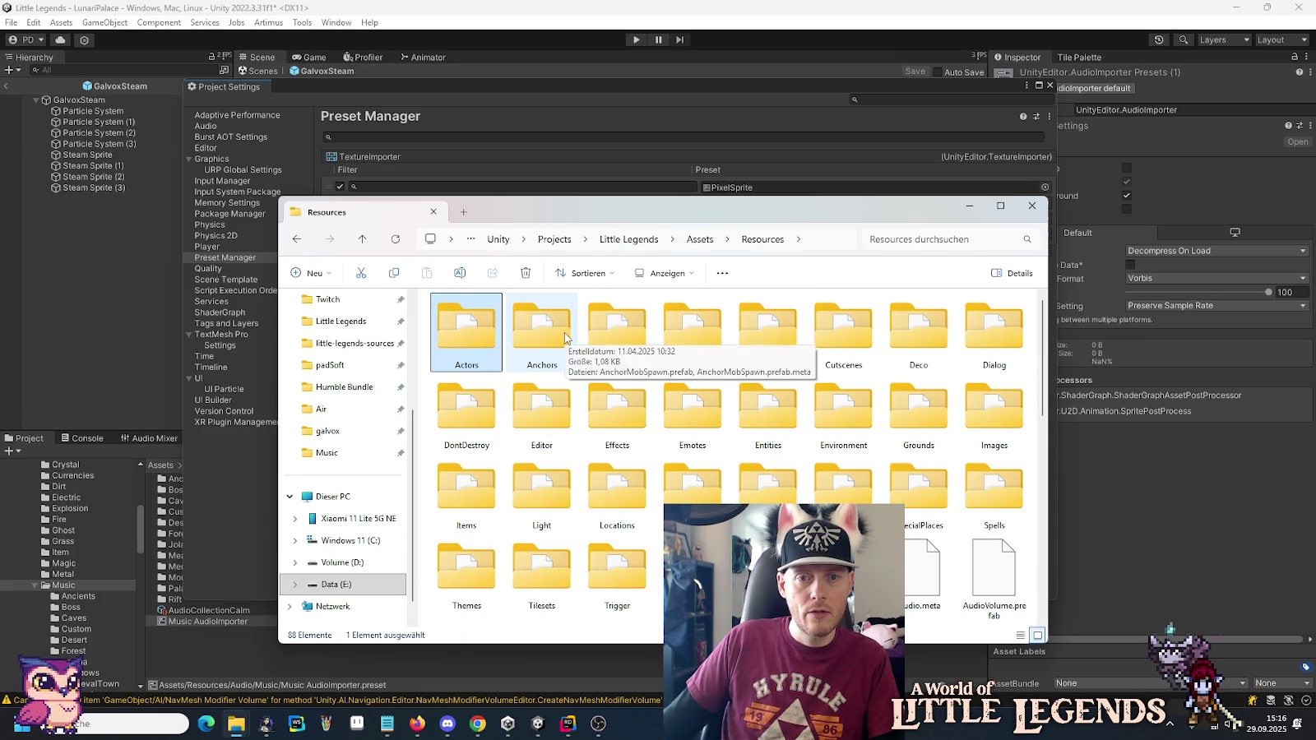
double_click(642, 332)
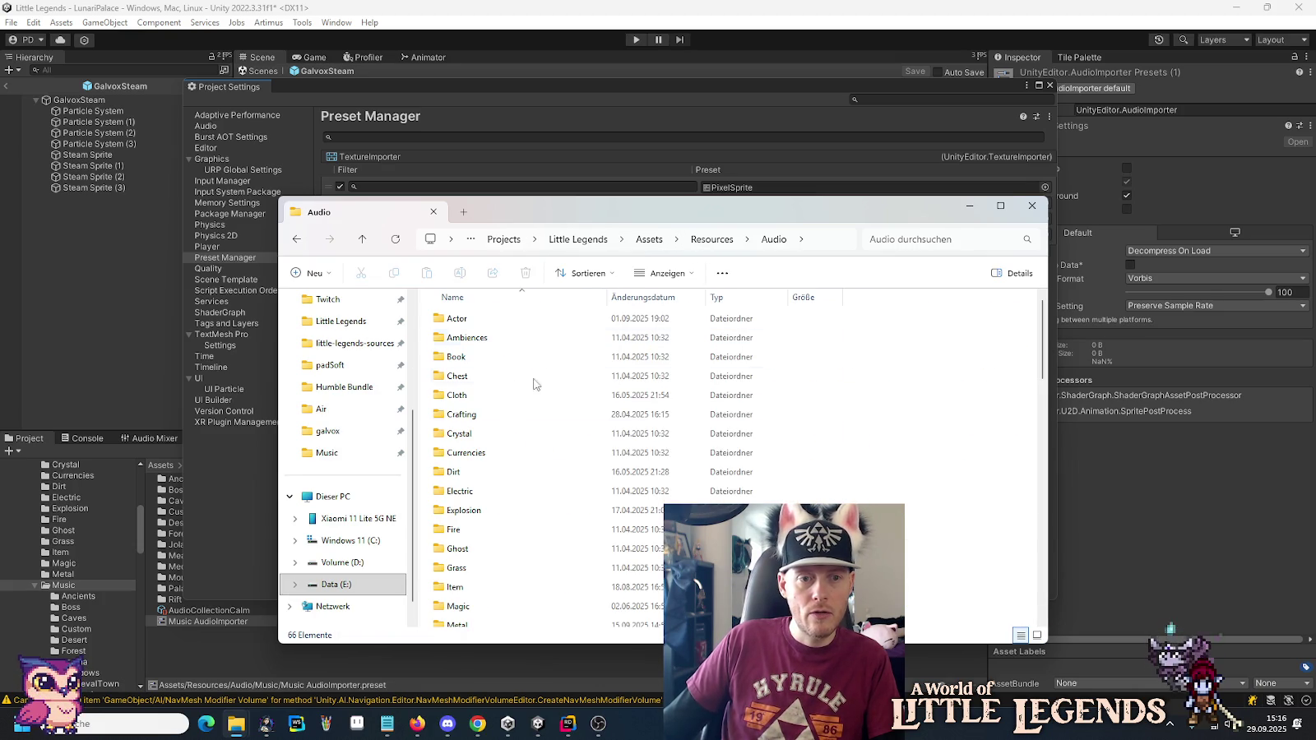
scroll(473, 569, down, 2)
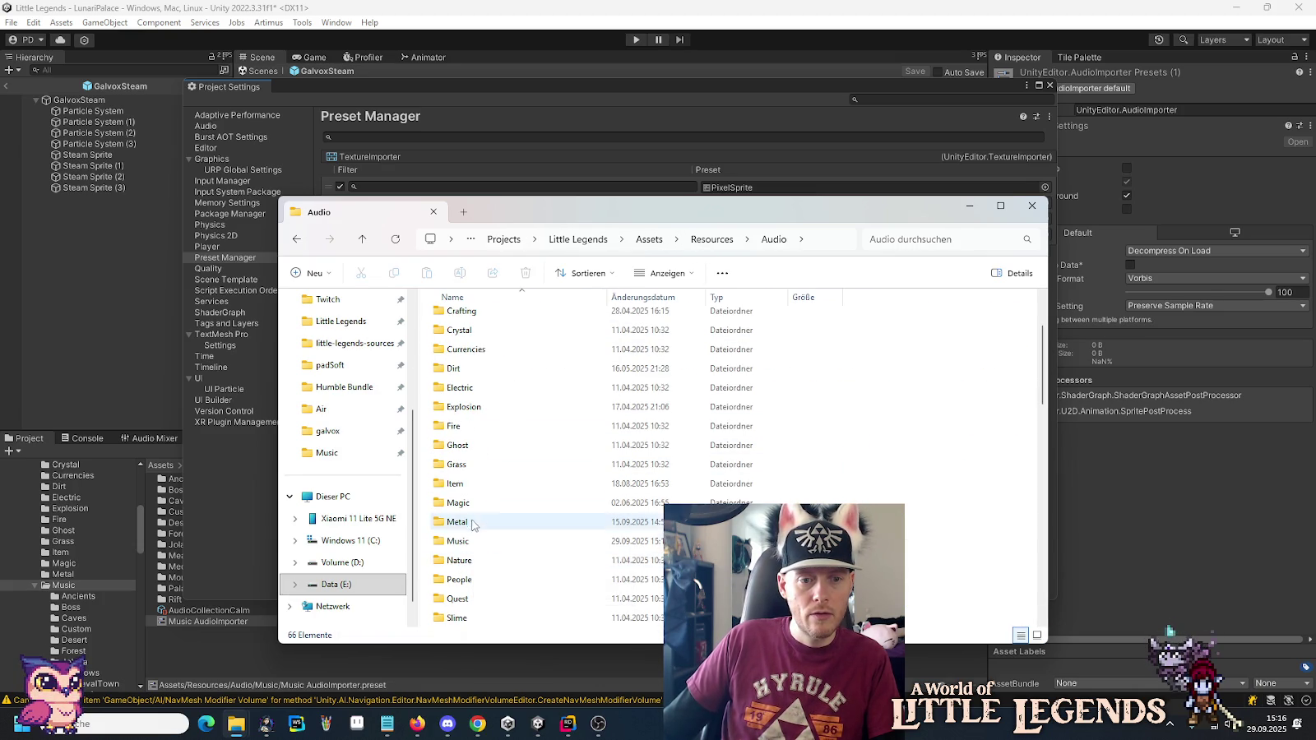
double_click(473, 540)
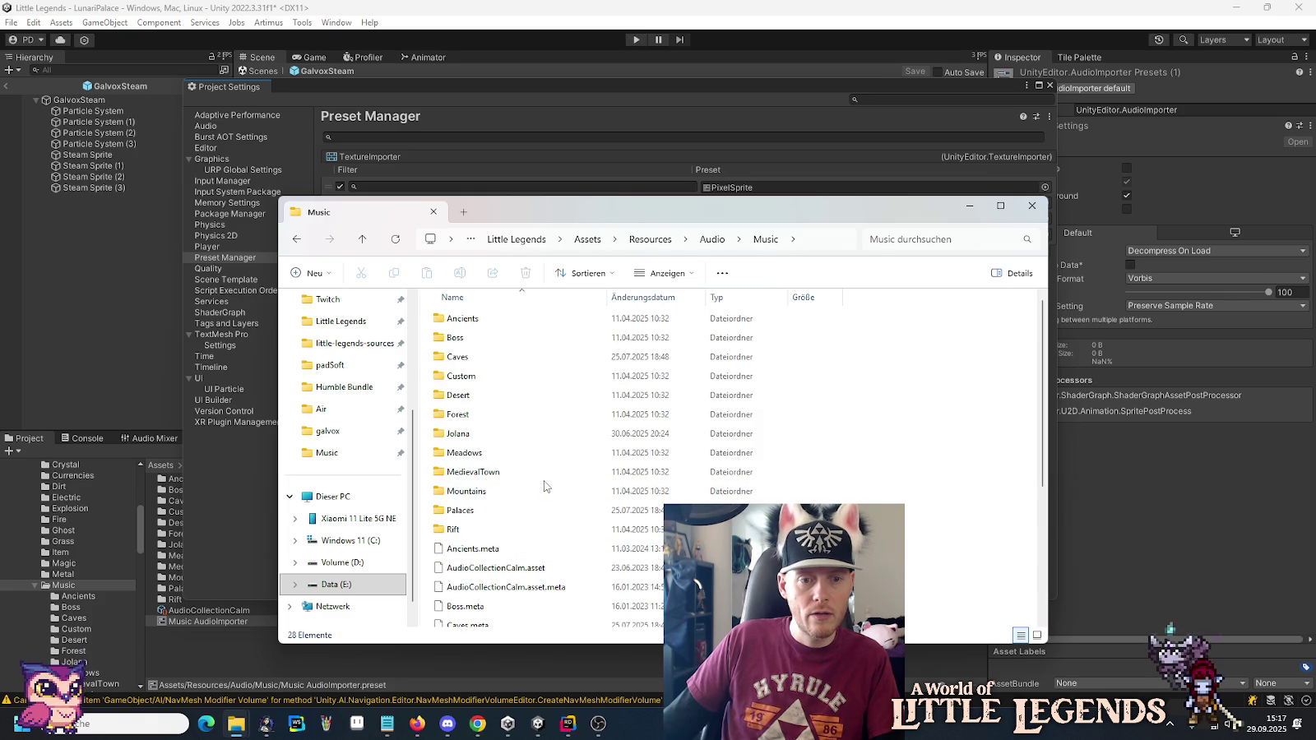
Look inside the Ancients, Boss, Caves, Custom, Desert and Forest music folders.
scroll(549, 499, down, 2)
scroll(550, 477, up, 2)
double_click(484, 318)
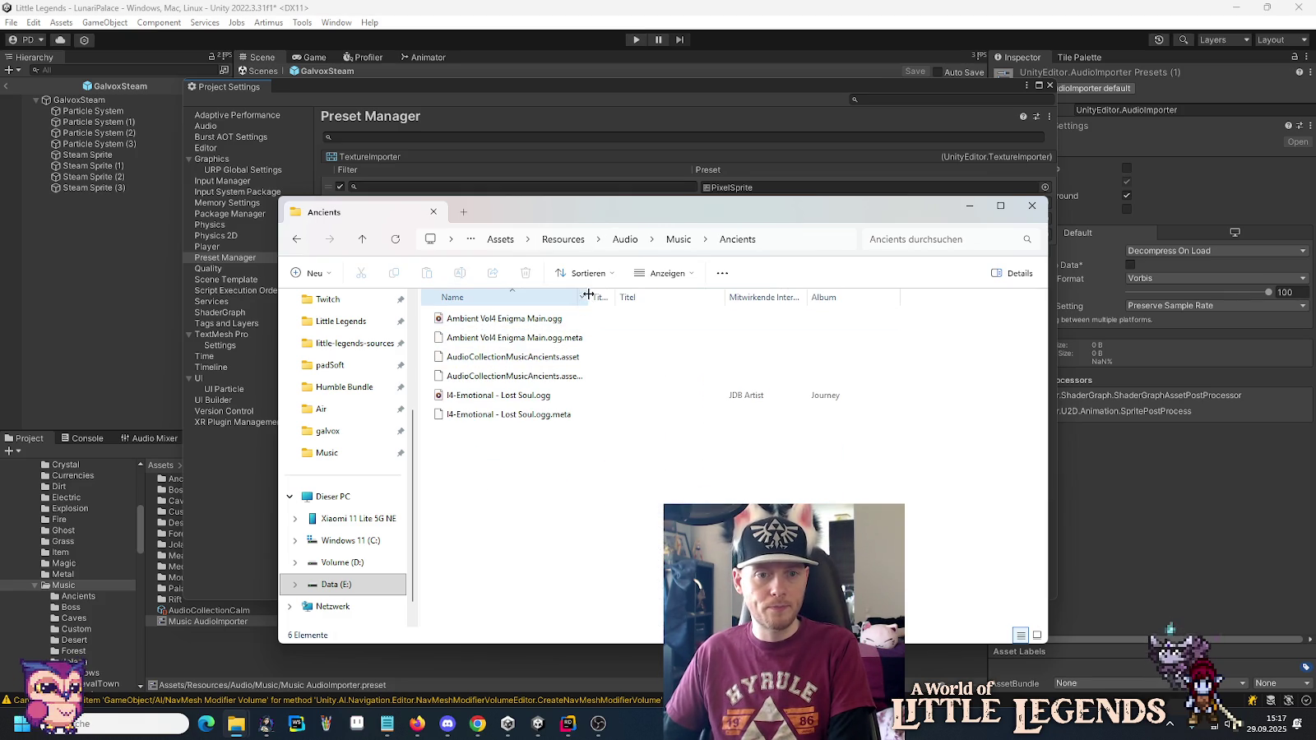
key(alt+Left)
double_click(486, 339)
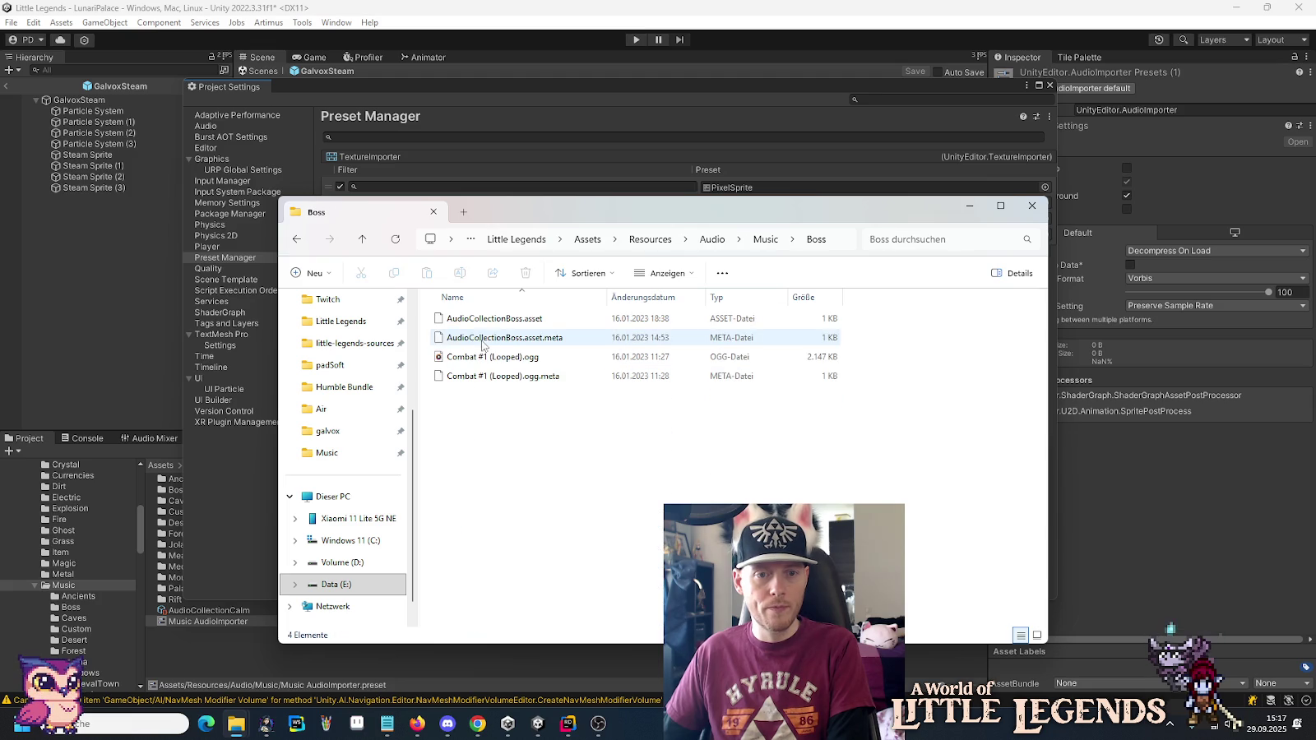
key(alt+Left)
double_click(501, 357)
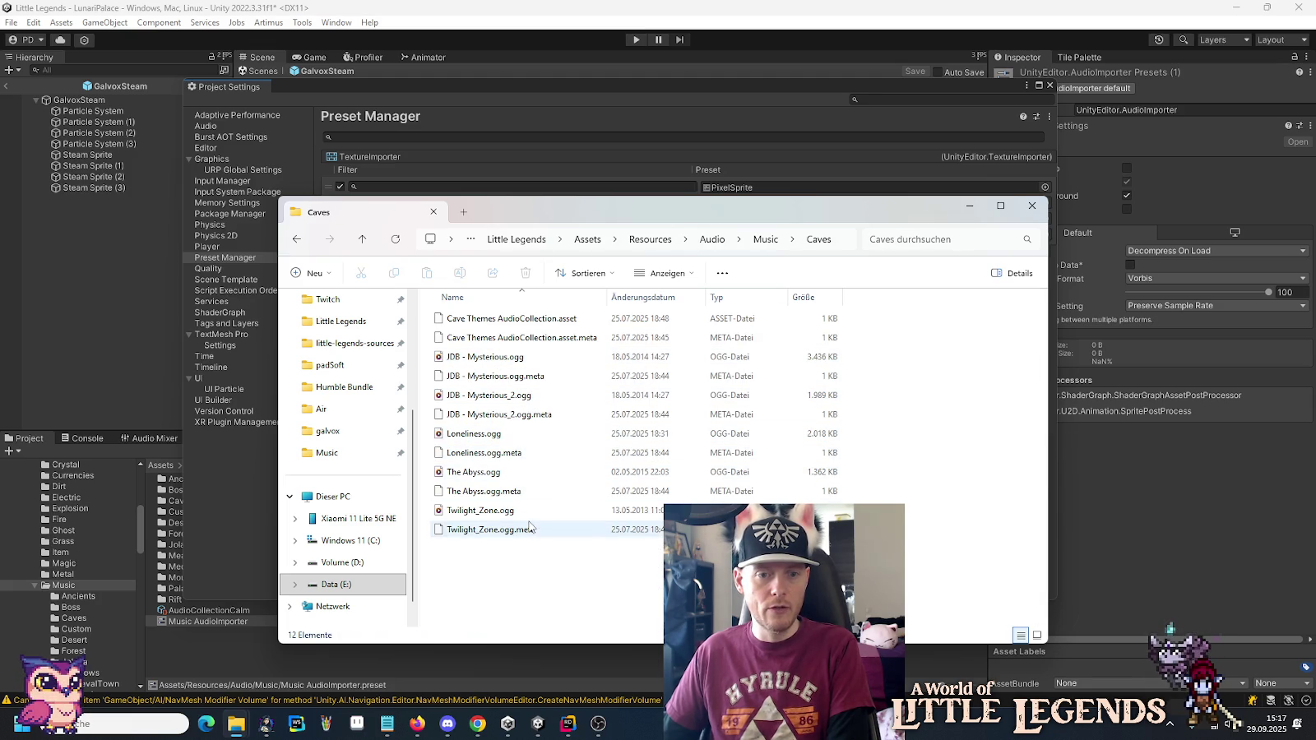
key(alt+Left)
double_click(476, 380)
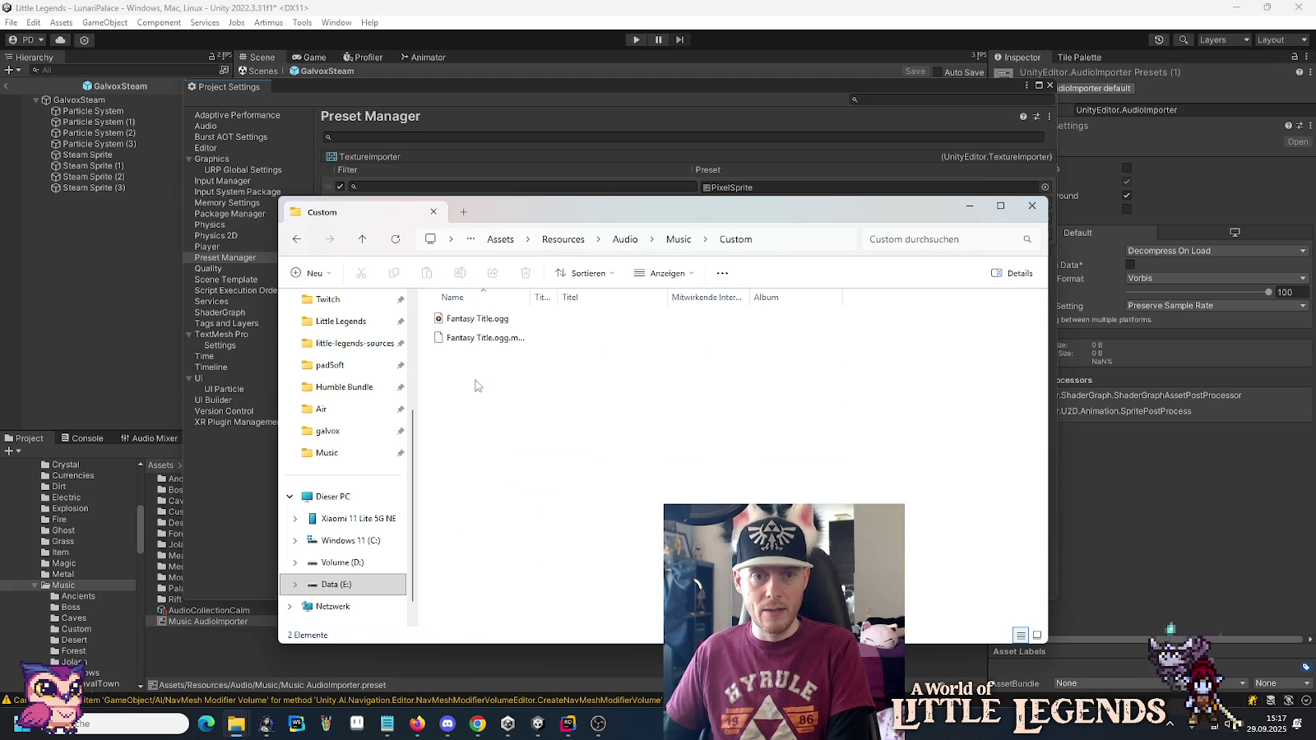
key(alt+Left)
double_click(476, 396)
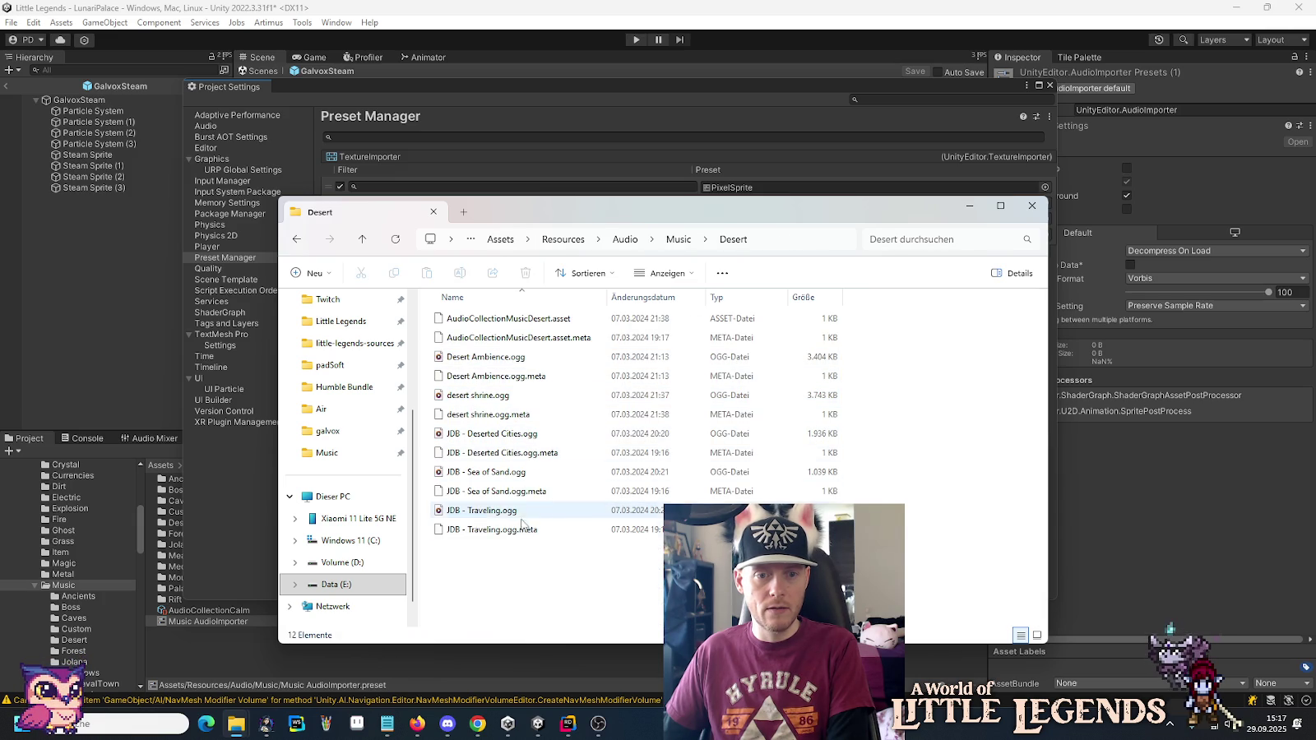
key(alt+Left)
double_click(477, 414)
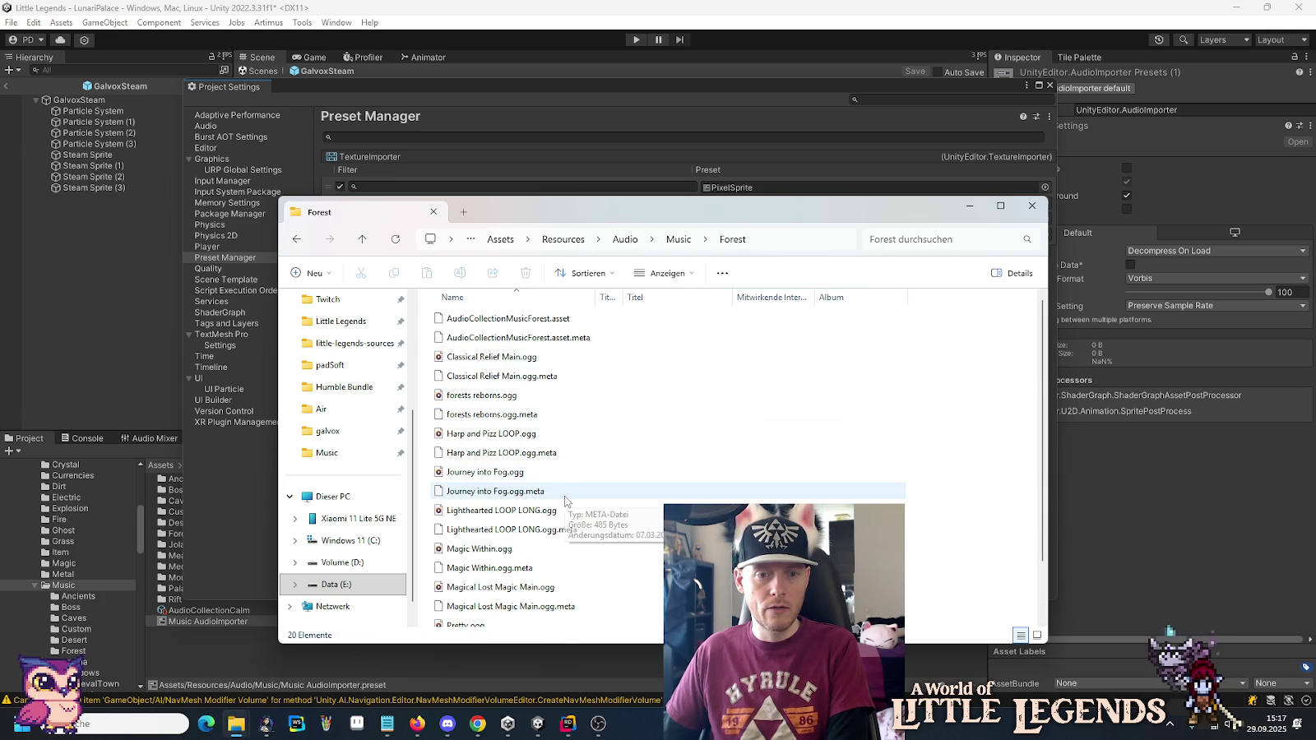
scroll(565, 500, down, 1)
key(alt+Left)
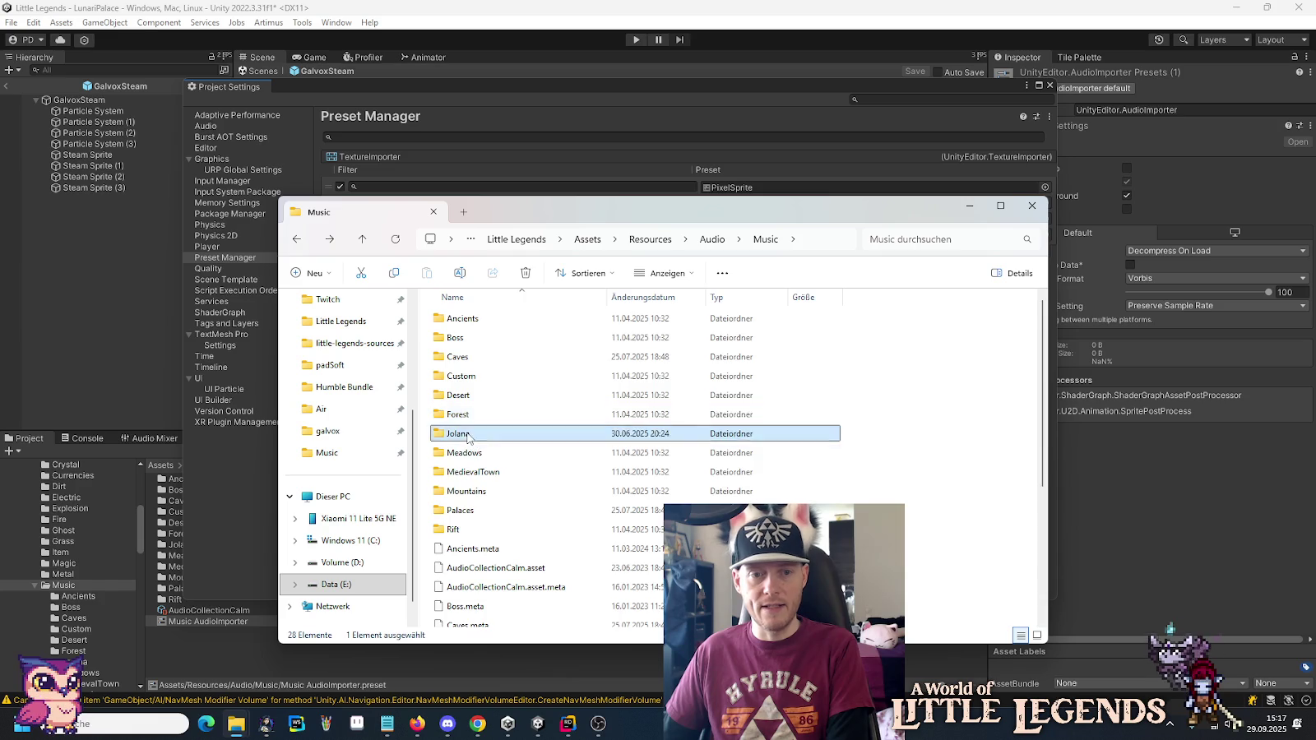
Check the Jolana to Palaces folders, then open Rift and auto-fit the Name column.
double_click(471, 434)
key(alt+Left)
double_click(477, 452)
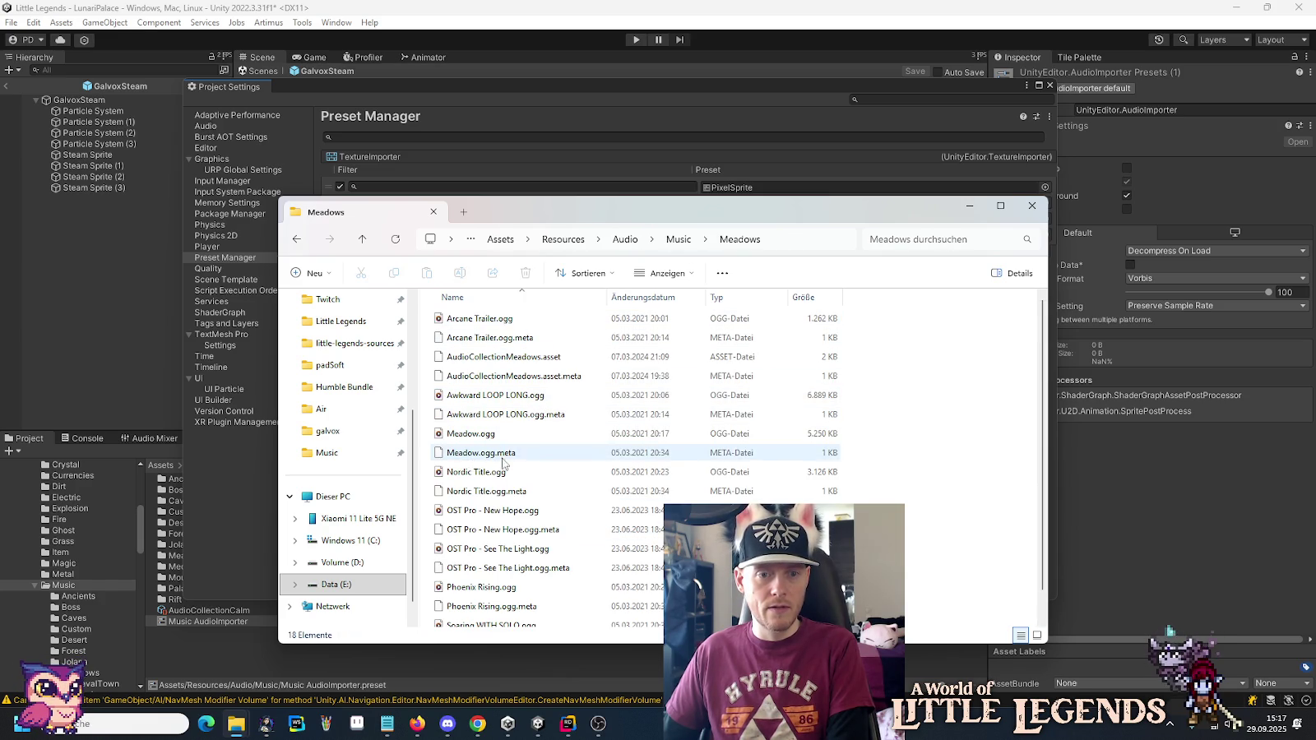
scroll(550, 580, down, 1)
key(alt+Left)
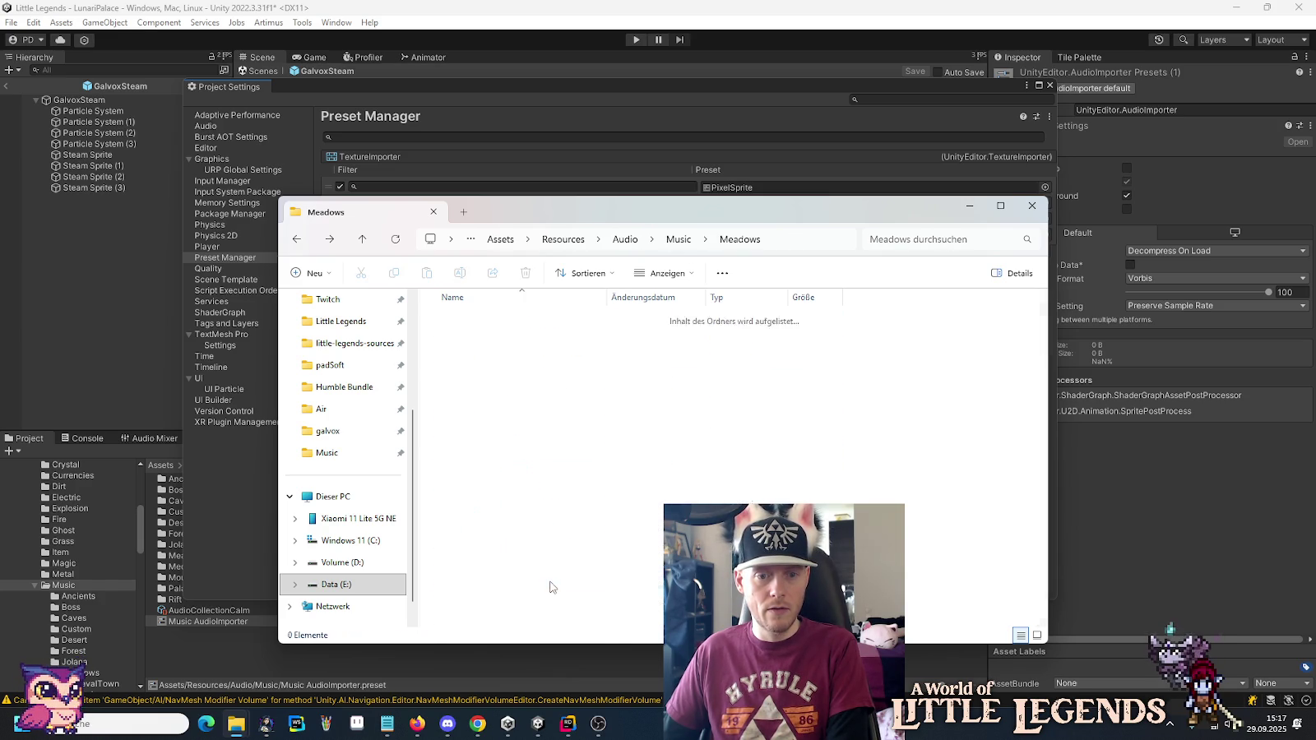
double_click(489, 454)
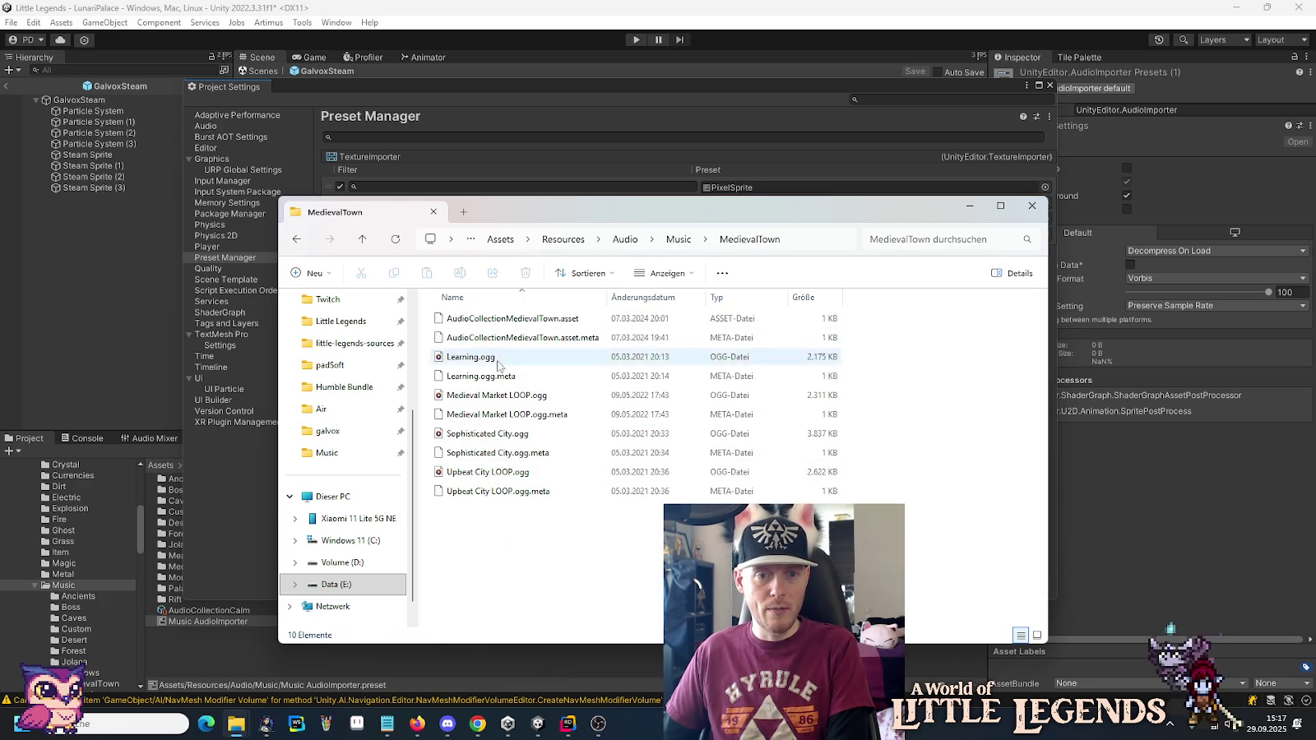
key(alt+Left)
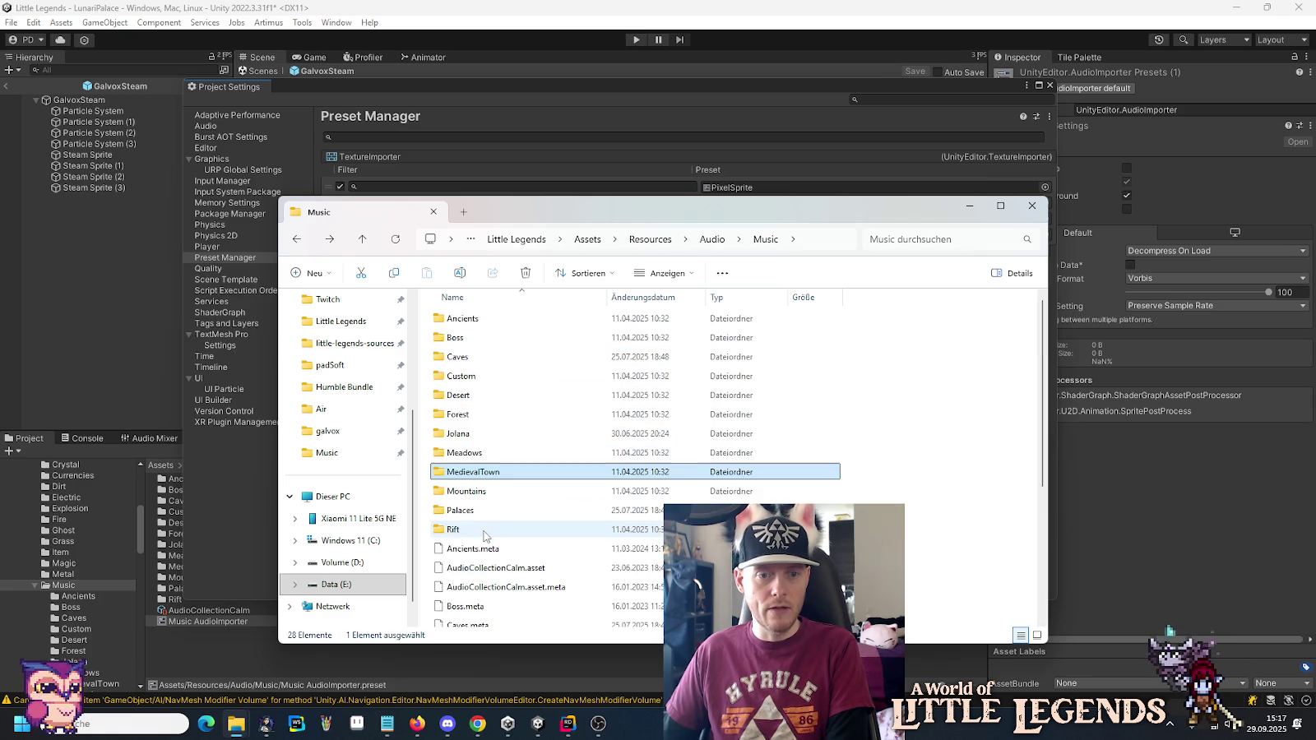
scroll(493, 411, down, 2)
click(469, 389)
double_click(469, 389)
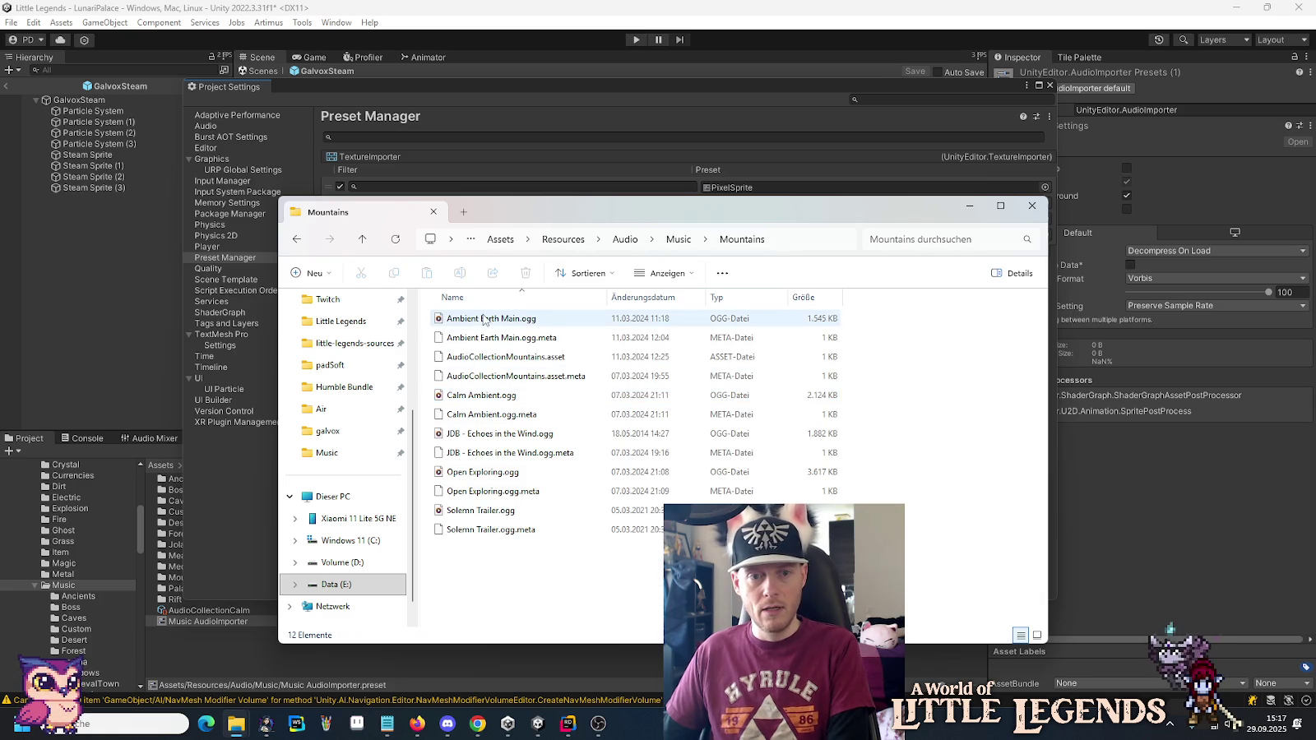
key(alt+Left)
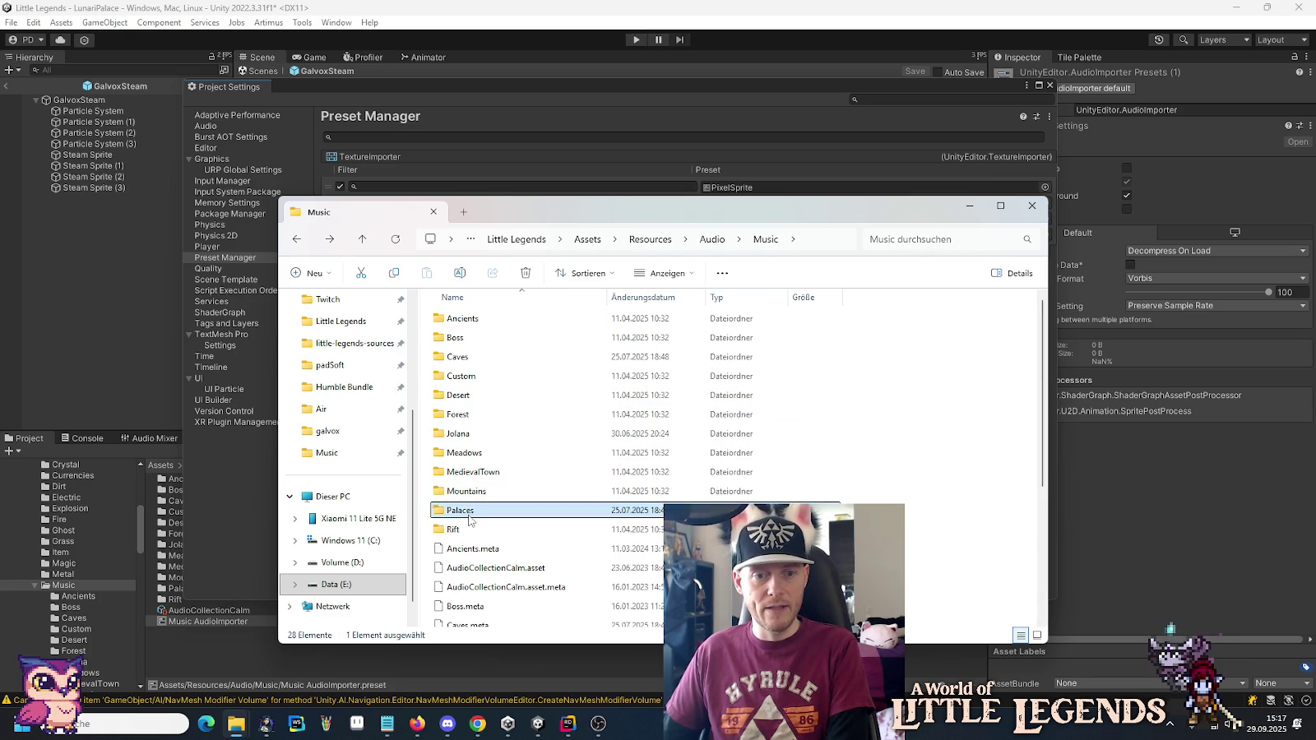
double_click(486, 510)
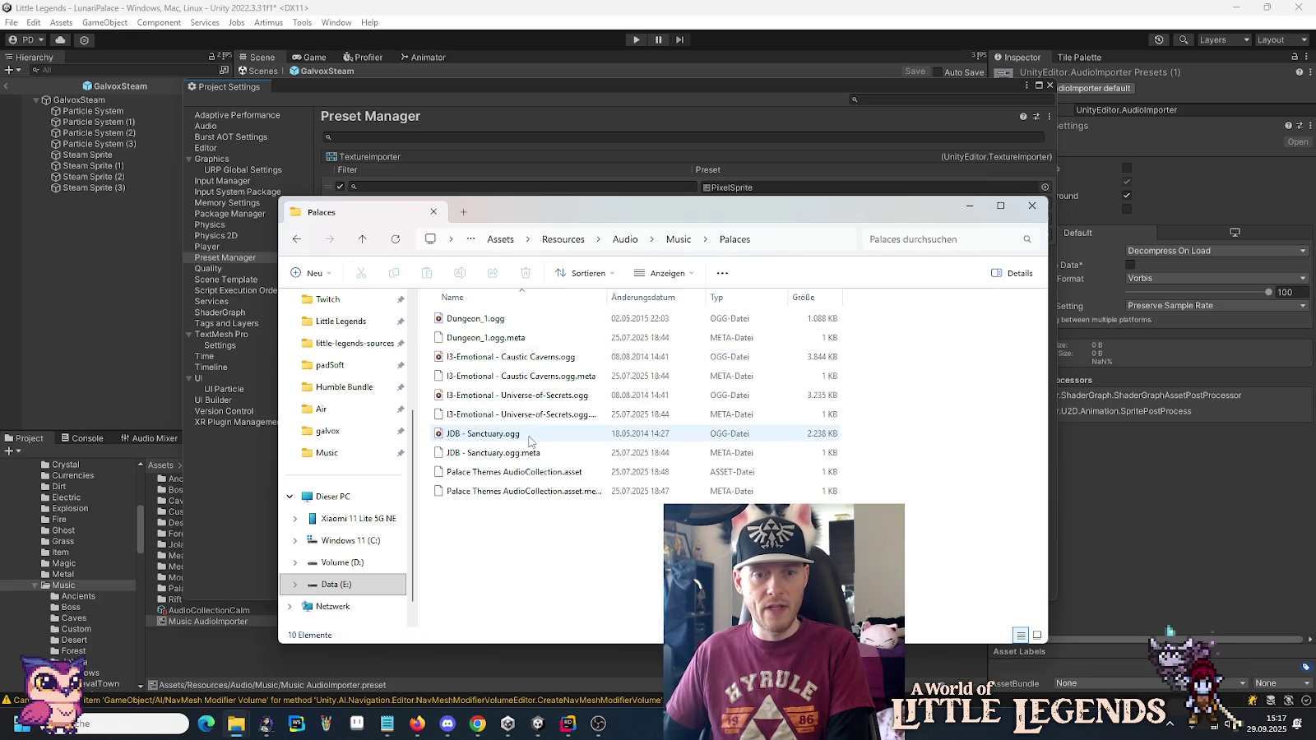
key(alt+Left)
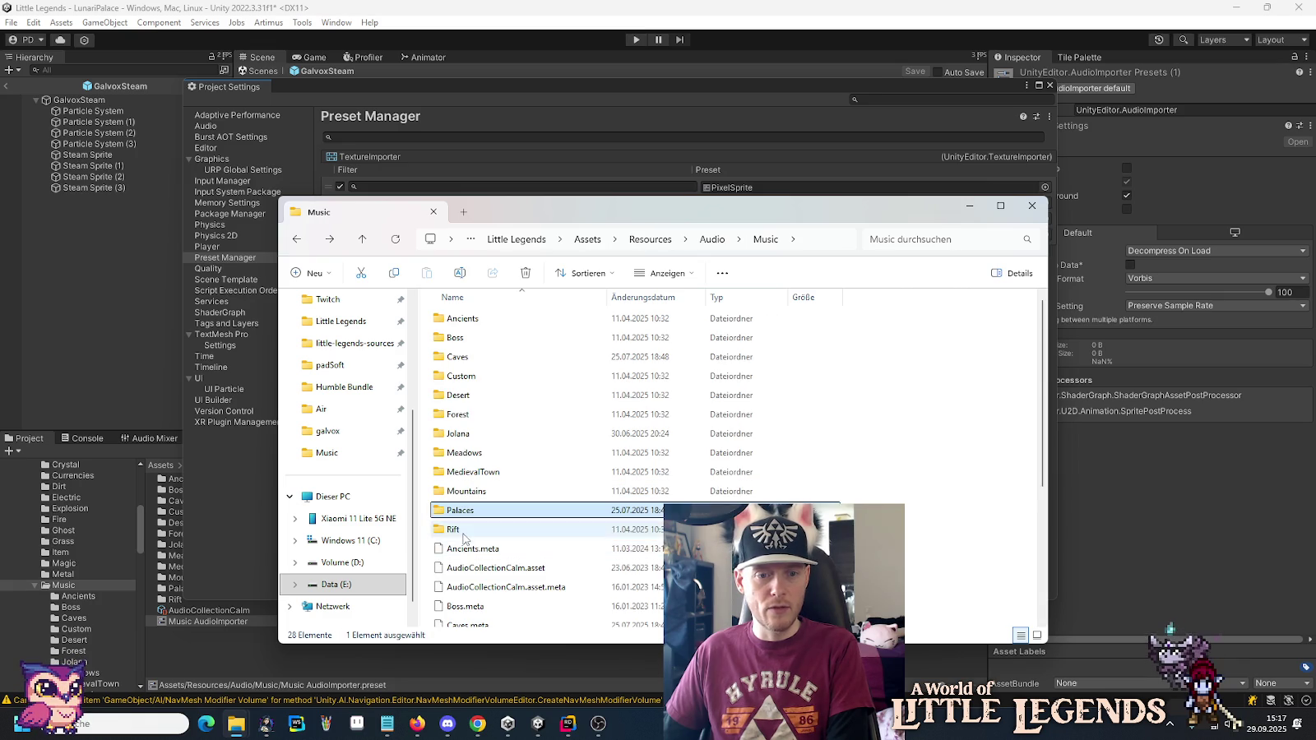
double_click(494, 529)
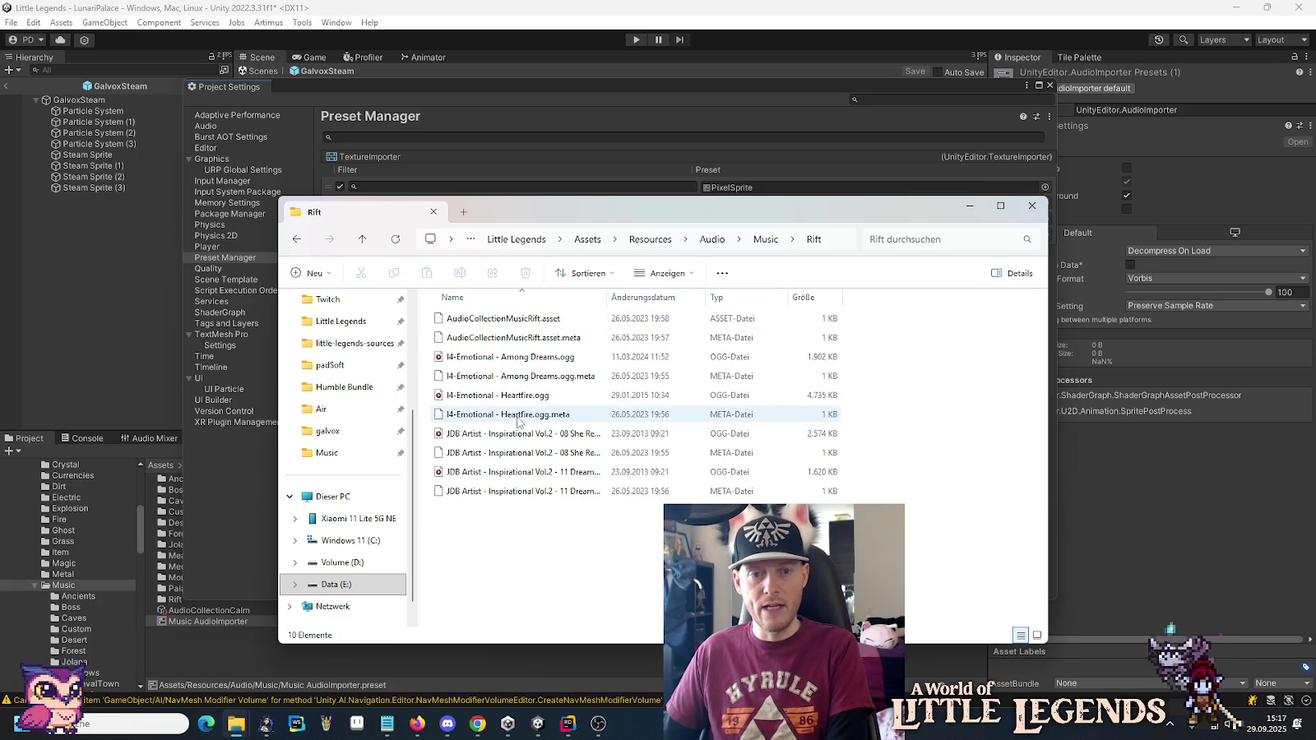
double_click(608, 297)
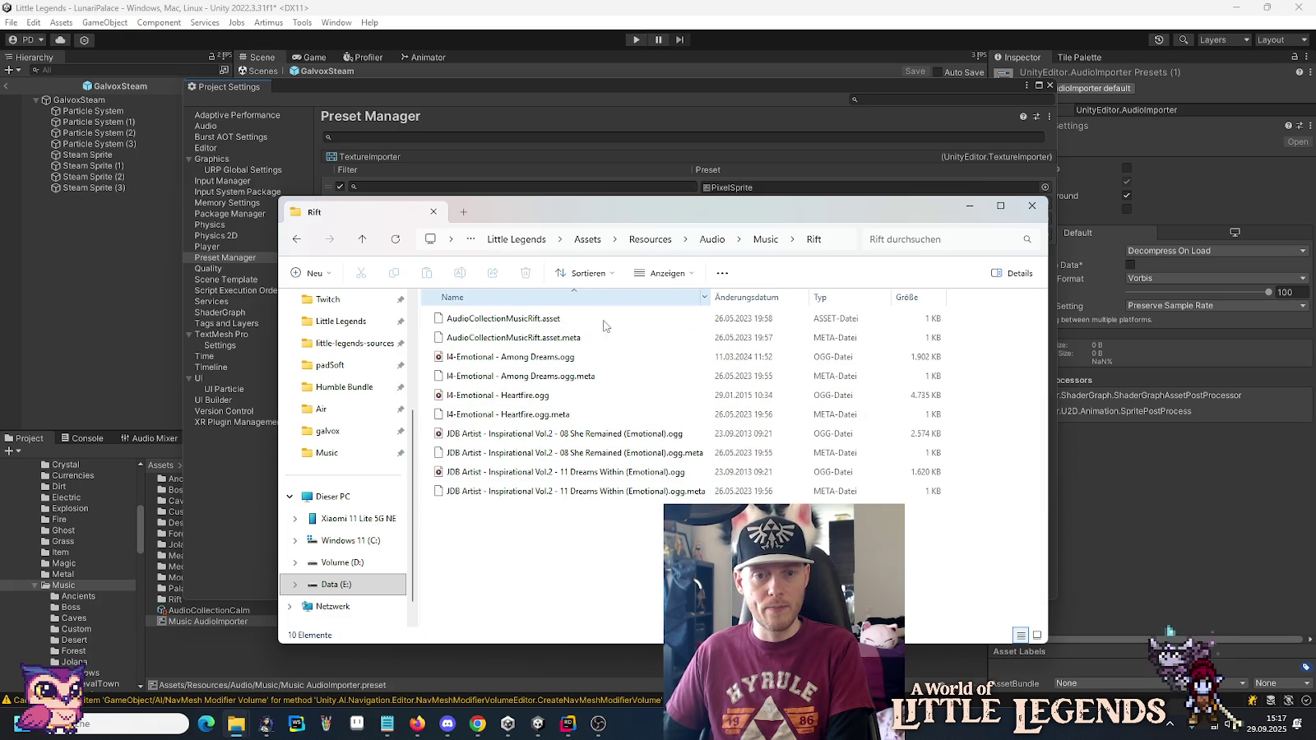
Change the glob to Audio/Music/**.ogg and set that entry's preset to None.
click(625, 89)
click(475, 235)
key(BackSpace)
key(BackSpace)
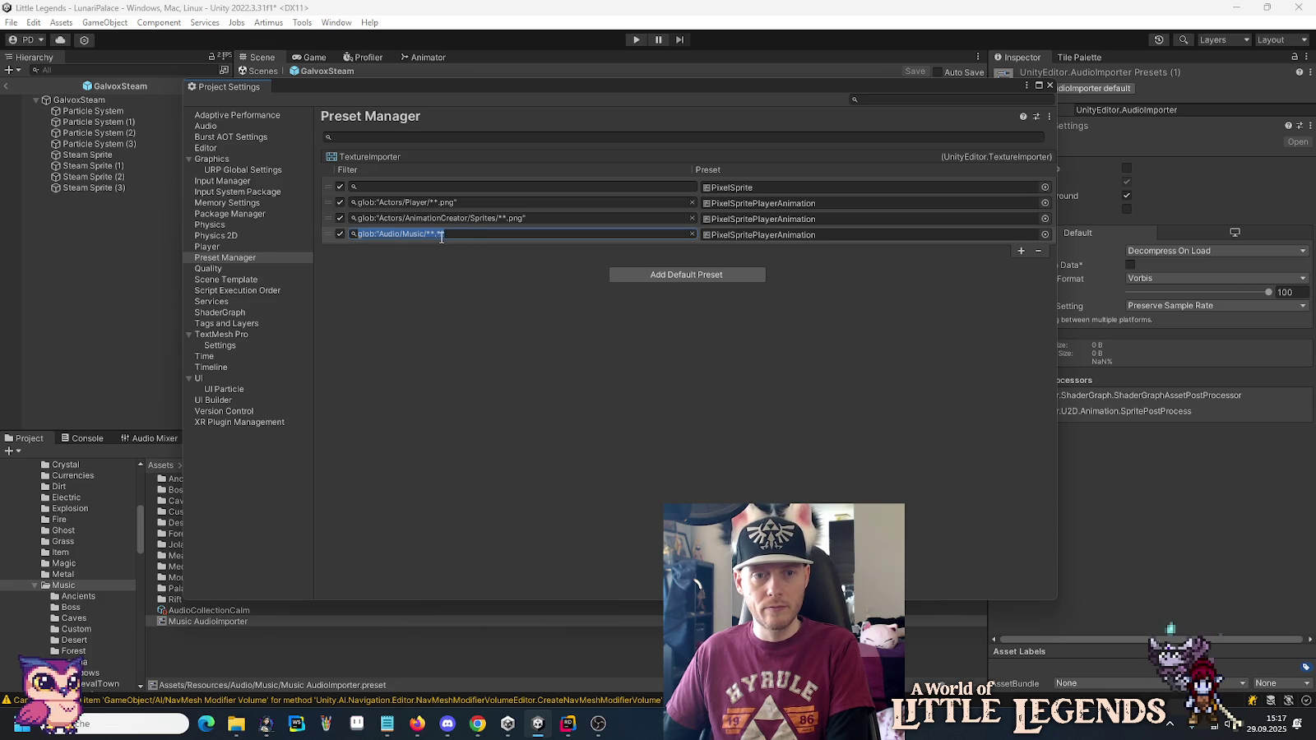
text(gg)
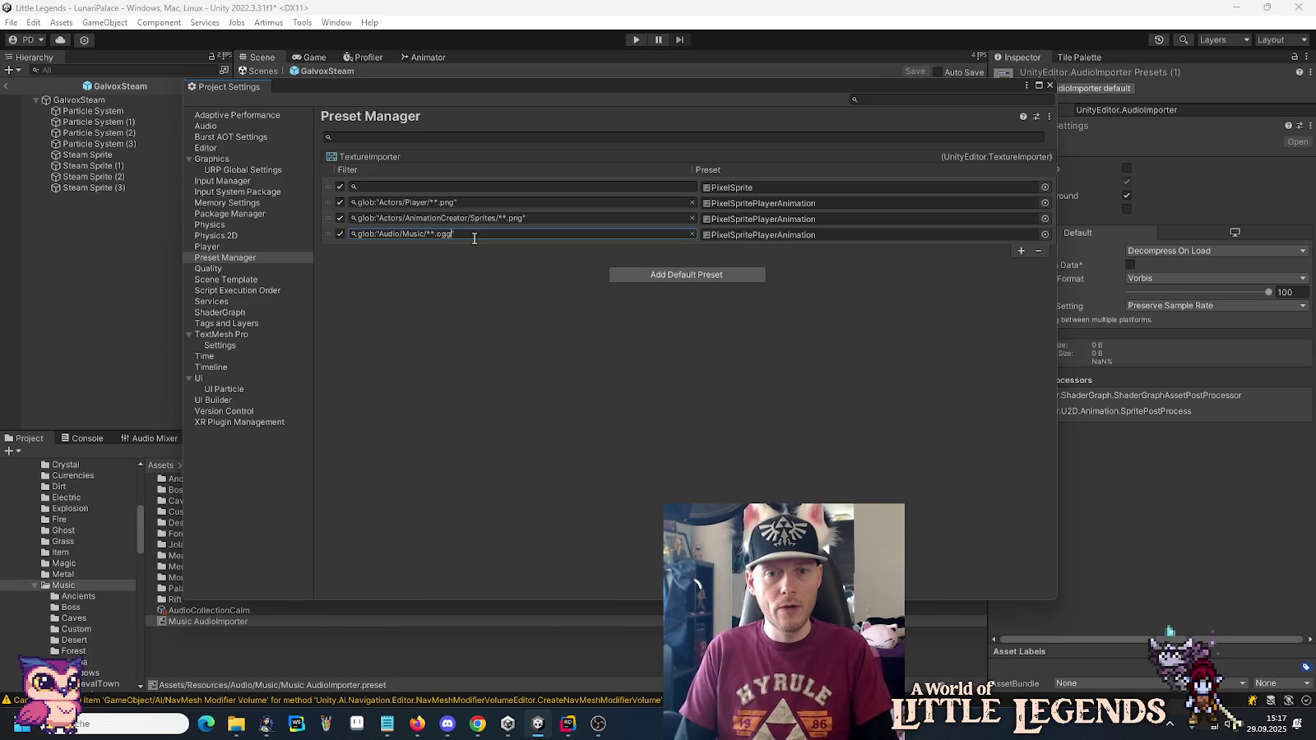
click(1045, 236)
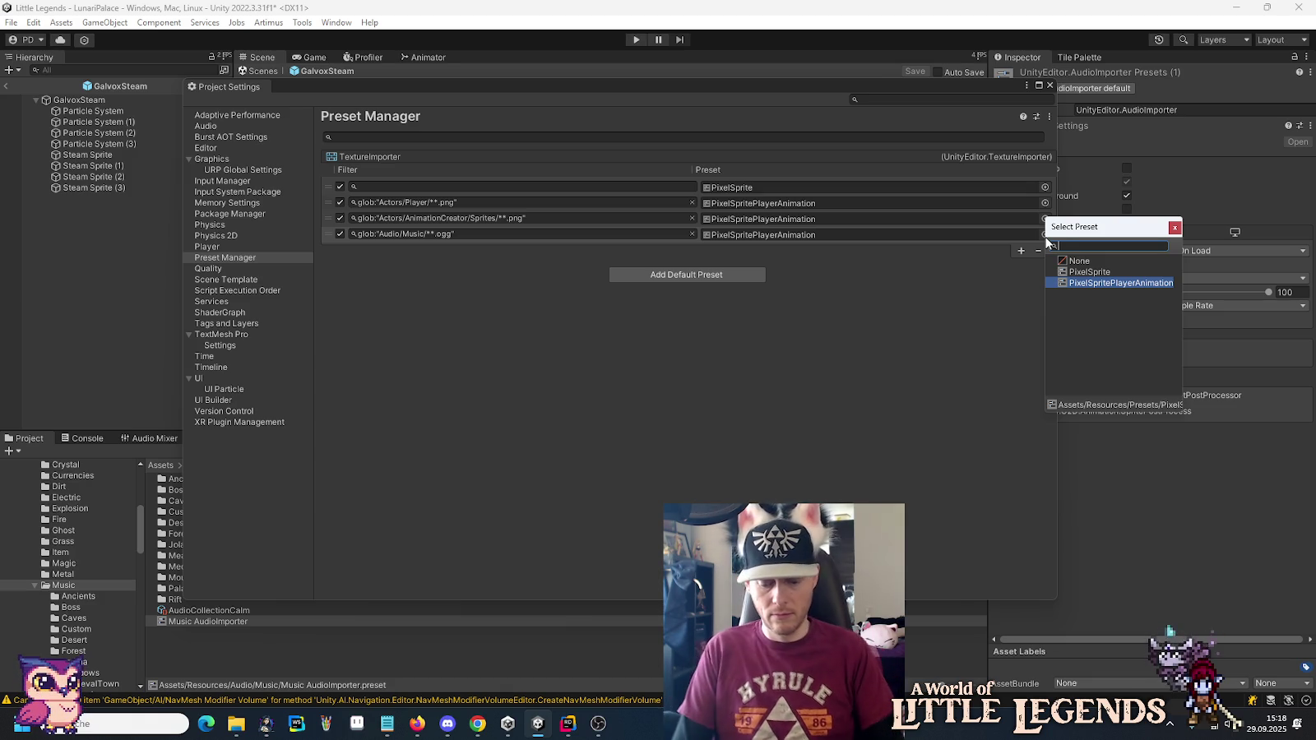
text(Musi)
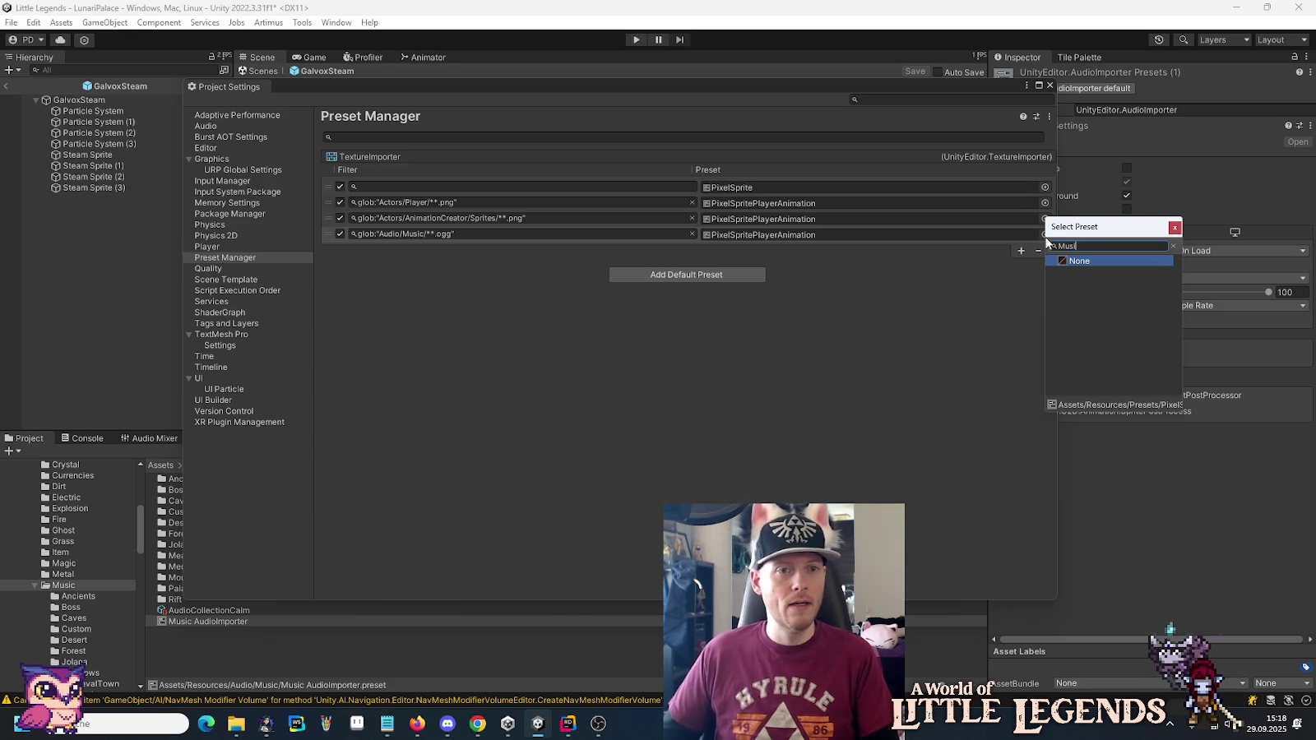
click(546, 285)
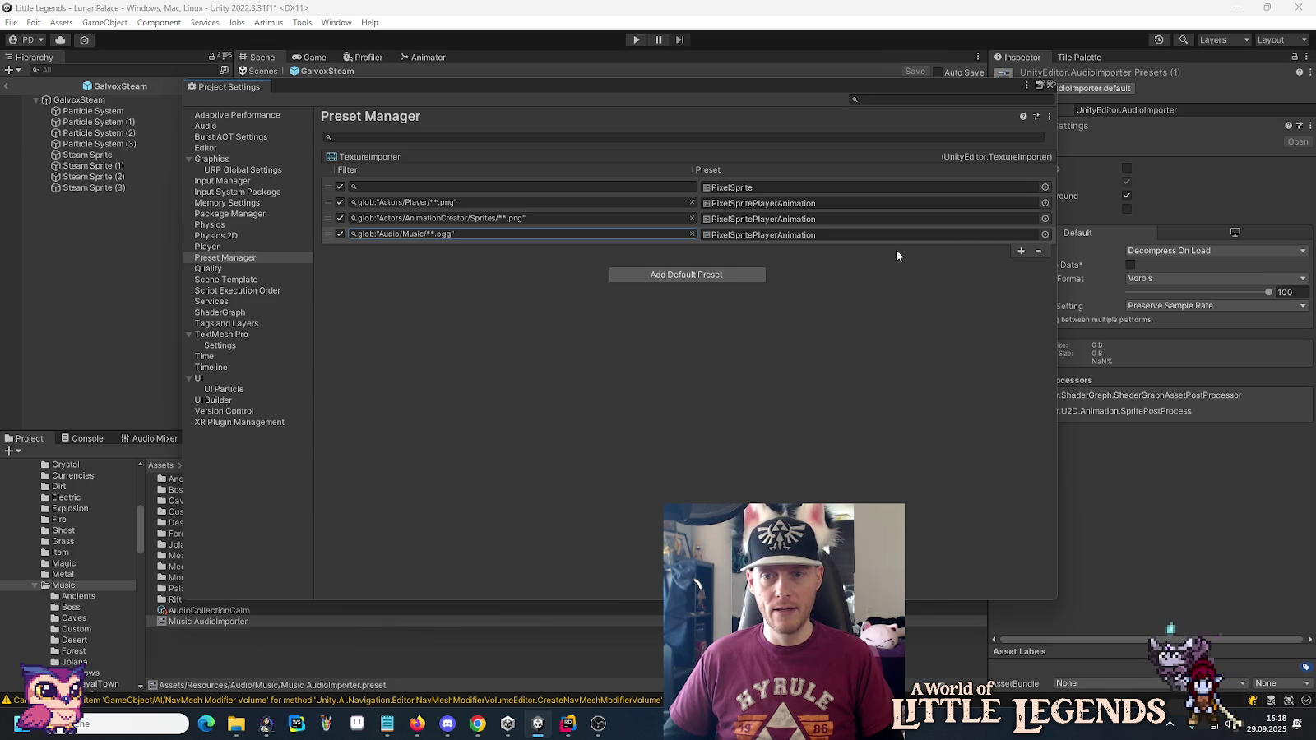
Select the Audio/Music filter row and remove it with the minus button.
click(326, 240)
drag(380, 233, 373, 235)
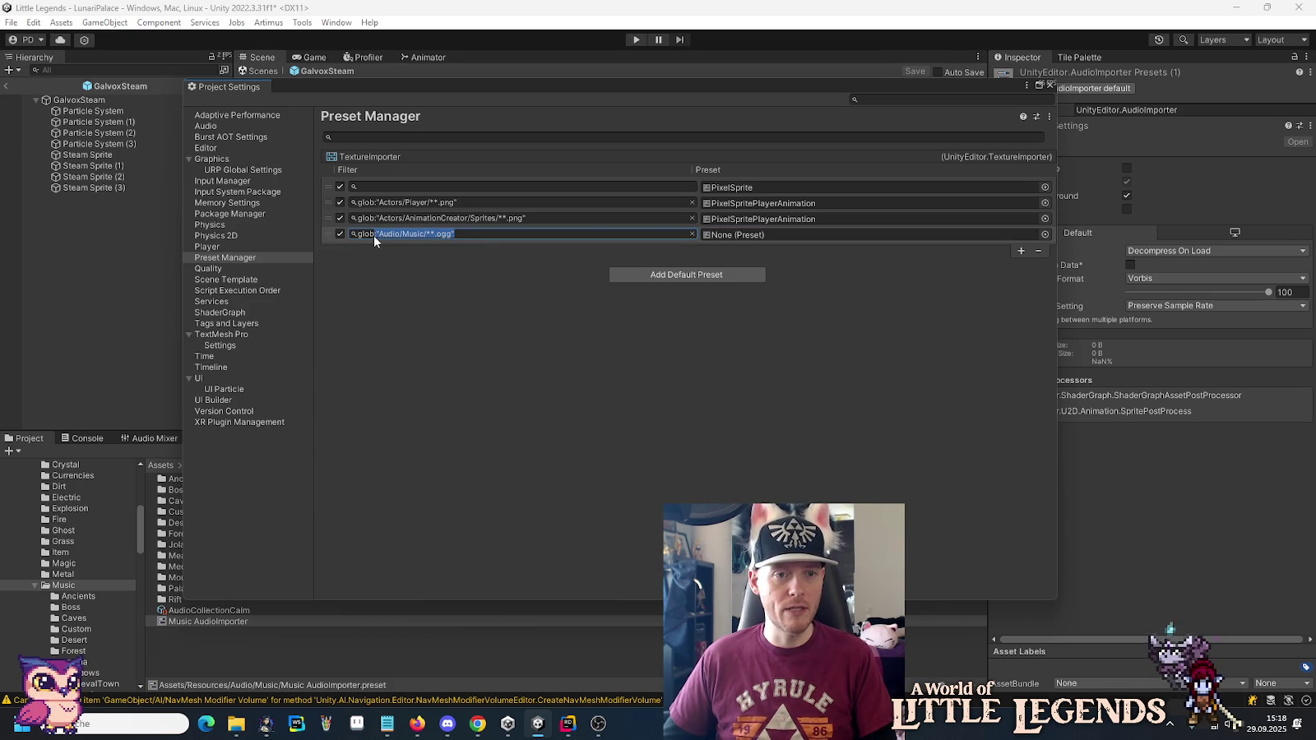
click(329, 237)
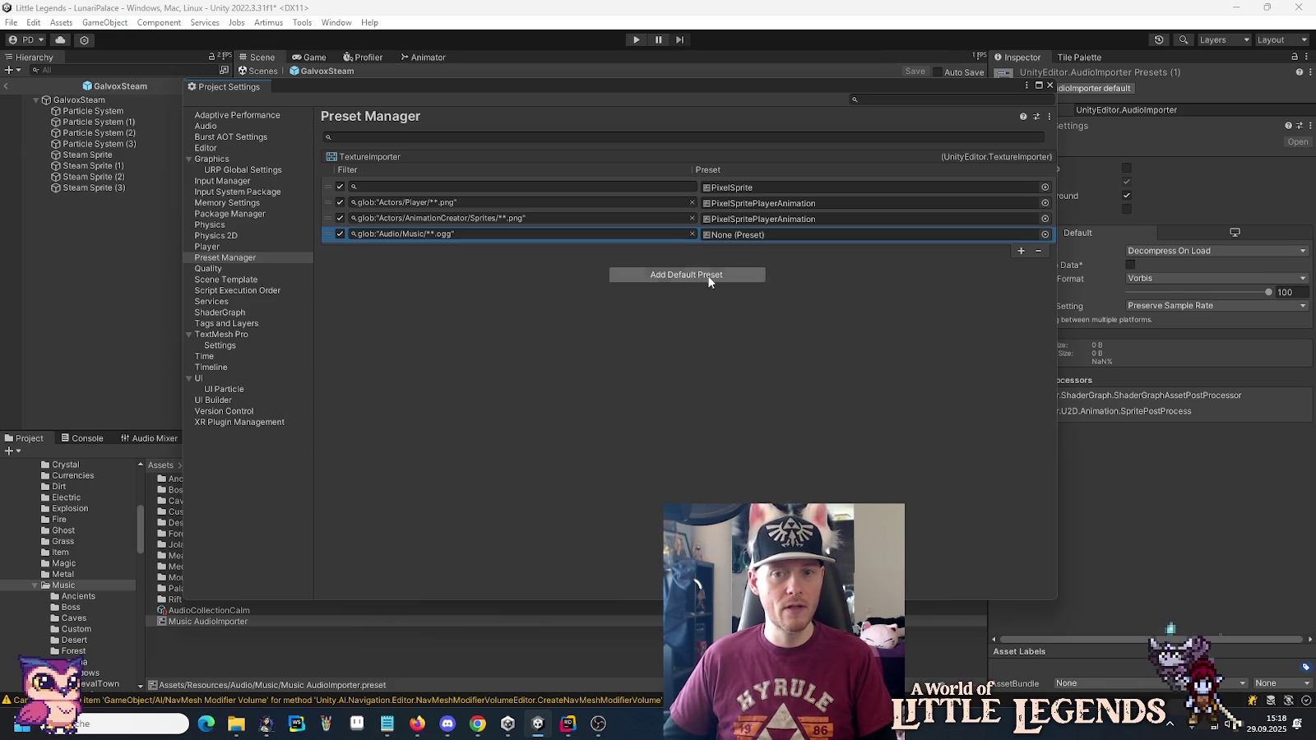
click(1038, 252)
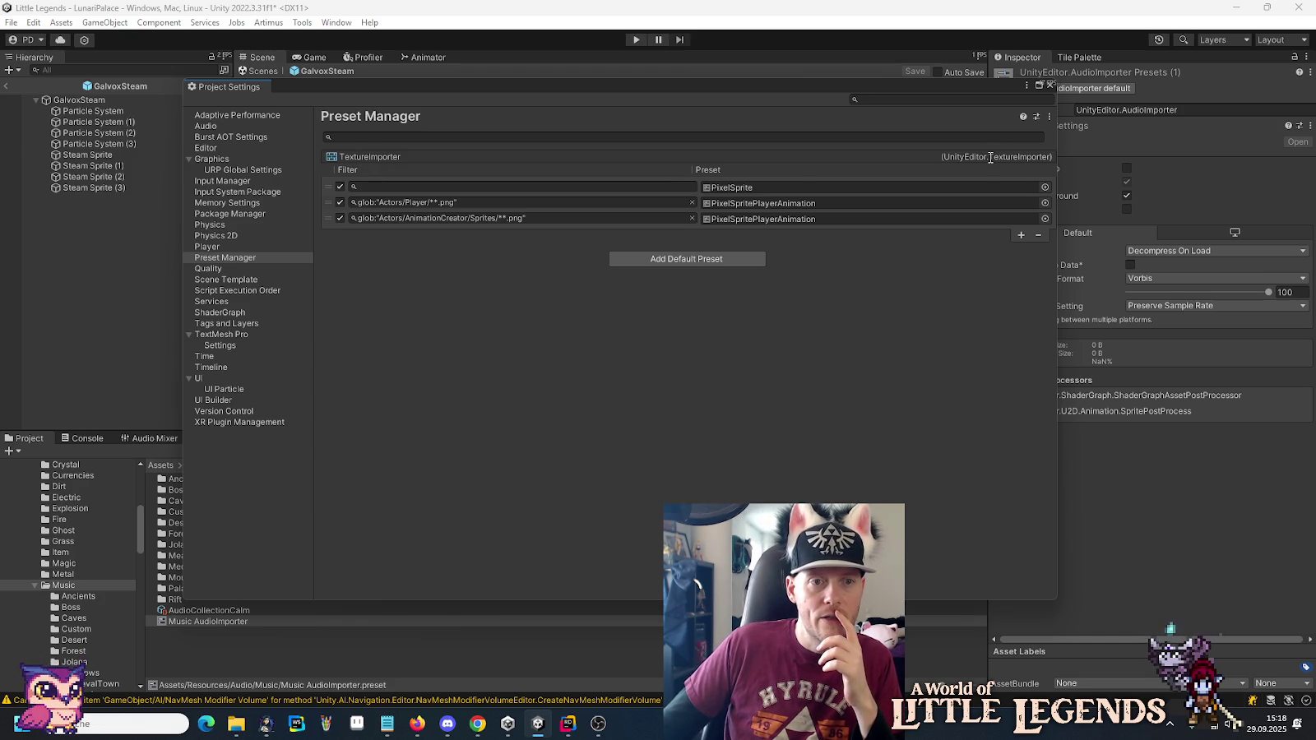
Check Preset Manager's search, preset picker, options and context menus for a way to add a category.
click(1009, 138)
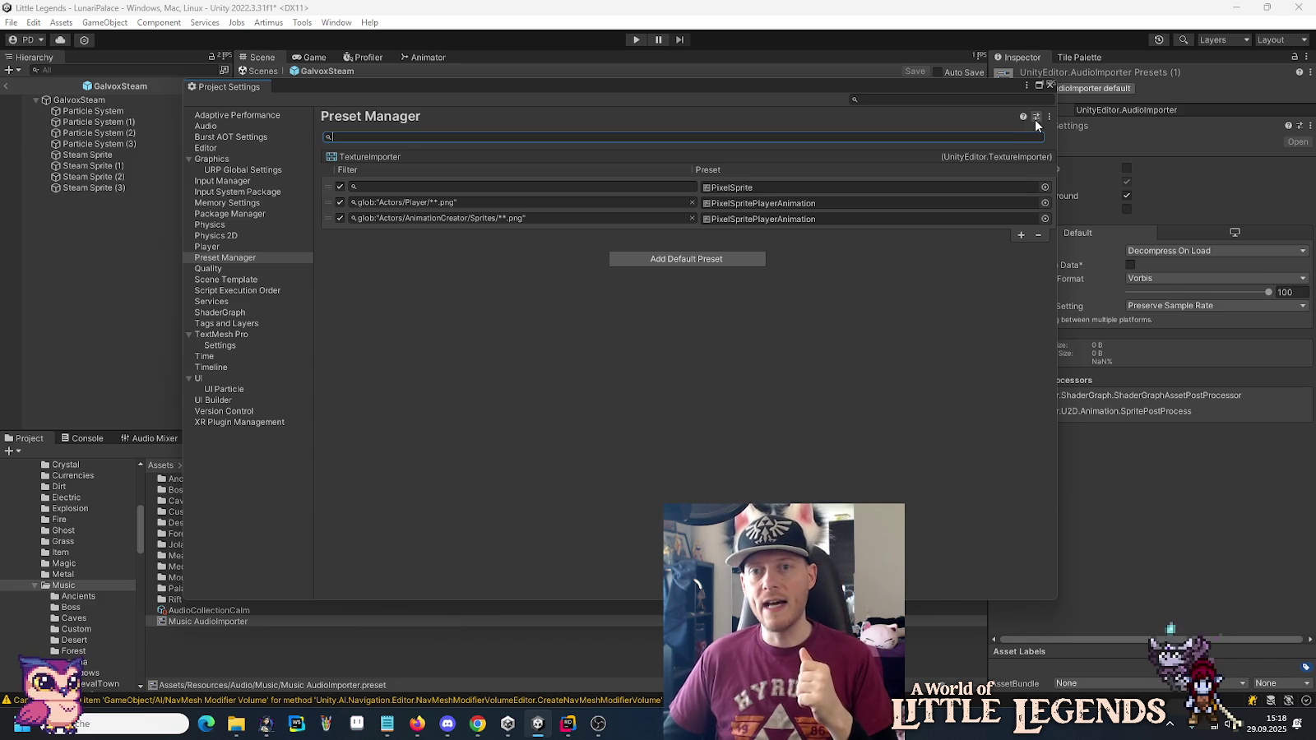
click(1036, 117)
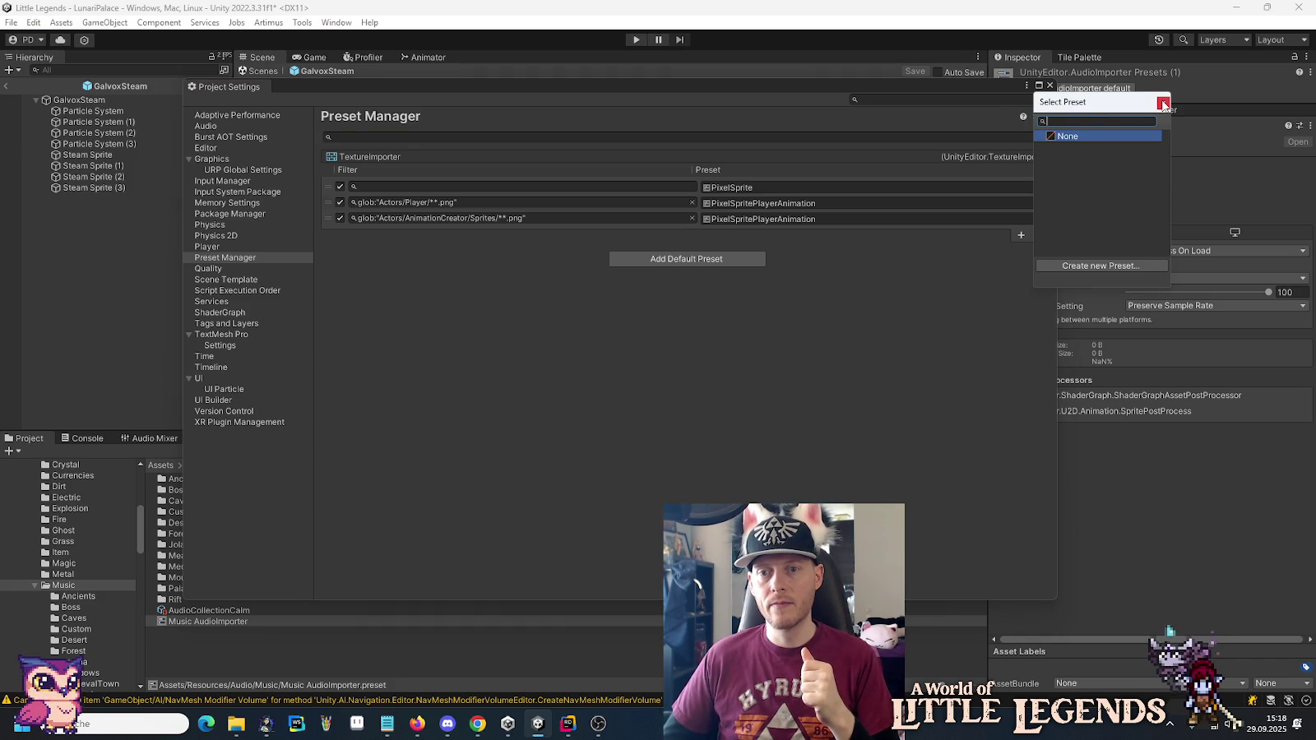
click(1163, 103)
click(1050, 117)
click(769, 134)
right_click(336, 150)
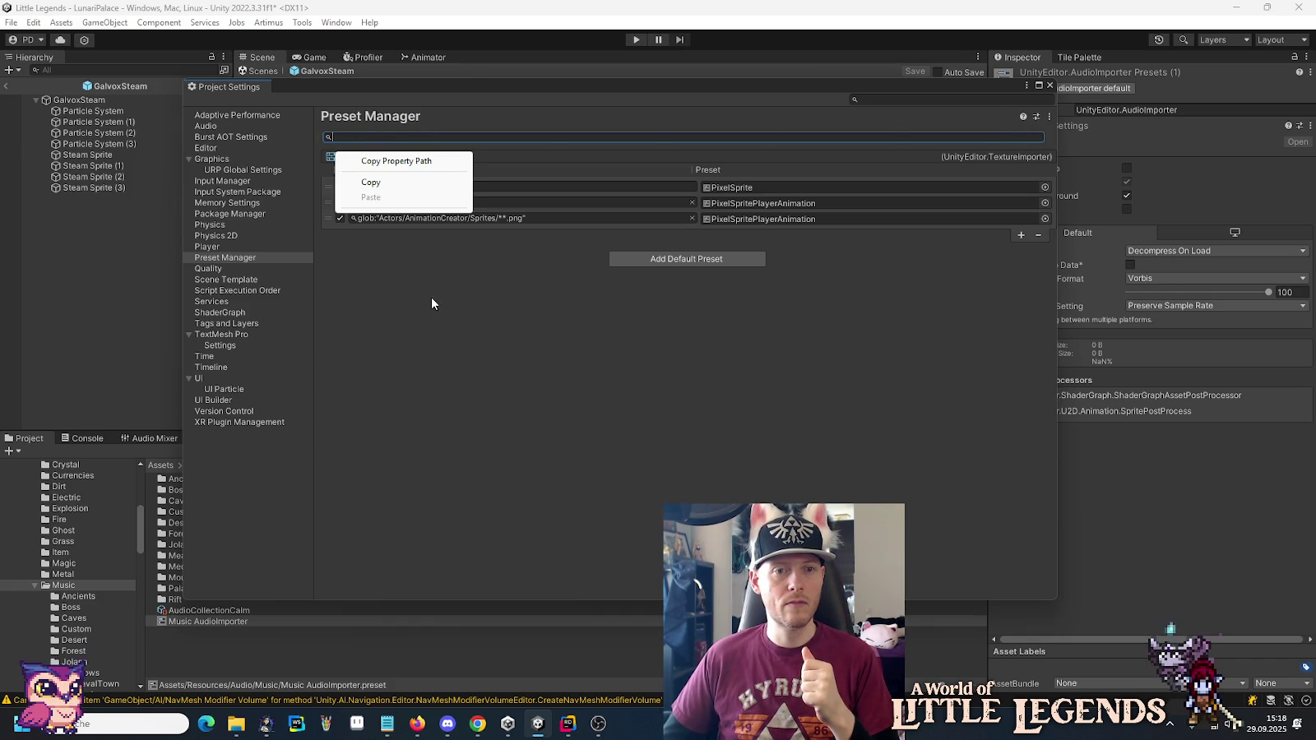
click(422, 298)
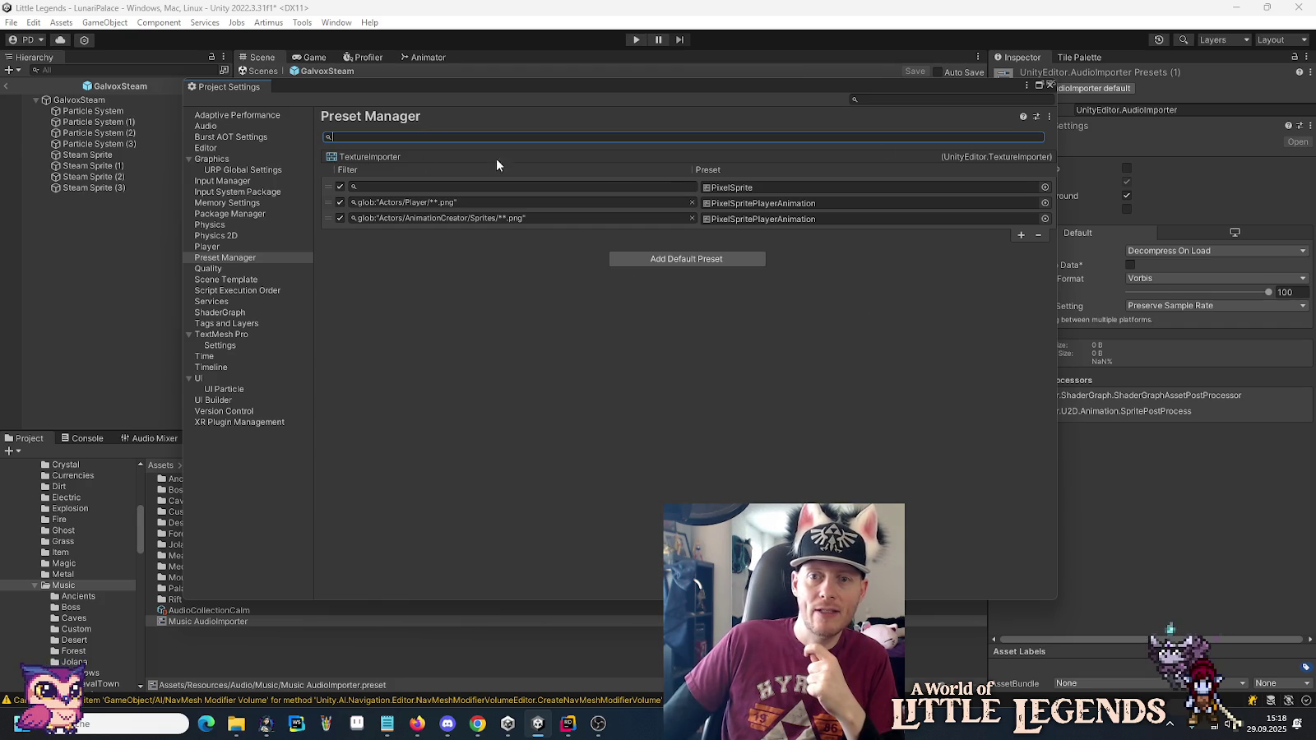
Try dragging the Music AudioImporter preset into Preset Manager, then switch to Rider.
mouse_move(569, 728)
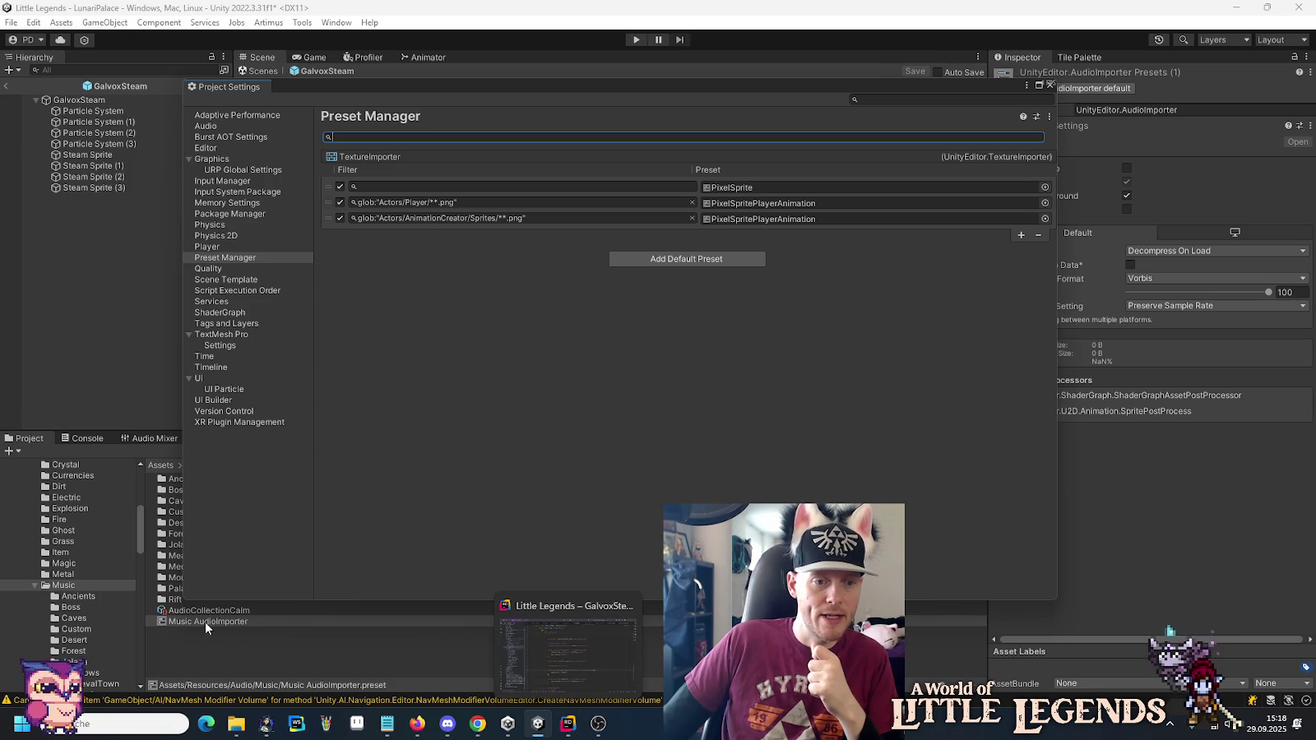
mouse_move(178, 623)
mouse_down()
mouse_move(406, 455)
mouse_move(414, 429)
mouse_up()
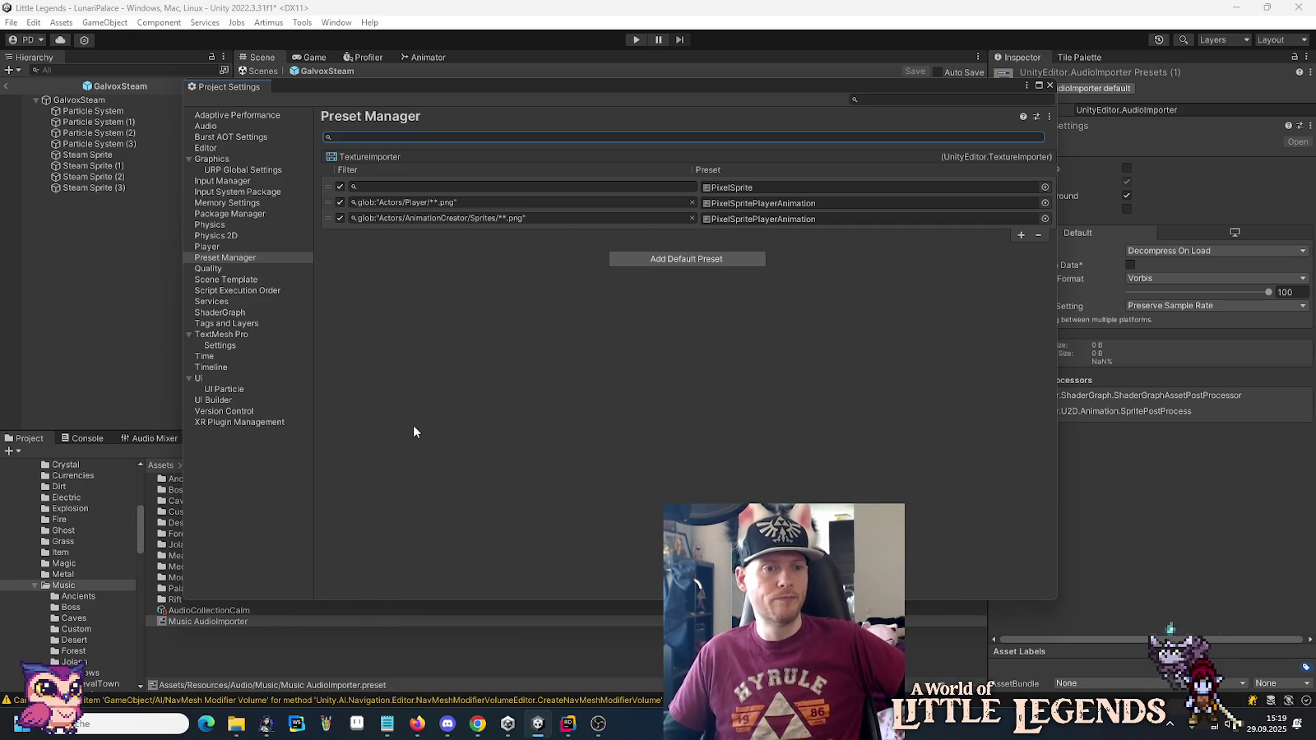
click(568, 724)
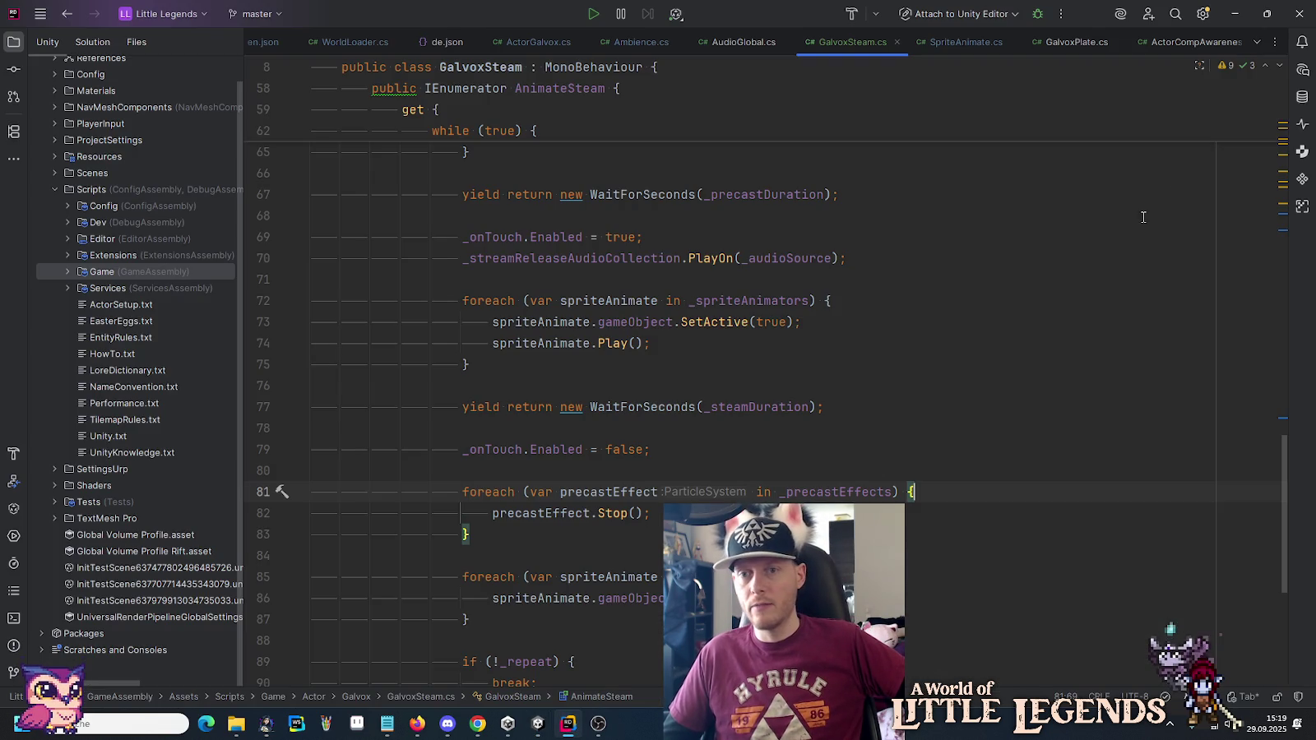
Start a new AI chat without codebase context and begin drafting the Preset Manager question.
click(1196, 42)
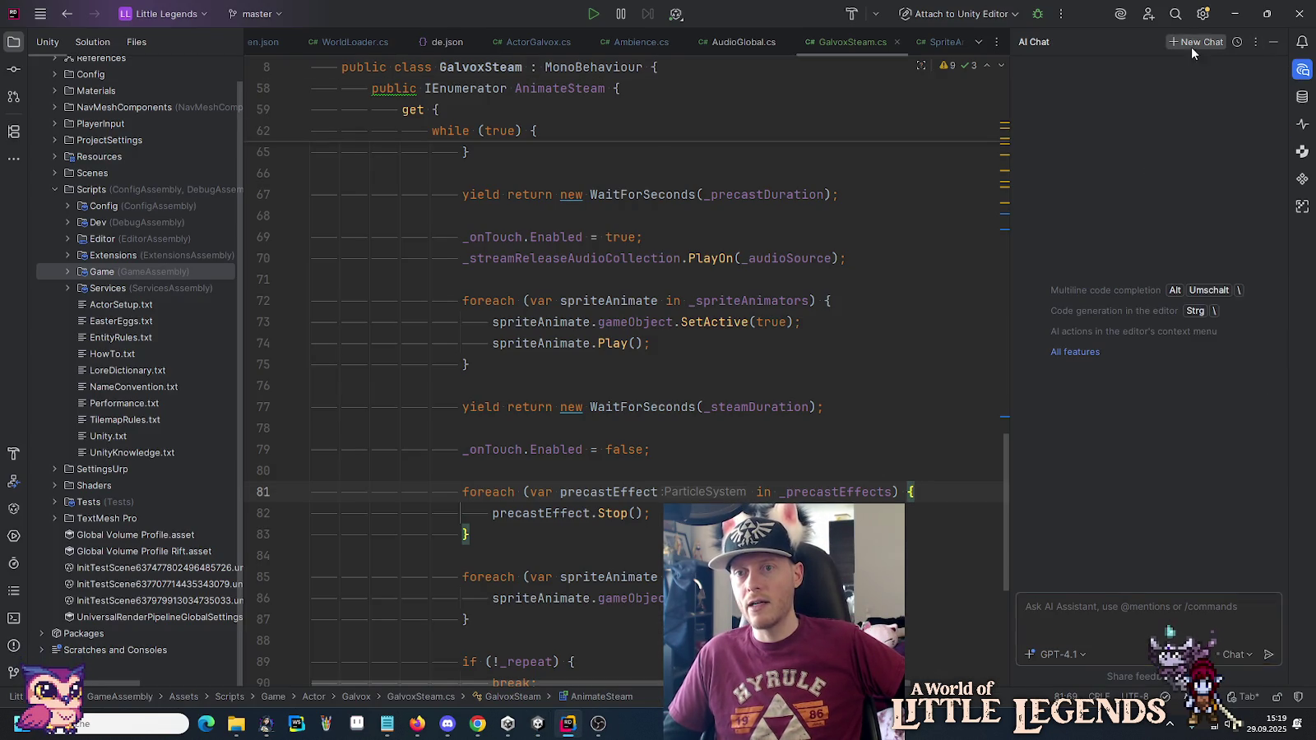
click(1070, 616)
text(I)
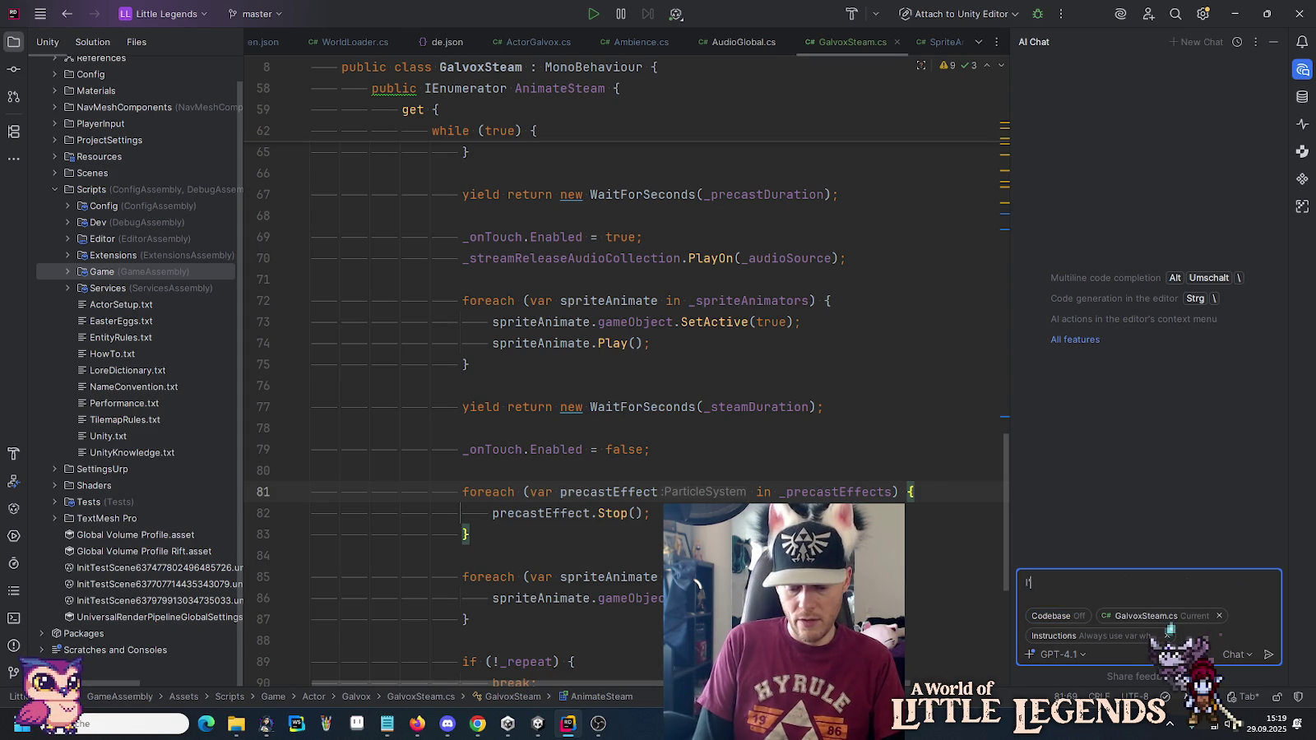
text(dded a)
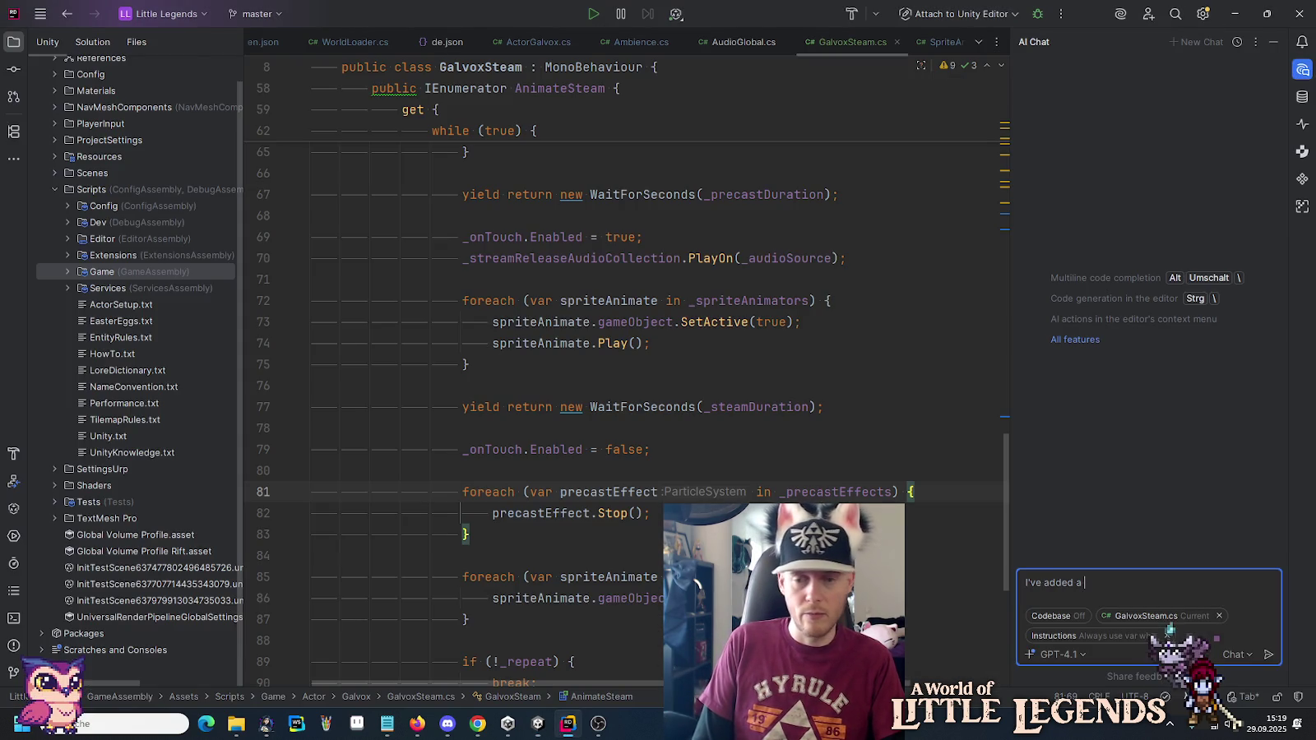
text(dio)
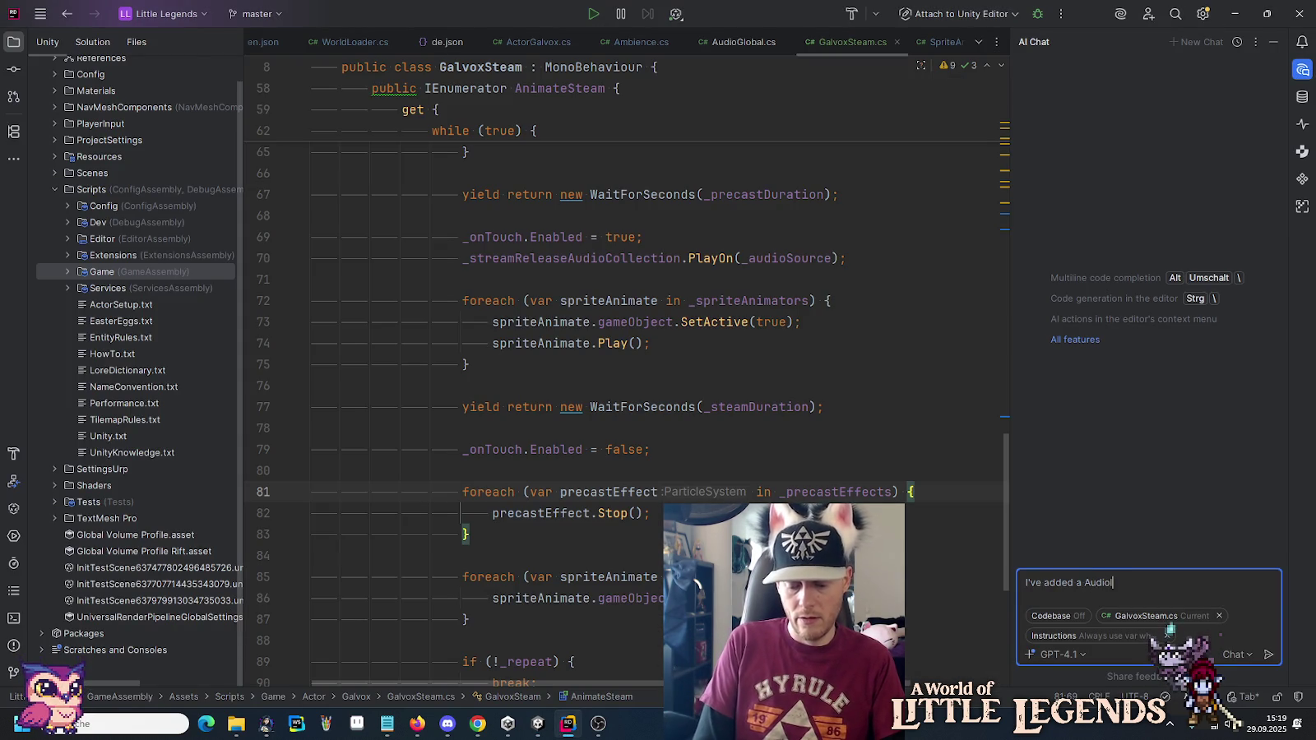
text(ter )
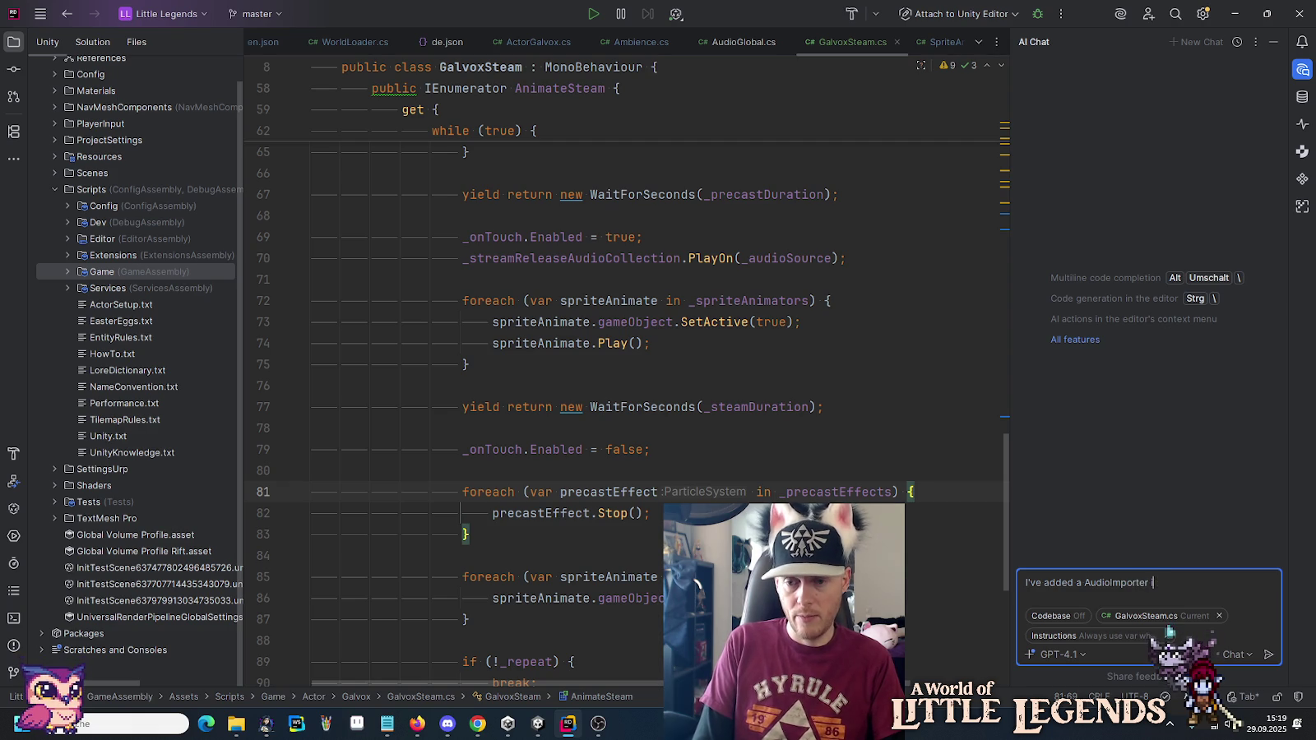
text(but int)
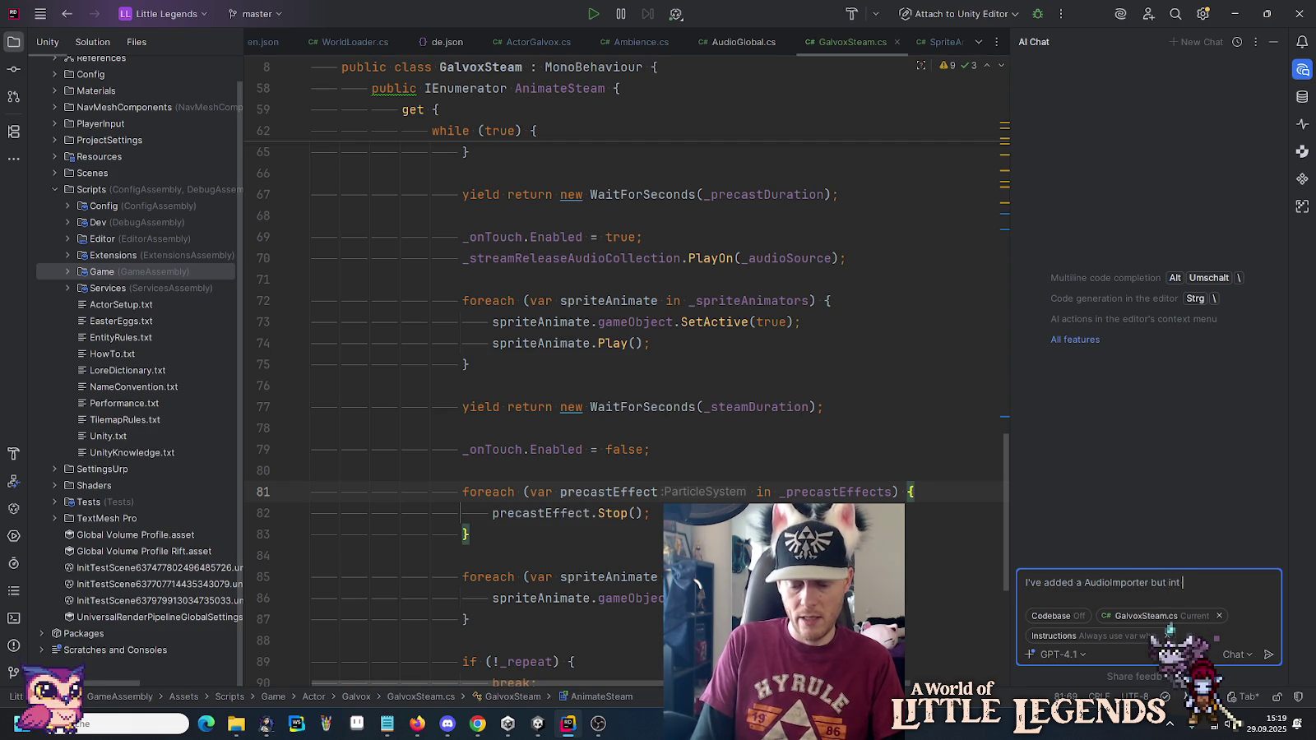
key(BackSpace)
key(BackSpace)
text(the)
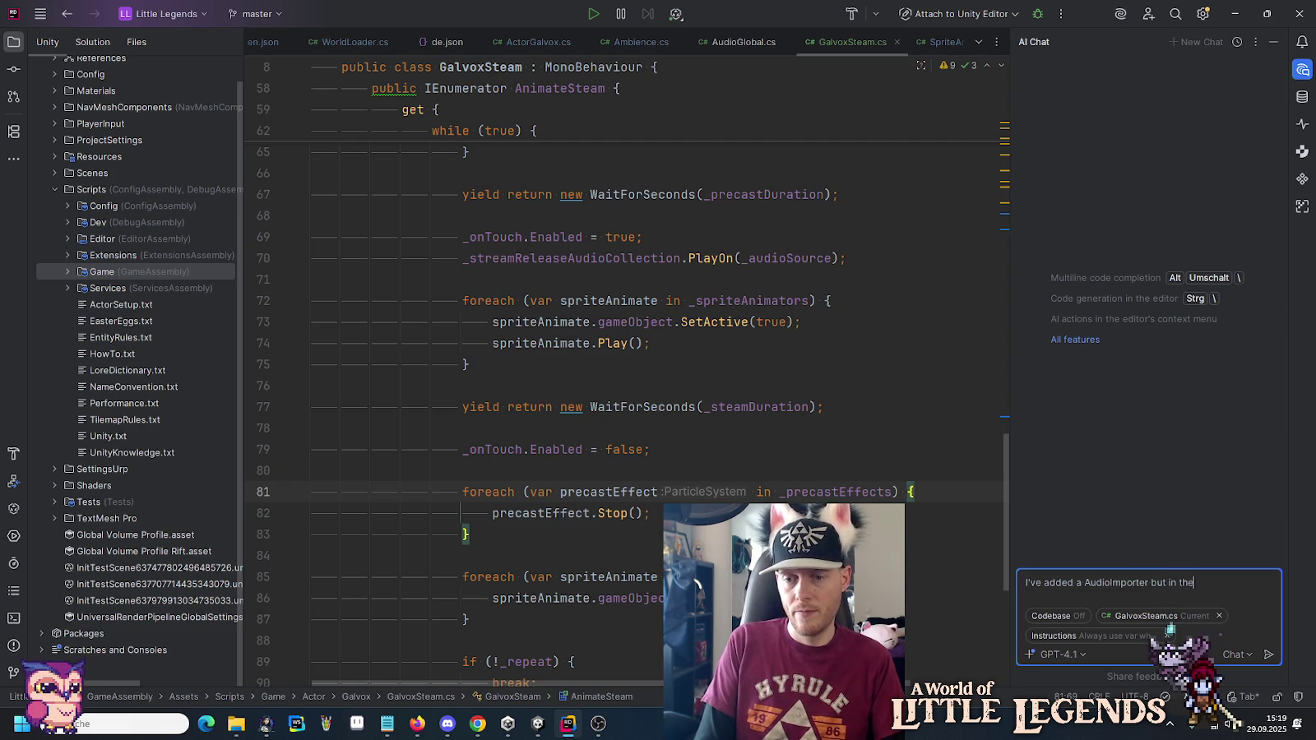
key(alt+Tab)
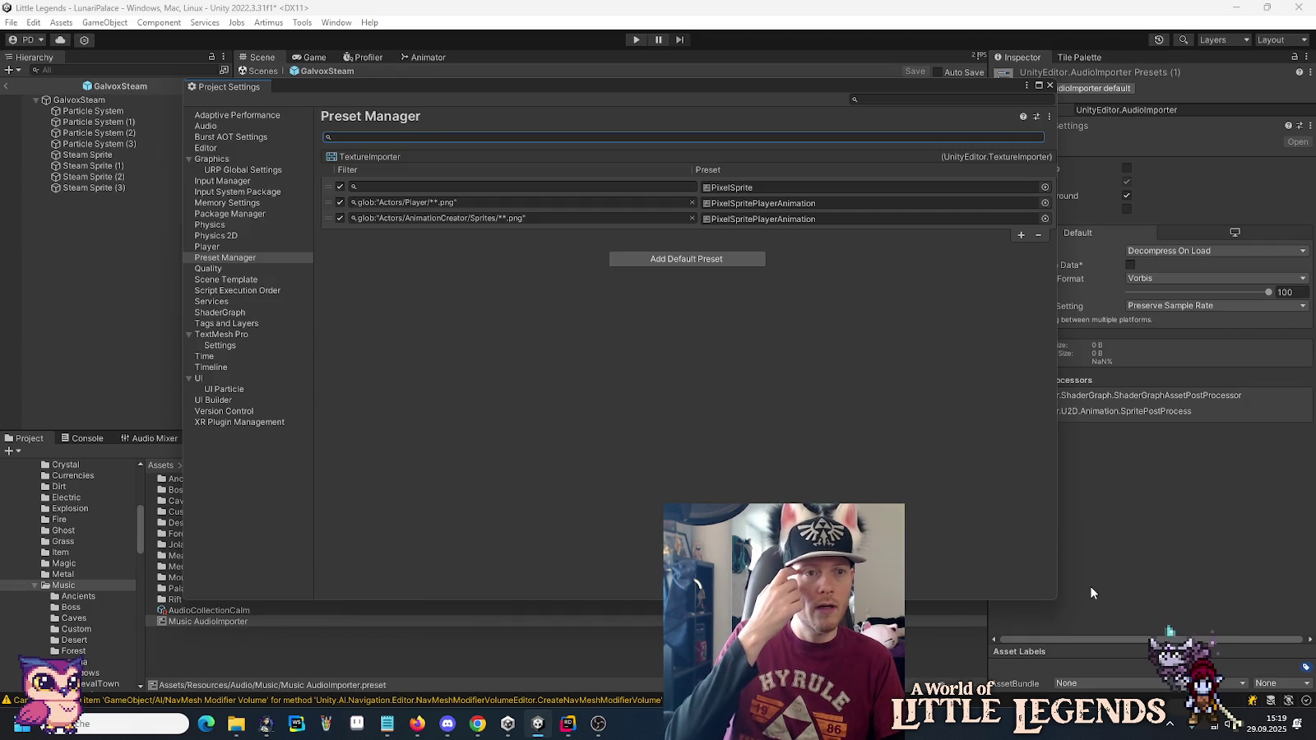
key(alt+Tab)
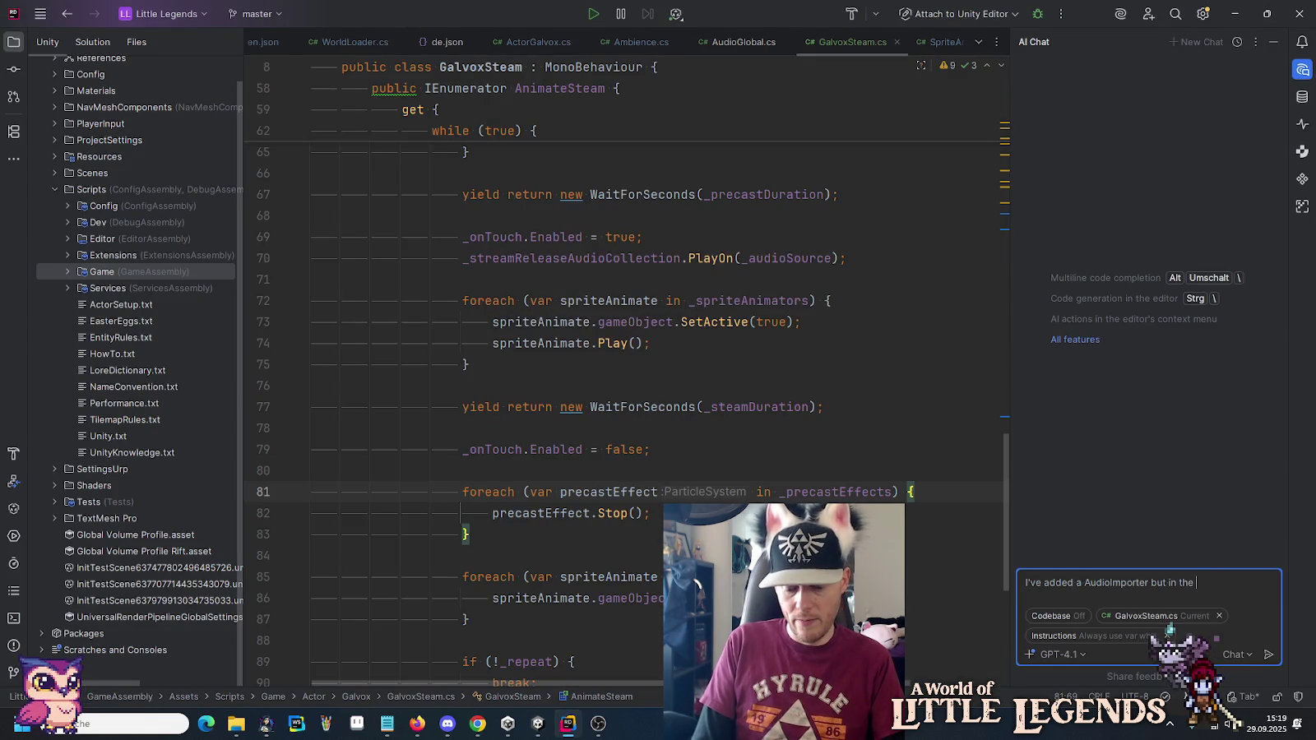
Send the question about why Preset Manager shows only a TextureImporter category, then return to Unity.
text(ttings>PresetManager )
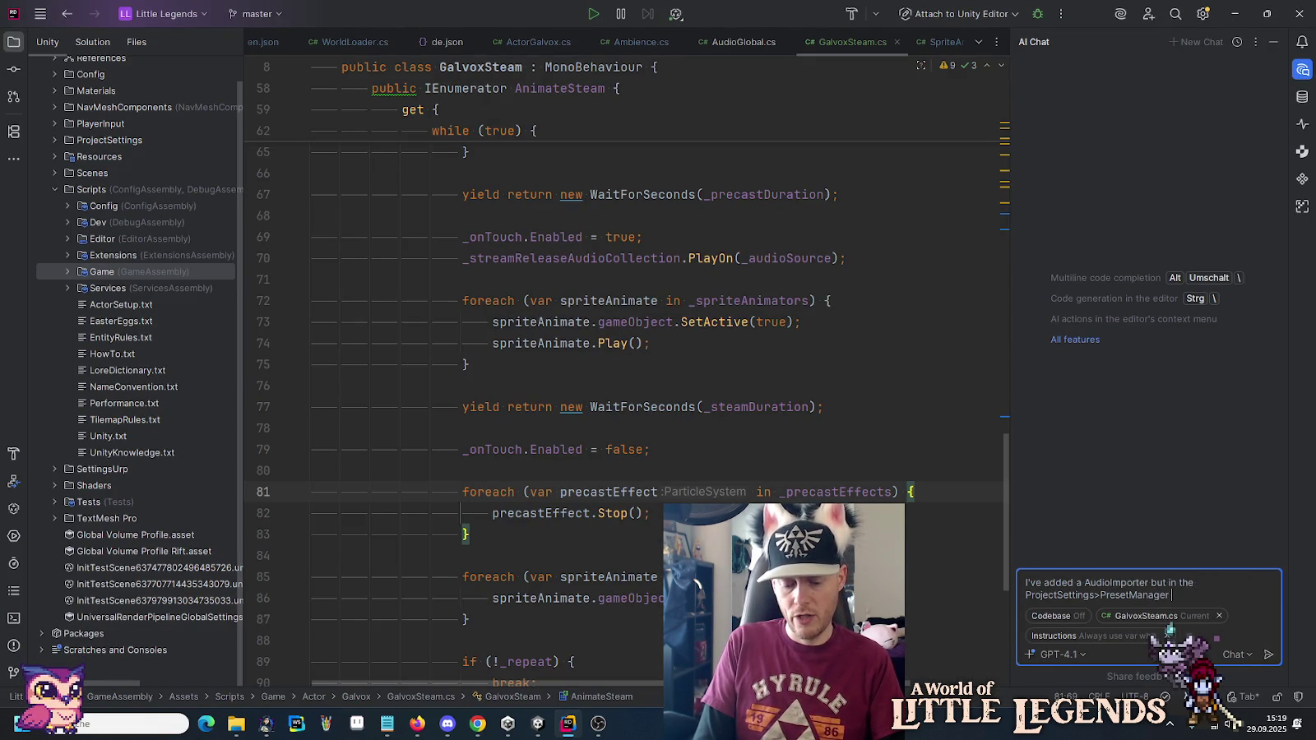
text(there )
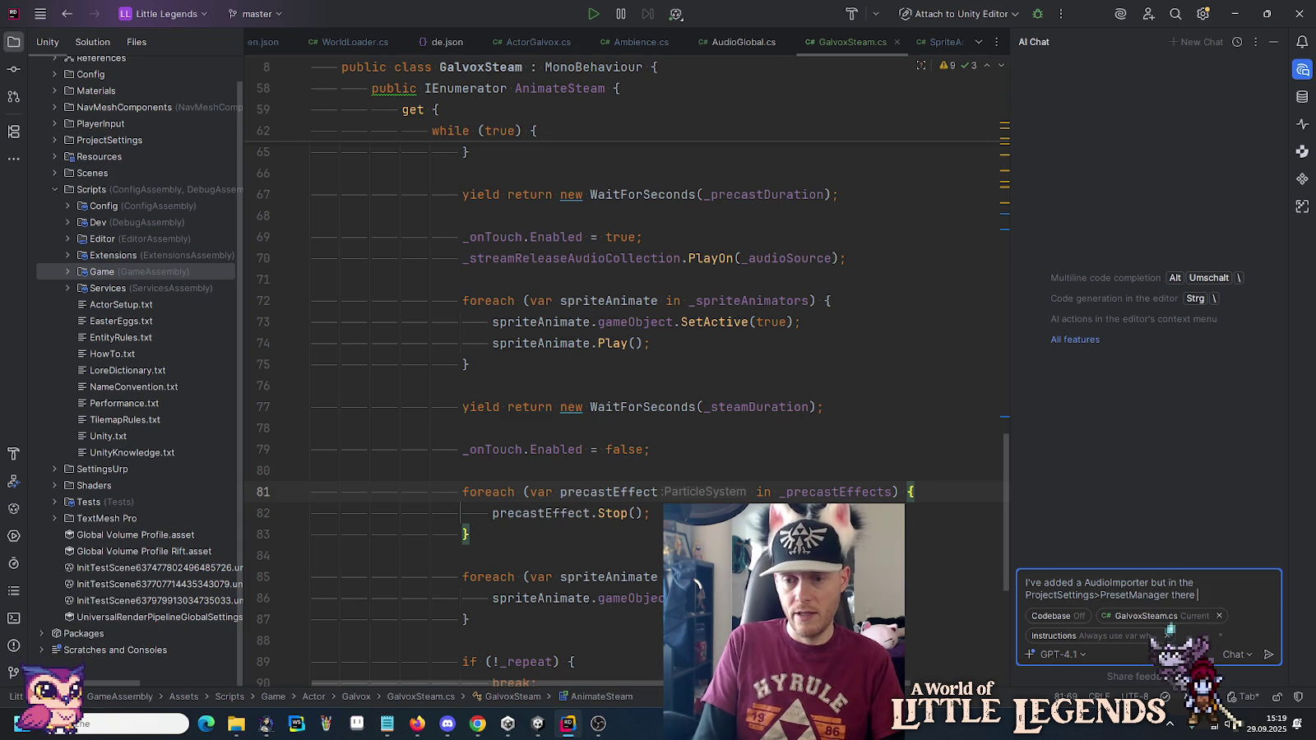
text(is only a cate)
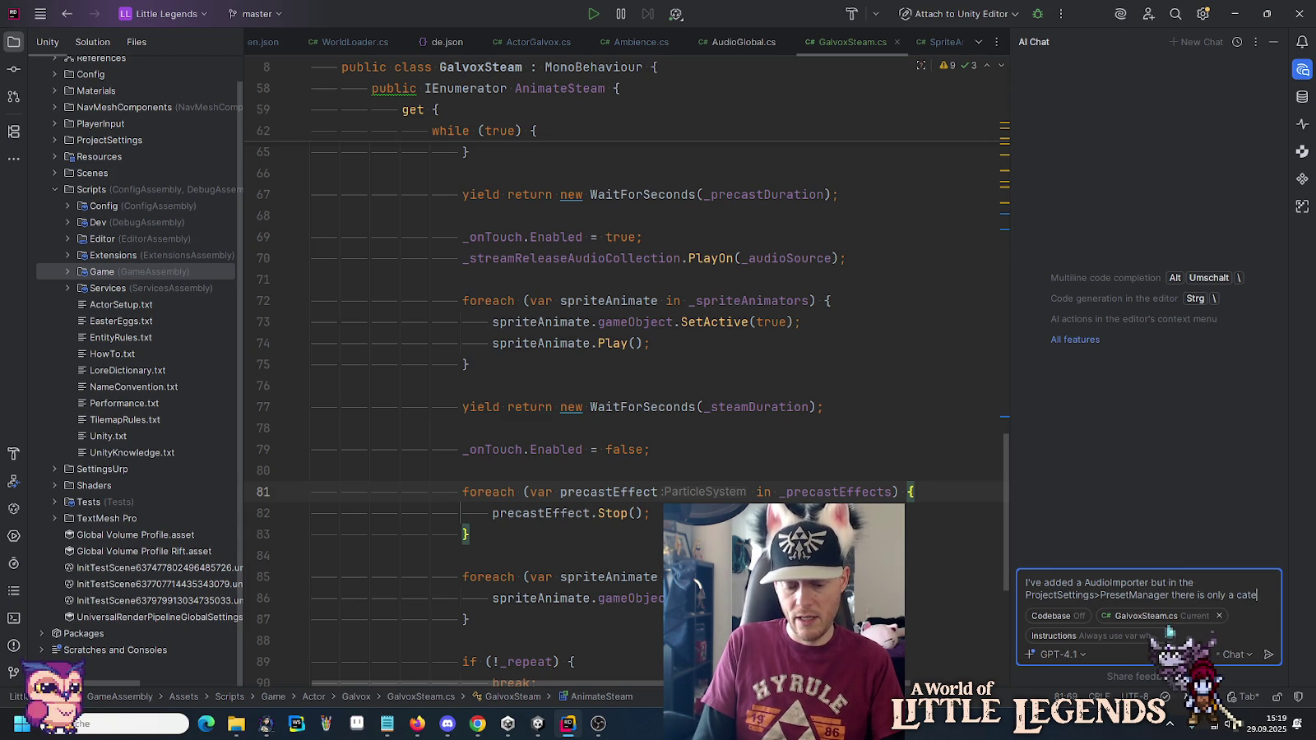
text(gory for)
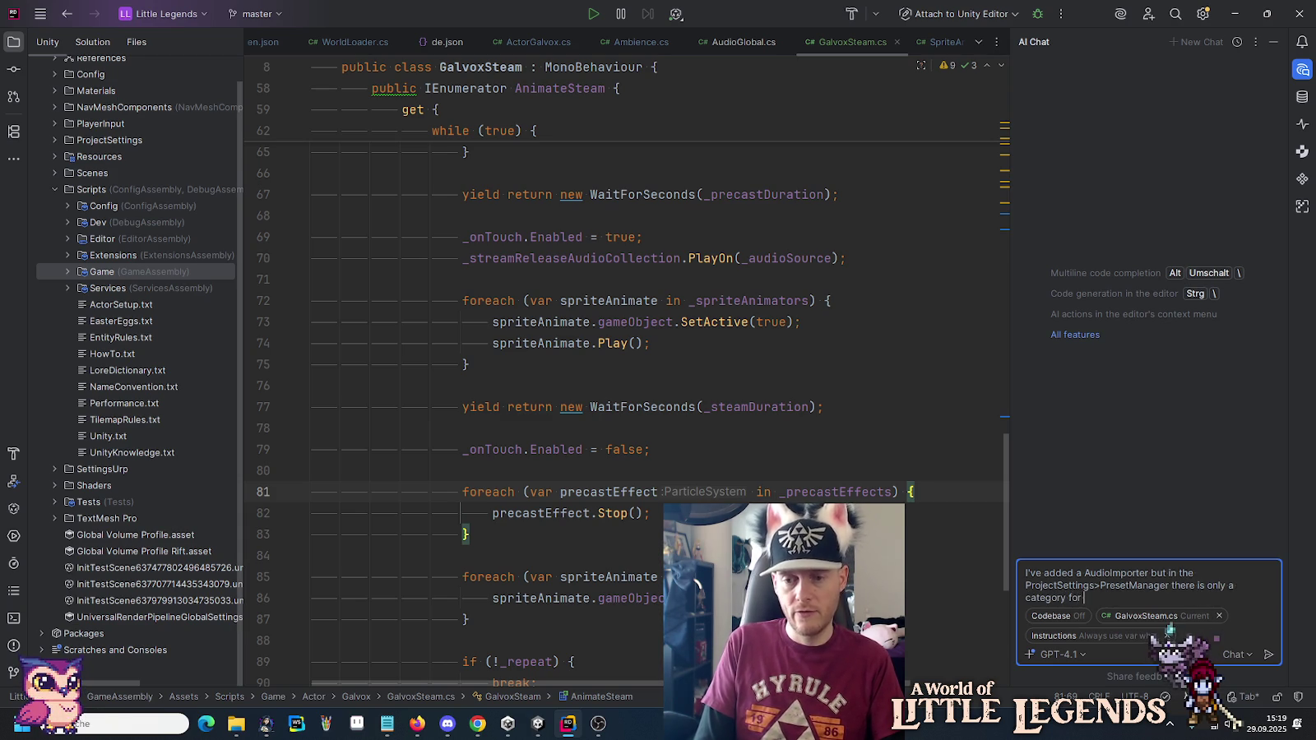
key(alt+Tab)
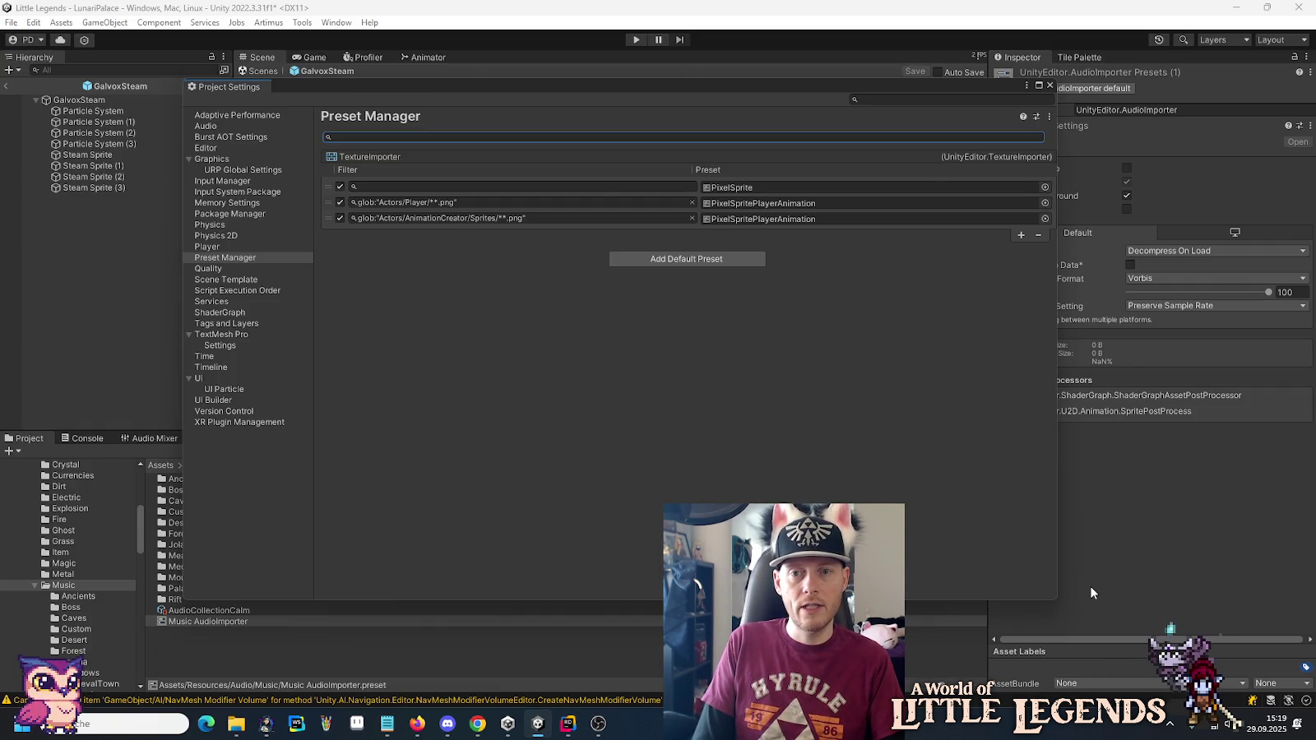
key(alt+Tab)
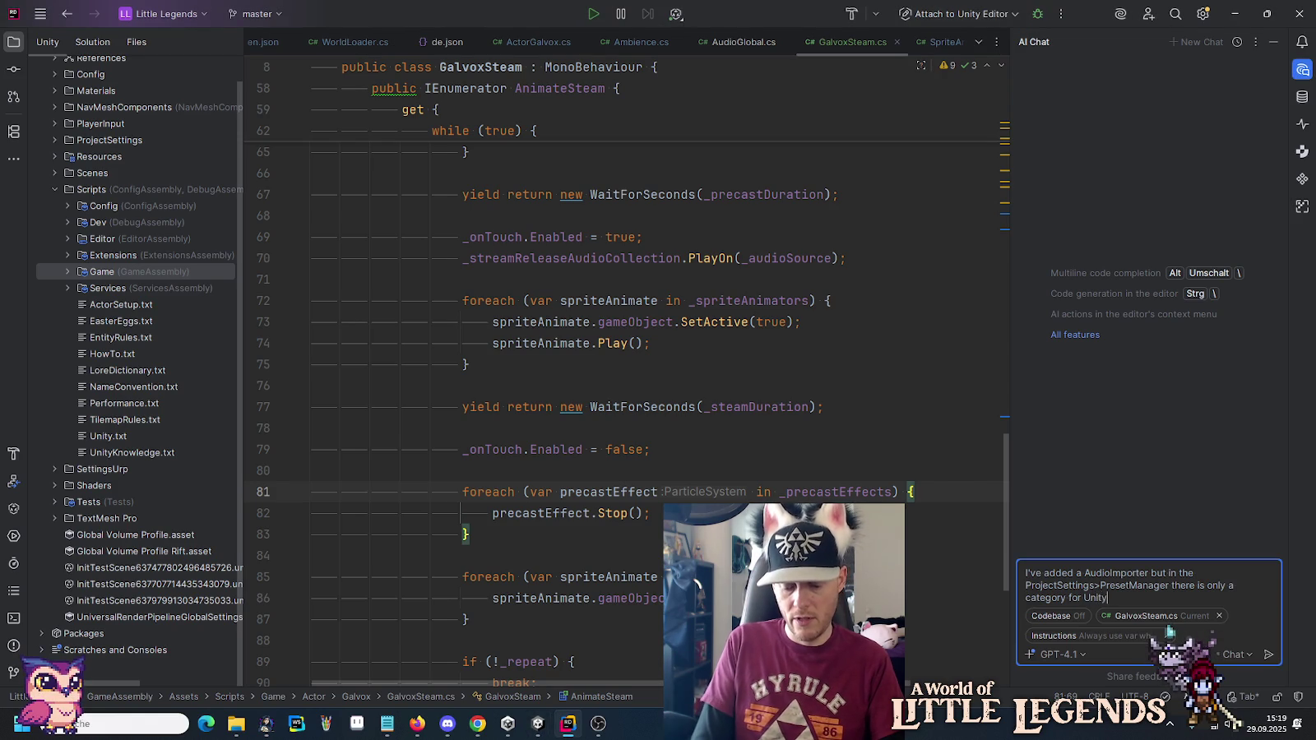
text(.Tex)
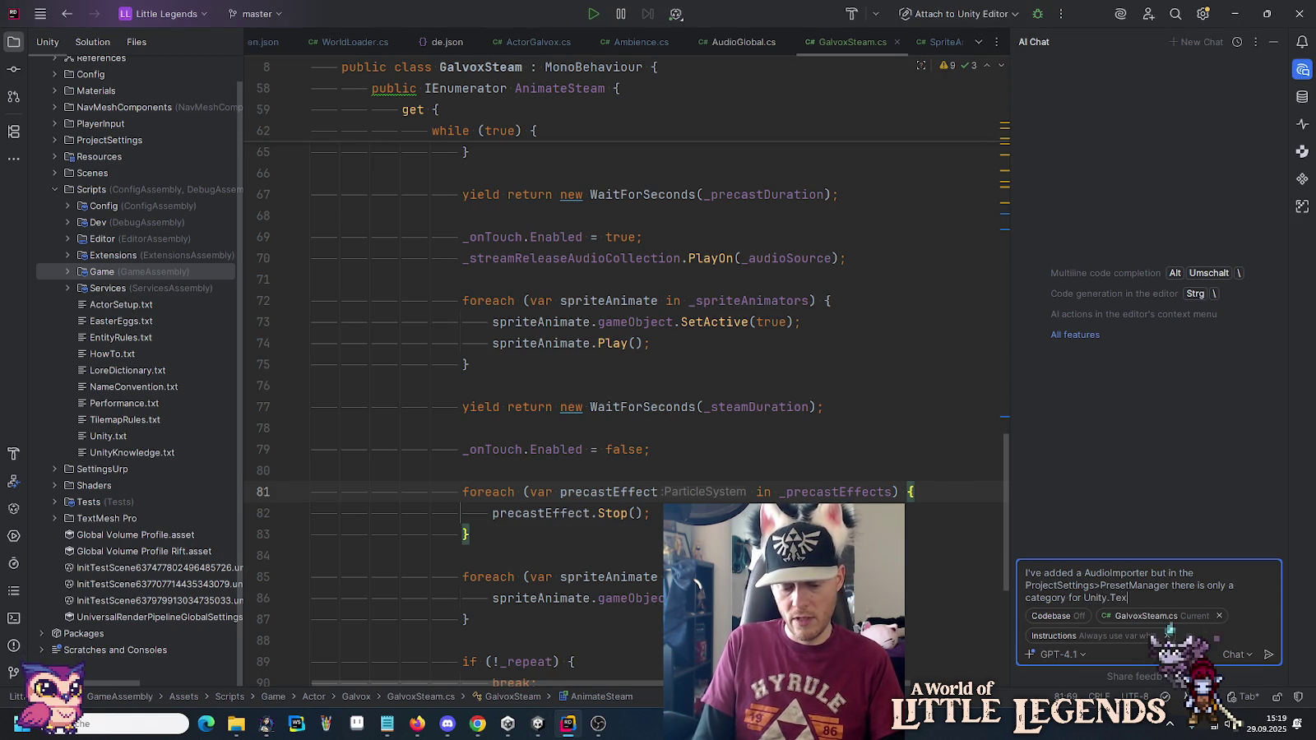
text(tureImporter)
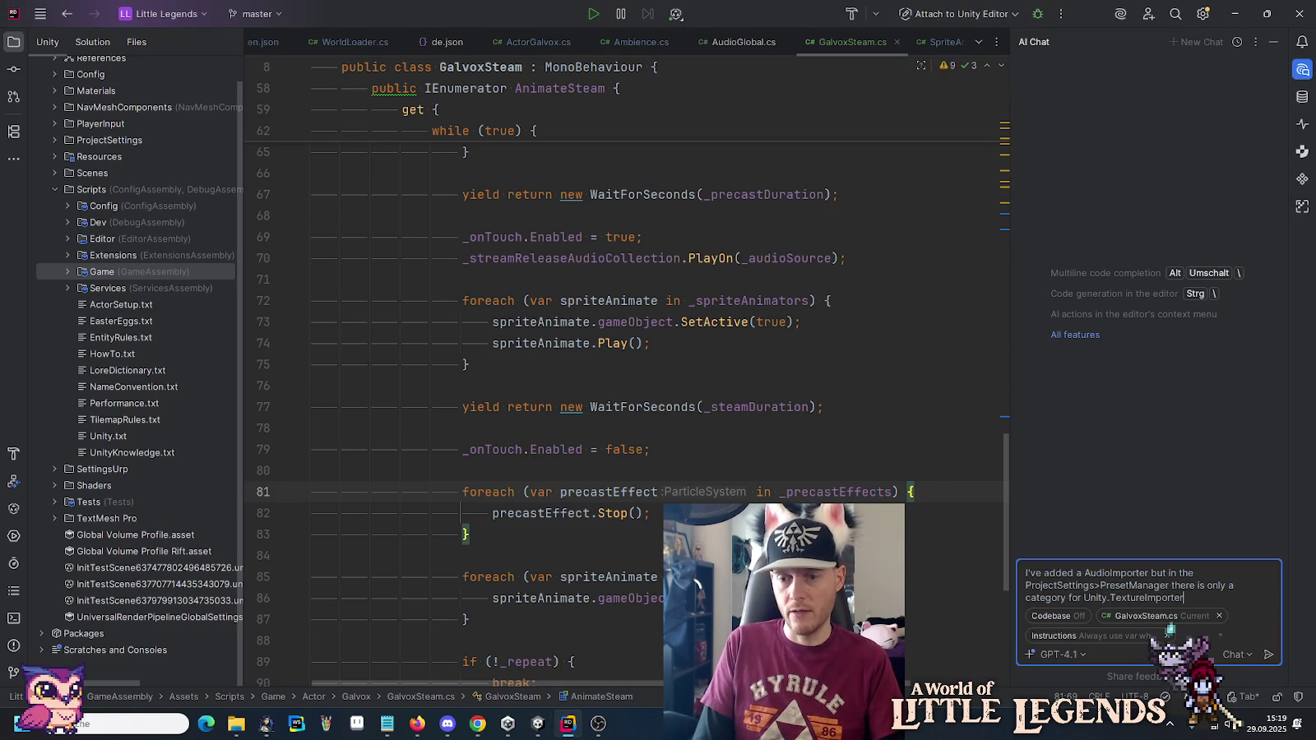
key(Return)
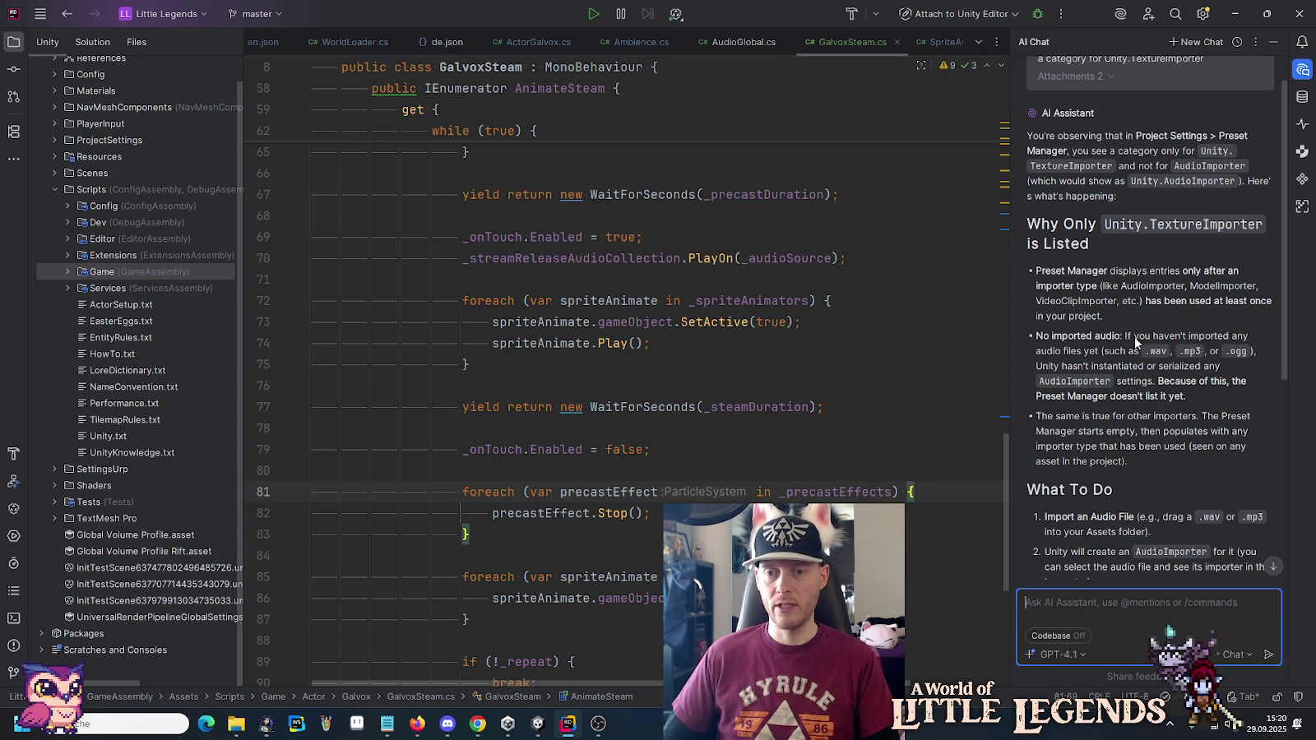
key(alt+Tab)
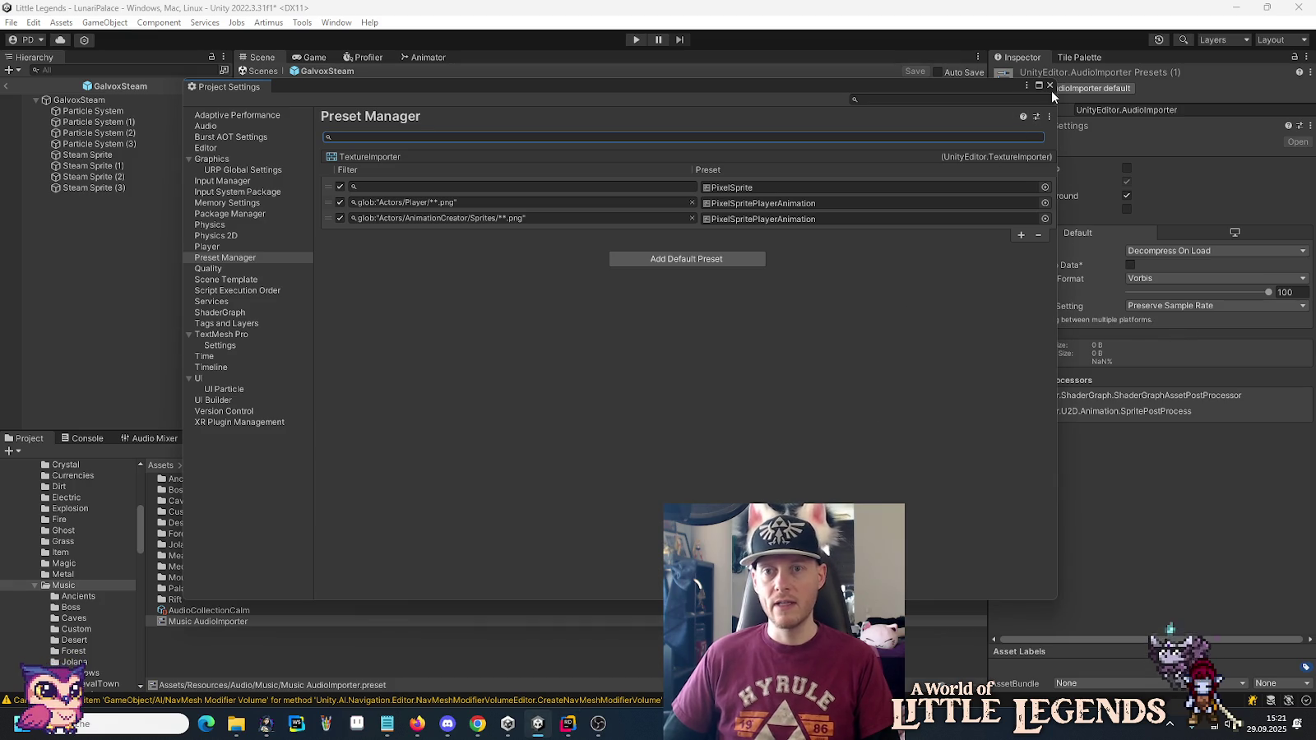
Close Project Settings, open Music/Ancients and apply Music AudioImporter to Ambient Vol4 Enigma Main.
click(1050, 86)
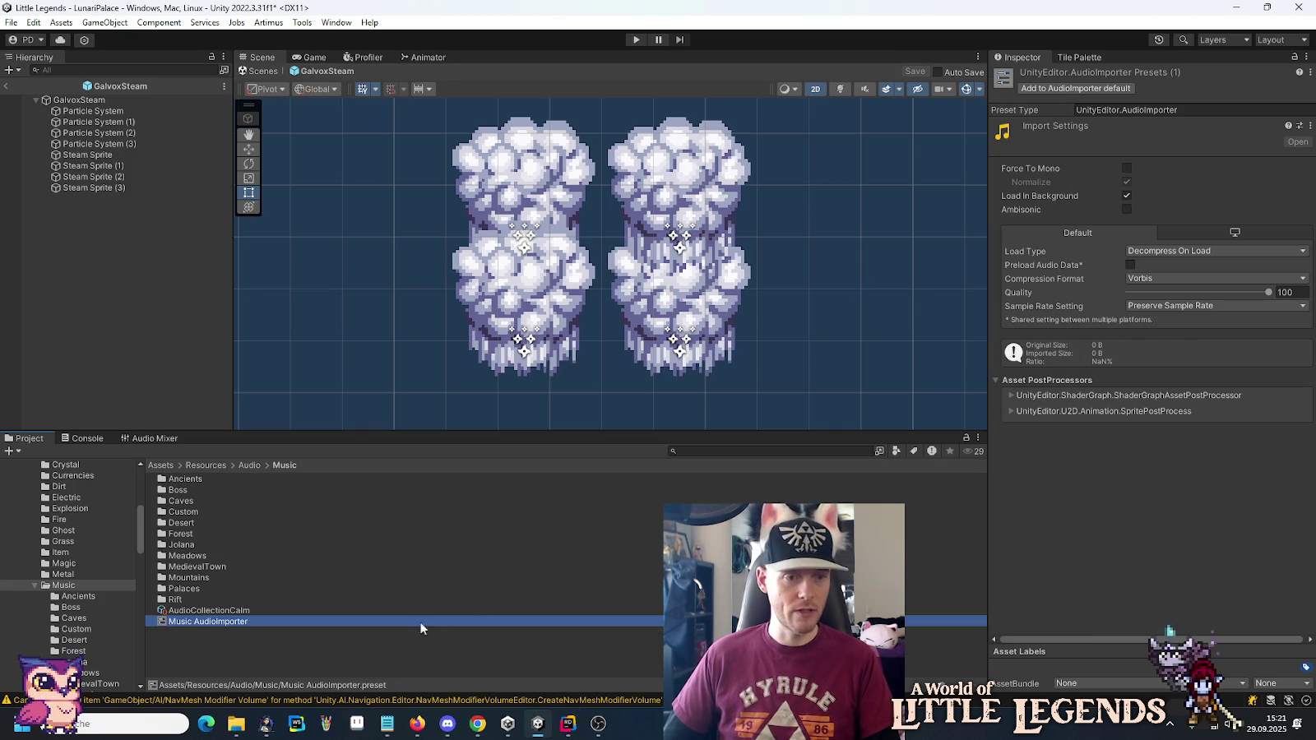
double_click(187, 481)
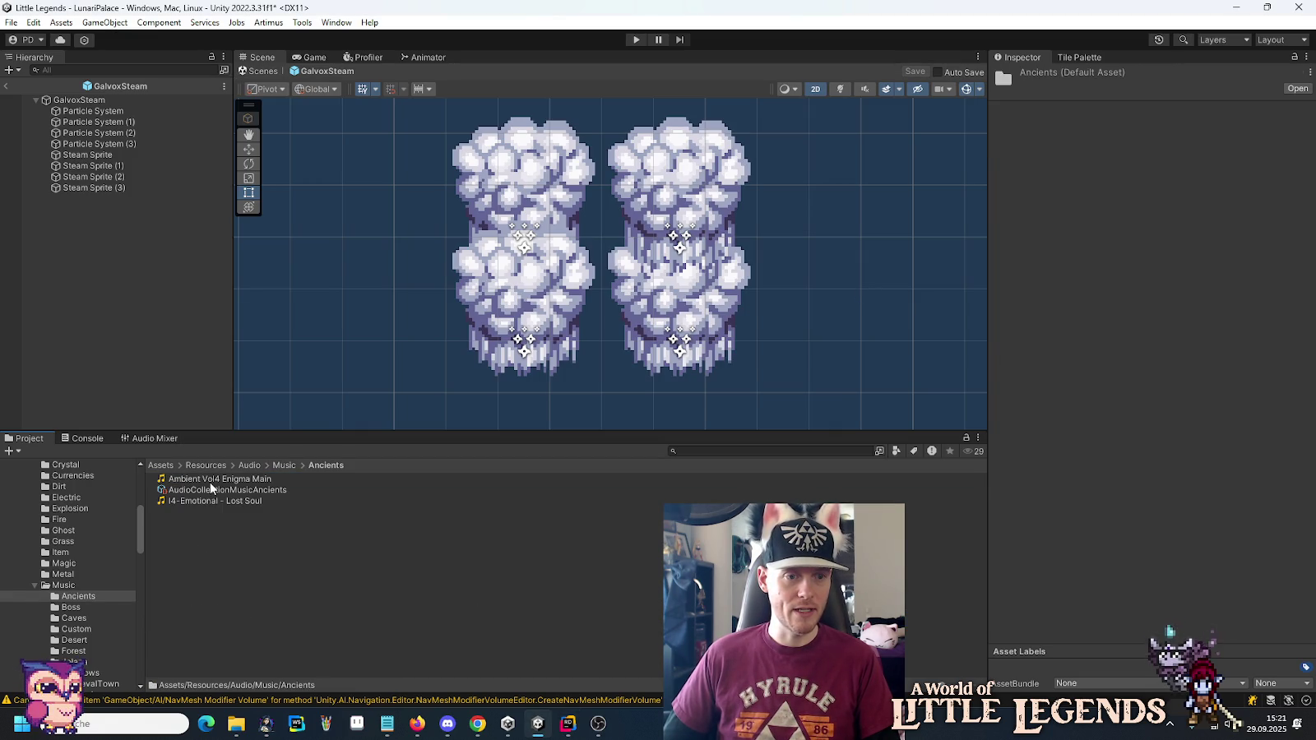
click(212, 482)
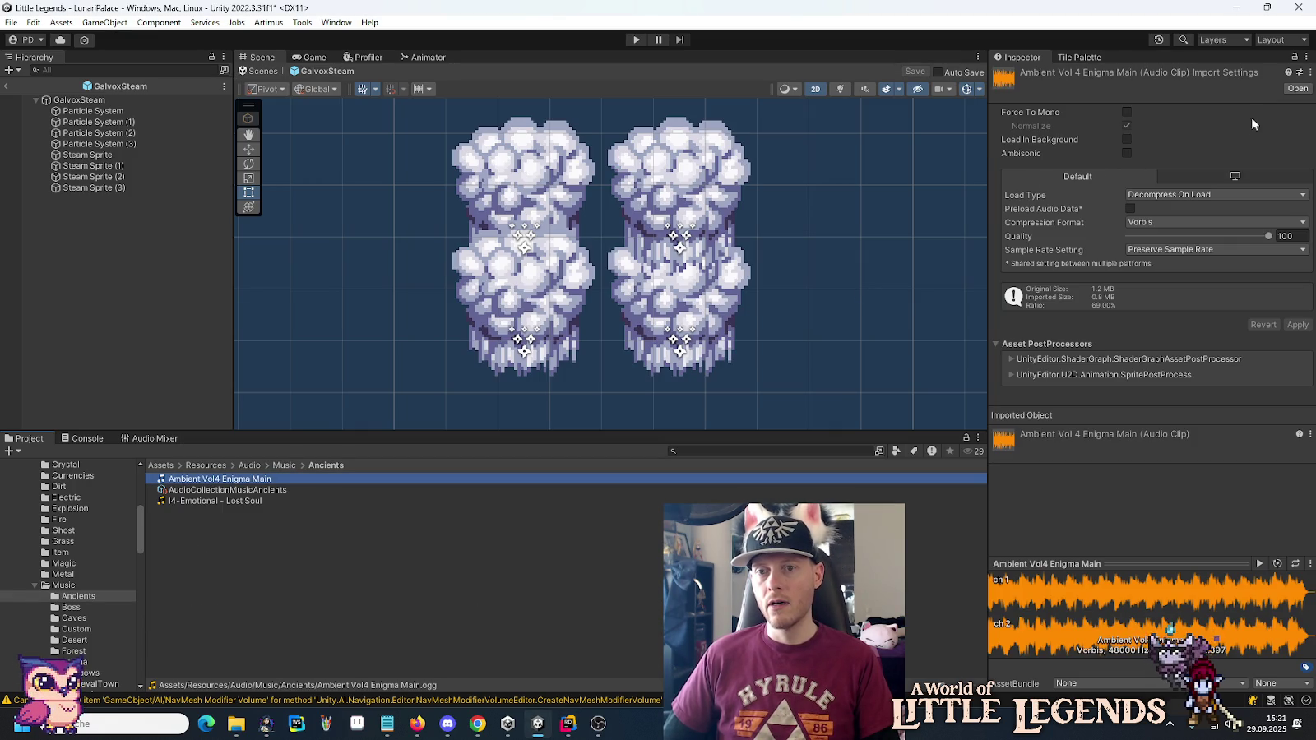
click(1300, 73)
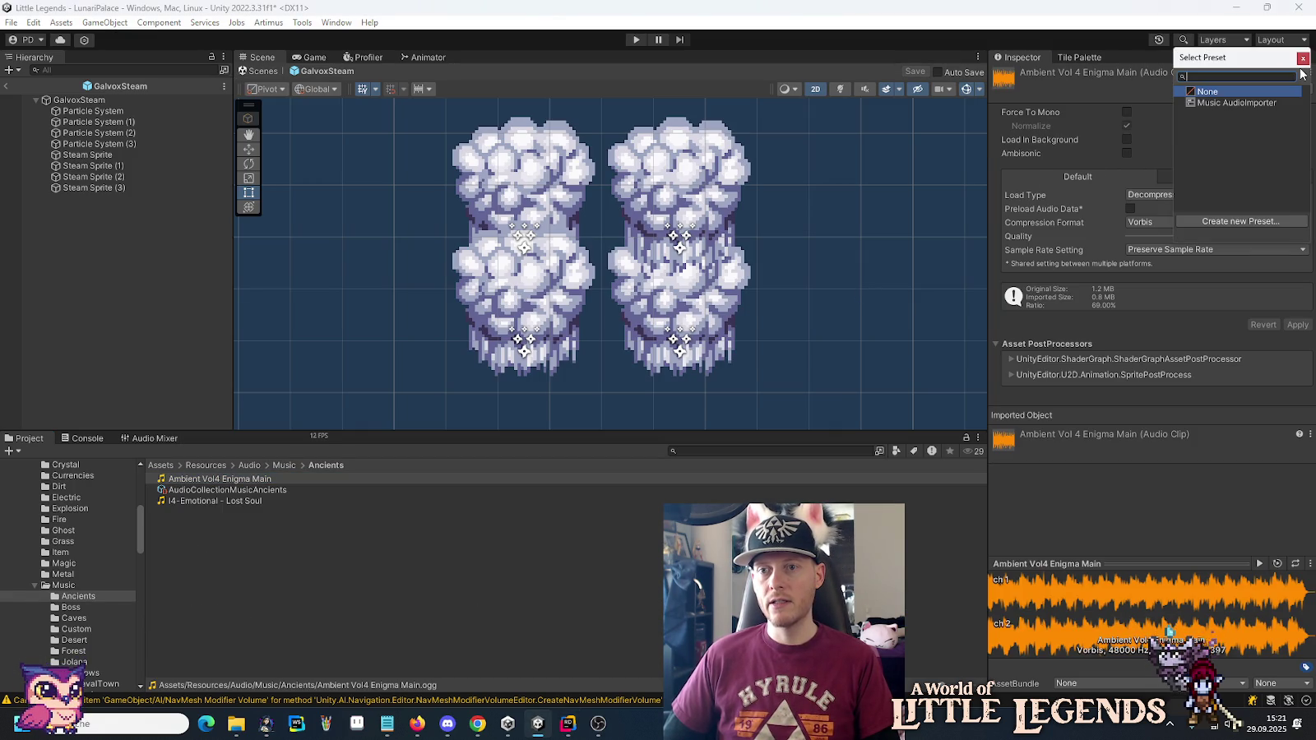
double_click(1258, 103)
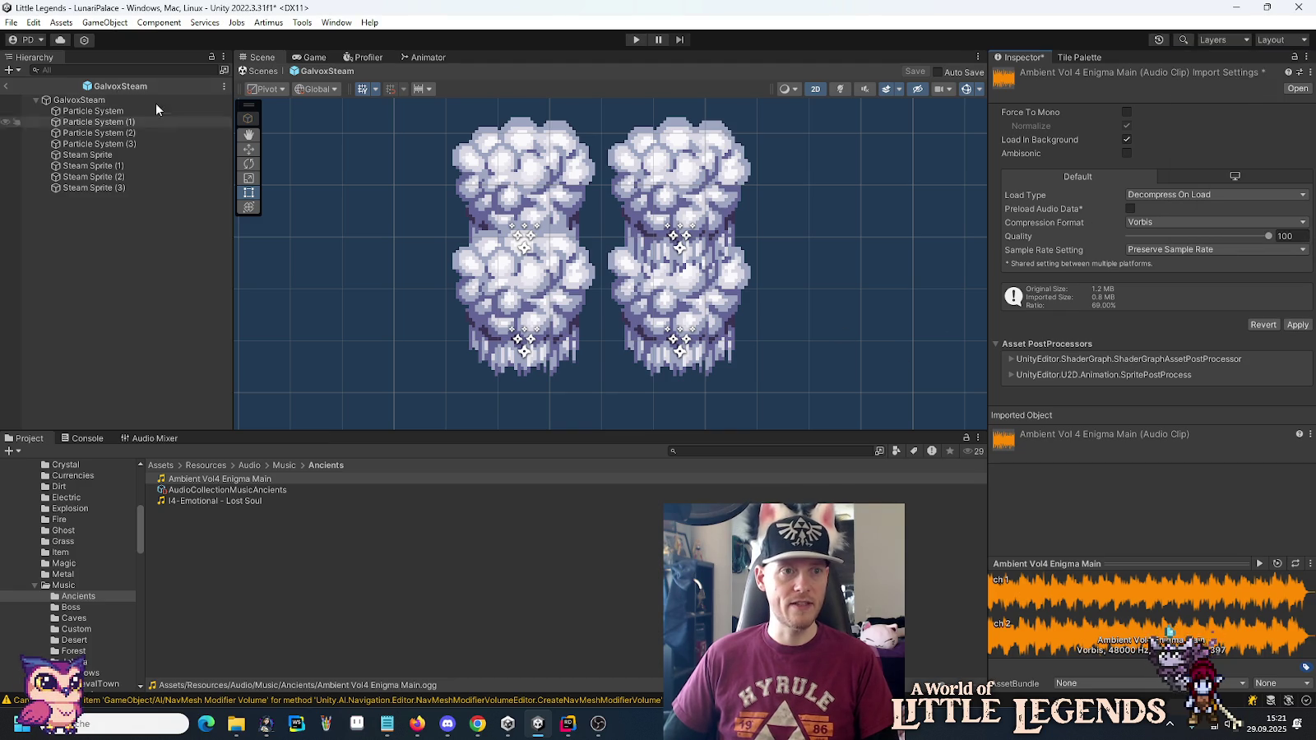
Reopen and close Project Settings, then select I4-Emotional - Lost Soul and save the pending import changes.
key(alt+Tab)
key(alt+Tab)
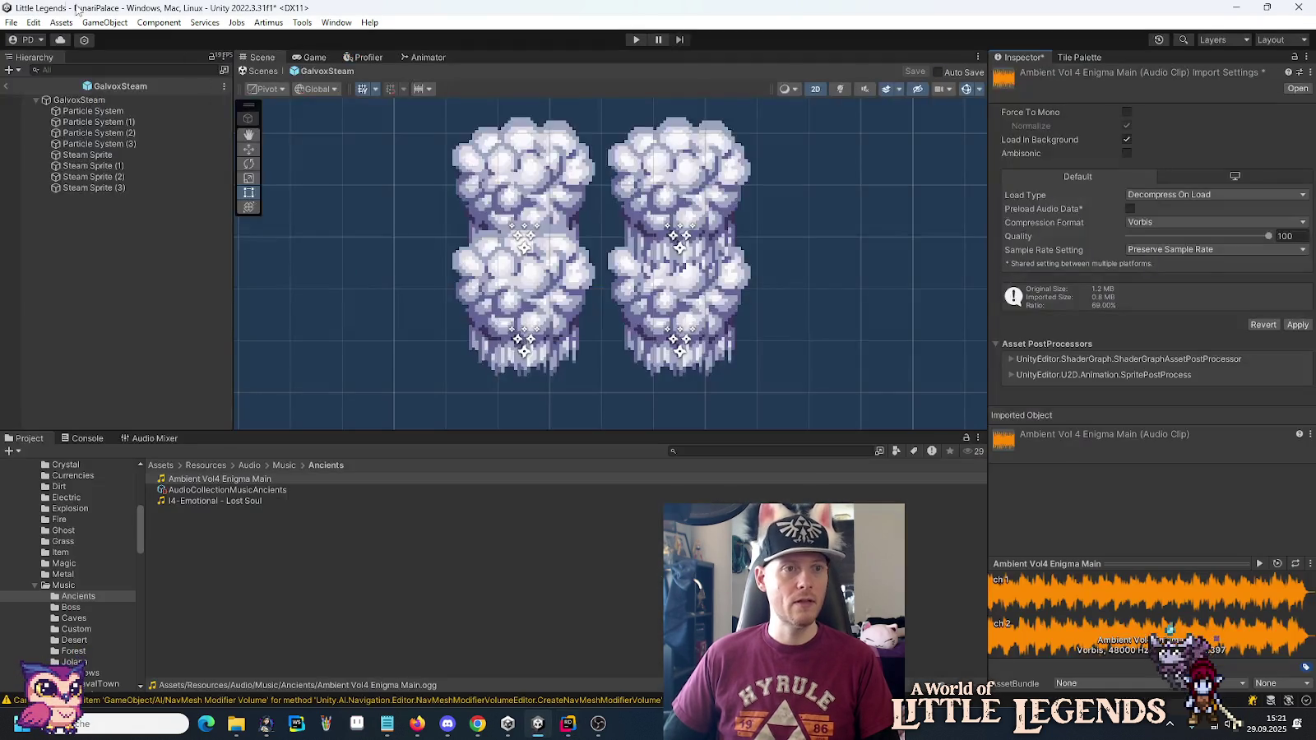
click(46, 24)
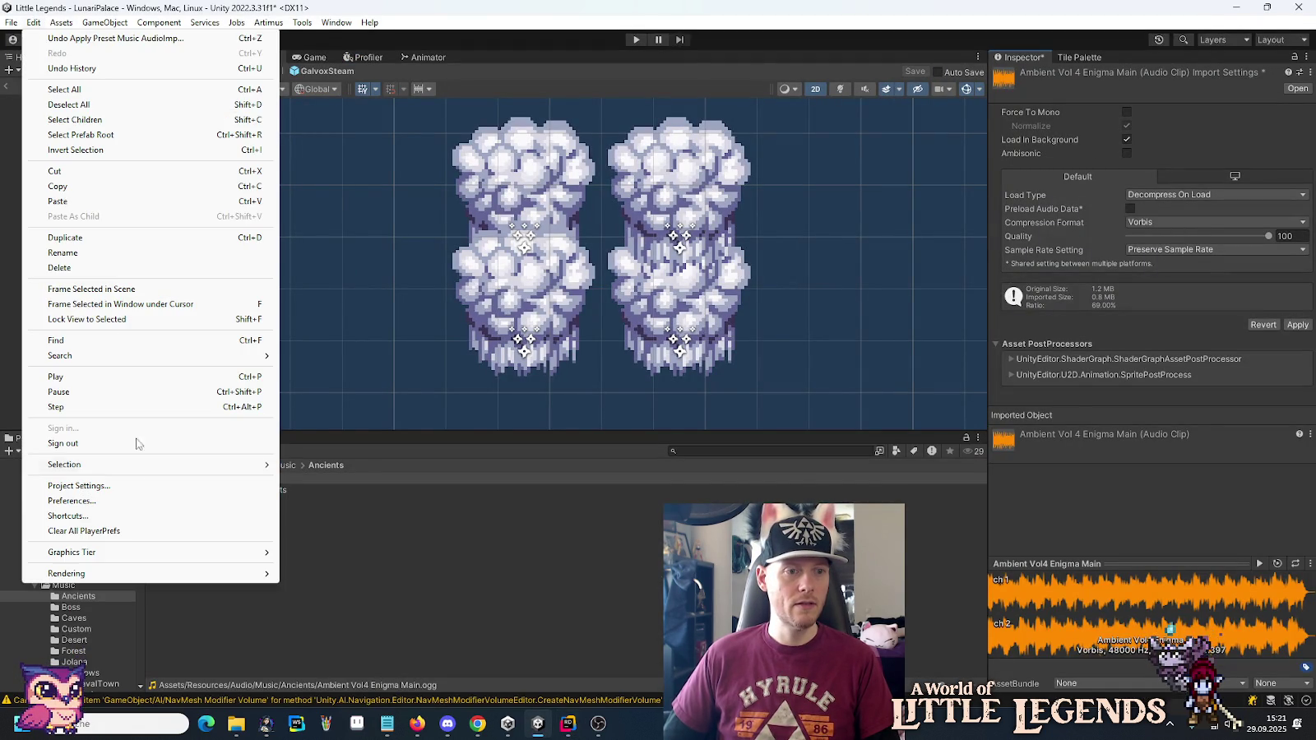
click(147, 486)
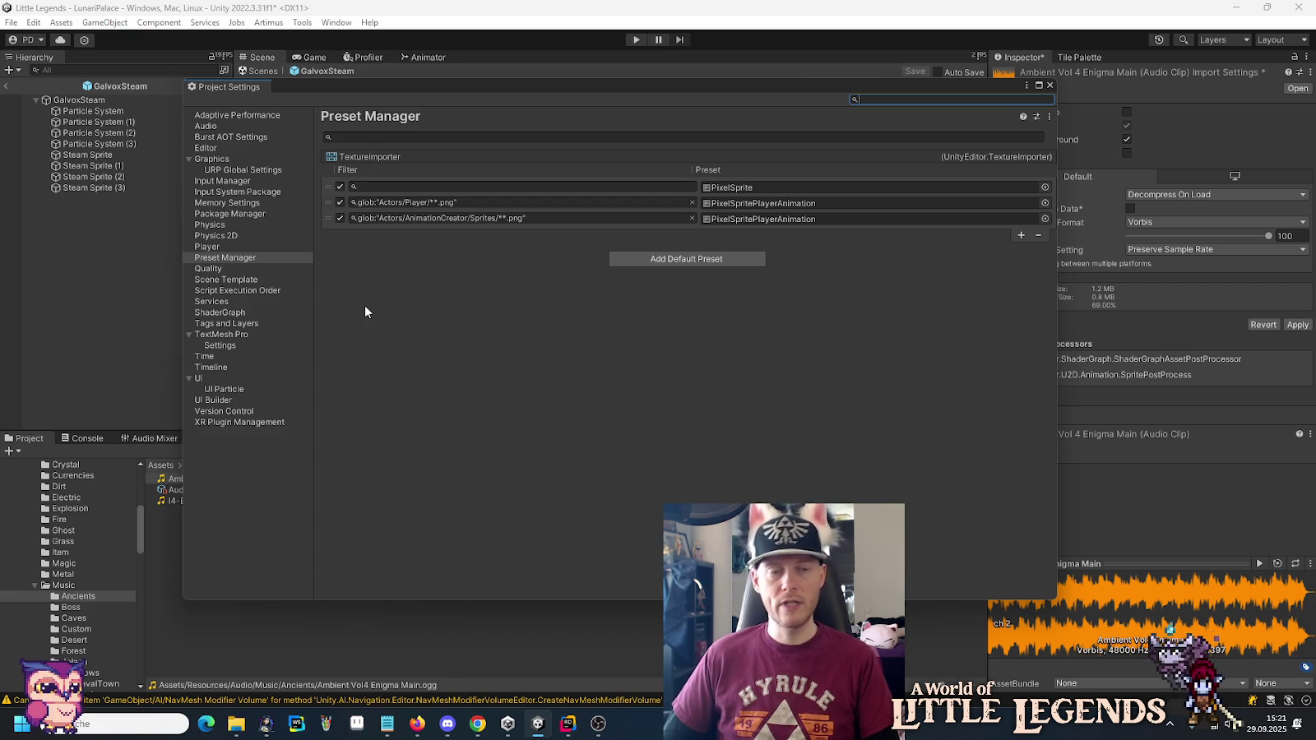
click(1051, 86)
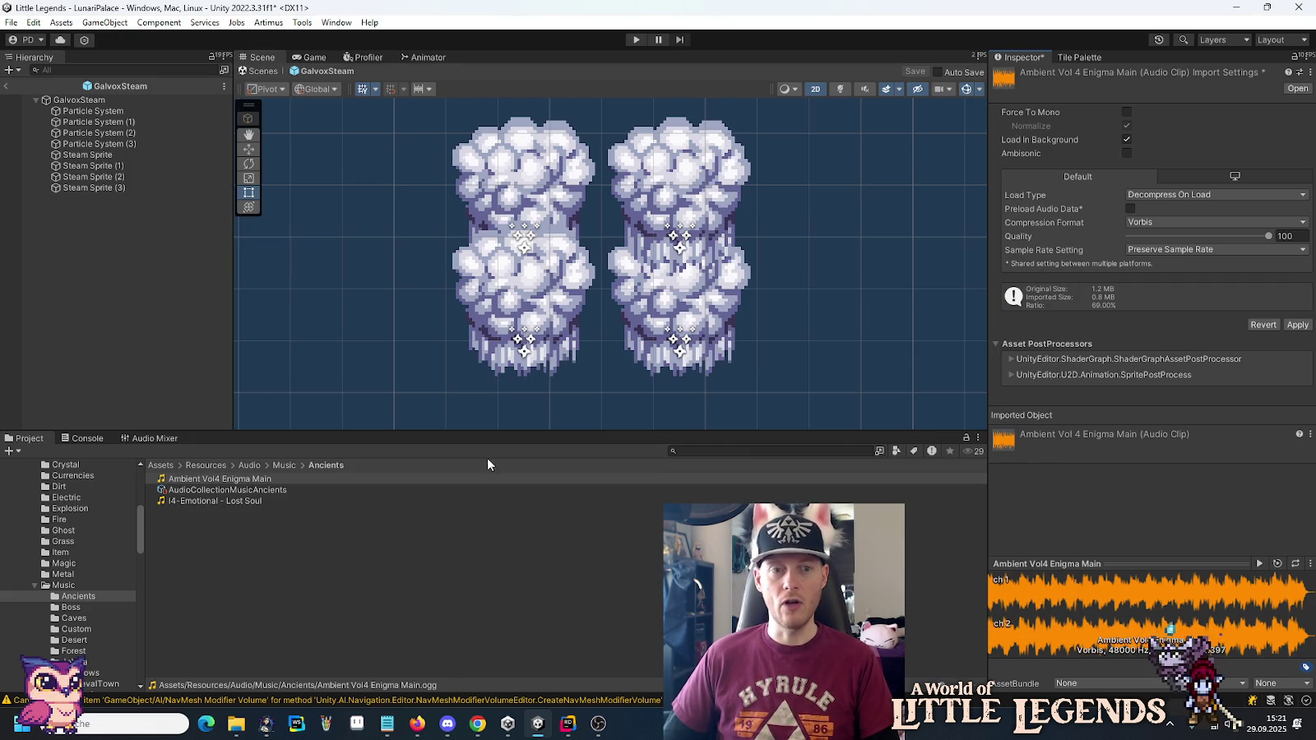
click(259, 503)
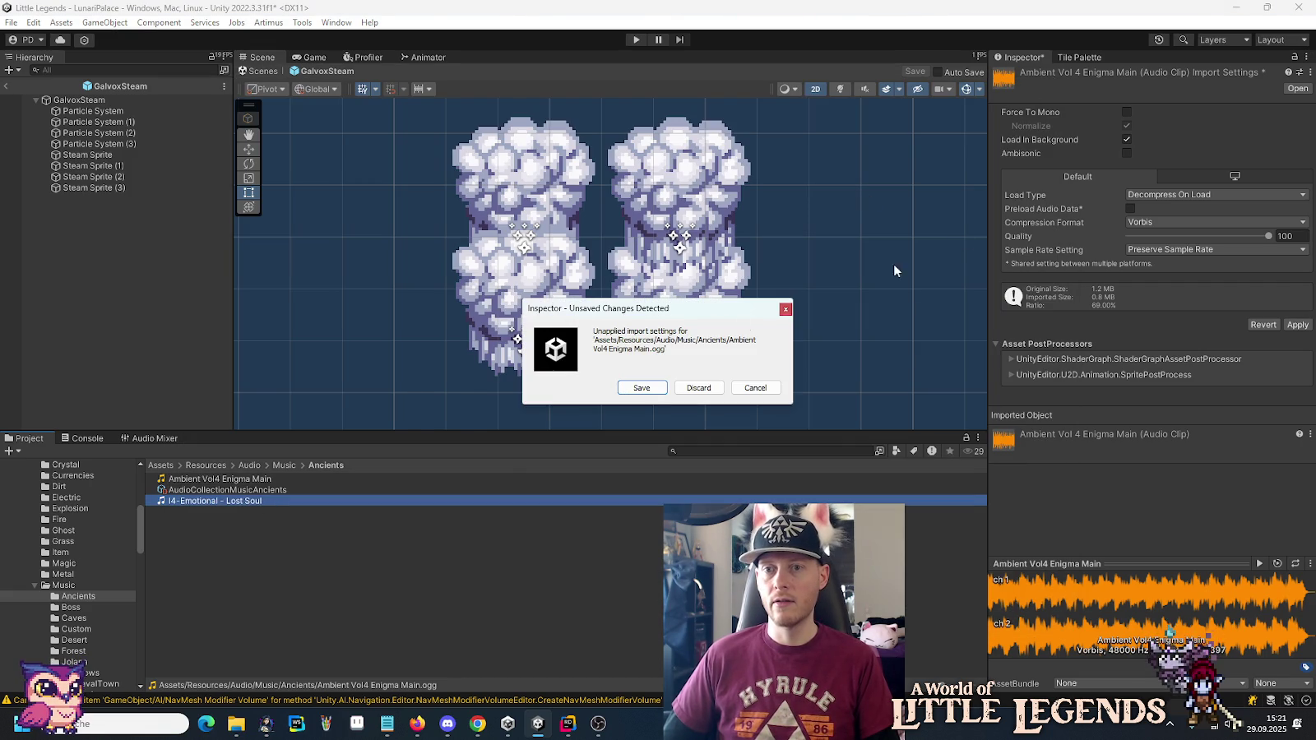
click(643, 389)
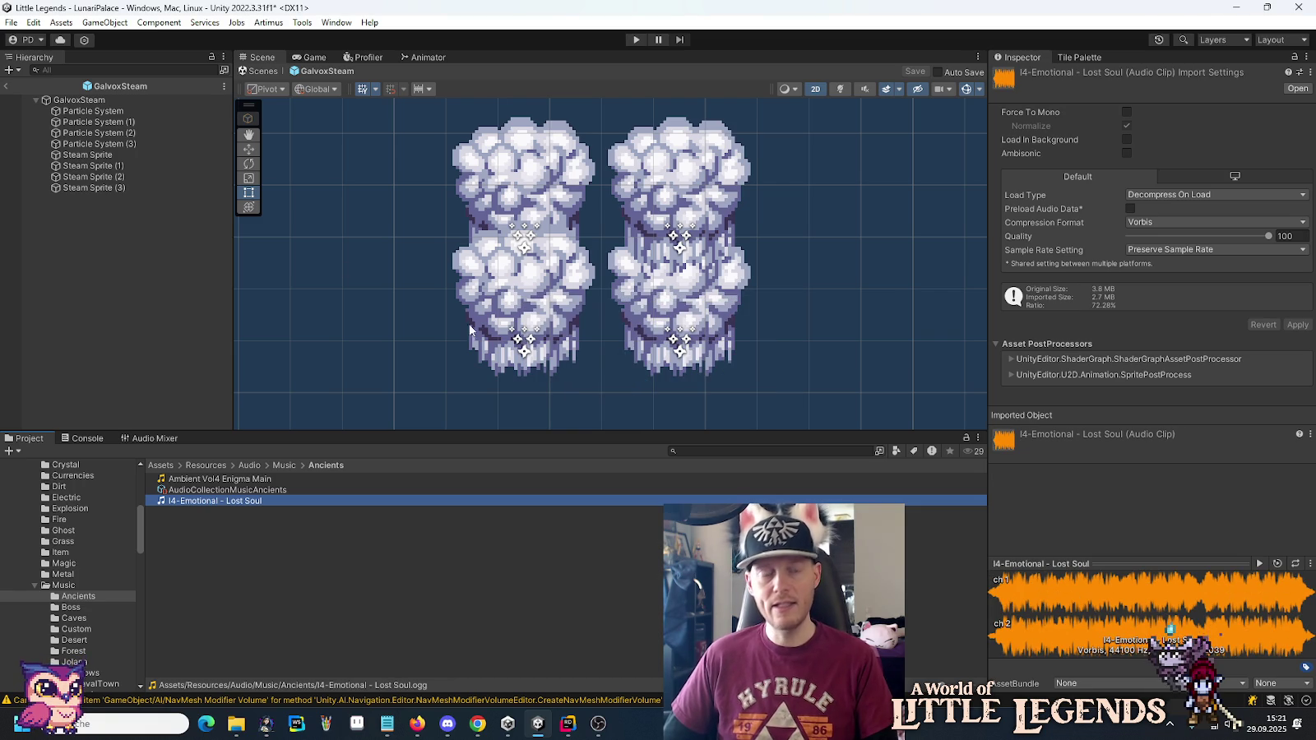
Check Project Settings again, inspect Boss's Combat #1 (Looped), and reselect Ambient Vol4 Enigma Main.
click(33, 22)
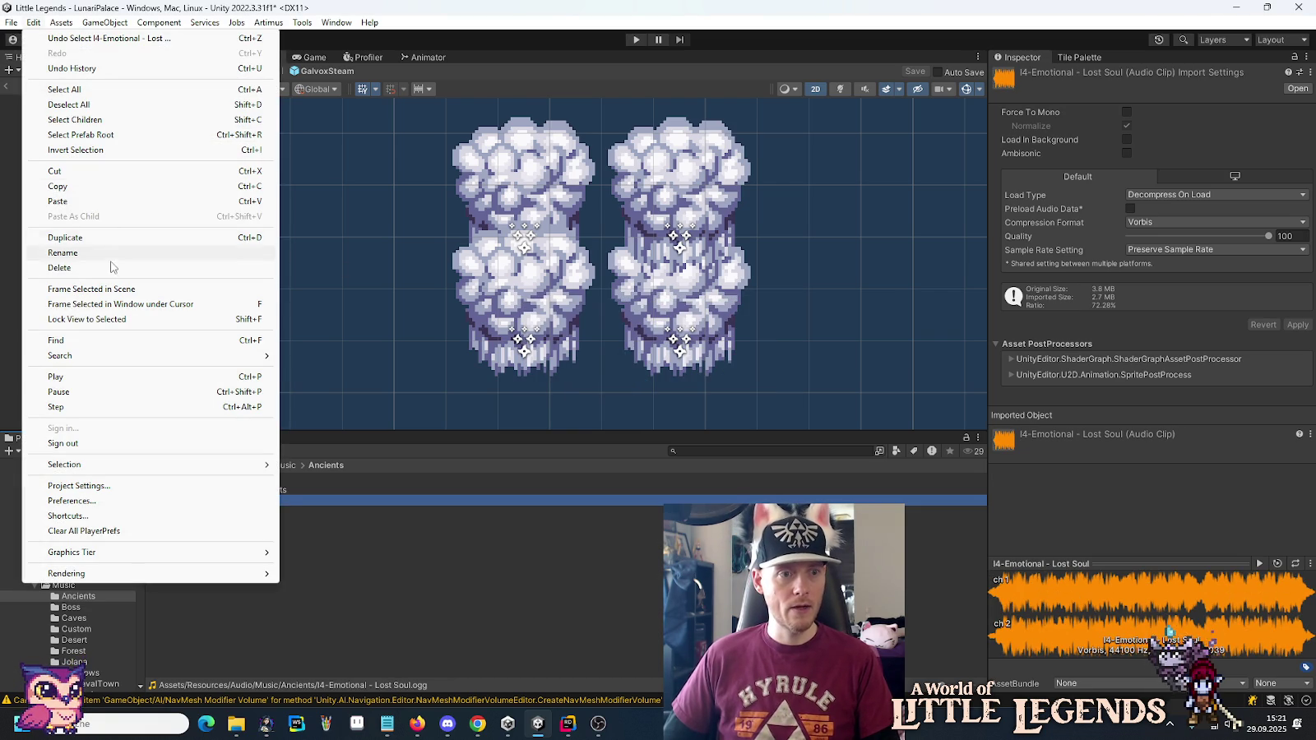
click(91, 486)
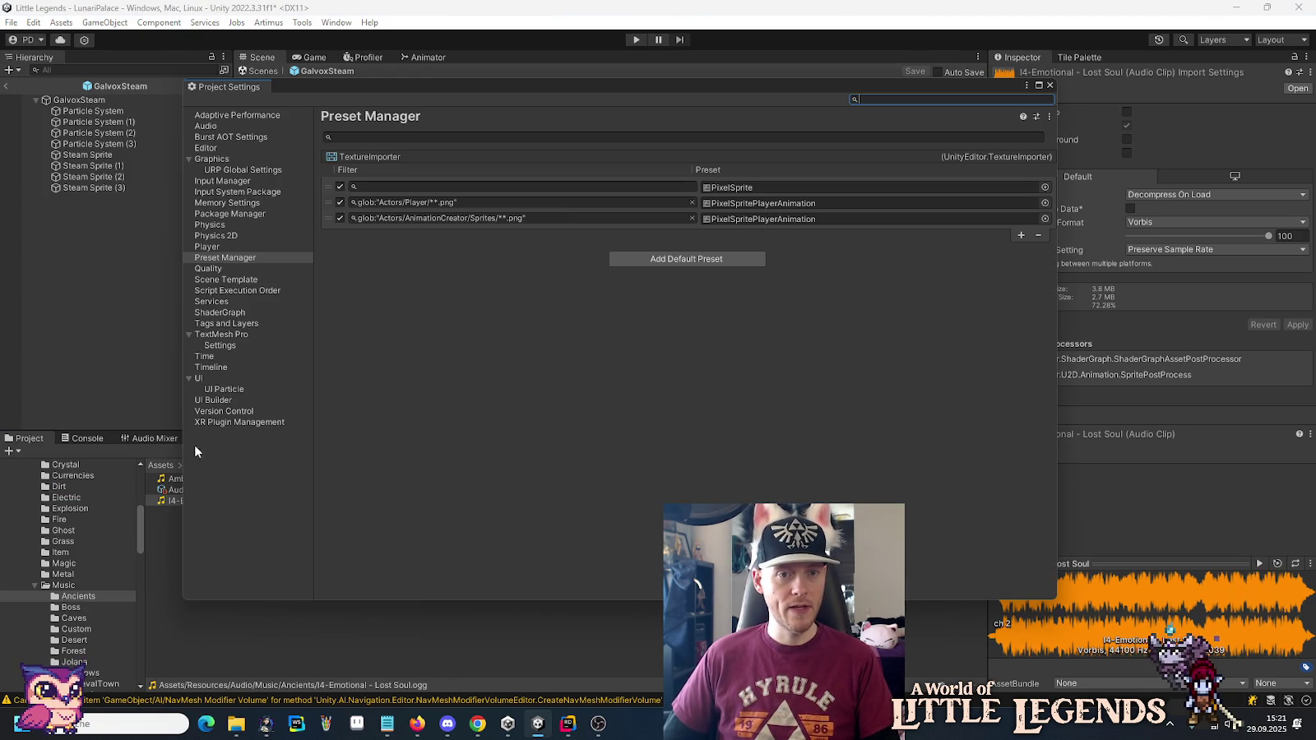
click(1049, 83)
click(60, 609)
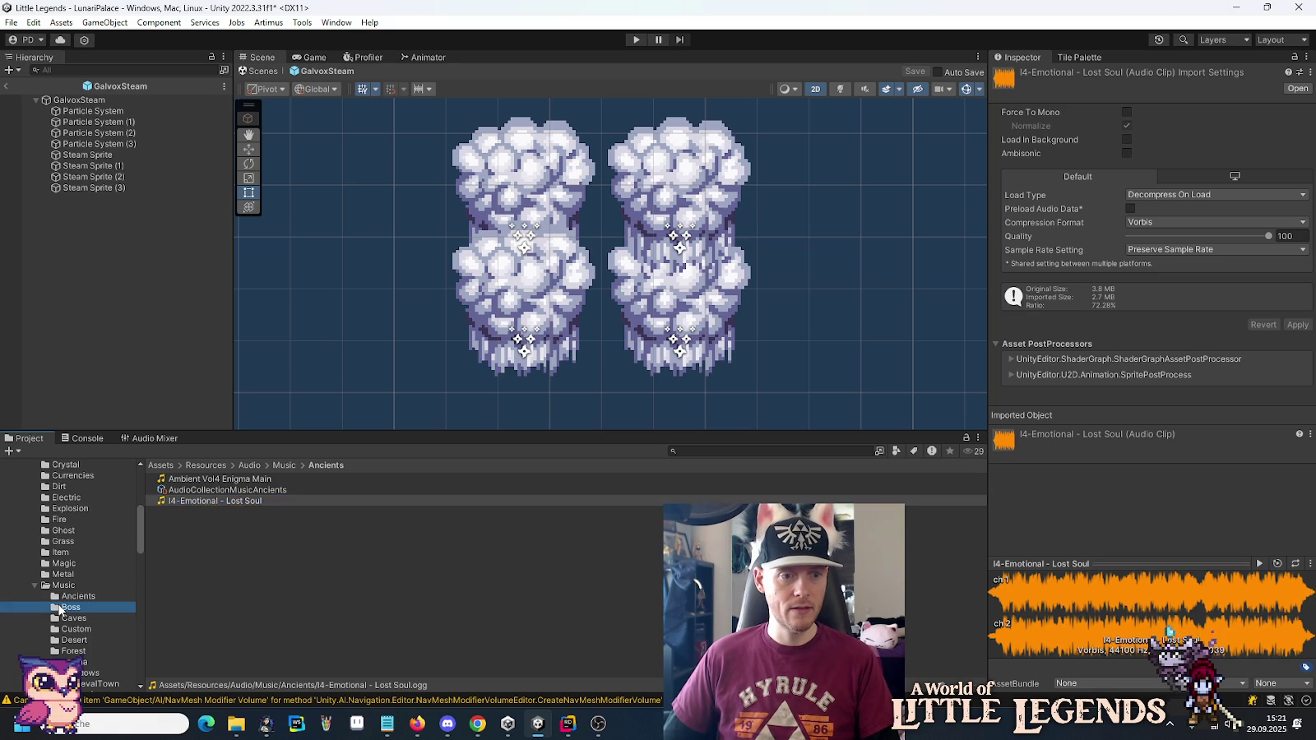
click(173, 490)
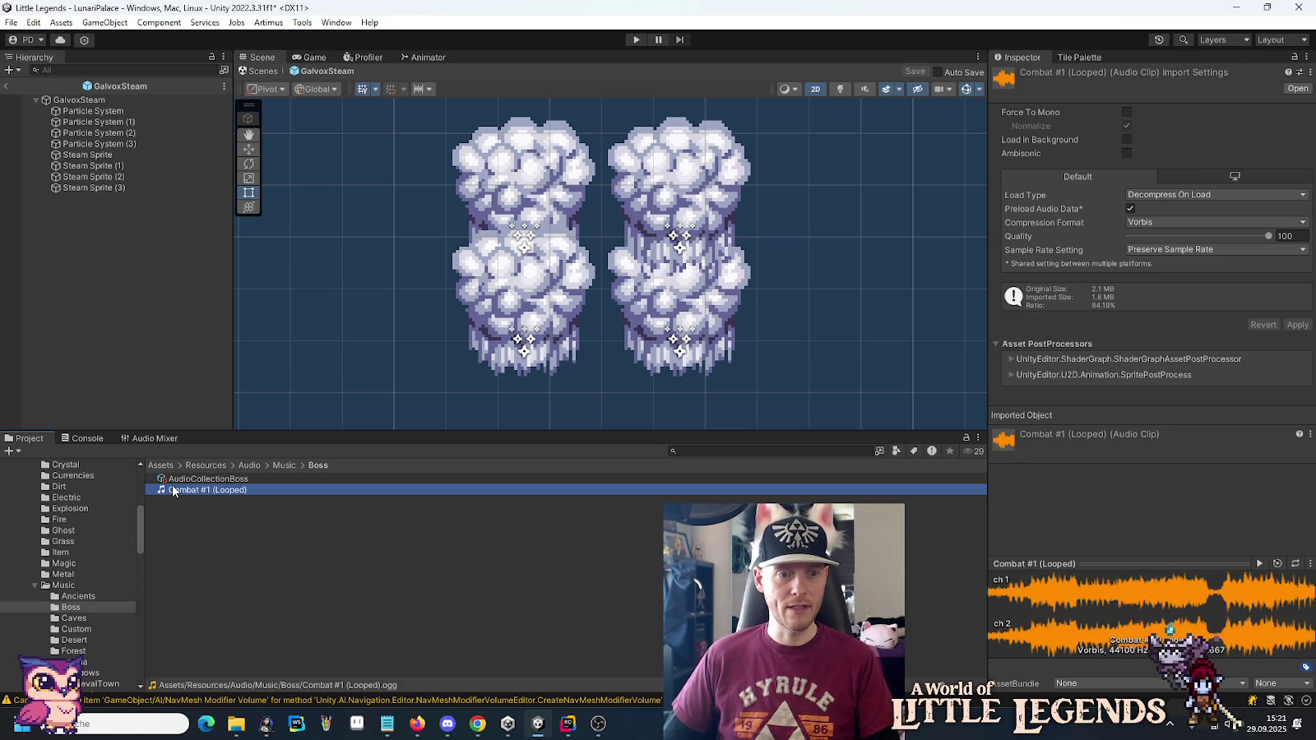
click(78, 597)
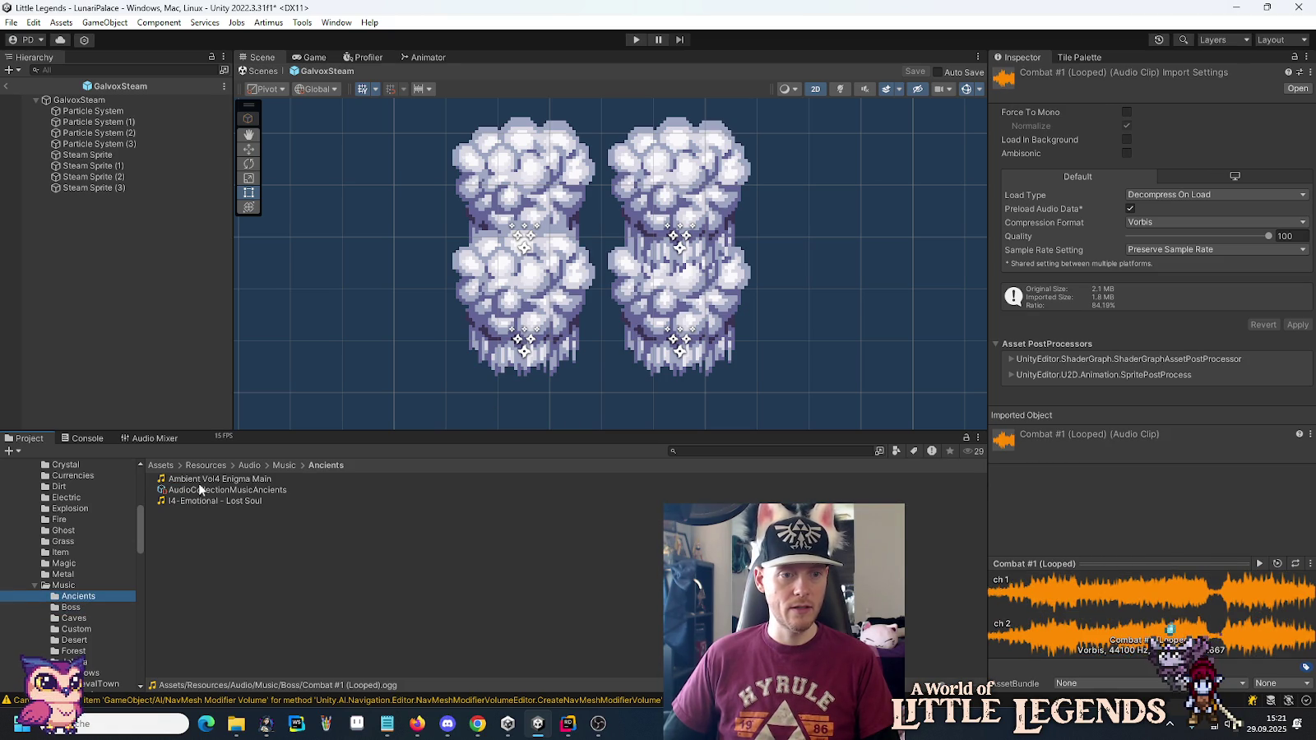
click(205, 478)
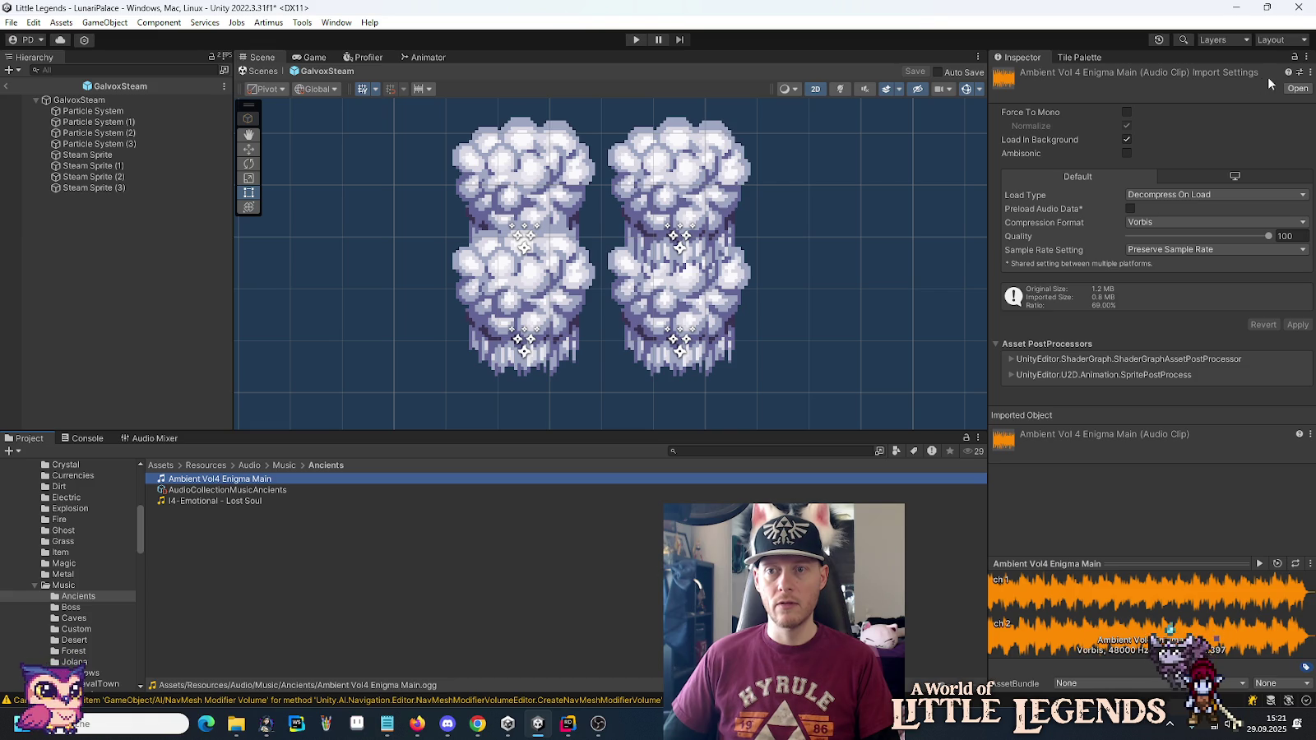
Apply Music AudioImporter to Ambient Vol4 Enigma Main again and reimport the clip from the Project panel.
click(1300, 72)
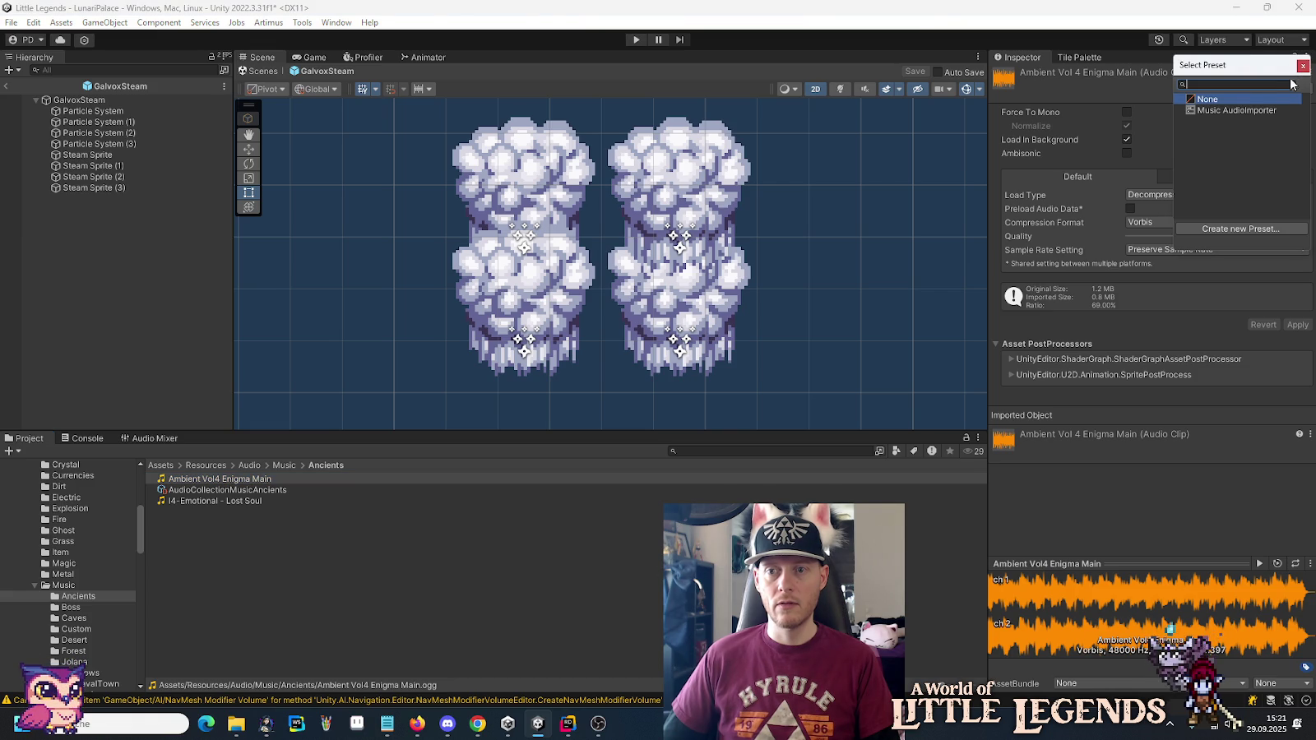
click(1220, 110)
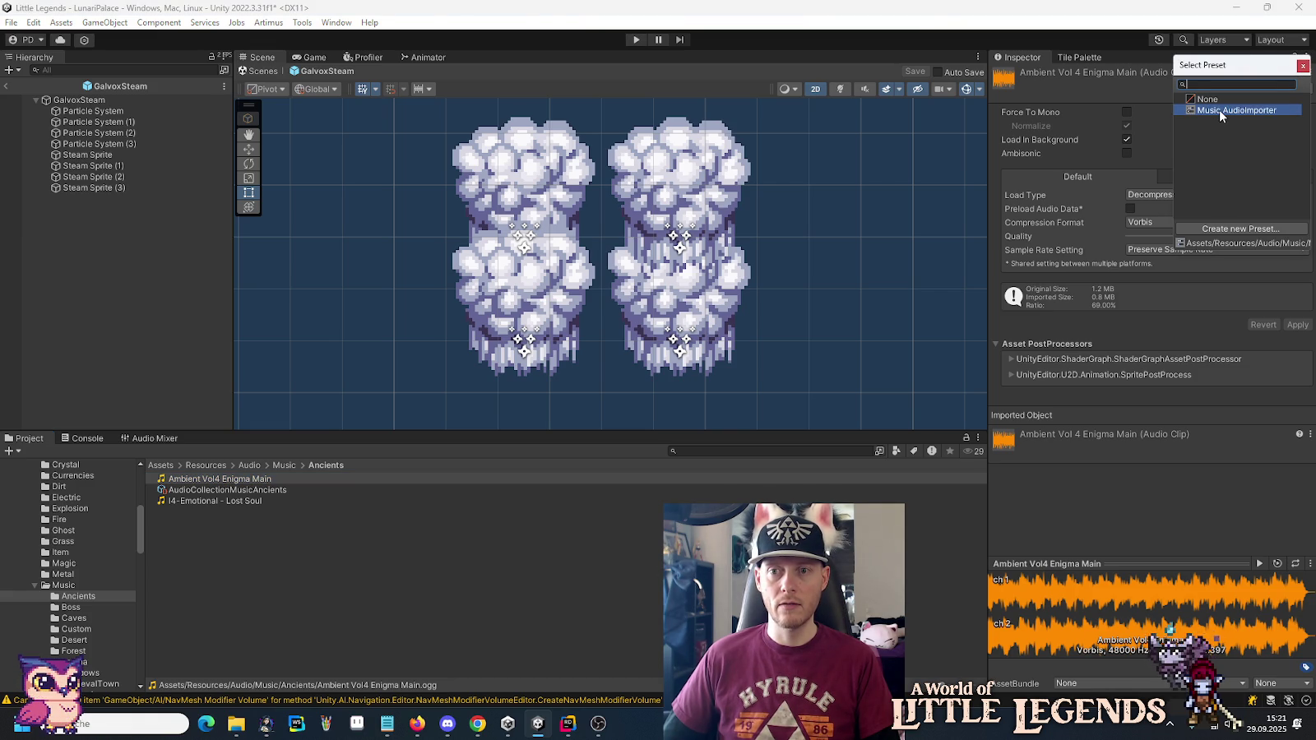
double_click(1219, 110)
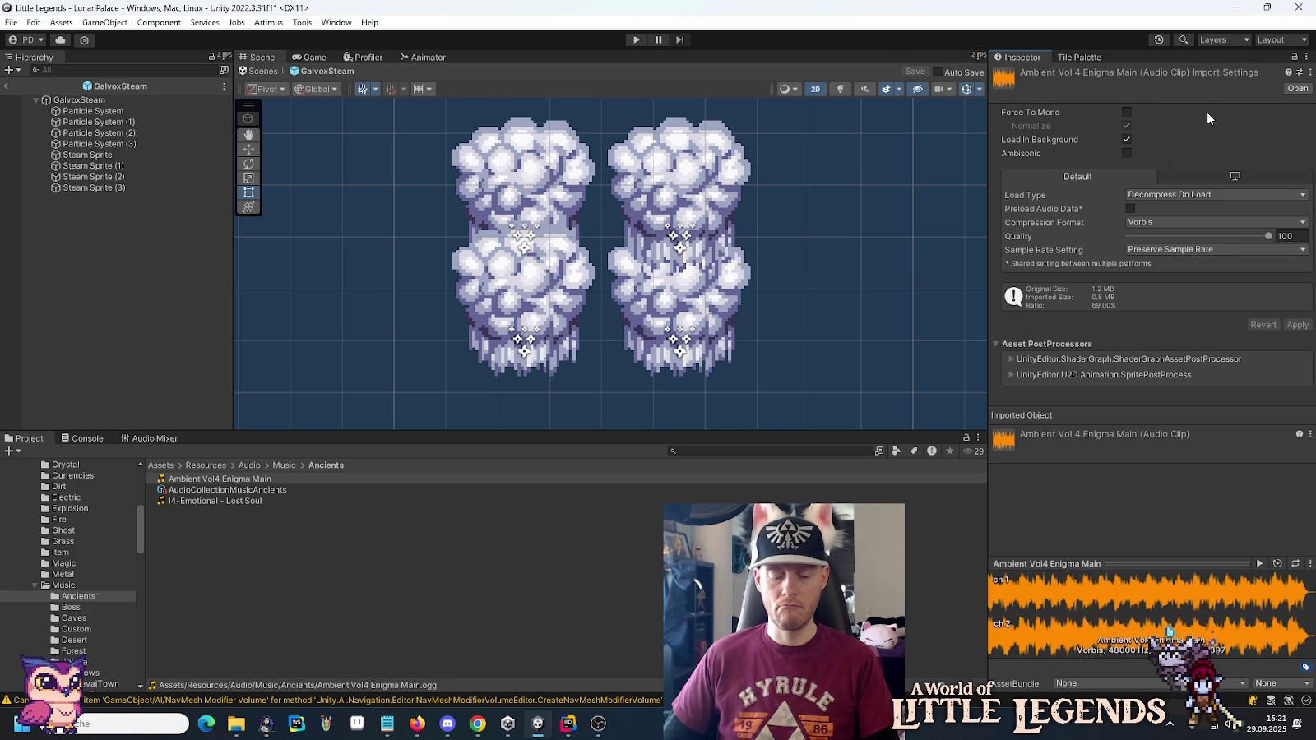
right_click(236, 485)
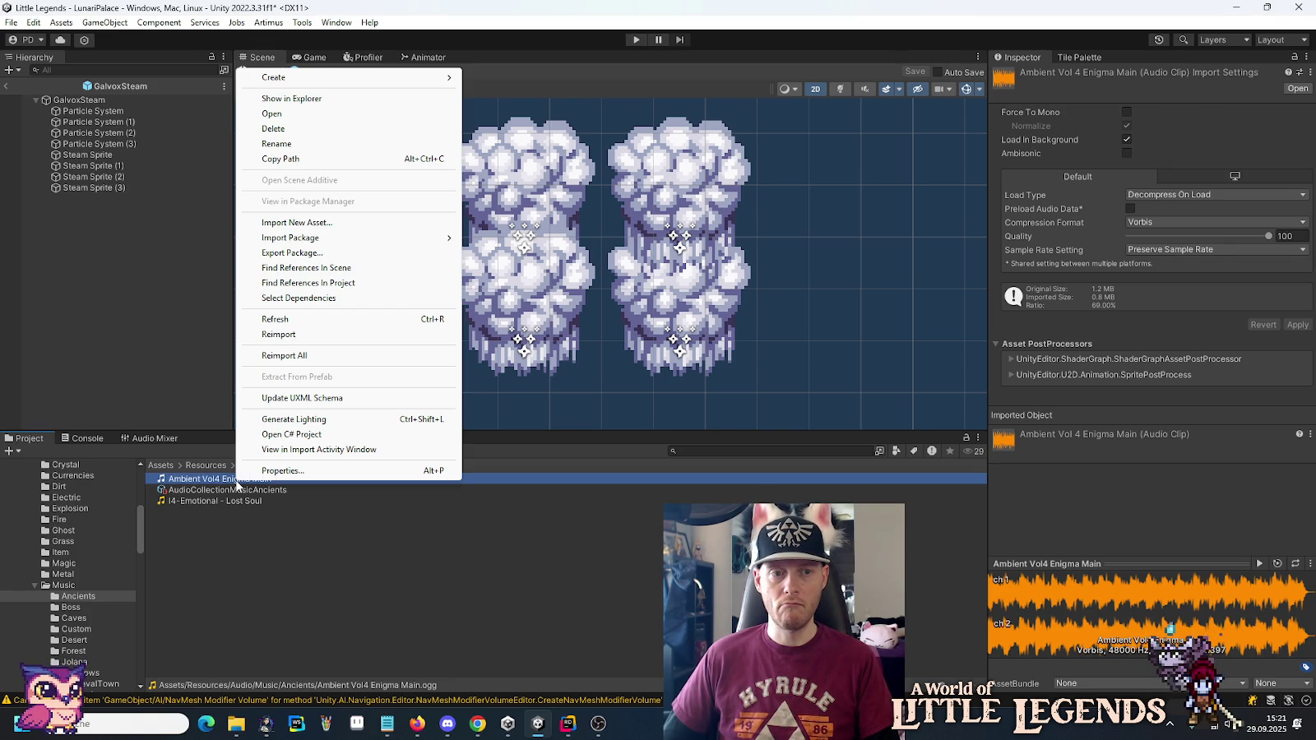
click(279, 334)
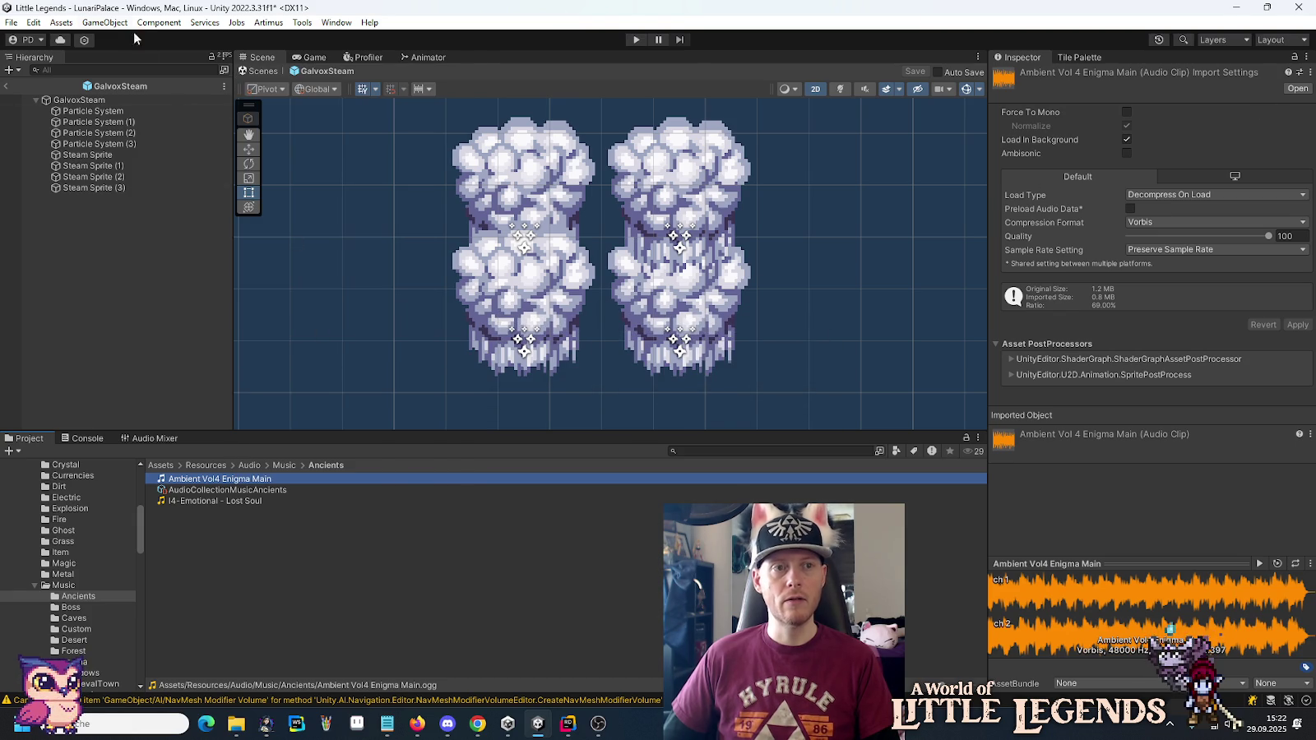
click(33, 22)
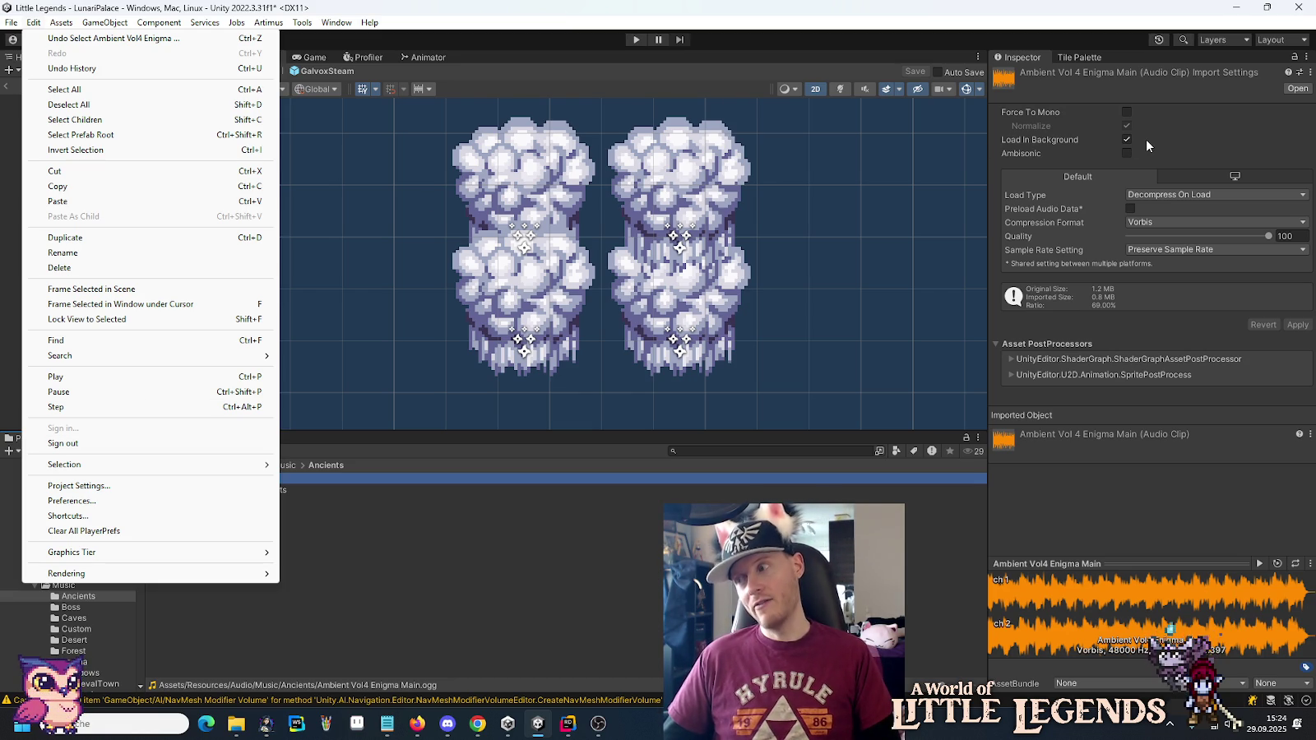
Open Preset Manager and search the default preset types for Audio and Music.
click(171, 485)
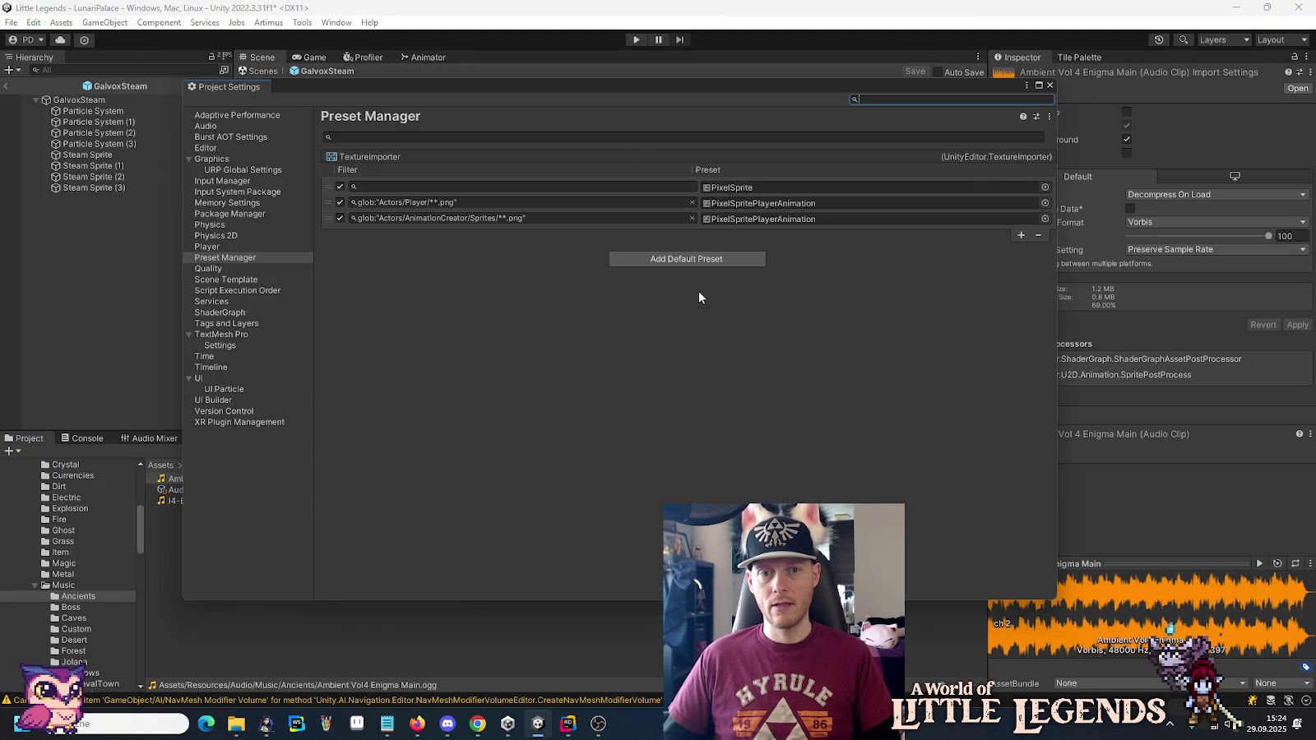
click(692, 260)
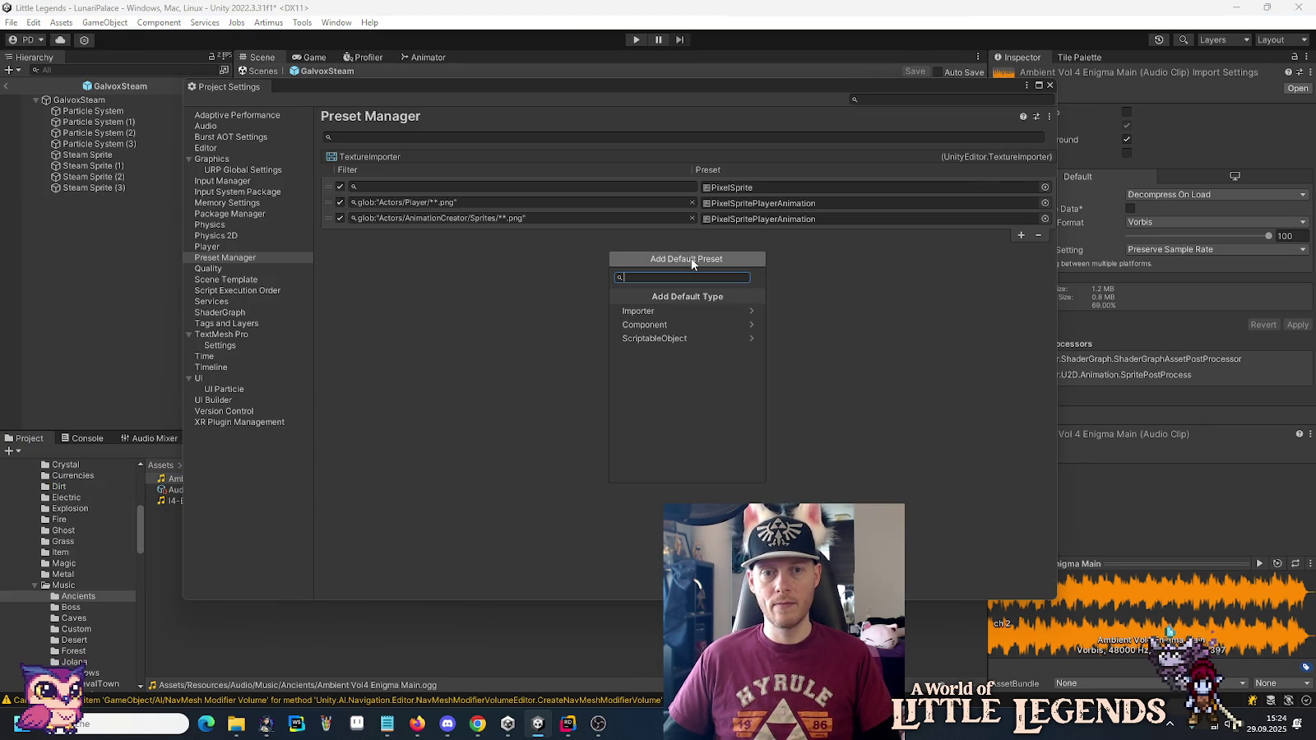
click(657, 312)
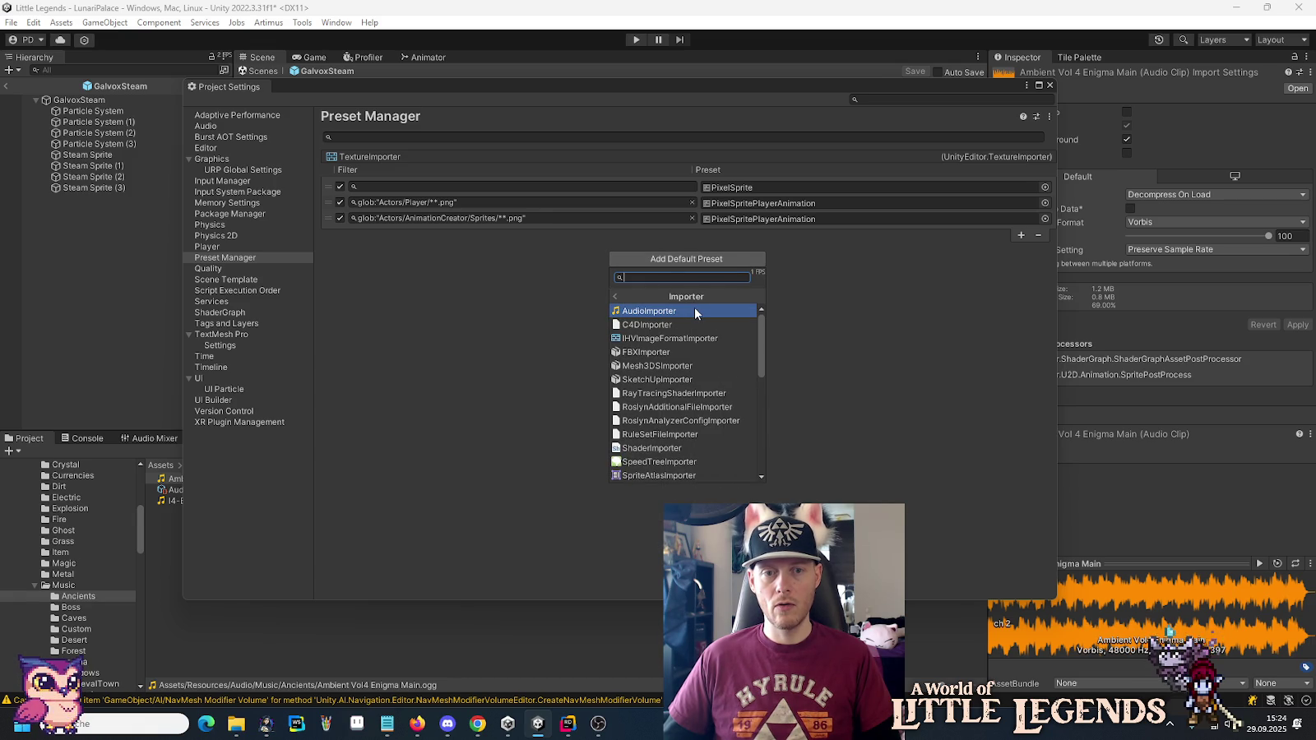
click(615, 296)
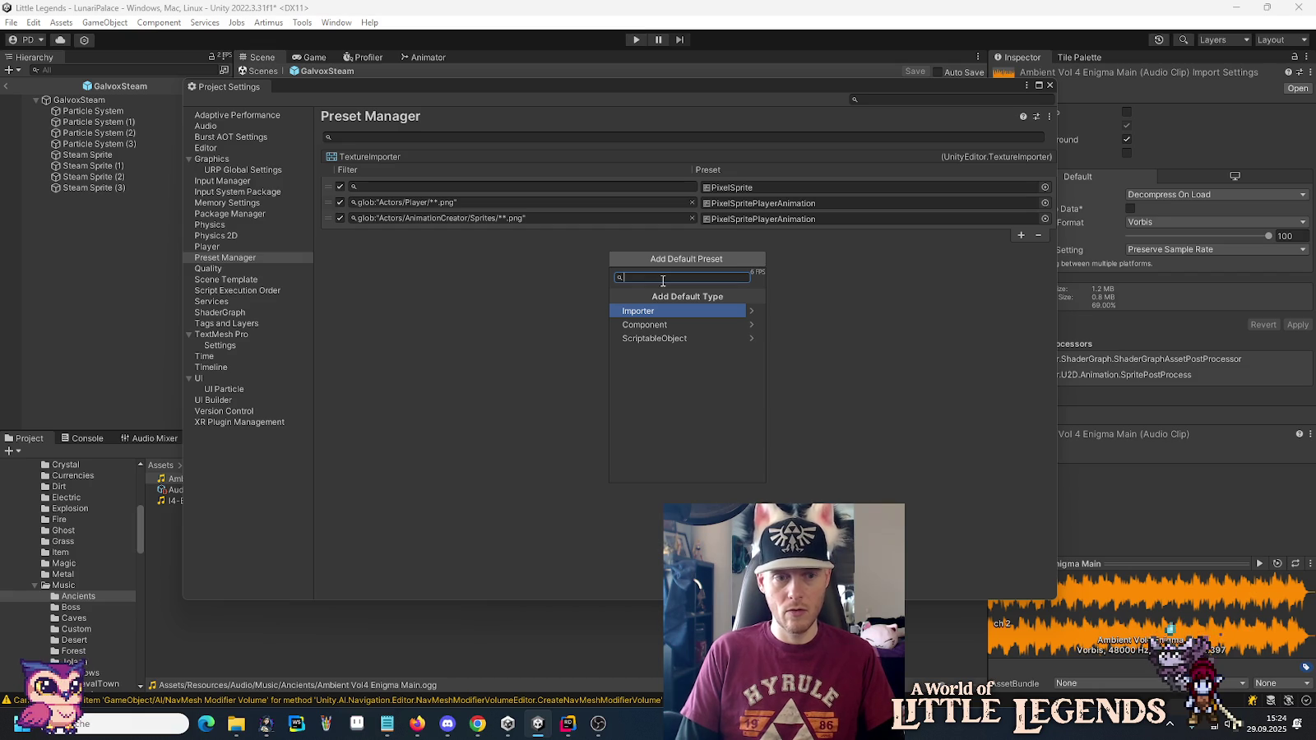
text(Audio)
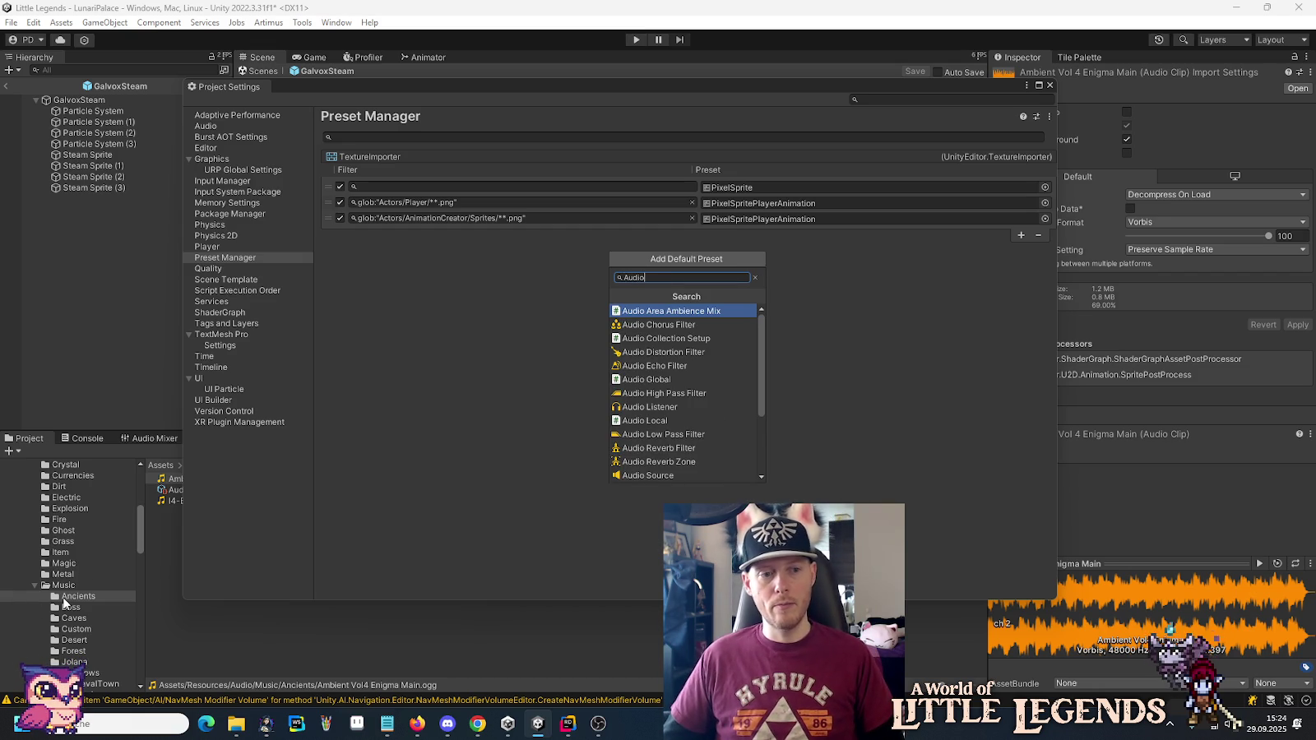
click(63, 585)
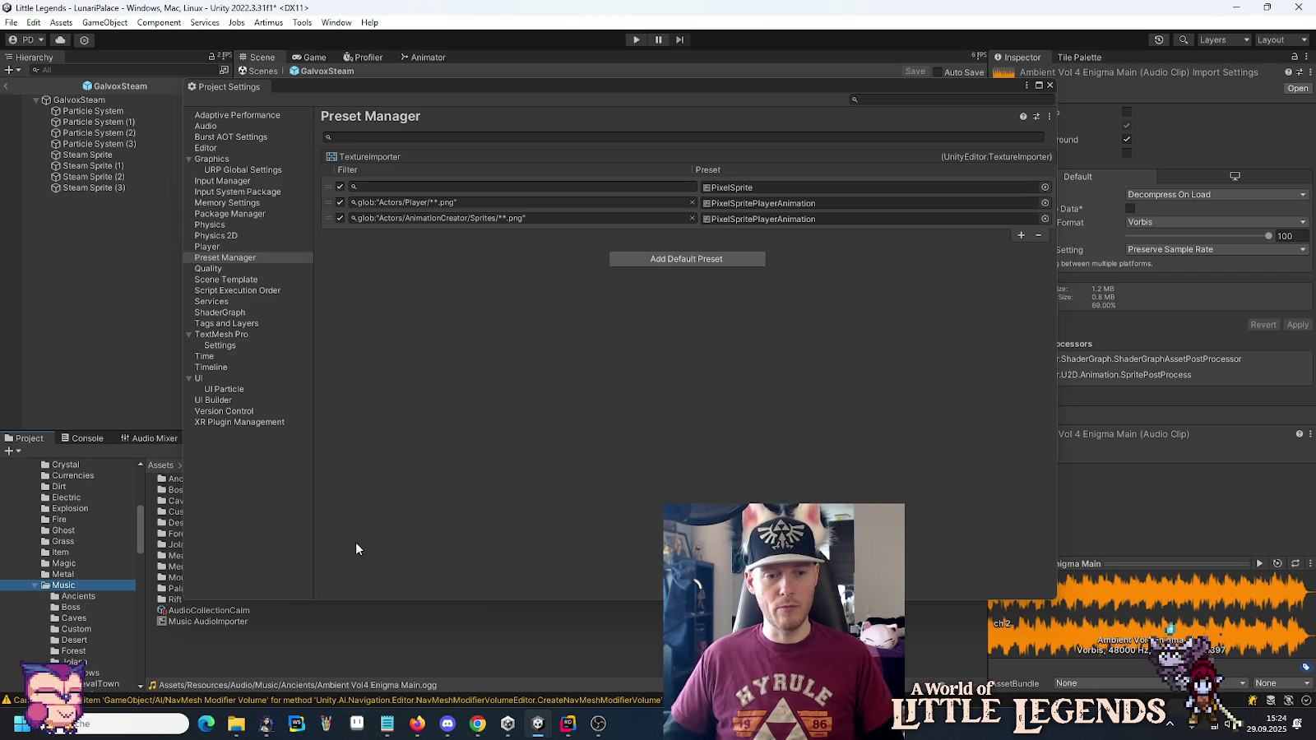
click(652, 258)
text(Music)
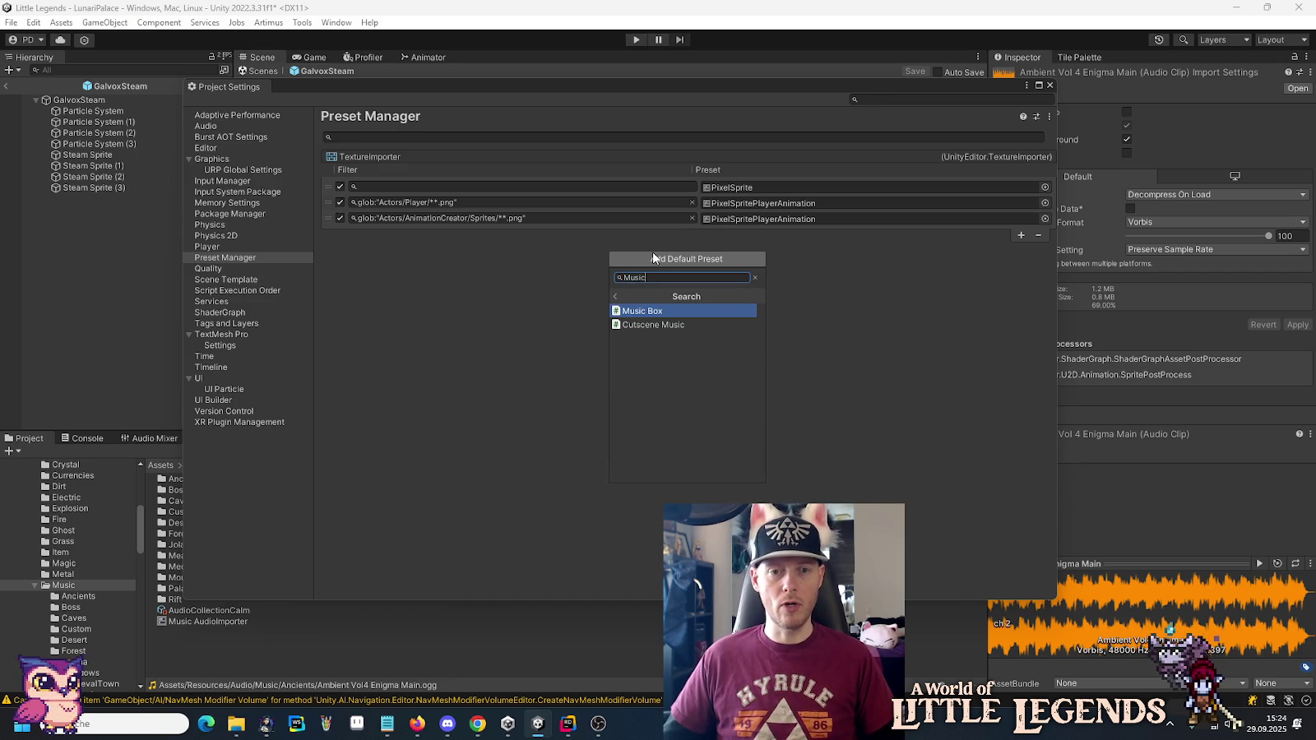
Add AudioImporter as a new default type from the Importer list.
click(614, 297)
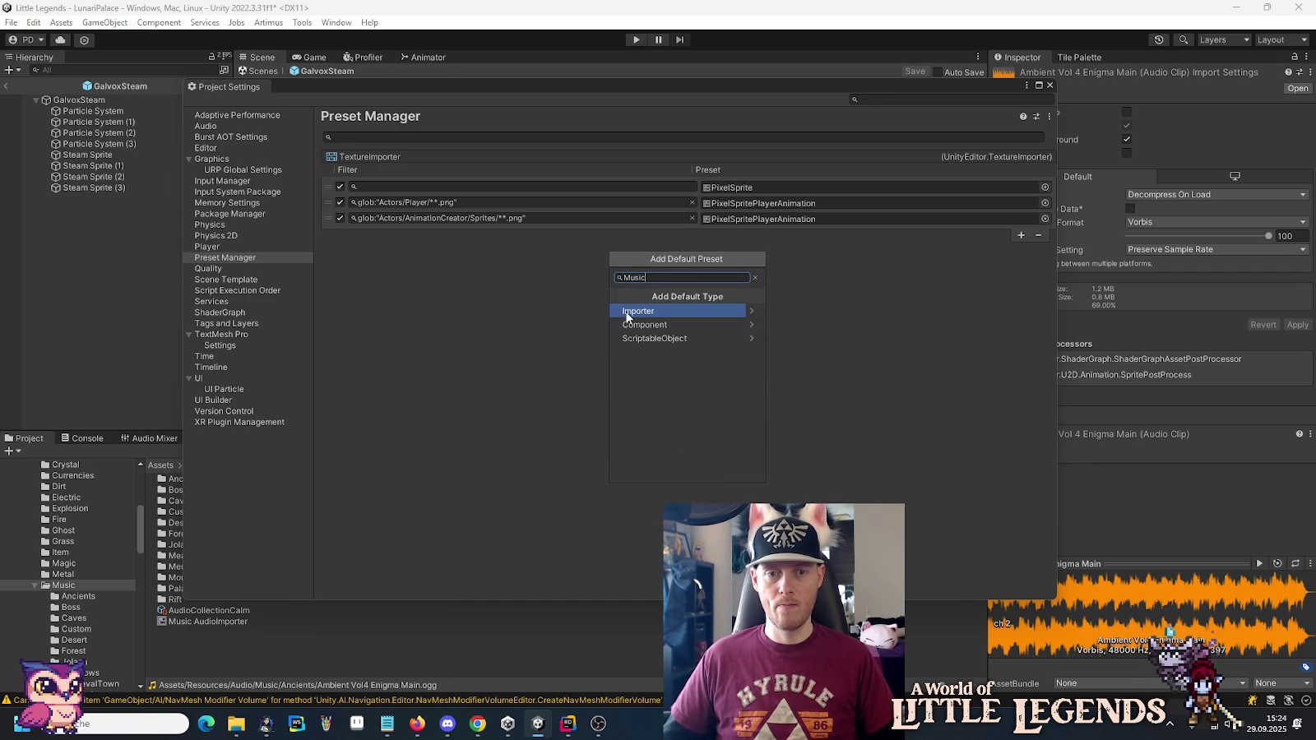
click(753, 310)
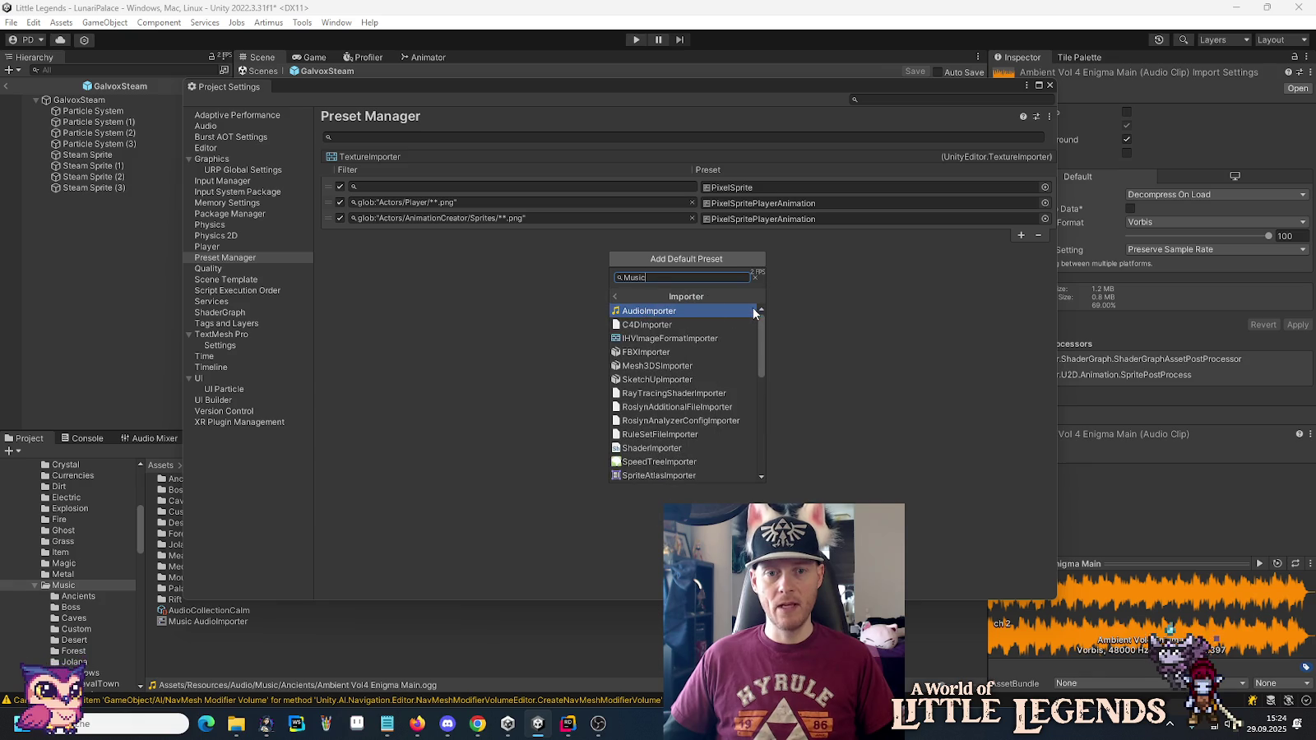
scroll(715, 370, down, 4)
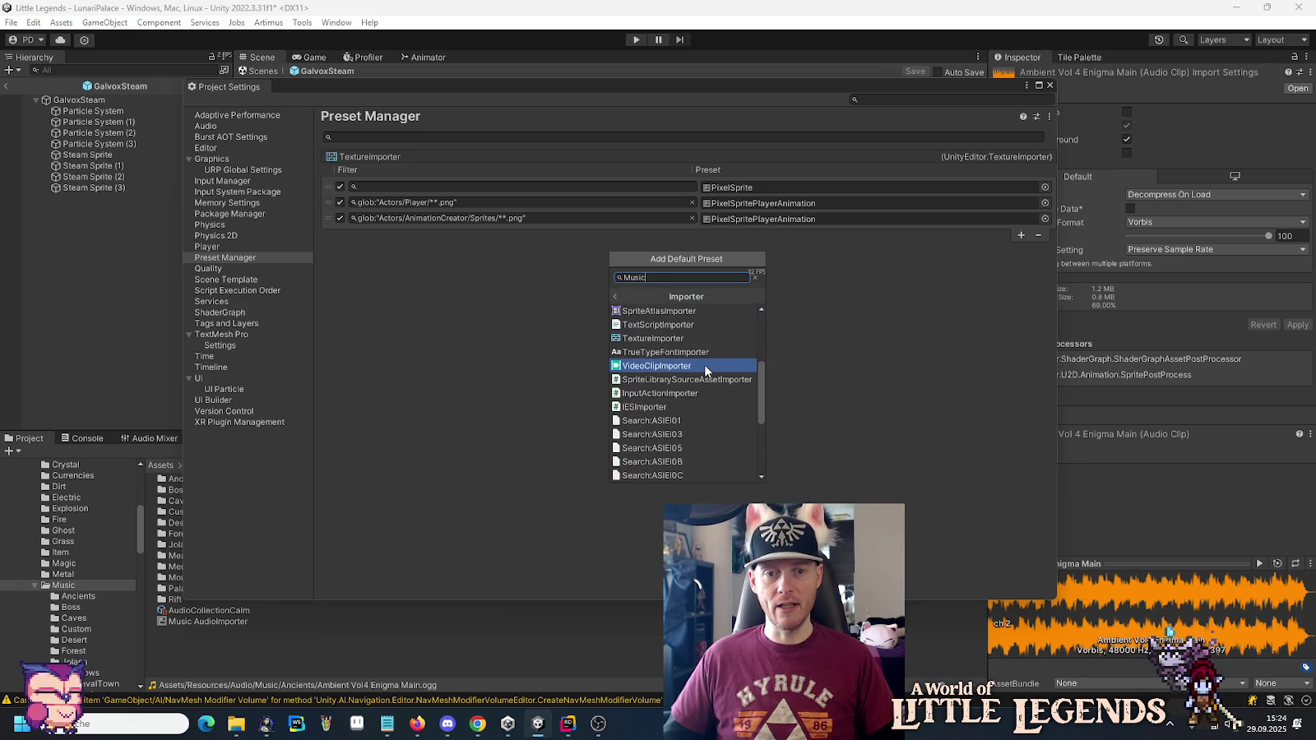
scroll(704, 363, up, 1)
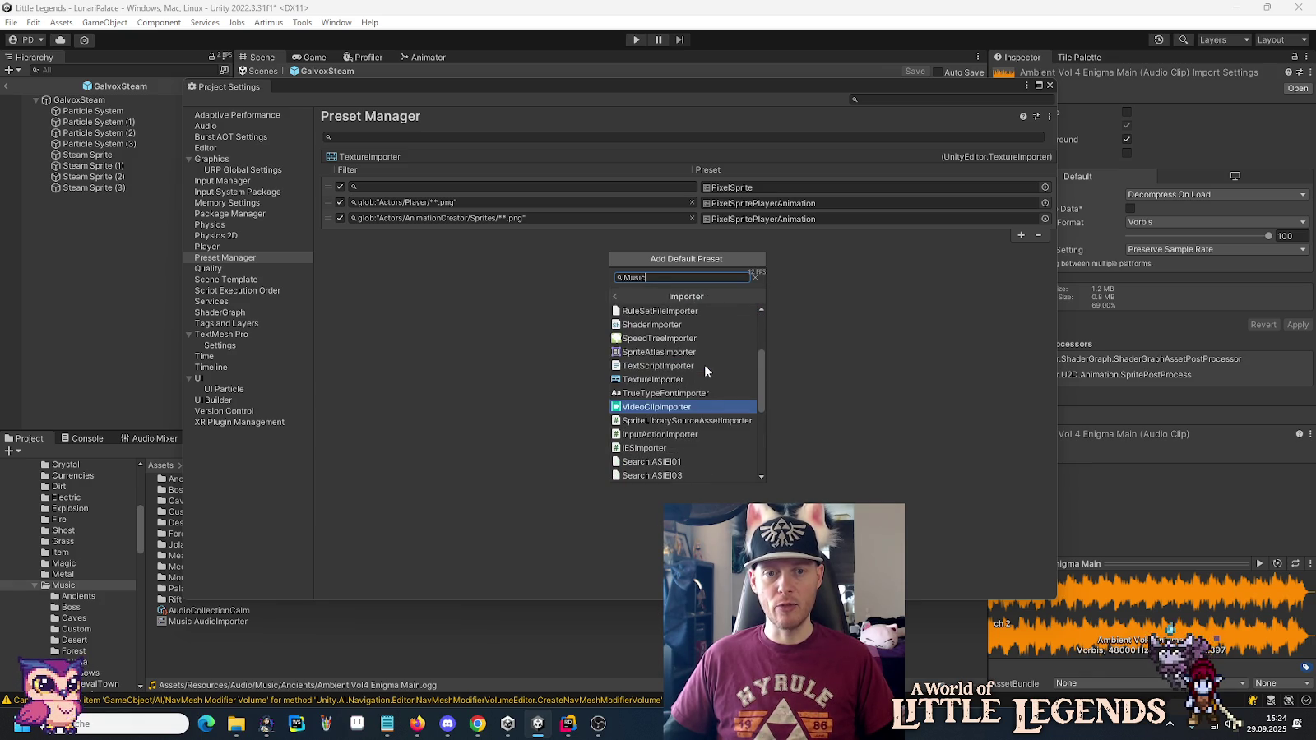
scroll(704, 363, down, 4)
scroll(704, 364, up, 7)
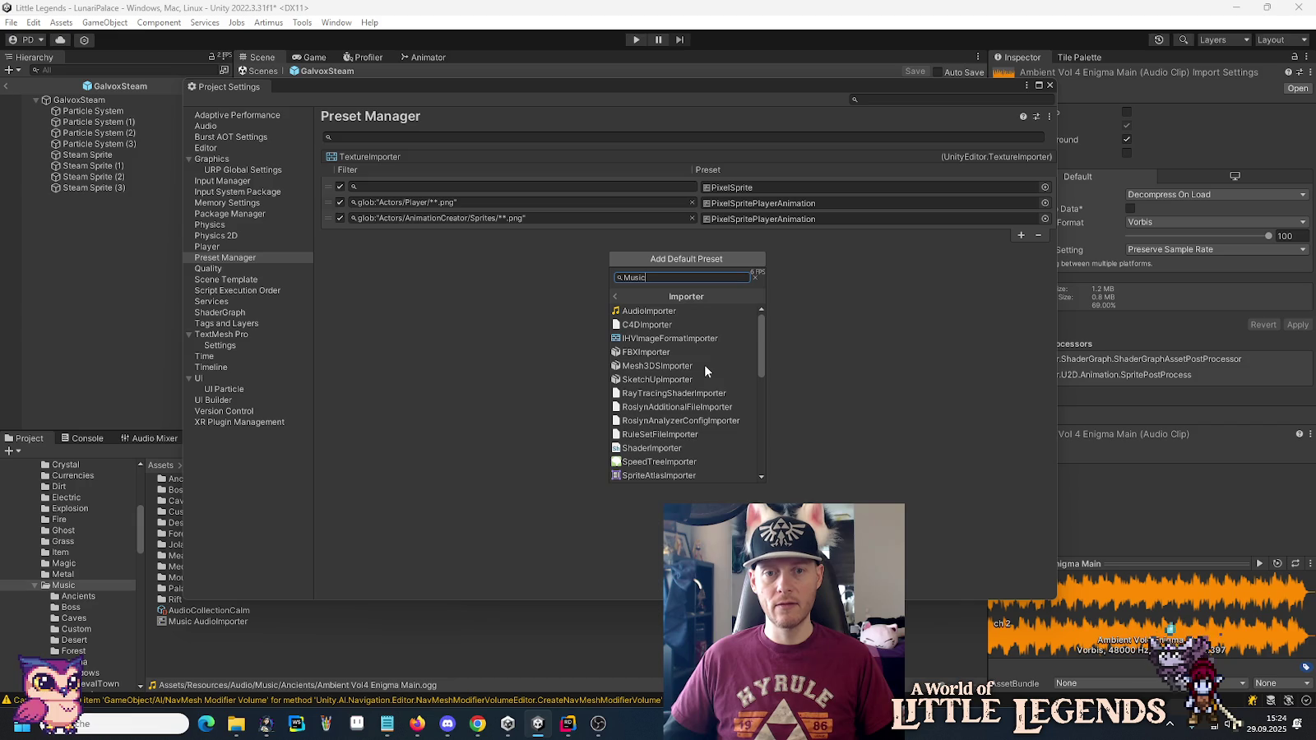
click(658, 312)
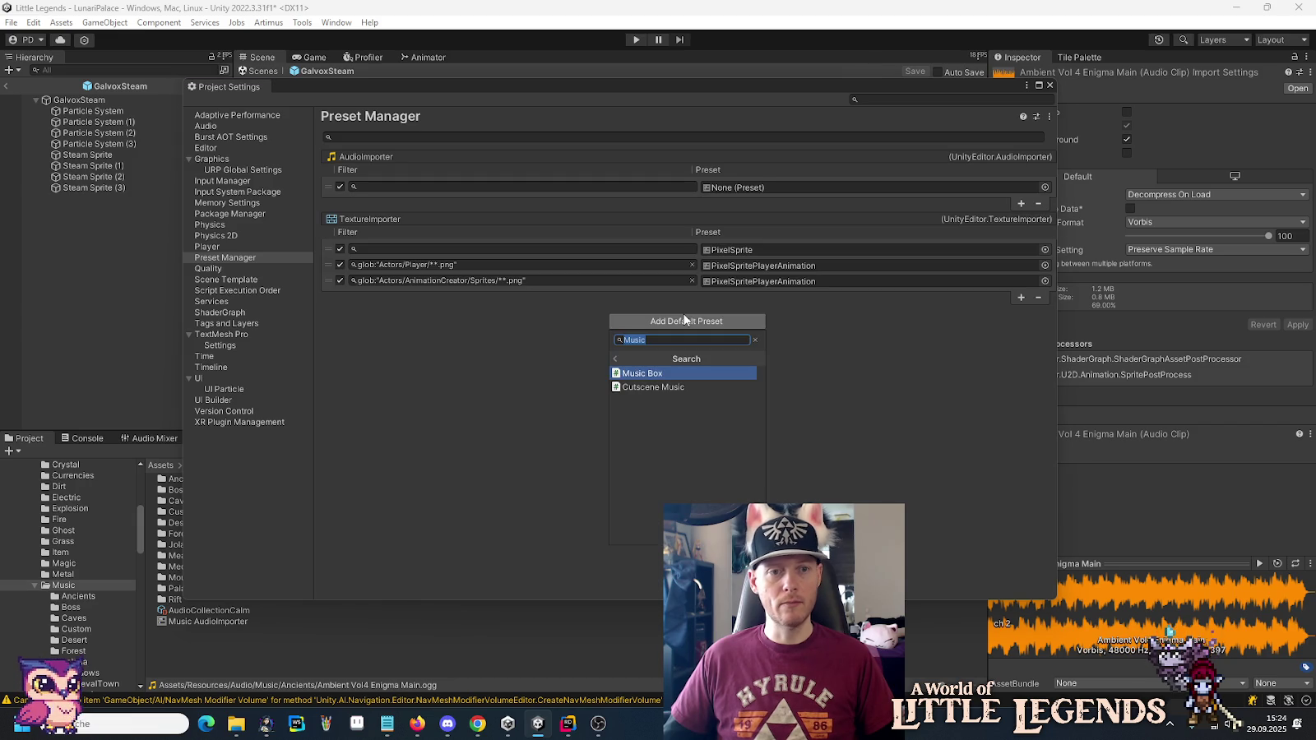
Set the AudioImporter filter to glob:"Audio/Music/**.ogg" with Music AudioImporter as its preset.
click(486, 393)
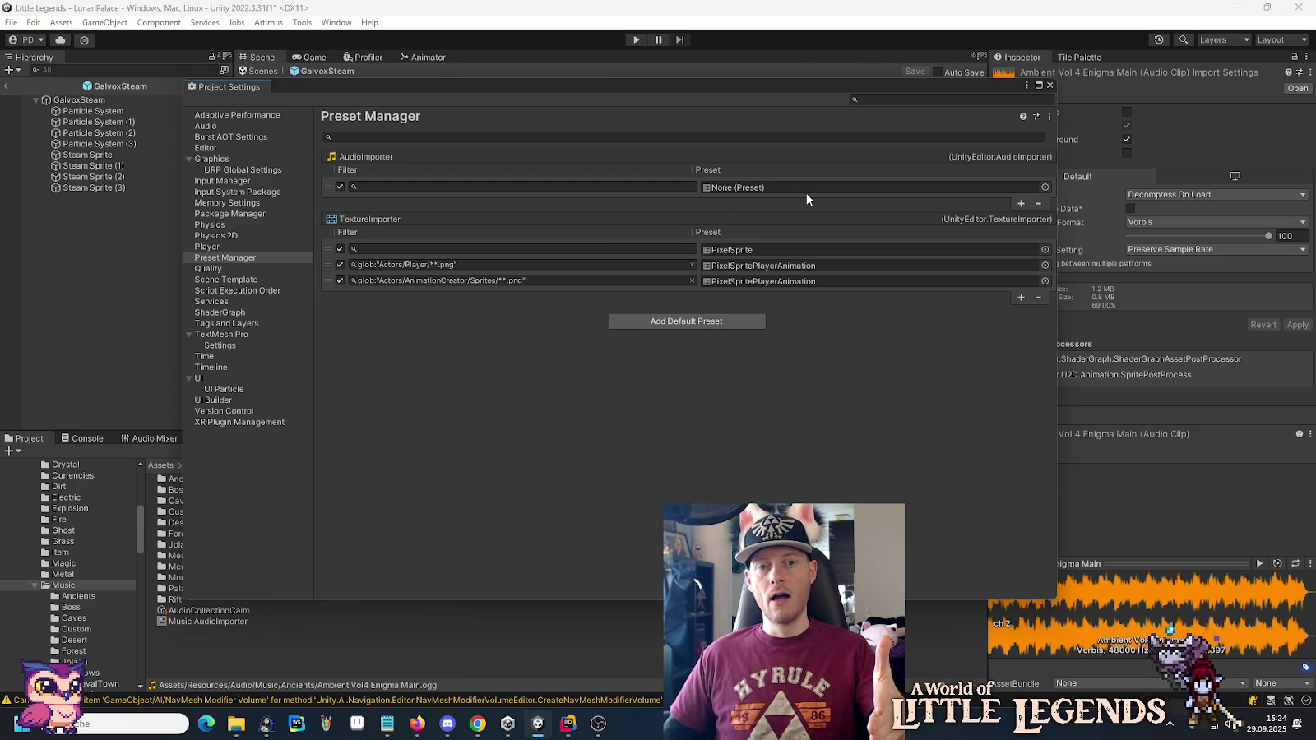
click(624, 190)
text(glob:"Audio/Music/**.ogg")
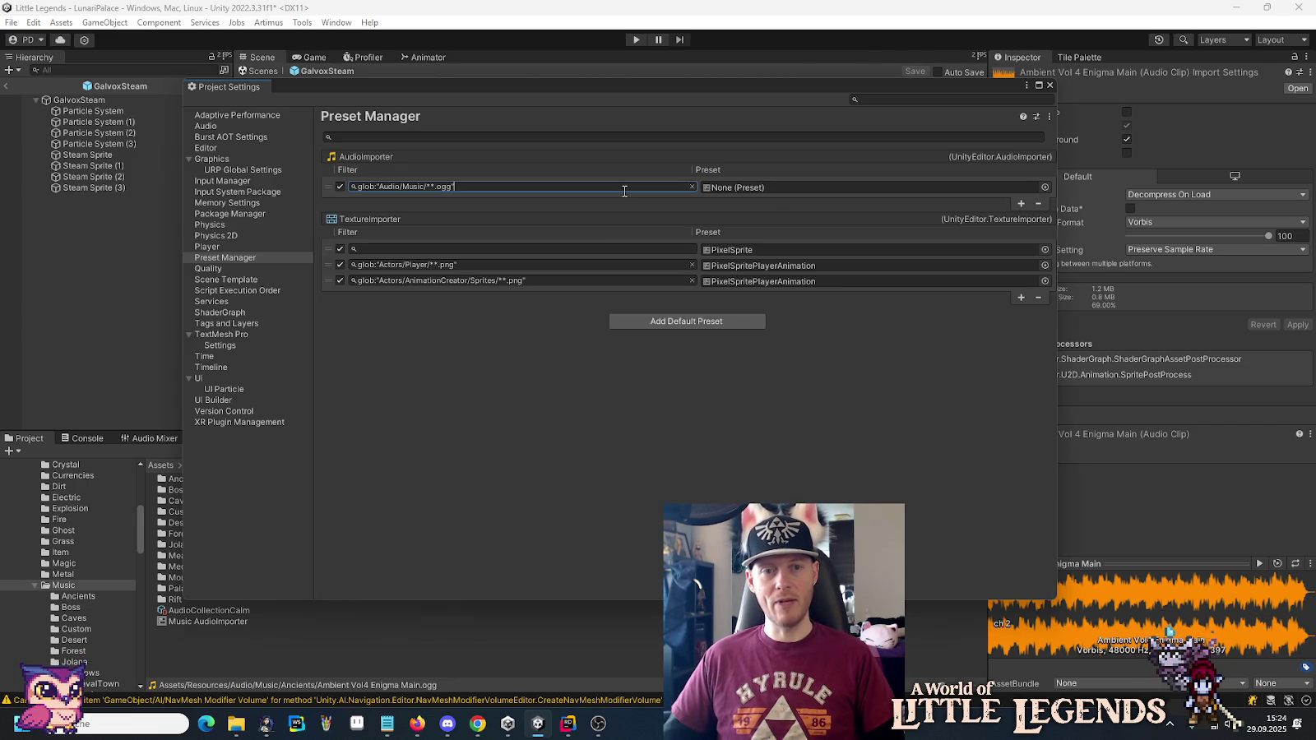
click(1045, 187)
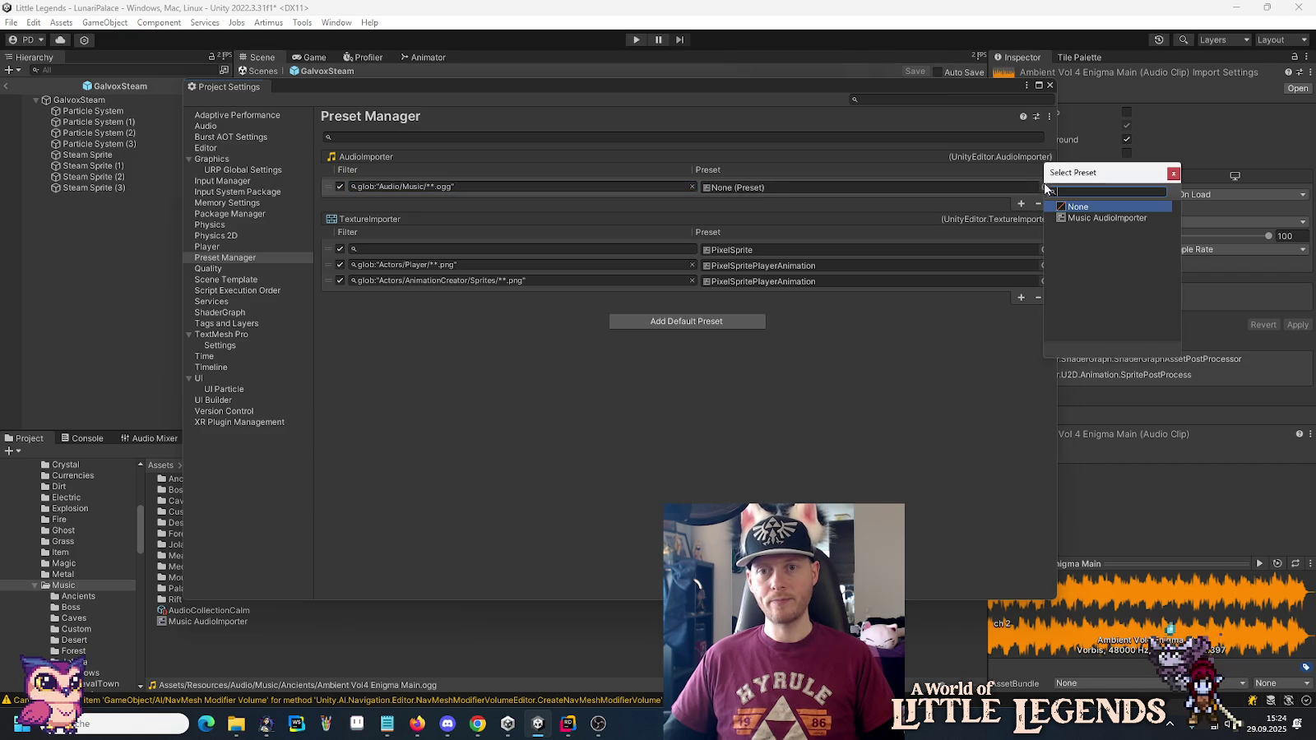
double_click(1087, 218)
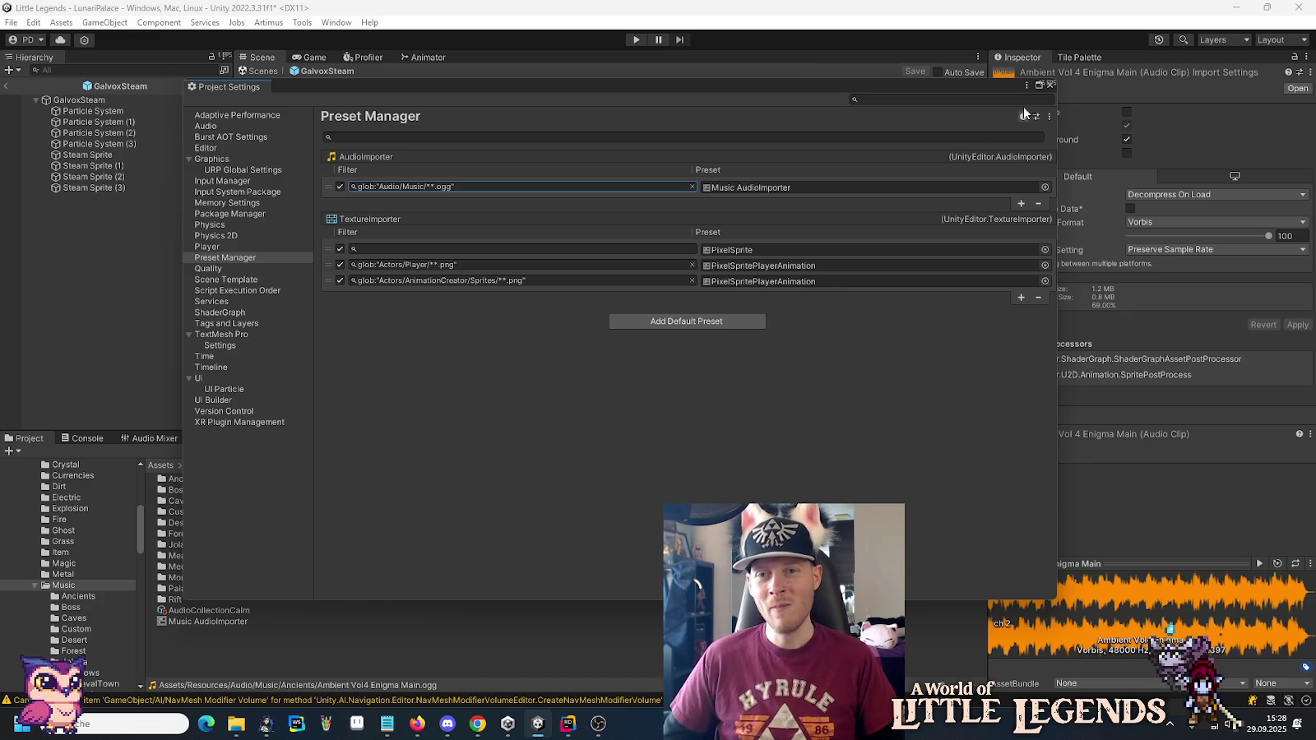
Close Project Settings and view I4-Emotional - Lost Soul in the Ancients folder.
click(1050, 84)
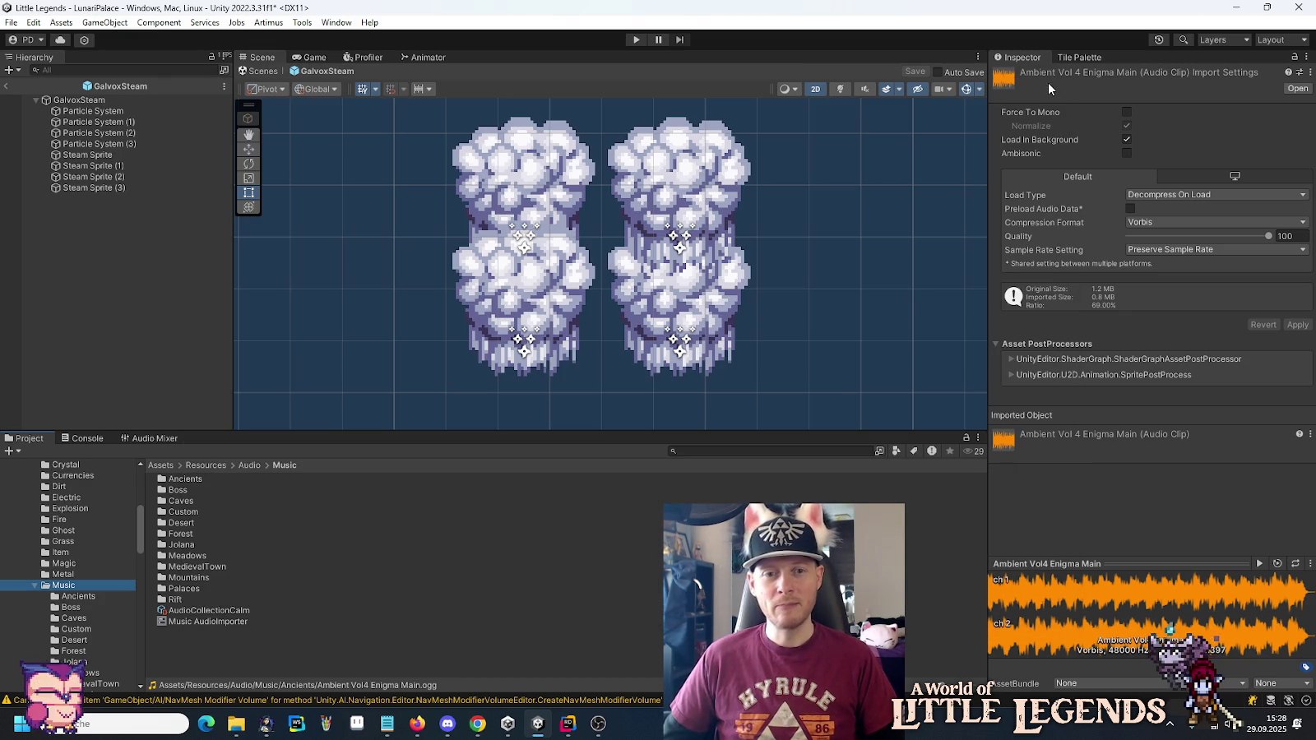
click(91, 596)
click(204, 501)
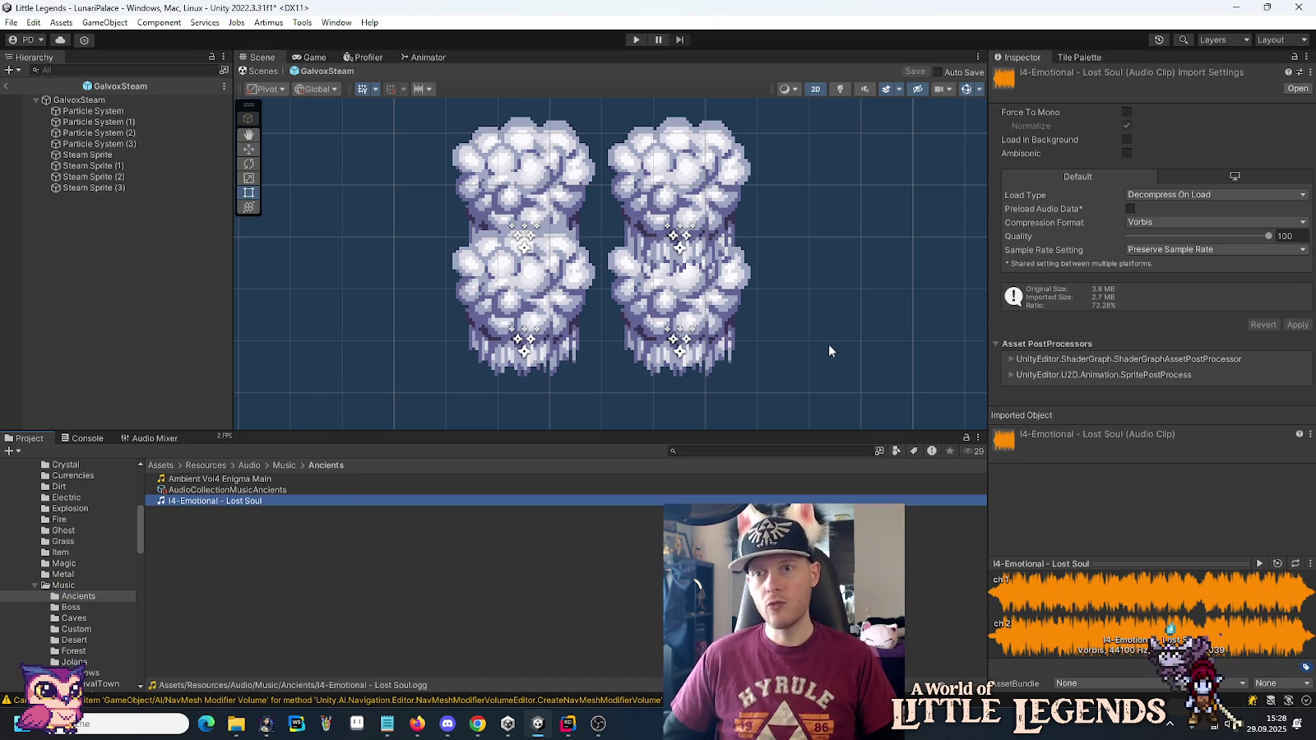
Apply Music AudioImporter to I4-Emotional - Lost Soul, then select Combat #1 (Looped) and save Lost Soul's changes.
click(1300, 72)
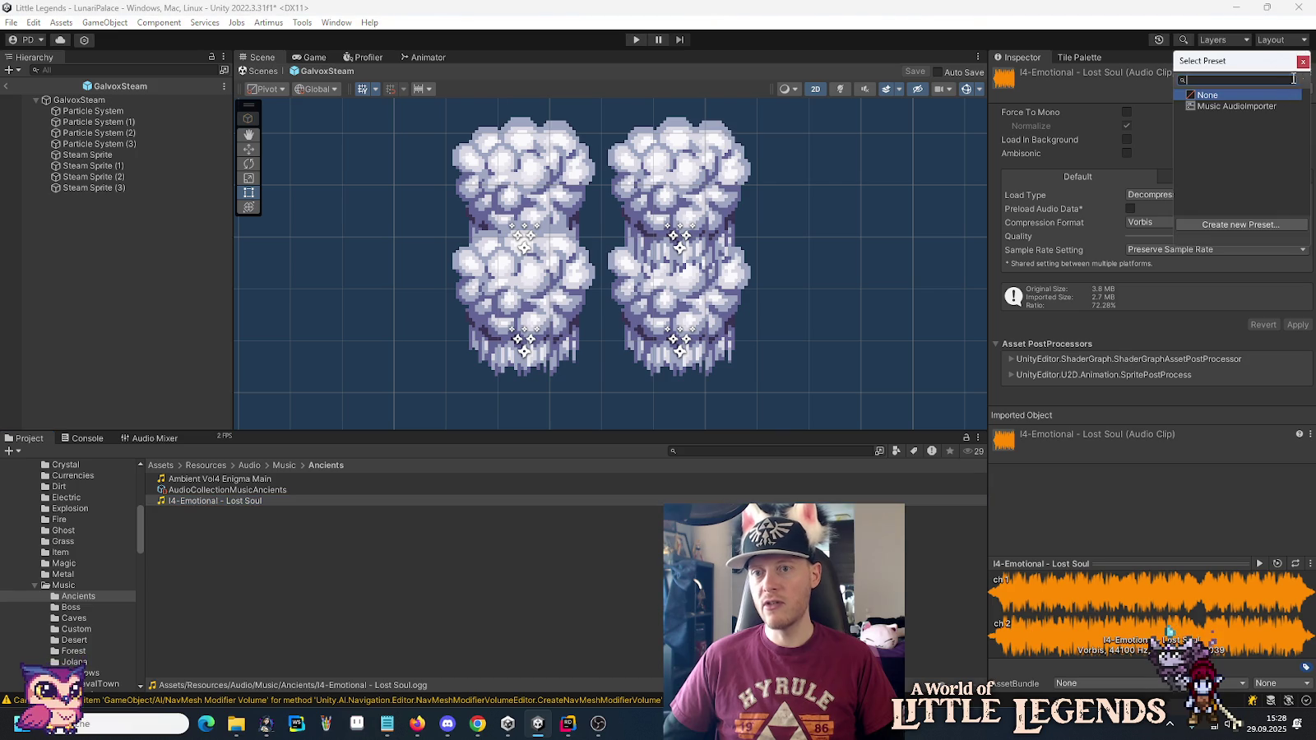
double_click(1234, 105)
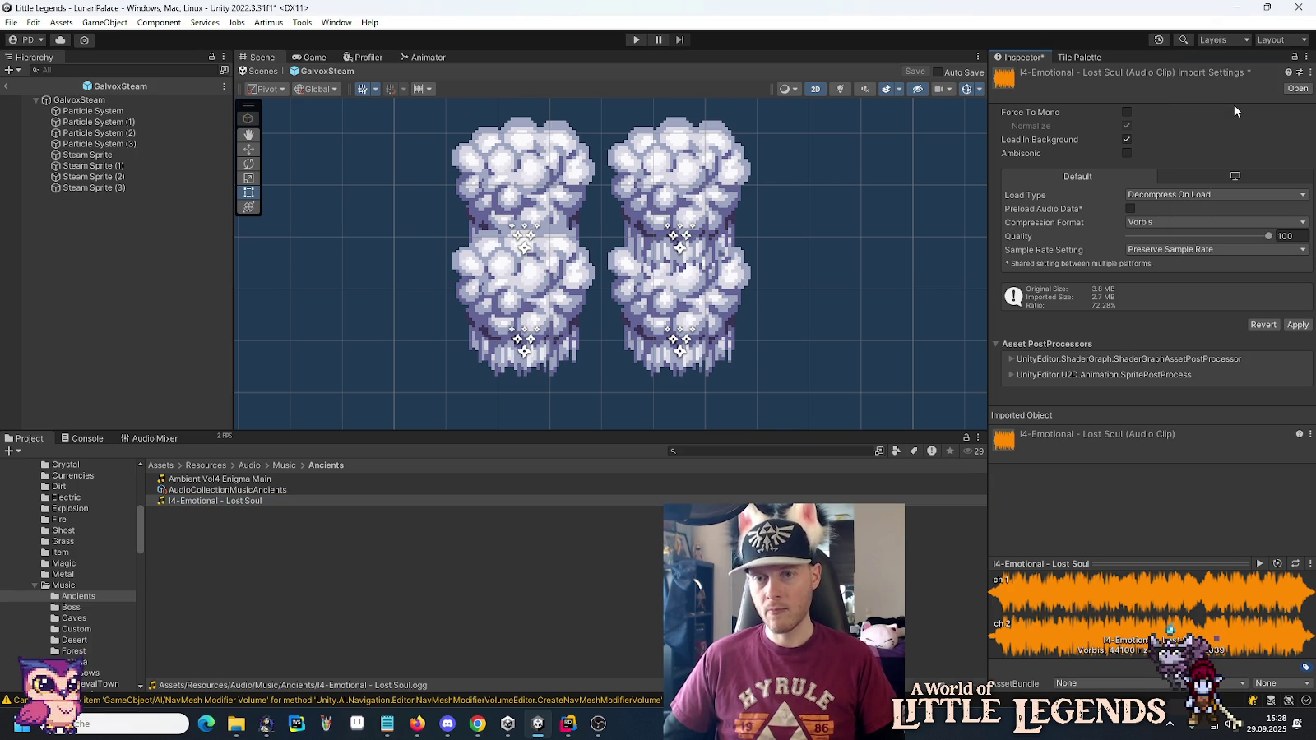
click(71, 607)
click(206, 489)
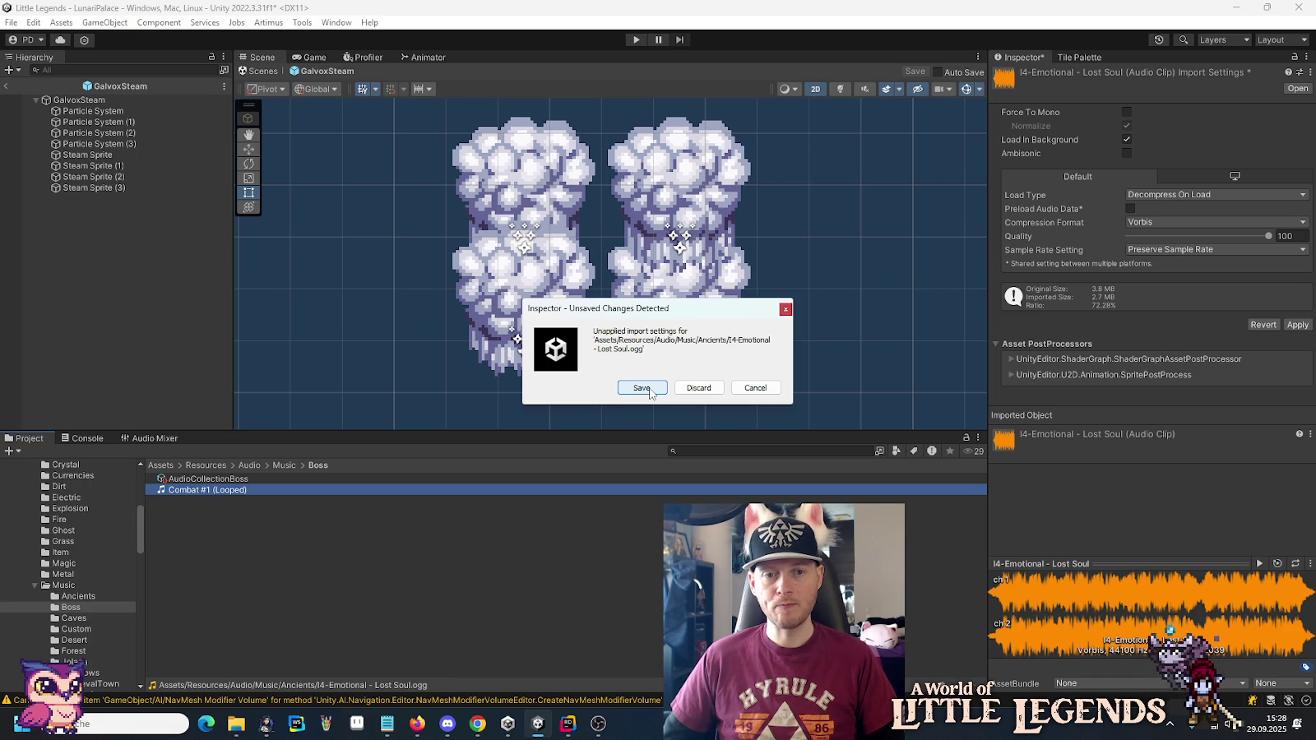
click(641, 388)
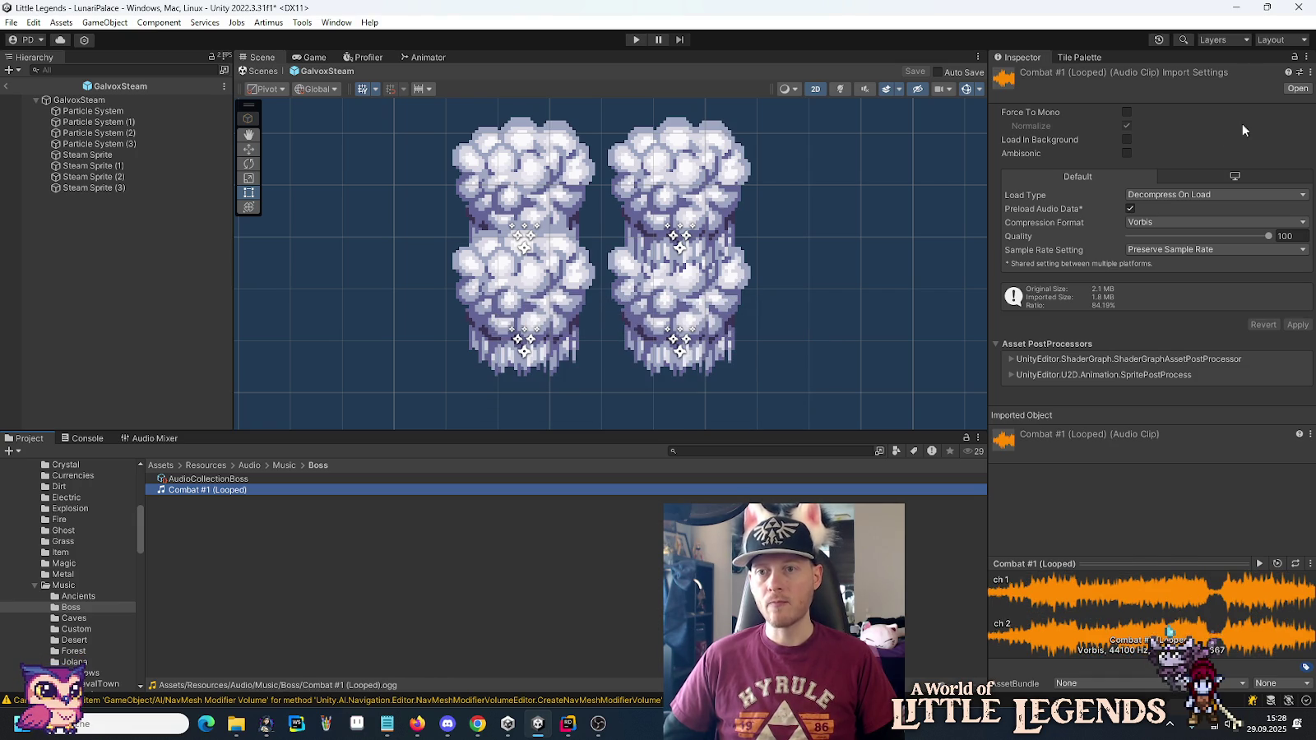
Apply Music AudioImporter to Combat #1 (Looped), then select JDB - Mysterious in the Caves folder.
click(1299, 72)
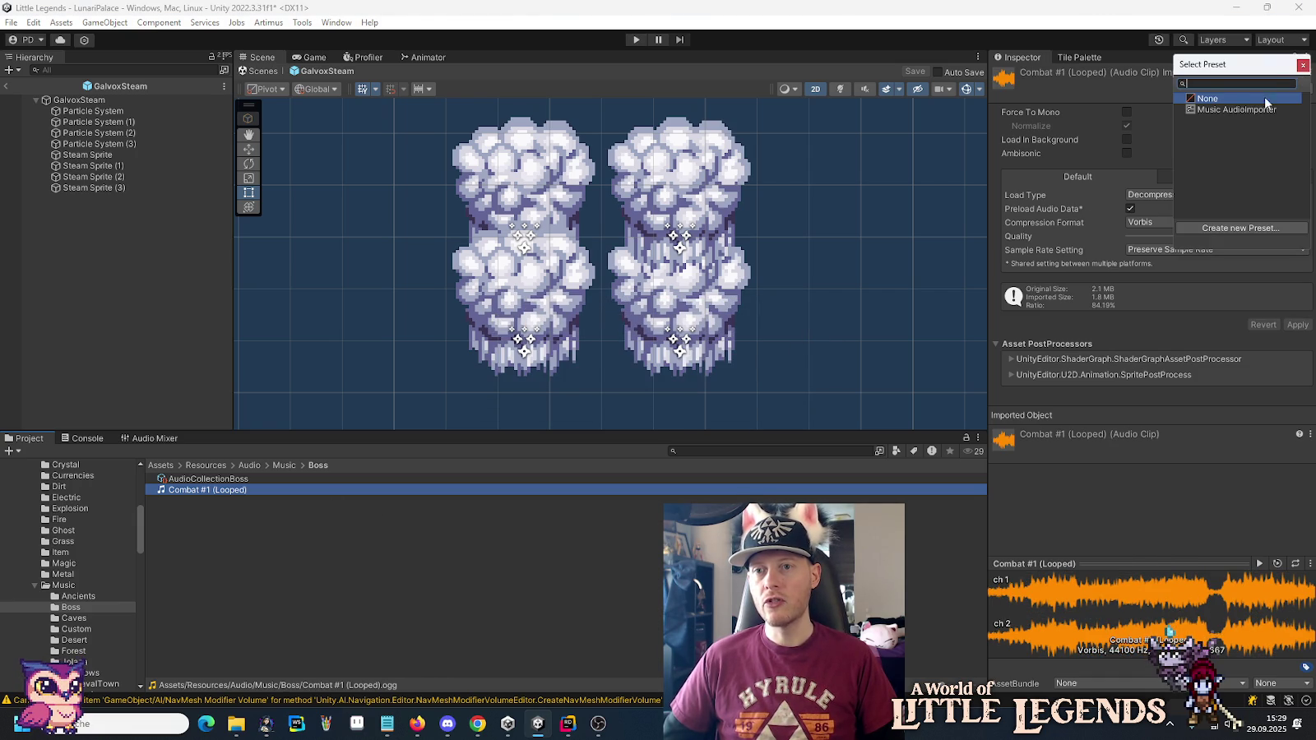
double_click(1225, 110)
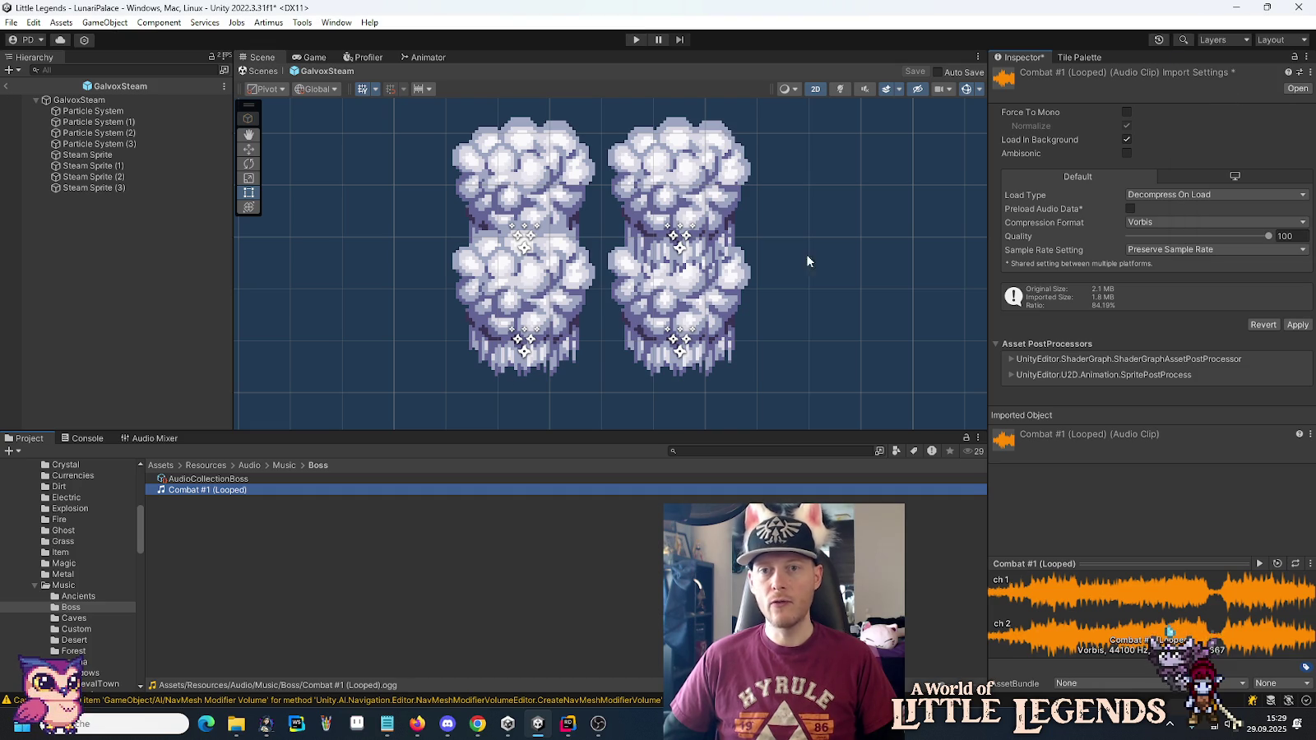
click(74, 618)
click(201, 490)
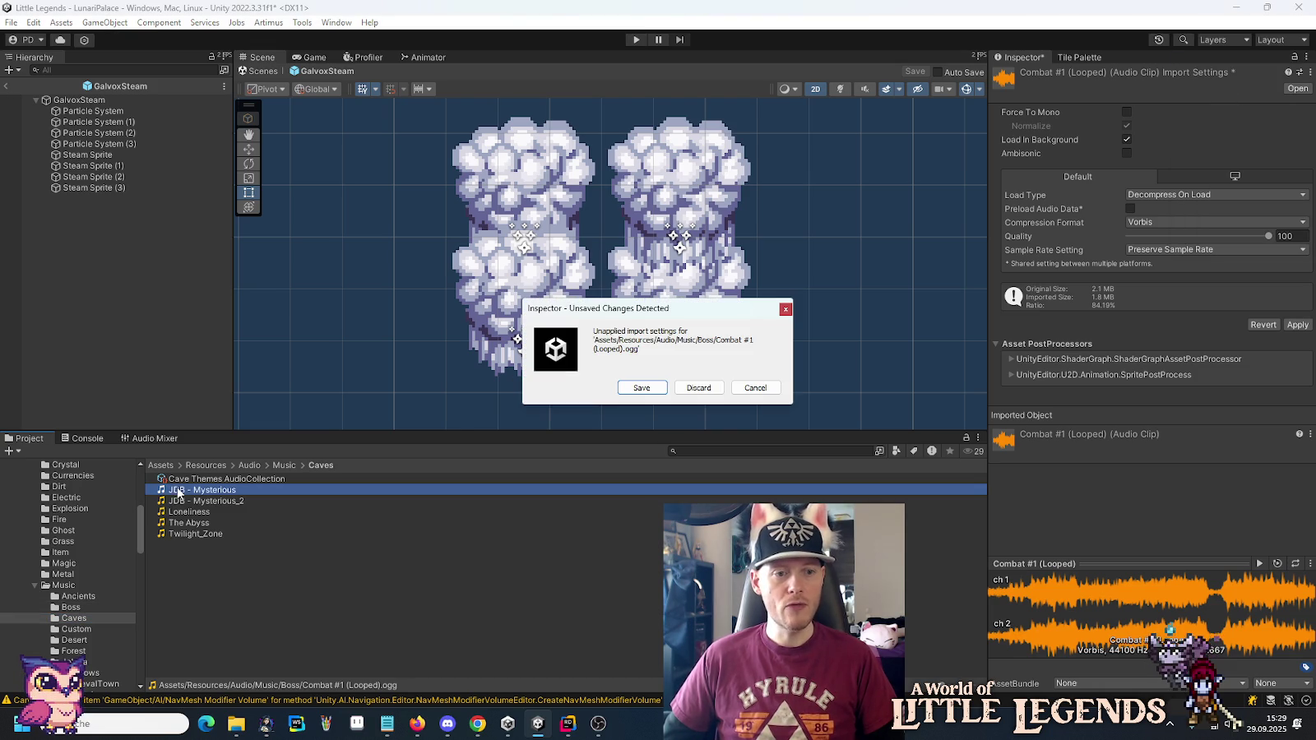
Apply the Music AudioImporter preset to JDB - Mysterious and JDB - Mysterious_2, saving each change.
click(661, 387)
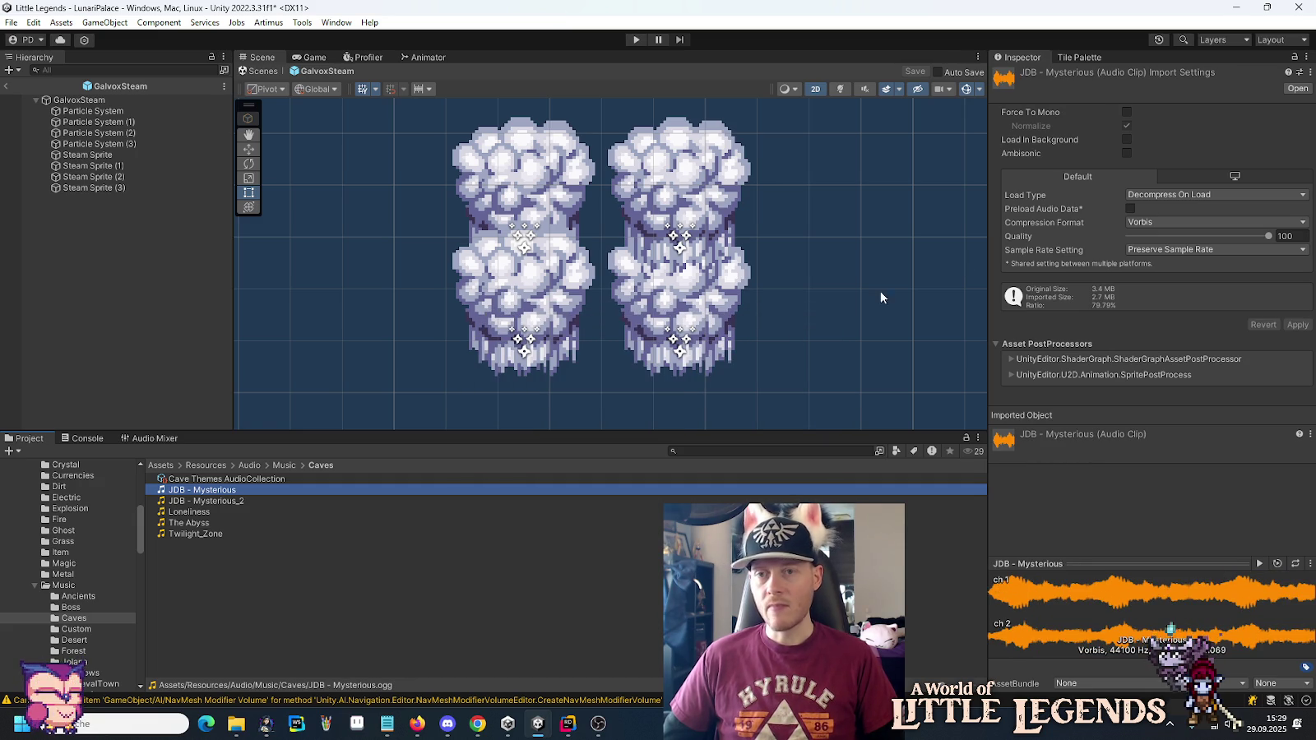
click(1300, 73)
double_click(1221, 97)
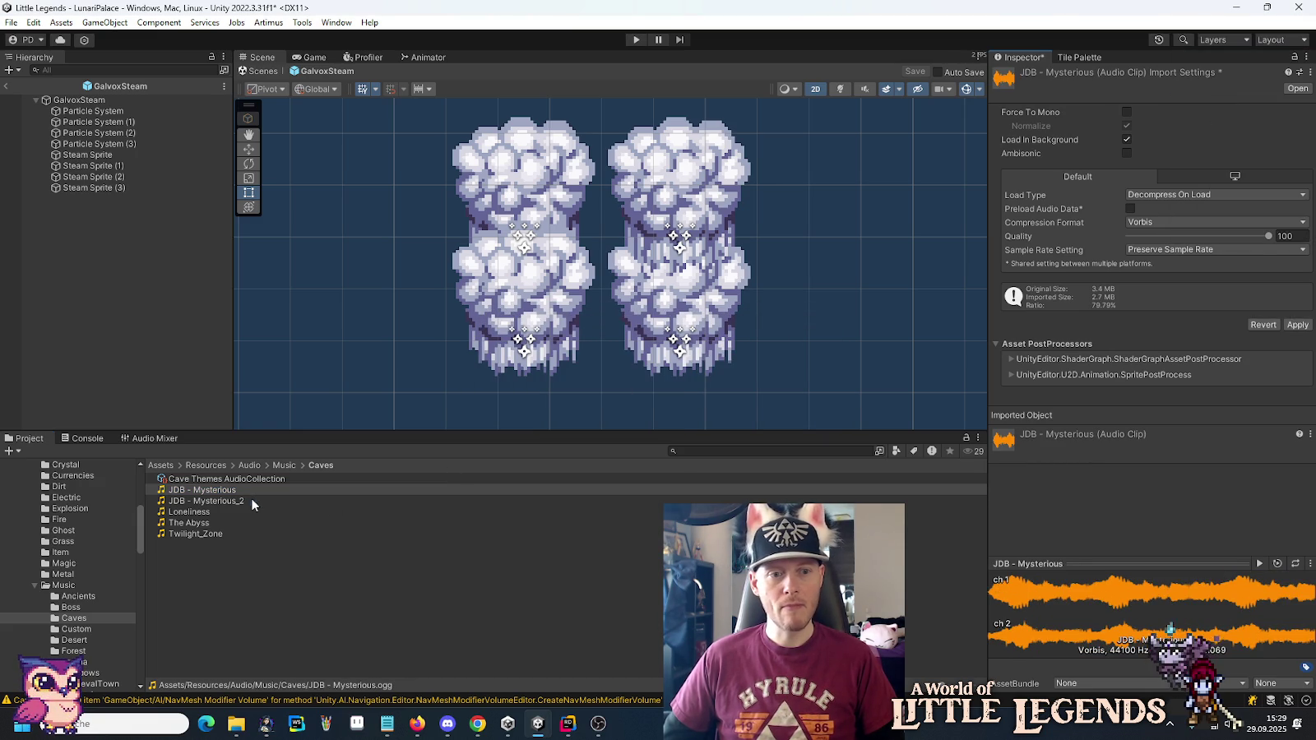
click(383, 500)
click(630, 392)
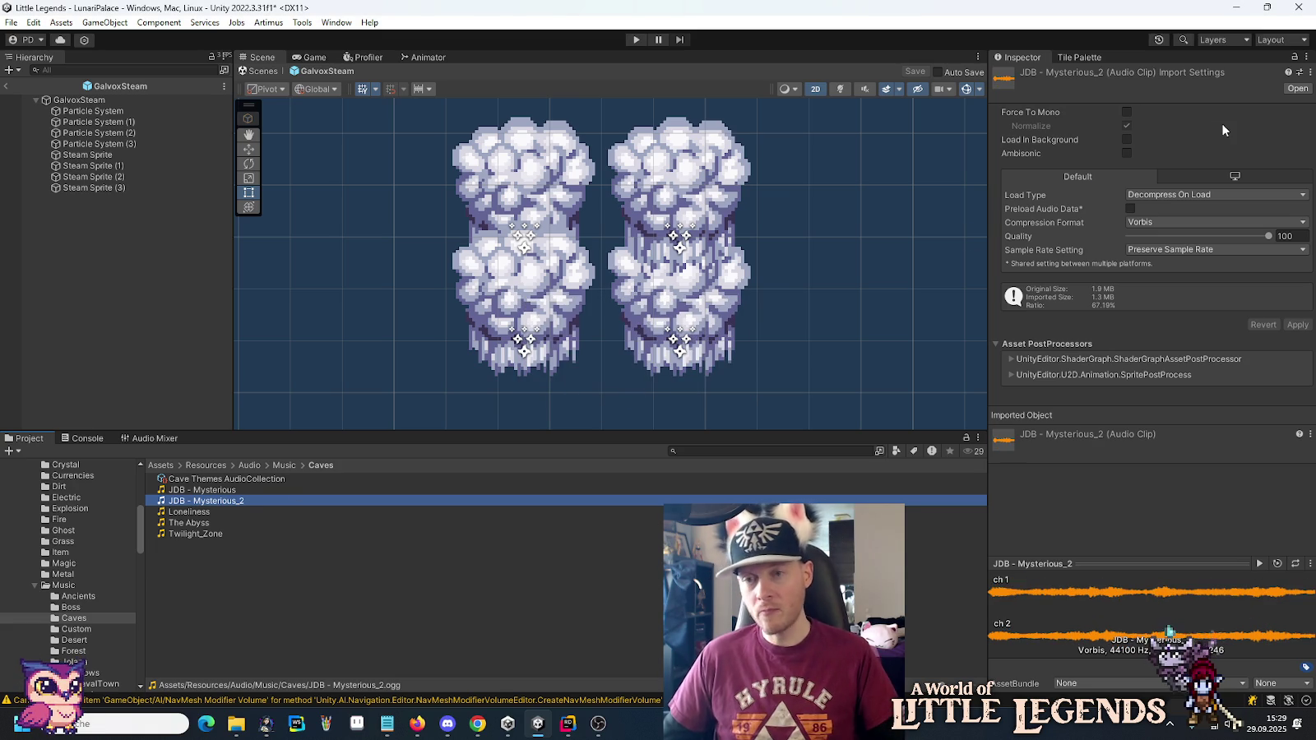
click(1300, 72)
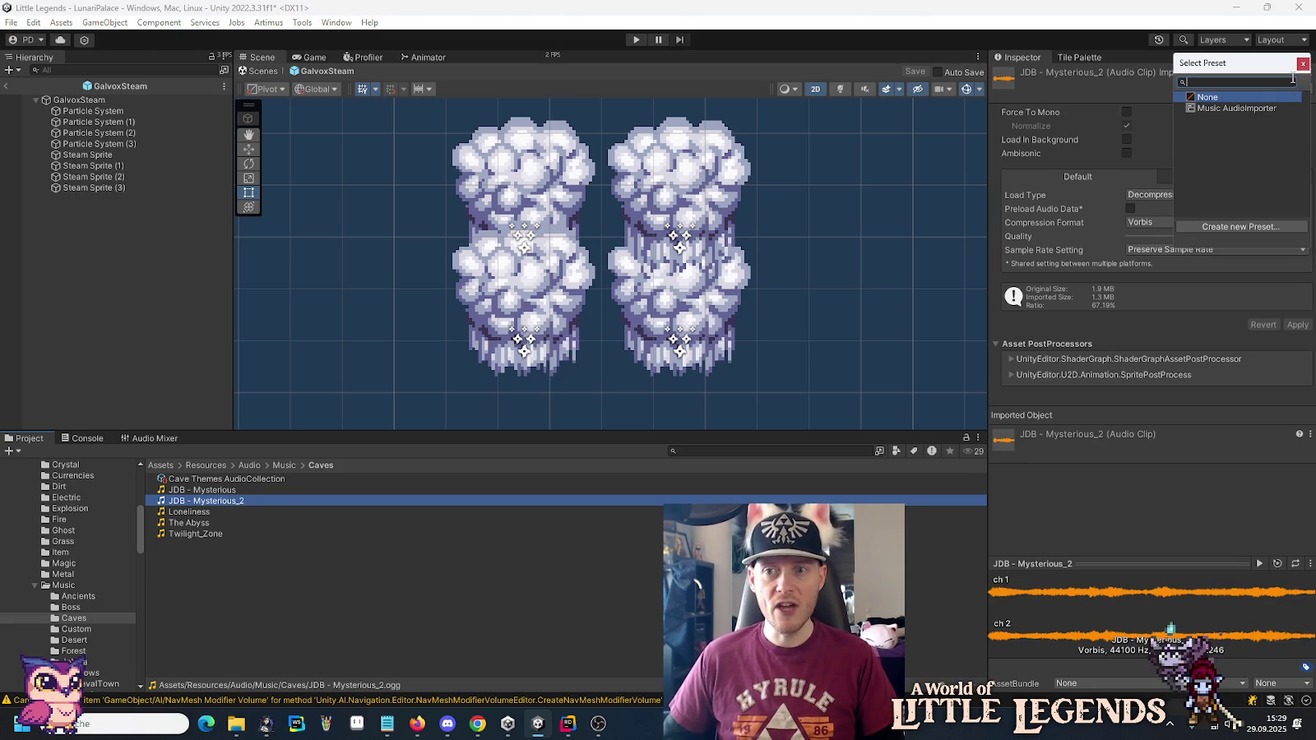
double_click(1244, 106)
click(268, 512)
Apply the Music AudioImporter preset to Loneliness and The Abyss, saving each change.
click(653, 388)
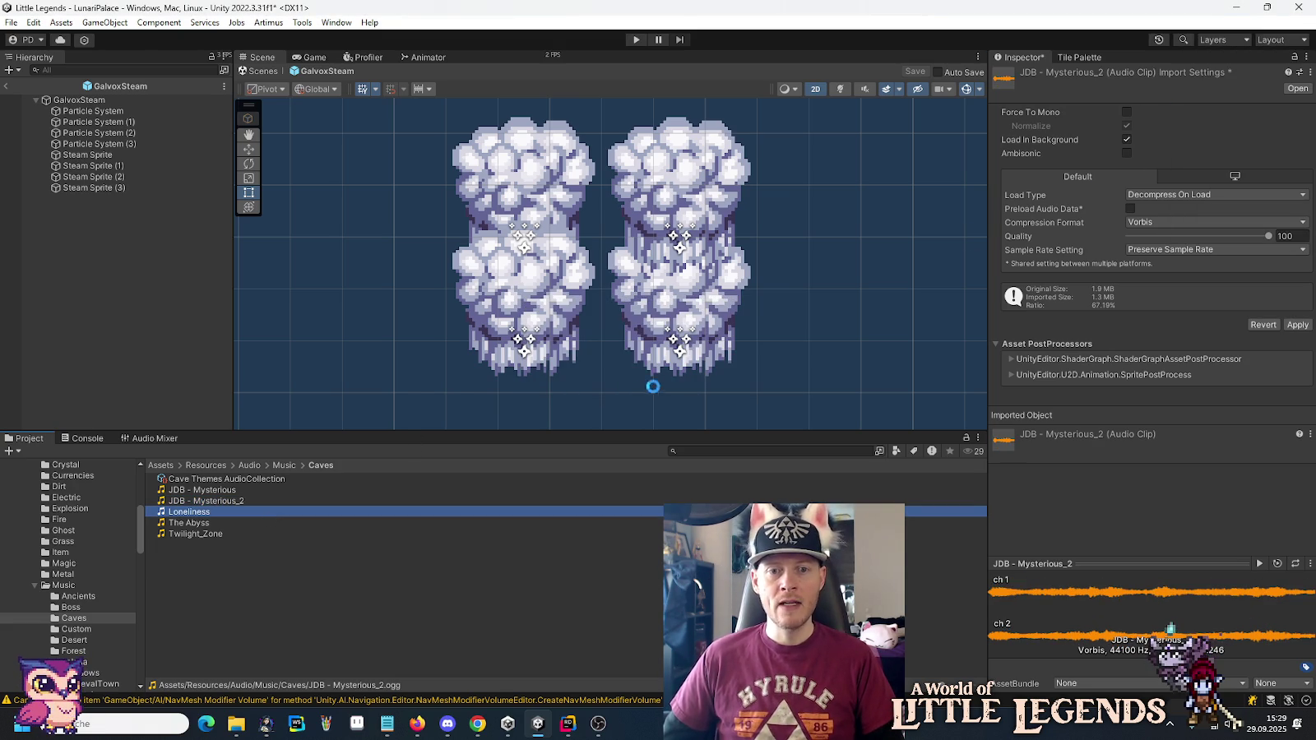
click(1302, 72)
double_click(1249, 105)
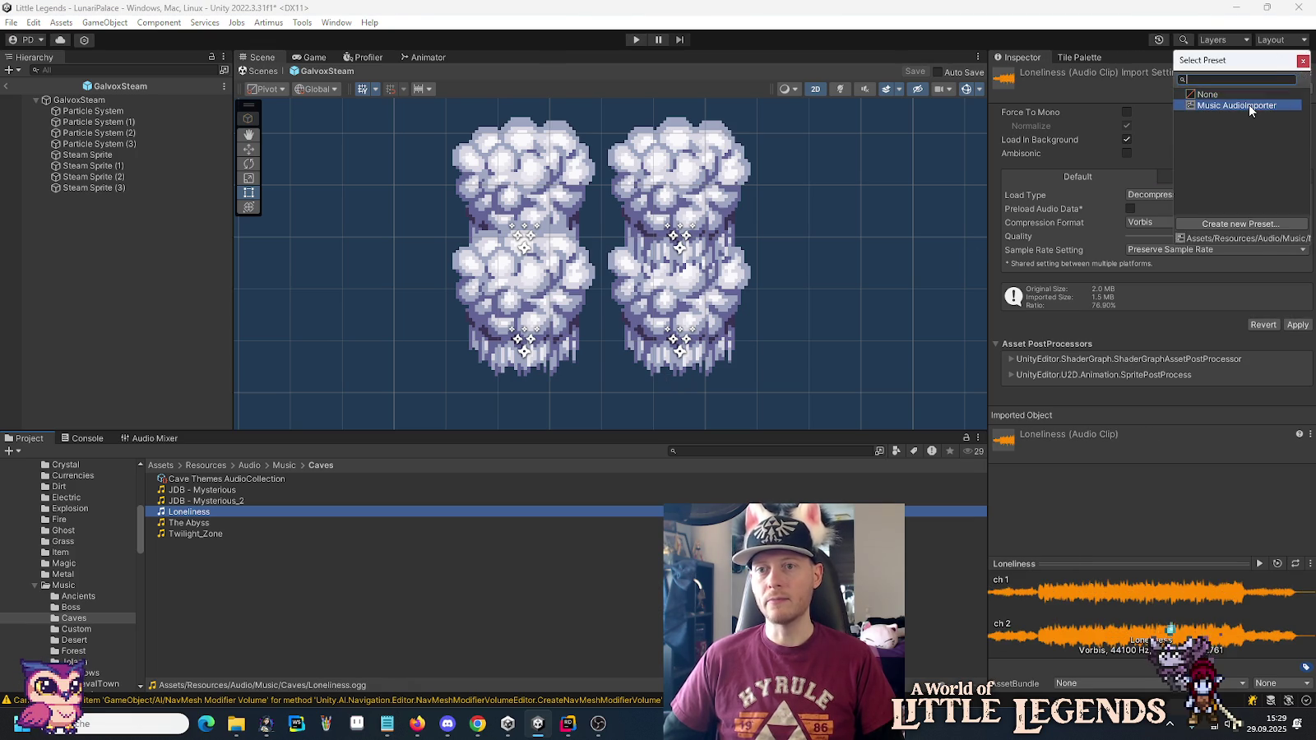
click(244, 522)
click(652, 386)
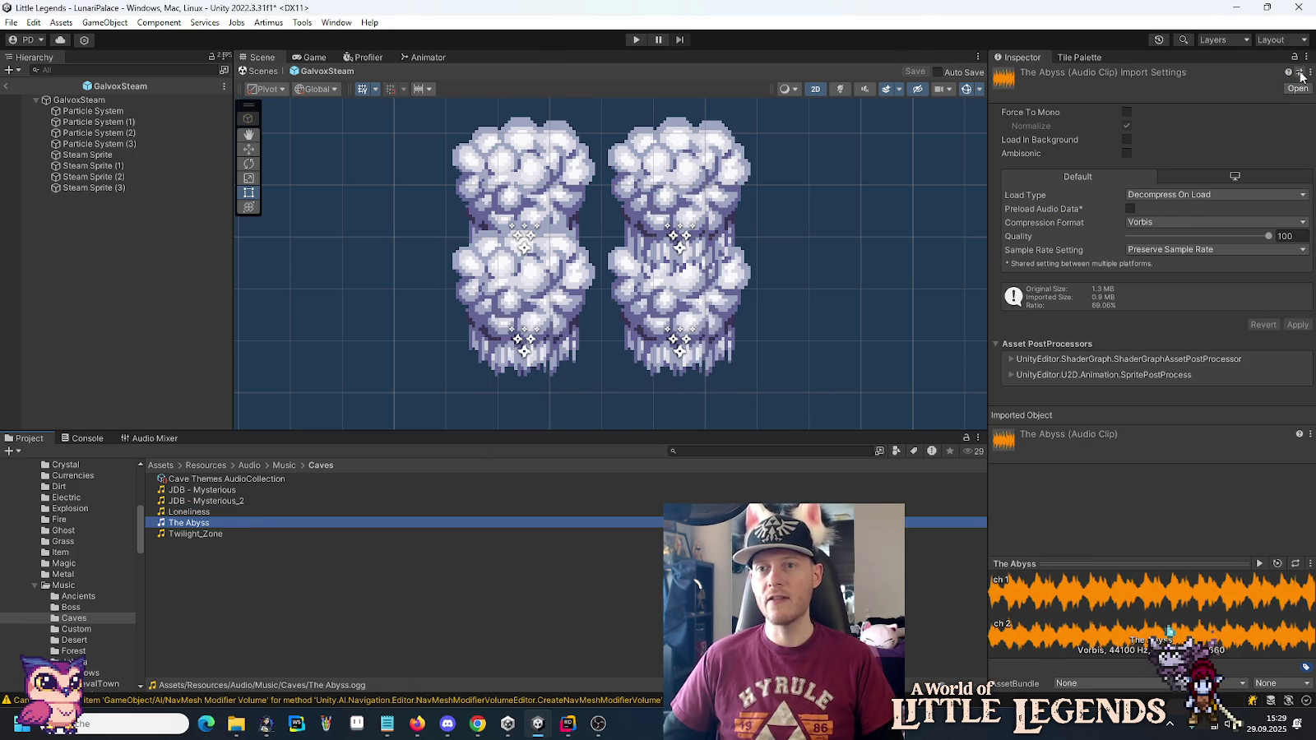
click(1302, 72)
double_click(1232, 108)
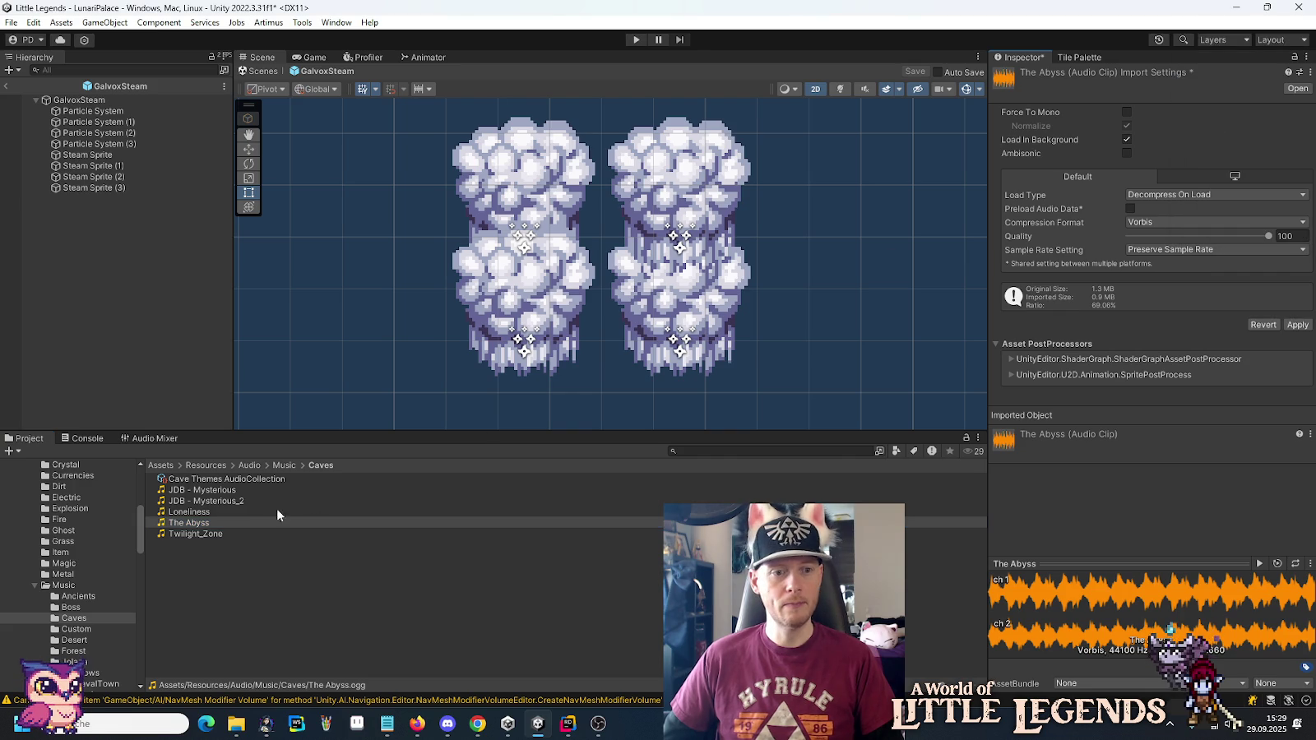
click(207, 533)
Apply Music AudioImporter to Twilight_Zone and Custom's Fantasy Title, then show the Desert folder.
click(637, 386)
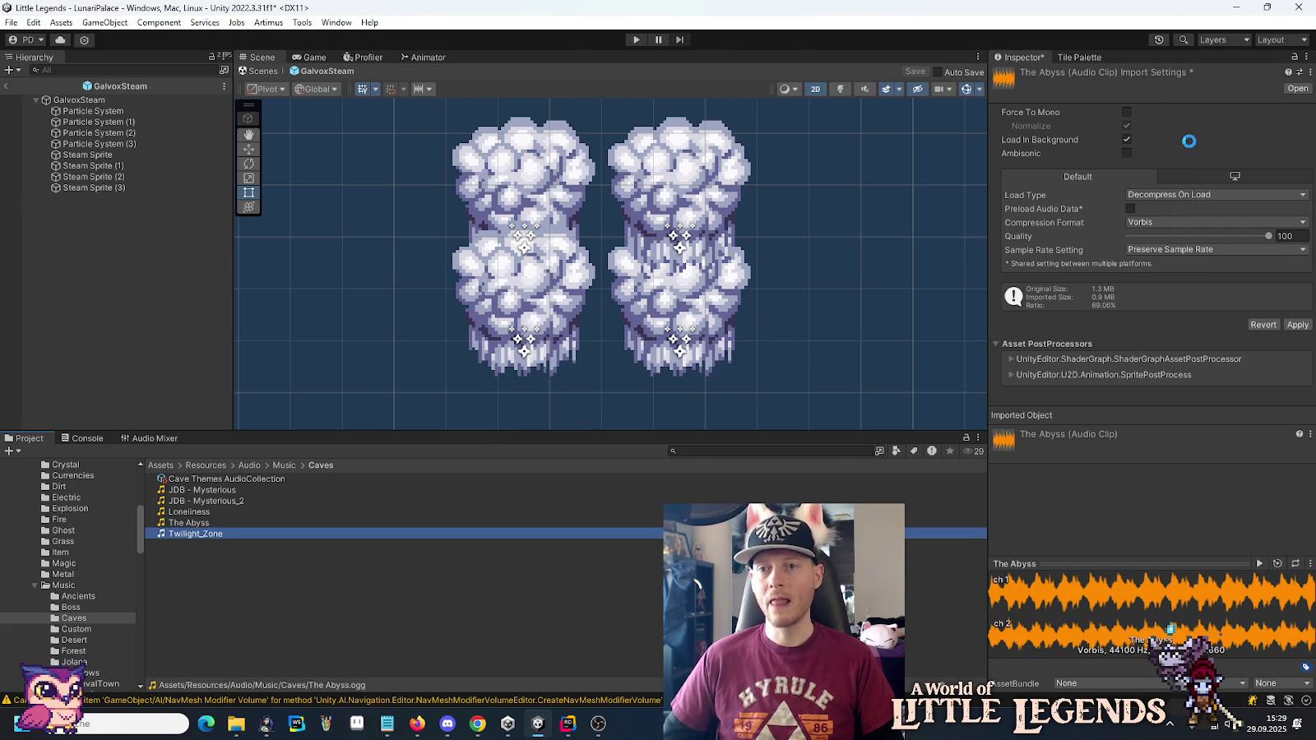
click(1302, 73)
click(1261, 107)
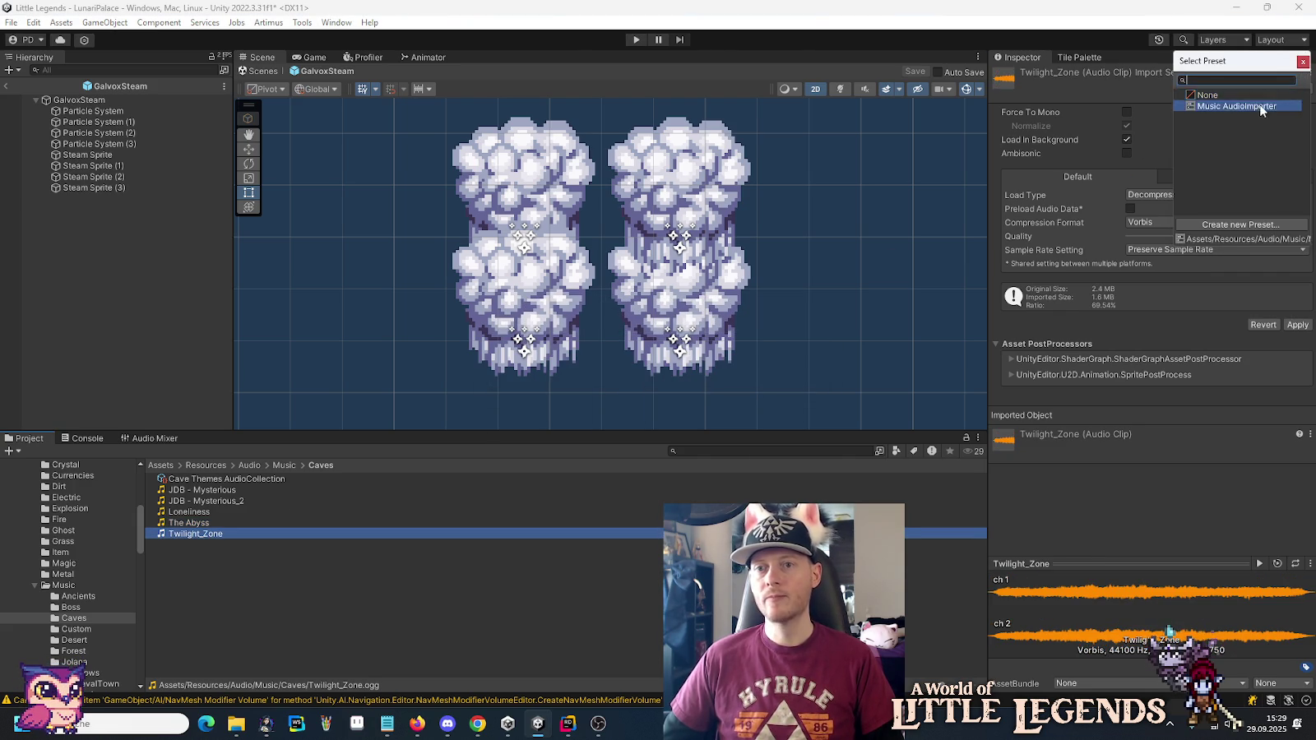
double_click(1262, 107)
click(75, 629)
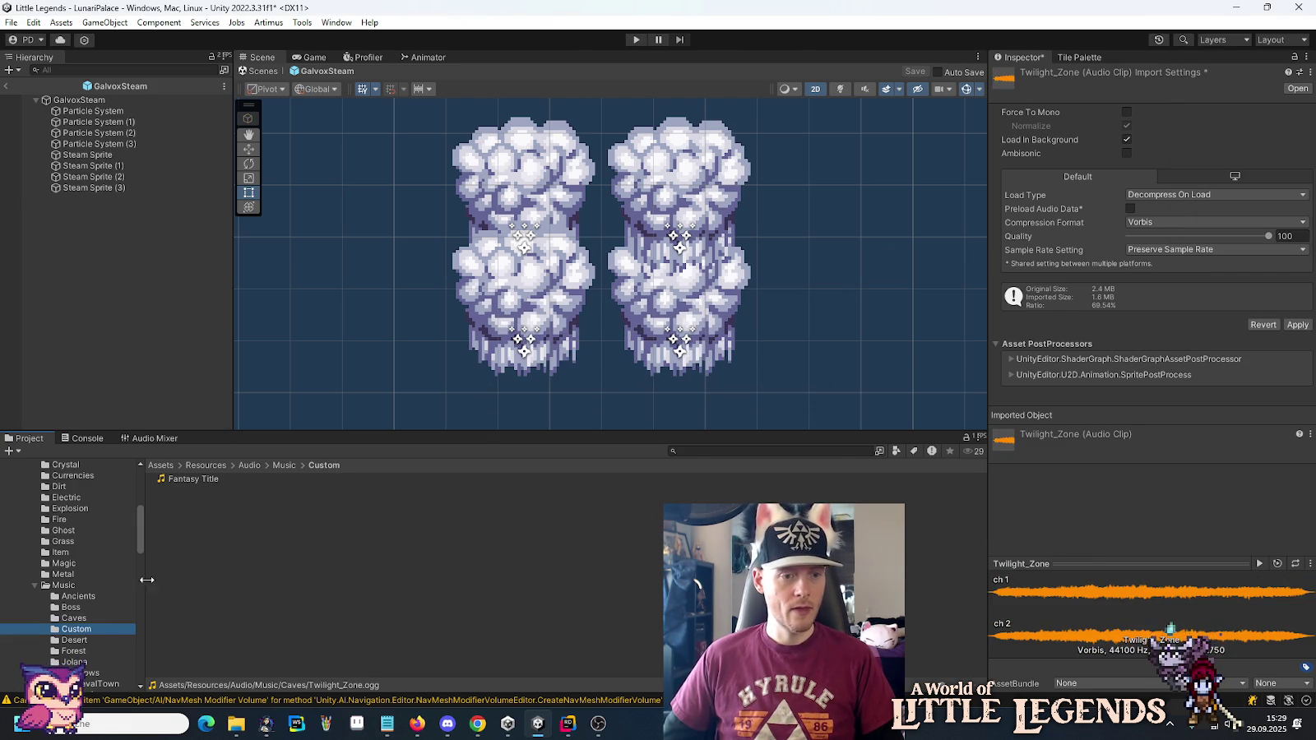
click(191, 481)
click(640, 386)
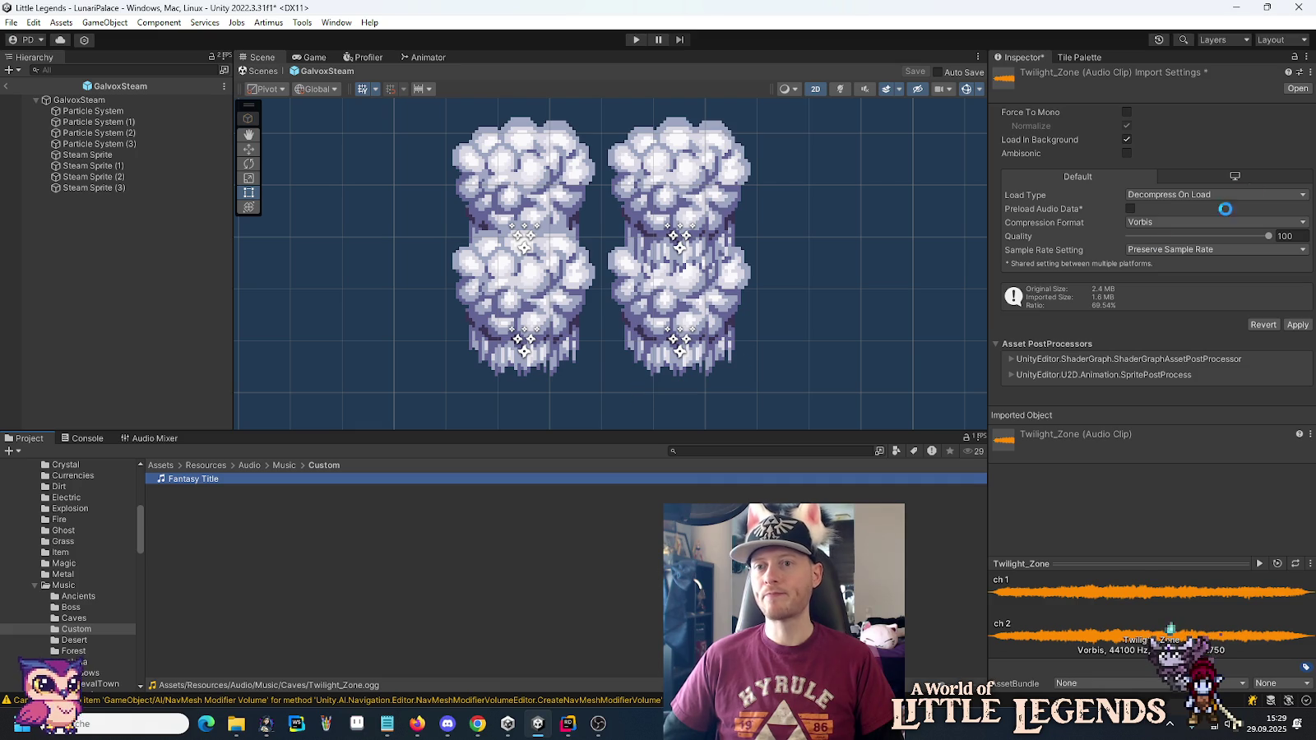
click(1301, 72)
double_click(1243, 109)
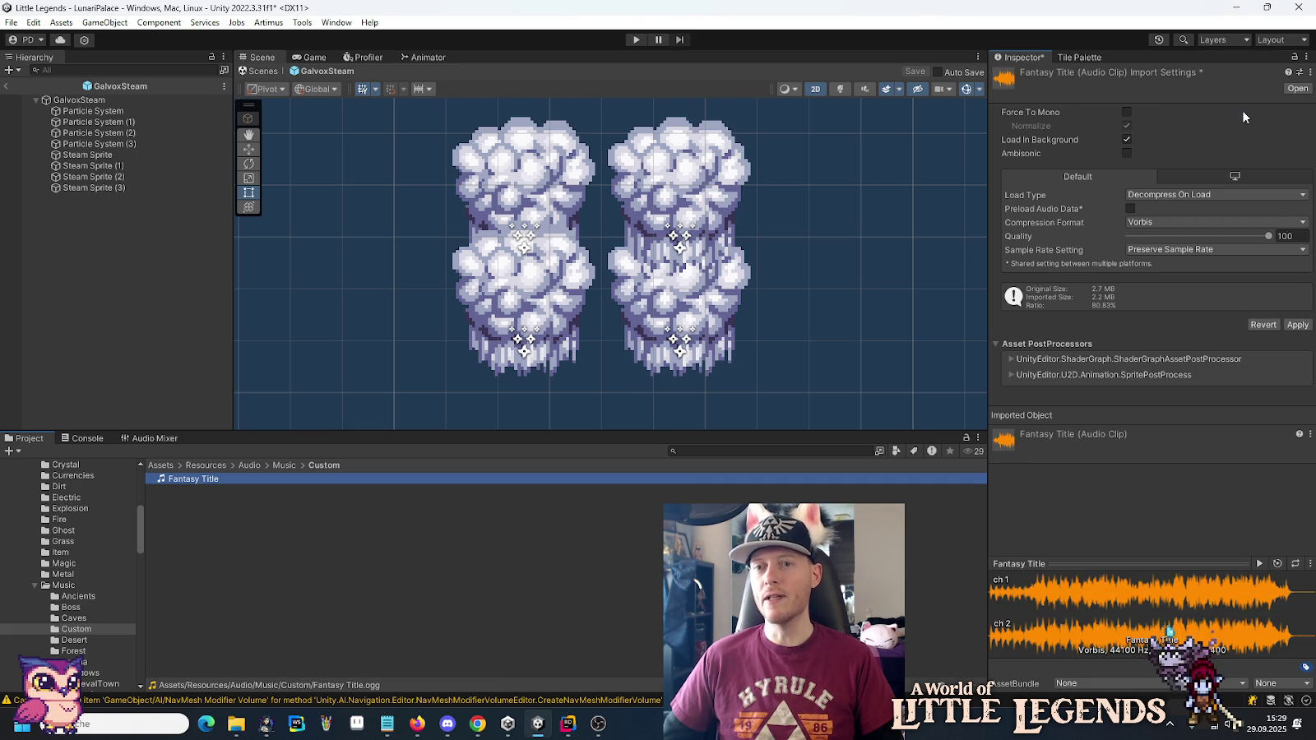
scroll(92, 545, down, 4)
click(74, 517)
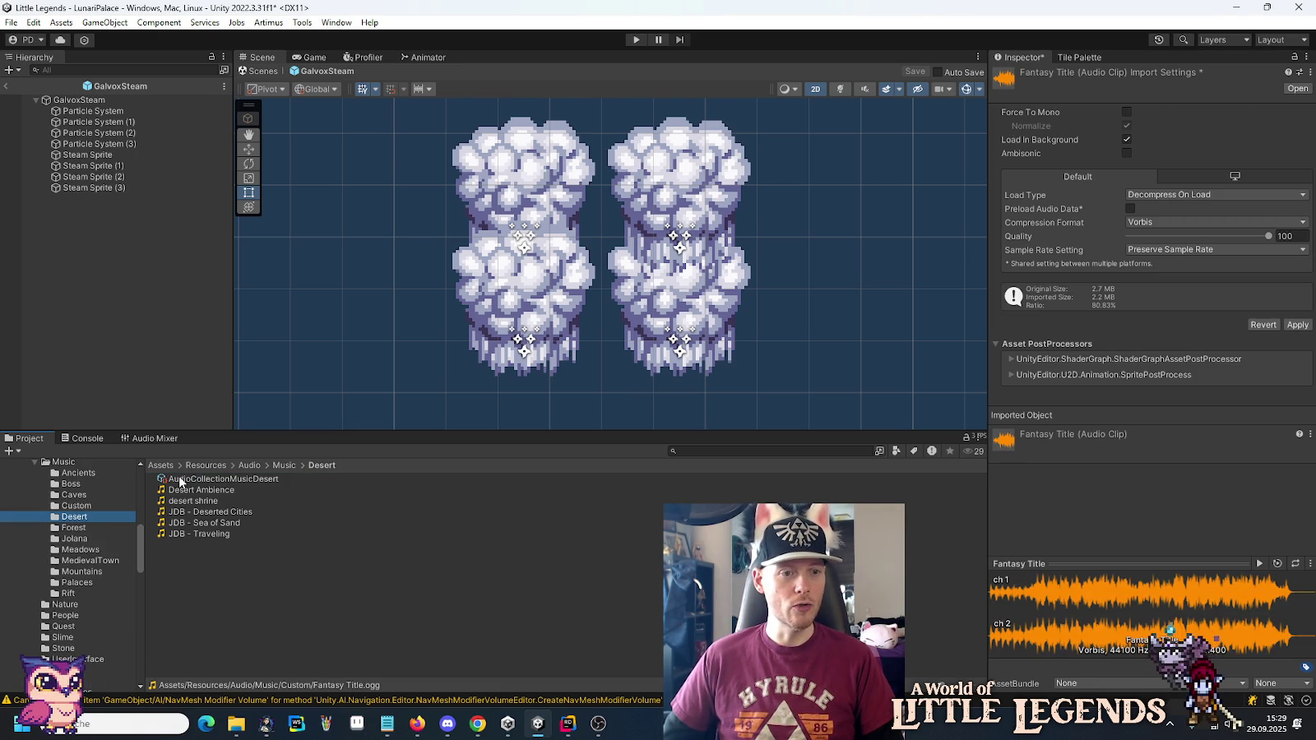
Apply the Music AudioImporter preset to Desert Ambience and save its import settings.
click(183, 490)
click(651, 393)
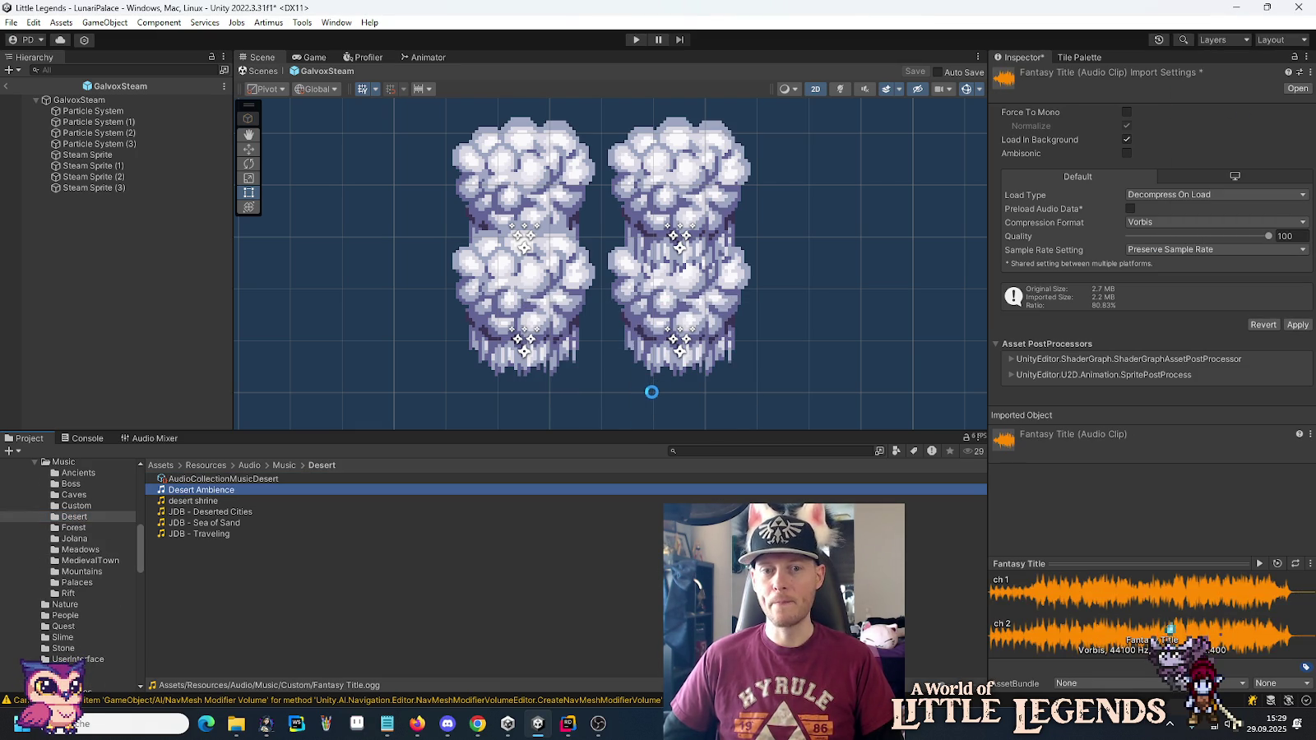
click(1300, 73)
click(1232, 107)
click(273, 501)
click(643, 389)
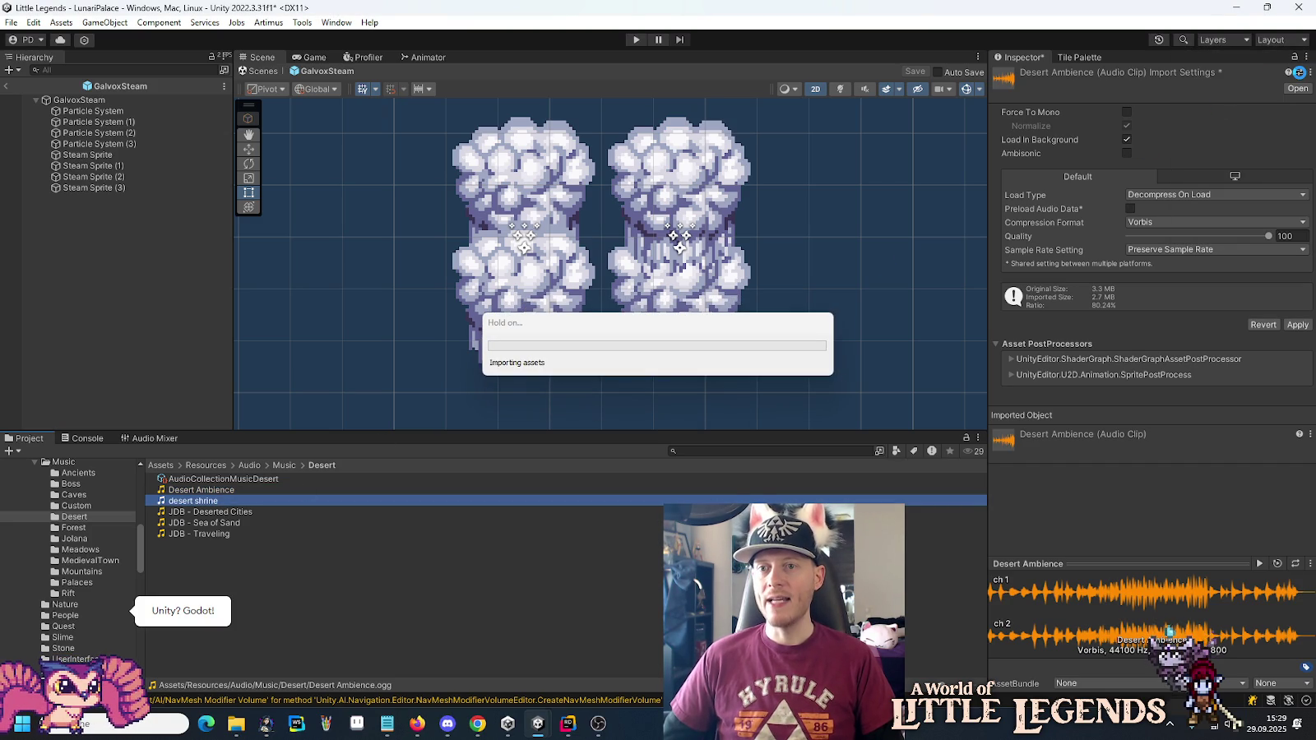
Apply the Music AudioImporter preset to desert shrine and JDB - Deserted Cities, saving each.
click(1300, 73)
double_click(1238, 107)
click(243, 512)
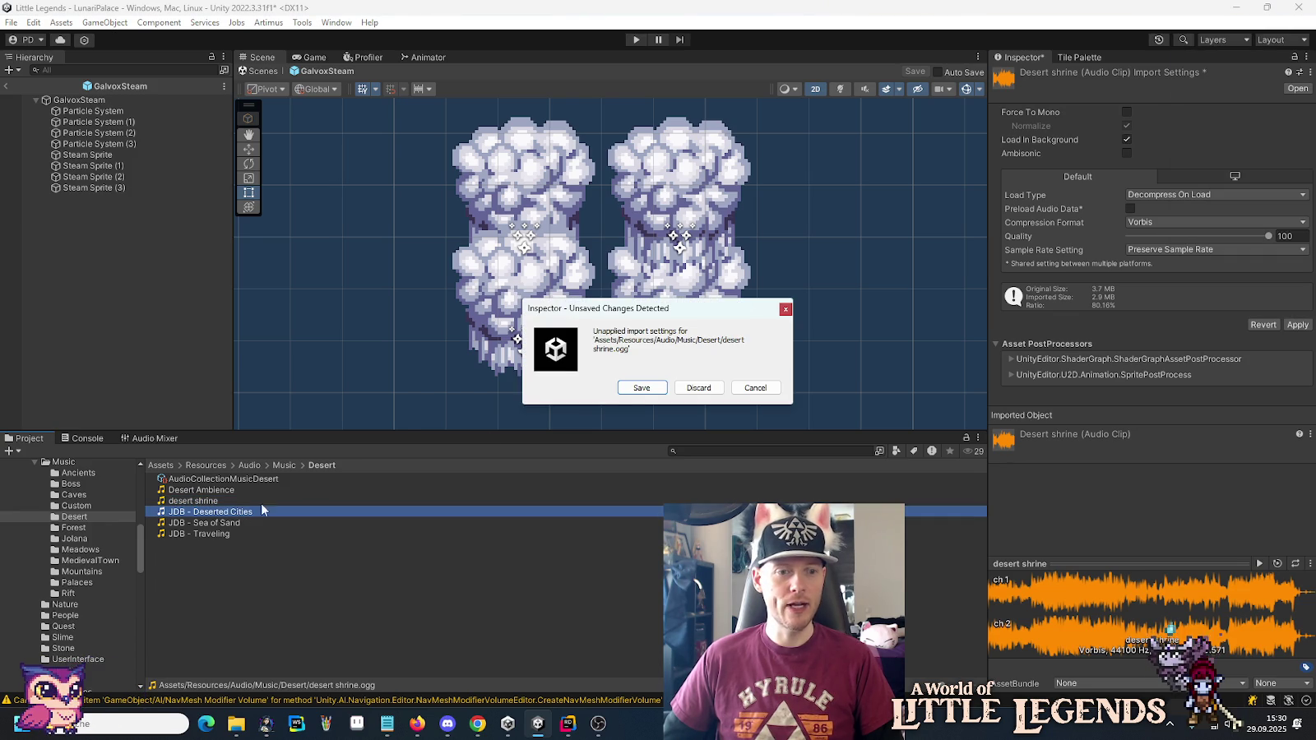
click(642, 388)
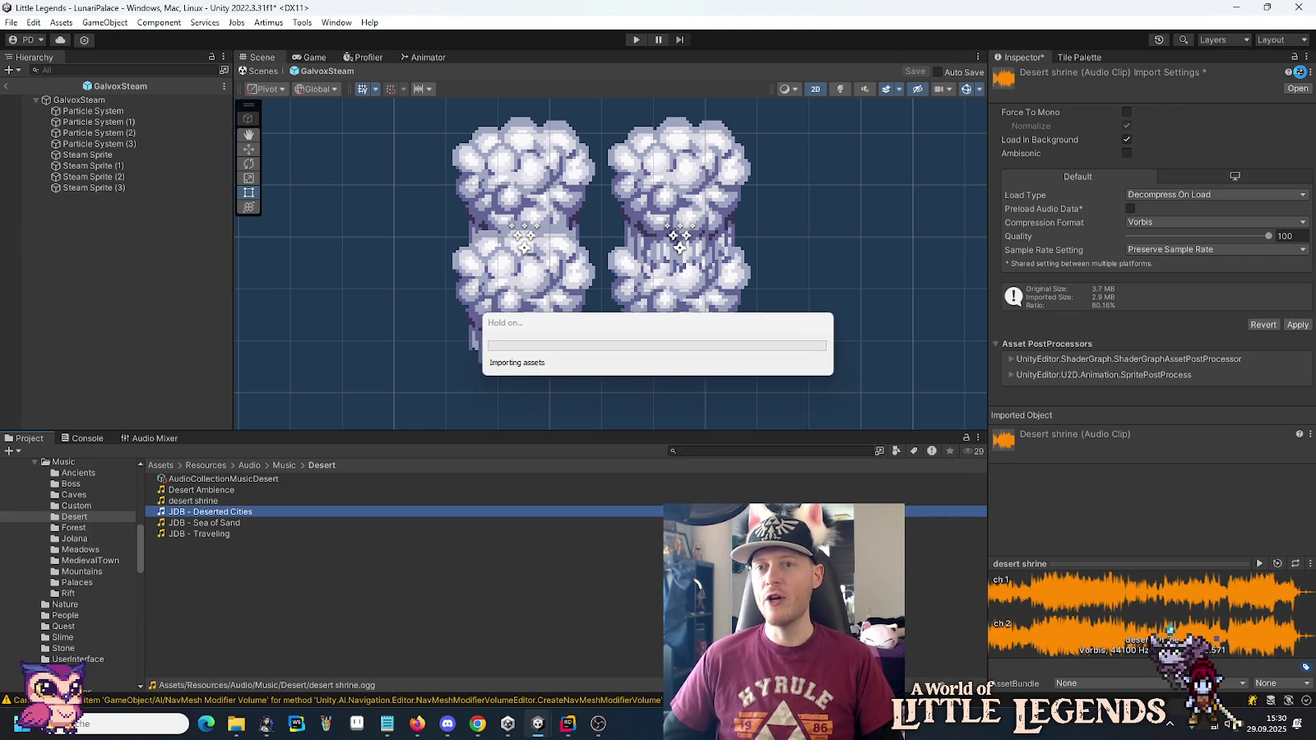
click(1299, 73)
double_click(1224, 105)
click(232, 524)
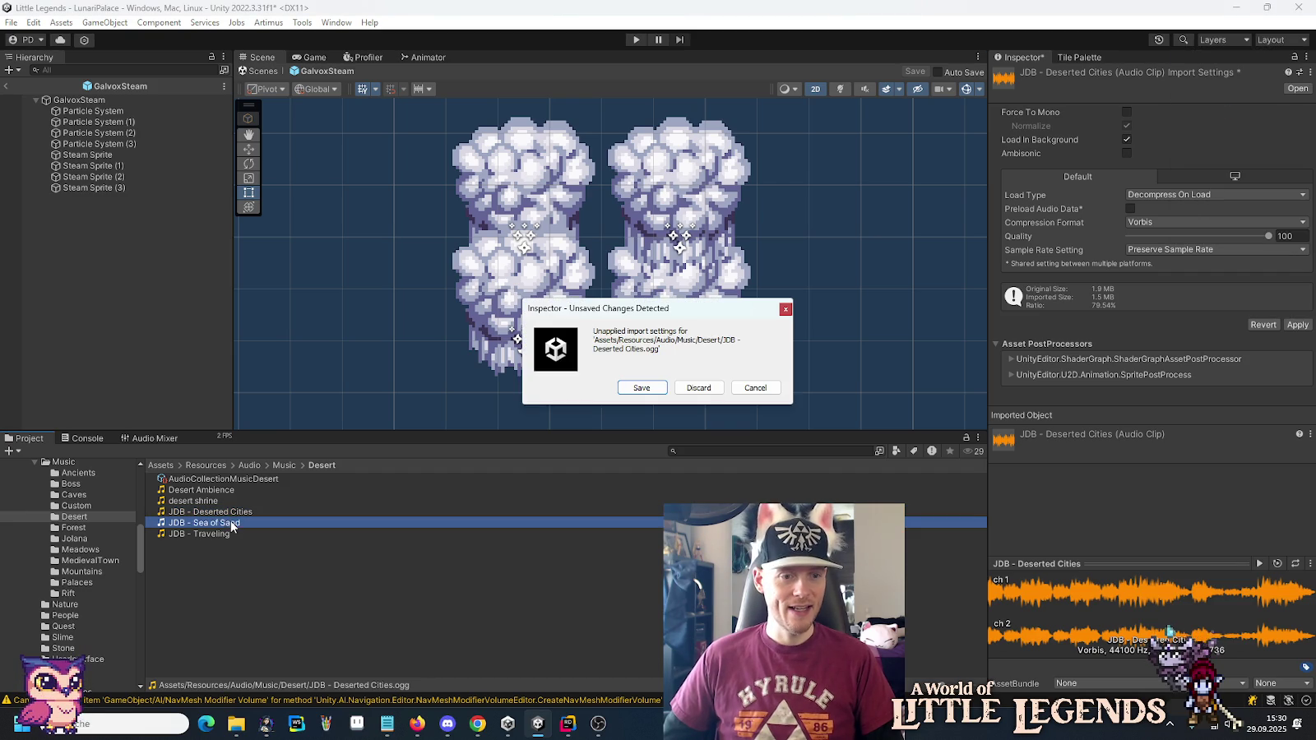
click(658, 388)
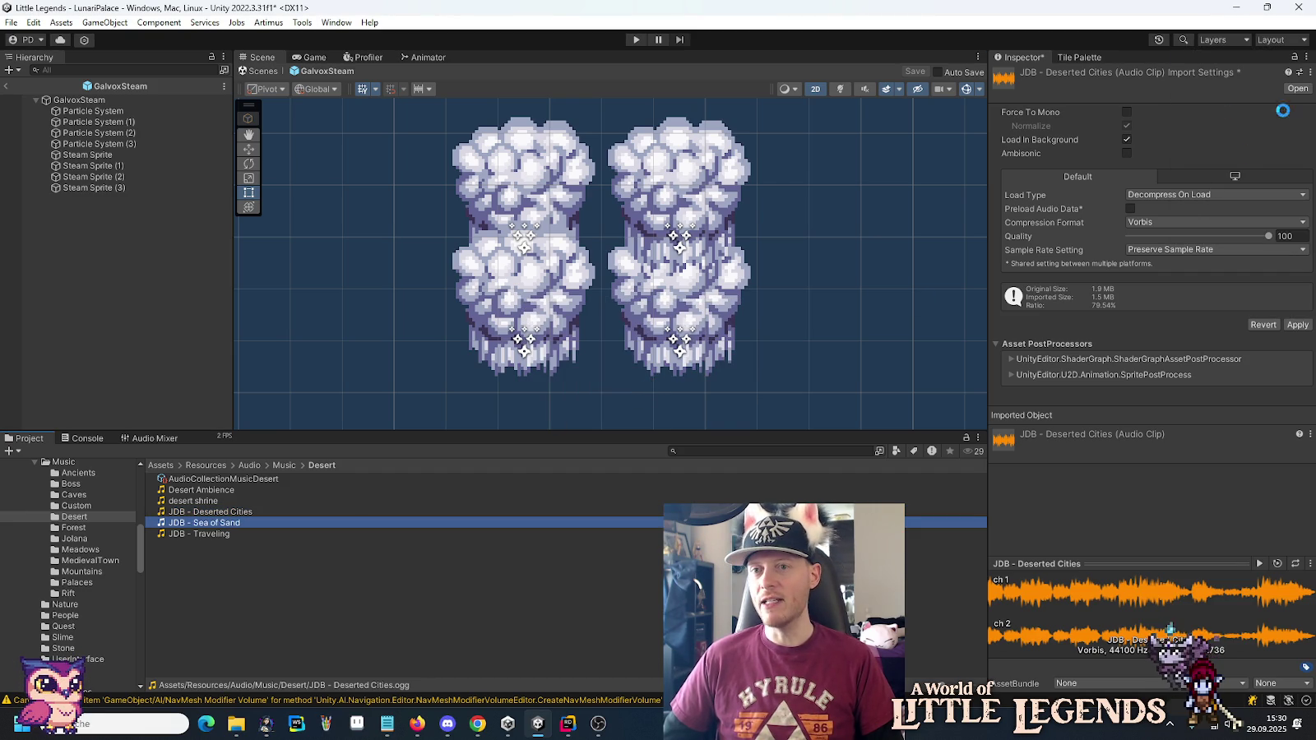
Apply Music AudioImporter to JDB - Sea of Sand and JDB - Traveling, then show the Forest folder.
click(1300, 73)
double_click(1193, 105)
click(193, 533)
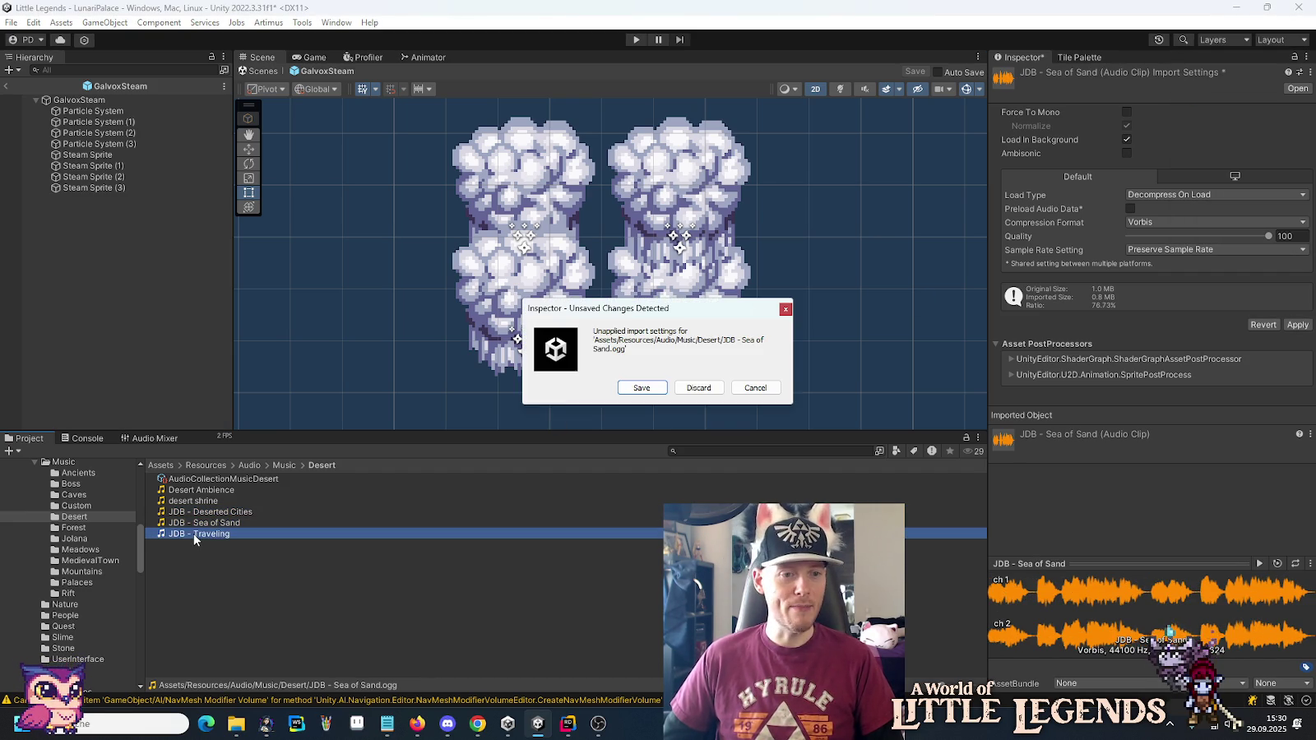
click(619, 383)
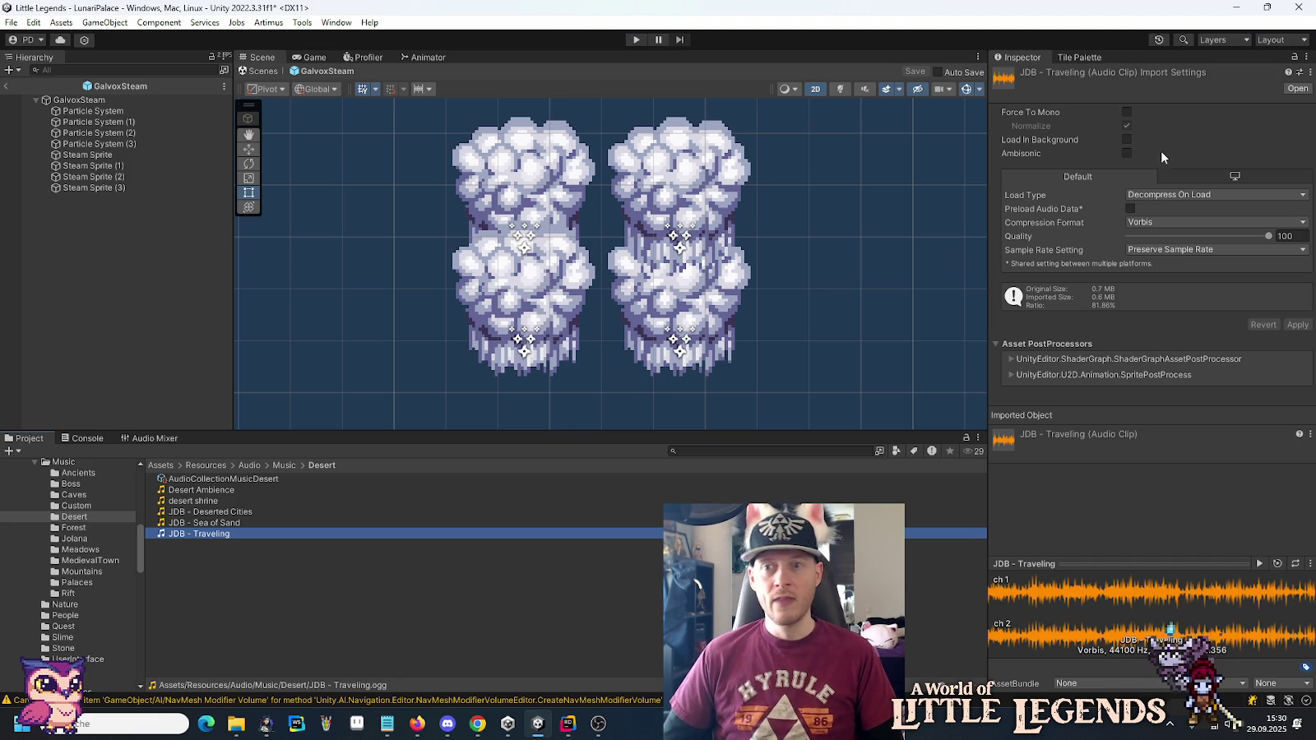
click(1300, 72)
click(1216, 105)
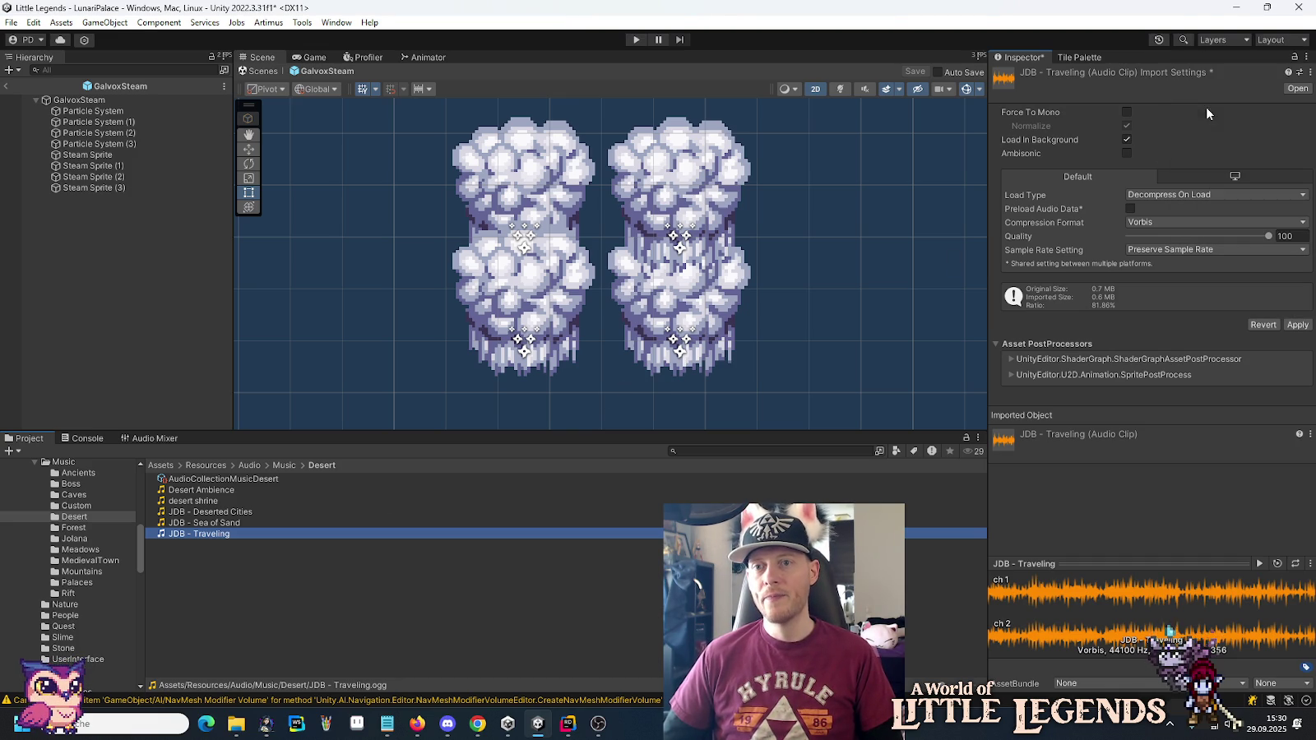
click(74, 528)
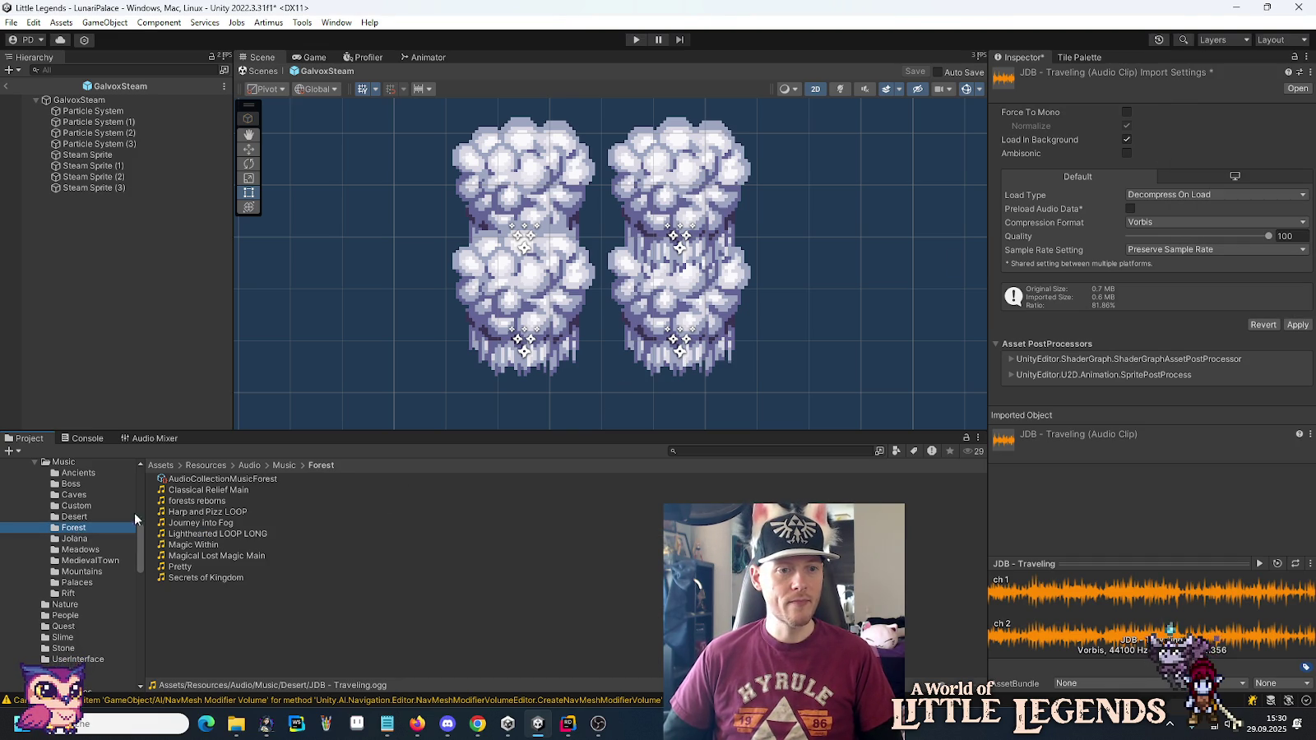
Save Traveling's settings and apply the Music AudioImporter preset to Classical Relief Main, saving it.
click(196, 492)
click(650, 388)
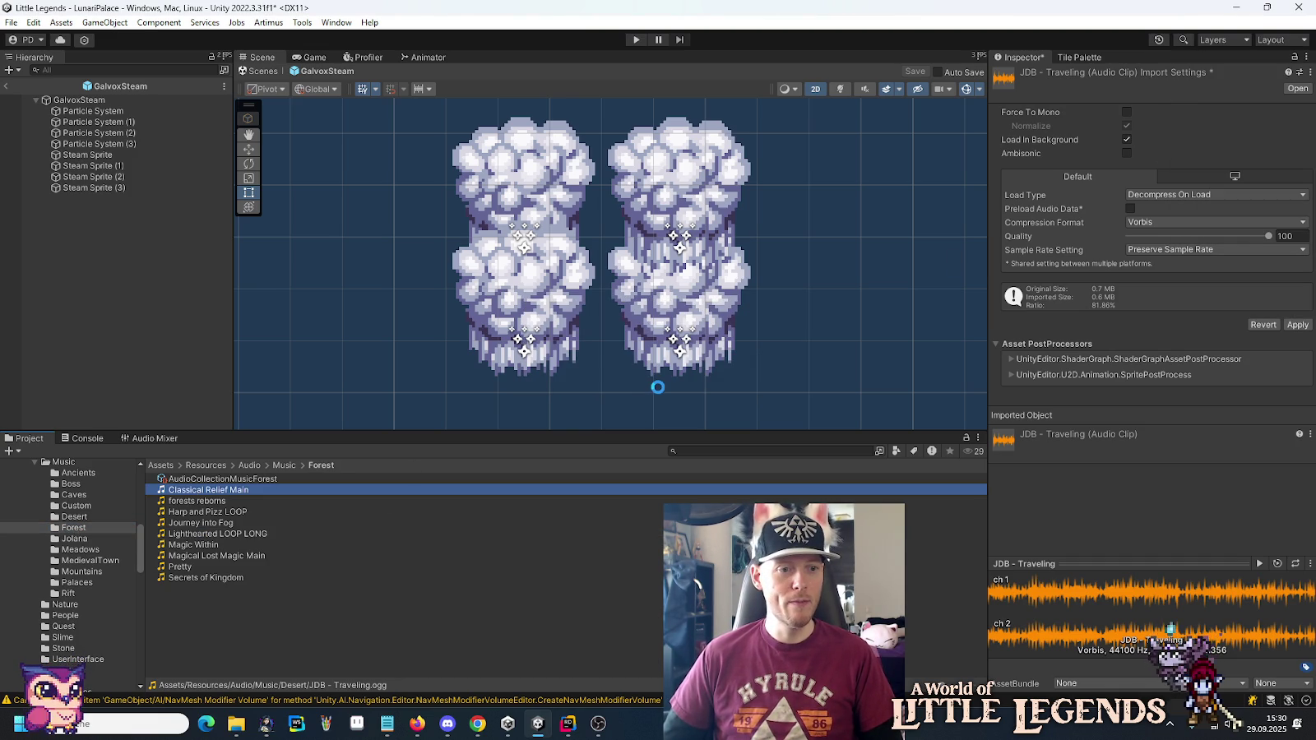
click(1300, 74)
click(1258, 104)
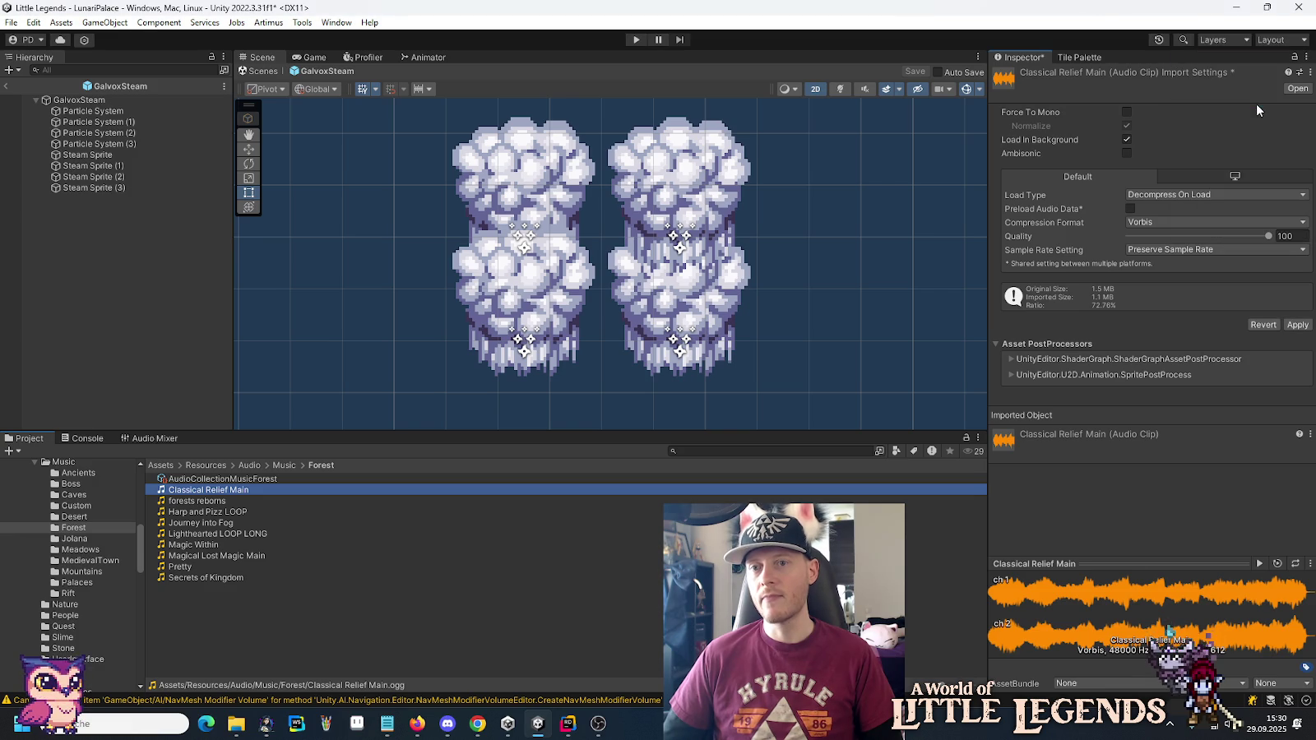
click(216, 501)
click(643, 387)
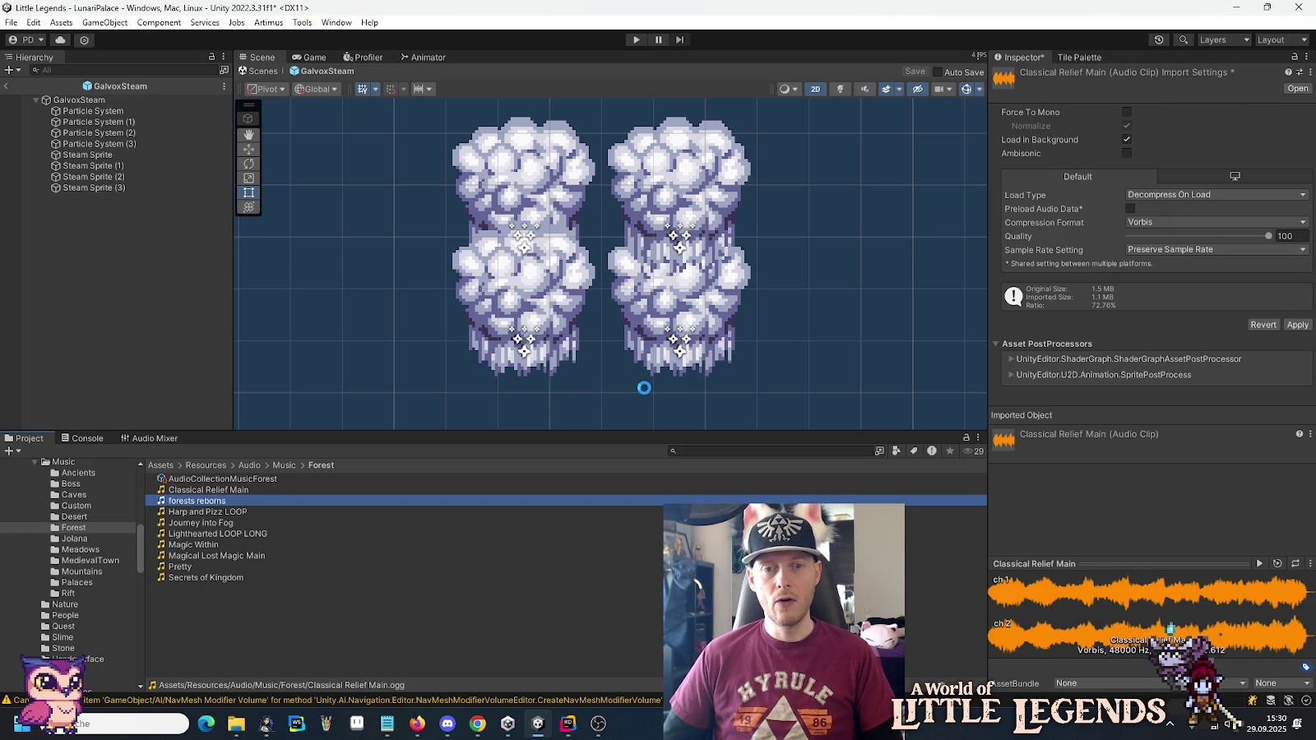
Apply the Music AudioImporter preset to forests reborns and Harp and Pizz LOOP, saving each.
click(1297, 72)
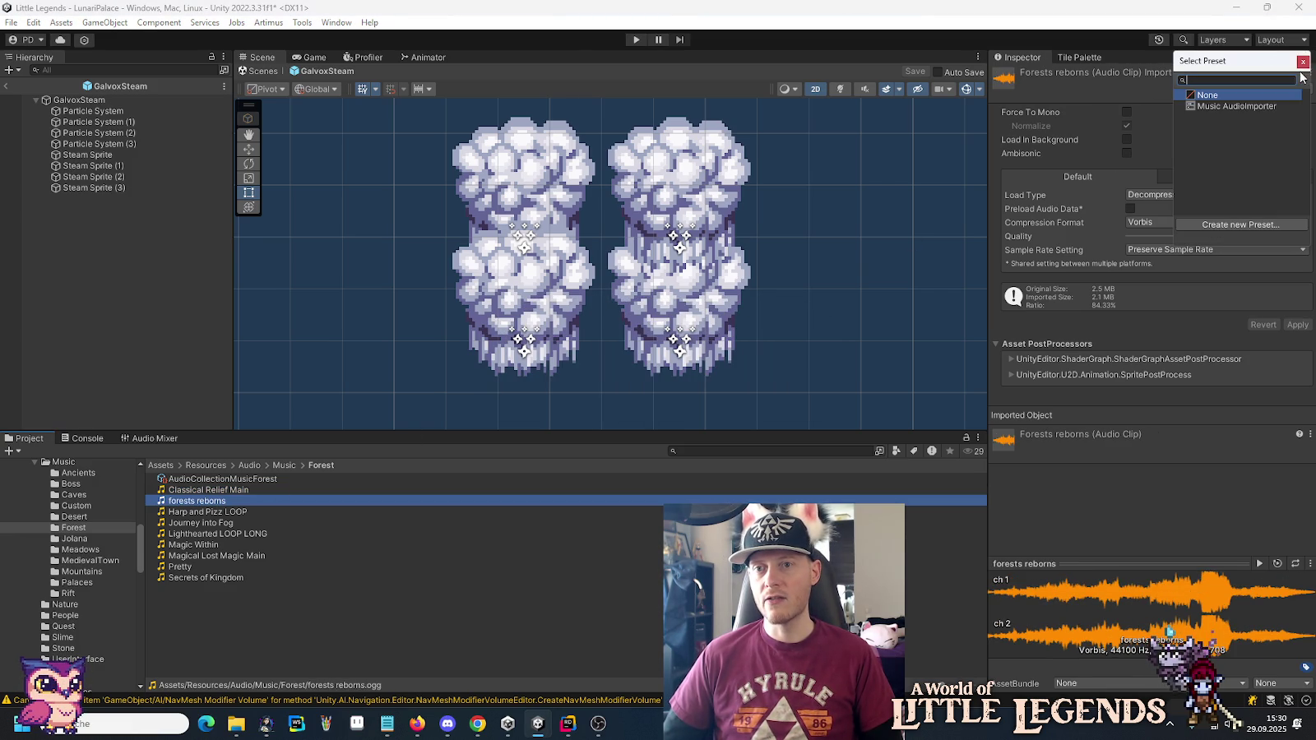
click(1238, 106)
click(249, 511)
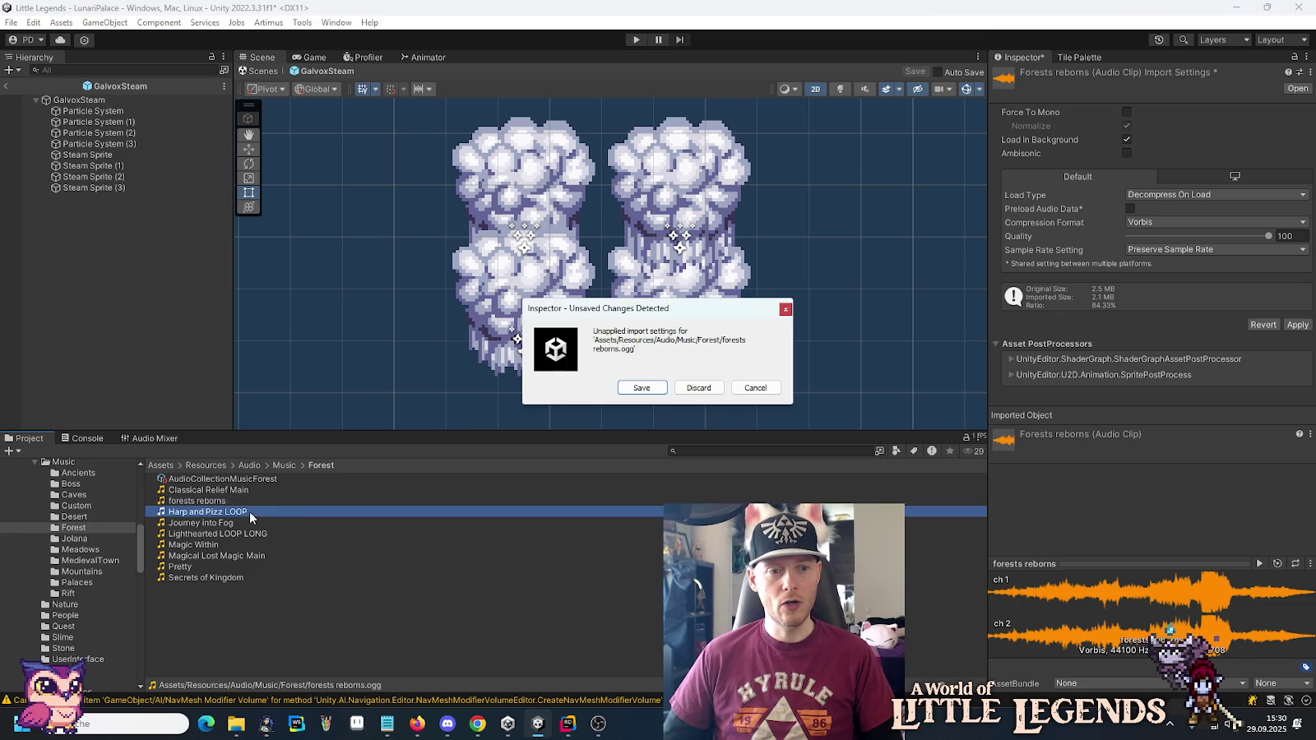
click(633, 386)
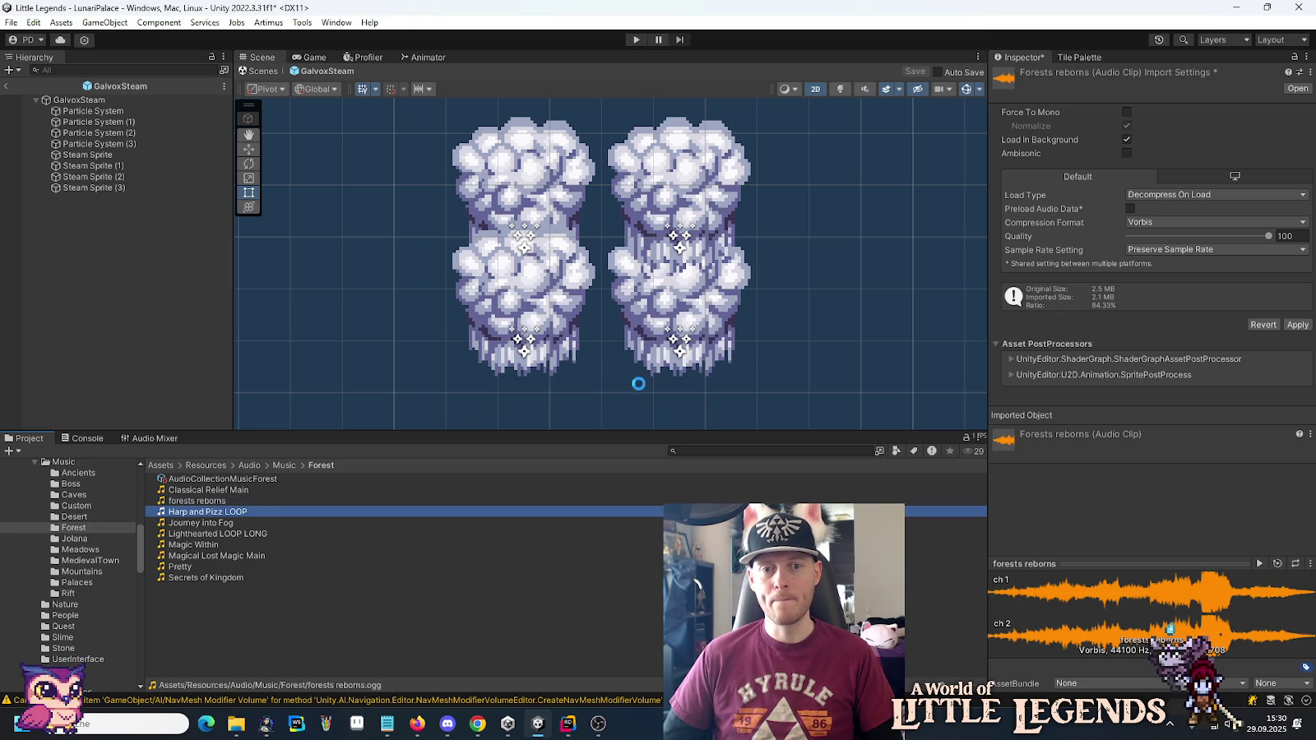
click(1297, 73)
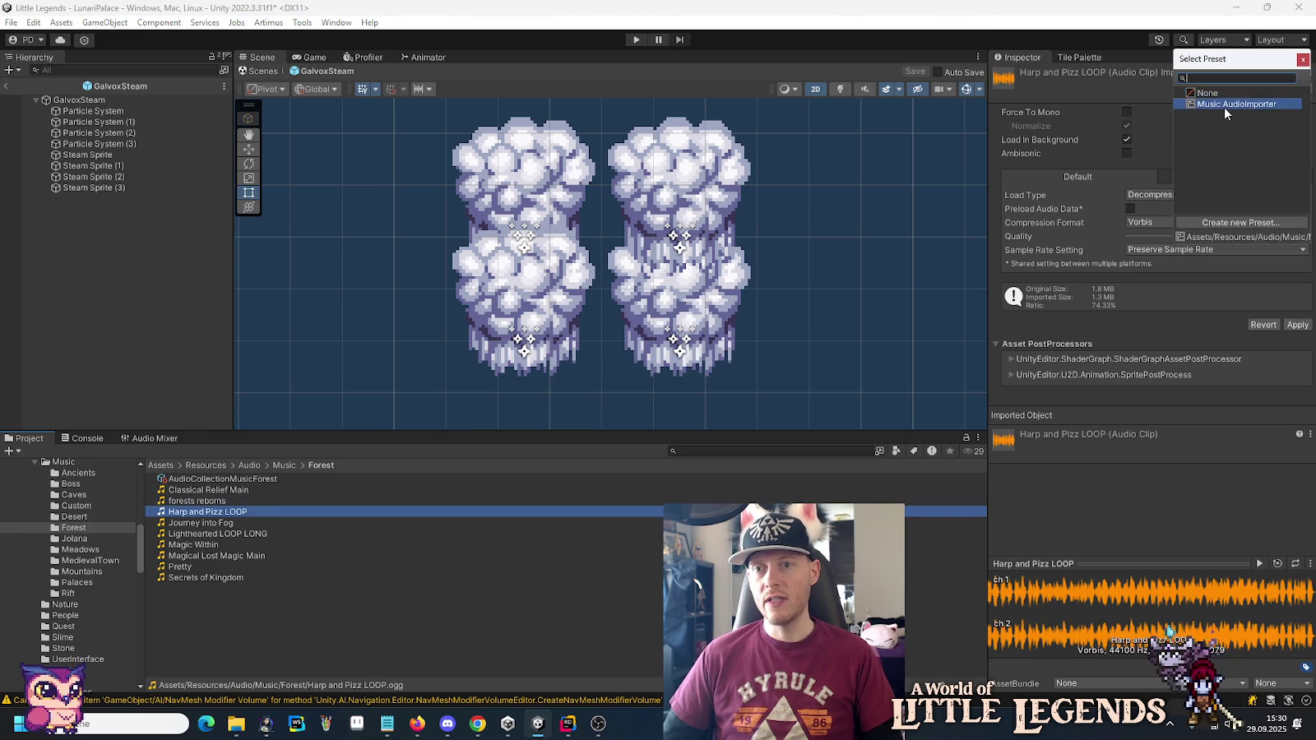
click(1225, 107)
click(204, 524)
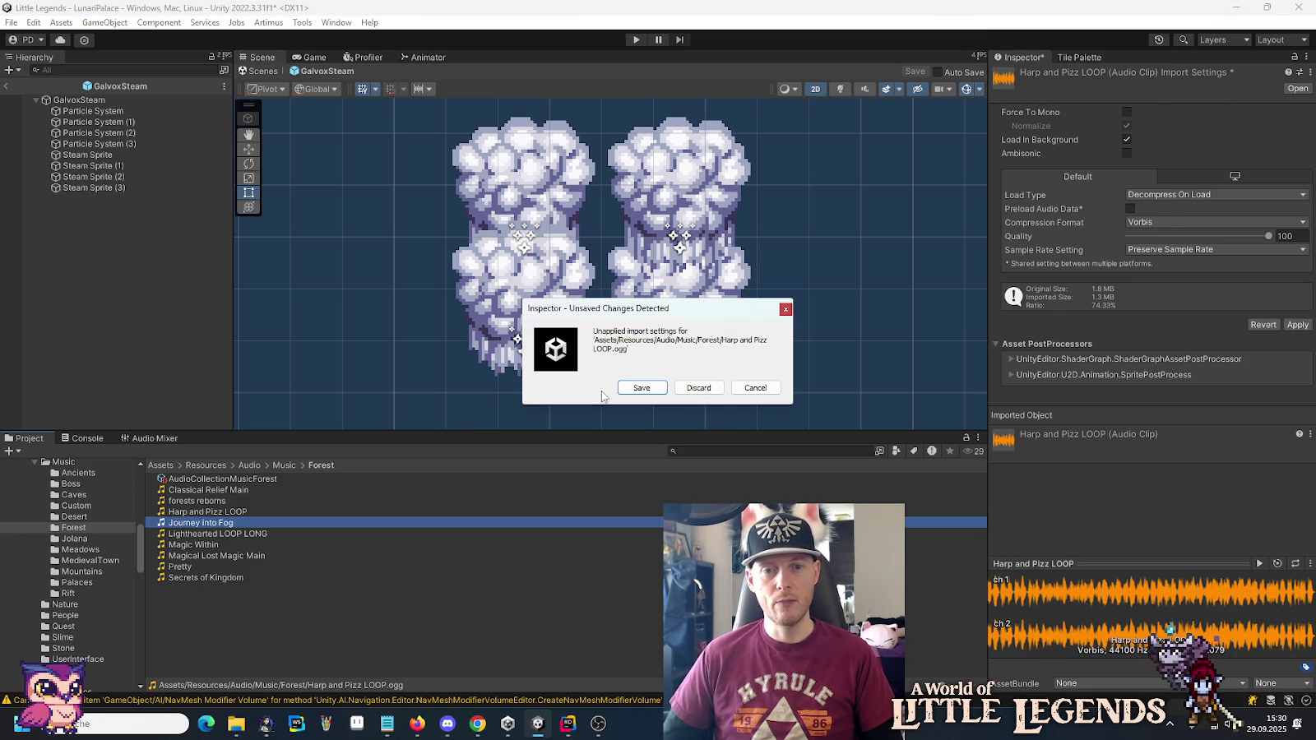
click(635, 387)
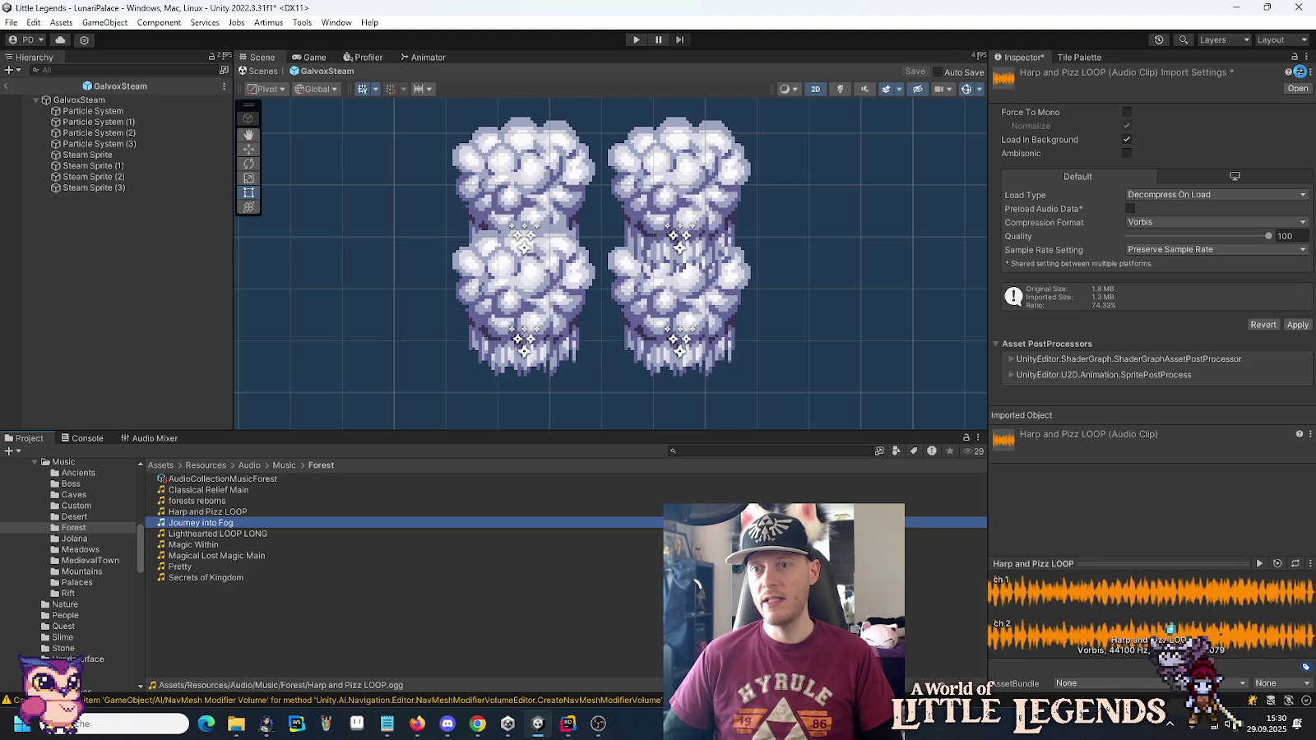
Apply the Music AudioImporter preset to Journey into Fog and Lighthearted LOOP LONG.
click(1300, 72)
click(1244, 109)
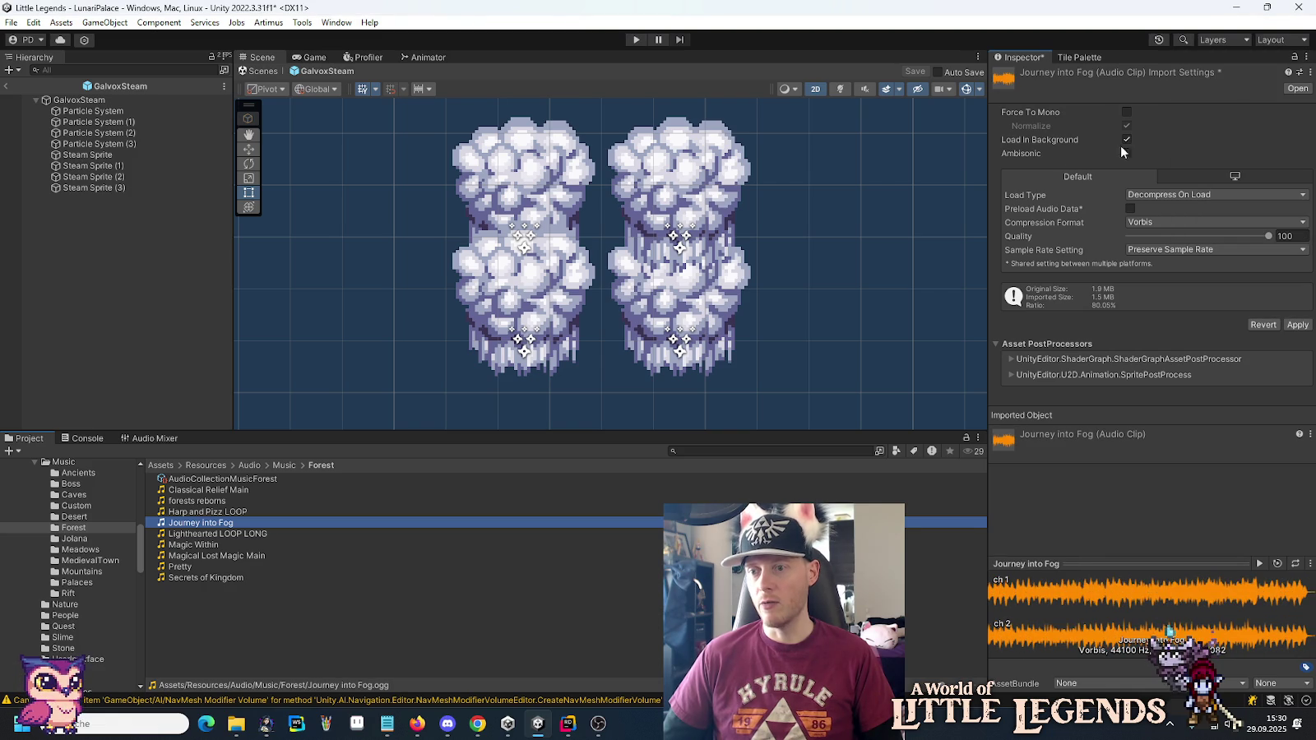
click(210, 534)
click(635, 386)
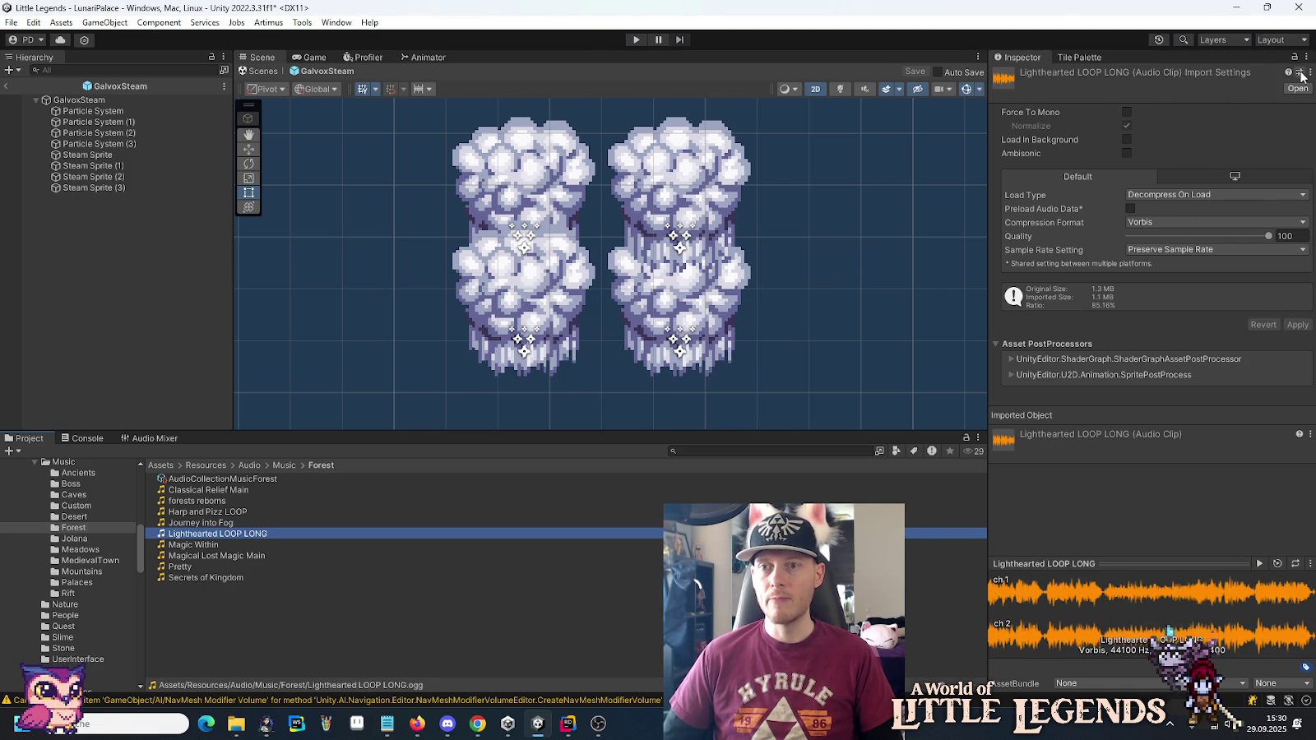
click(1300, 73)
click(1235, 102)
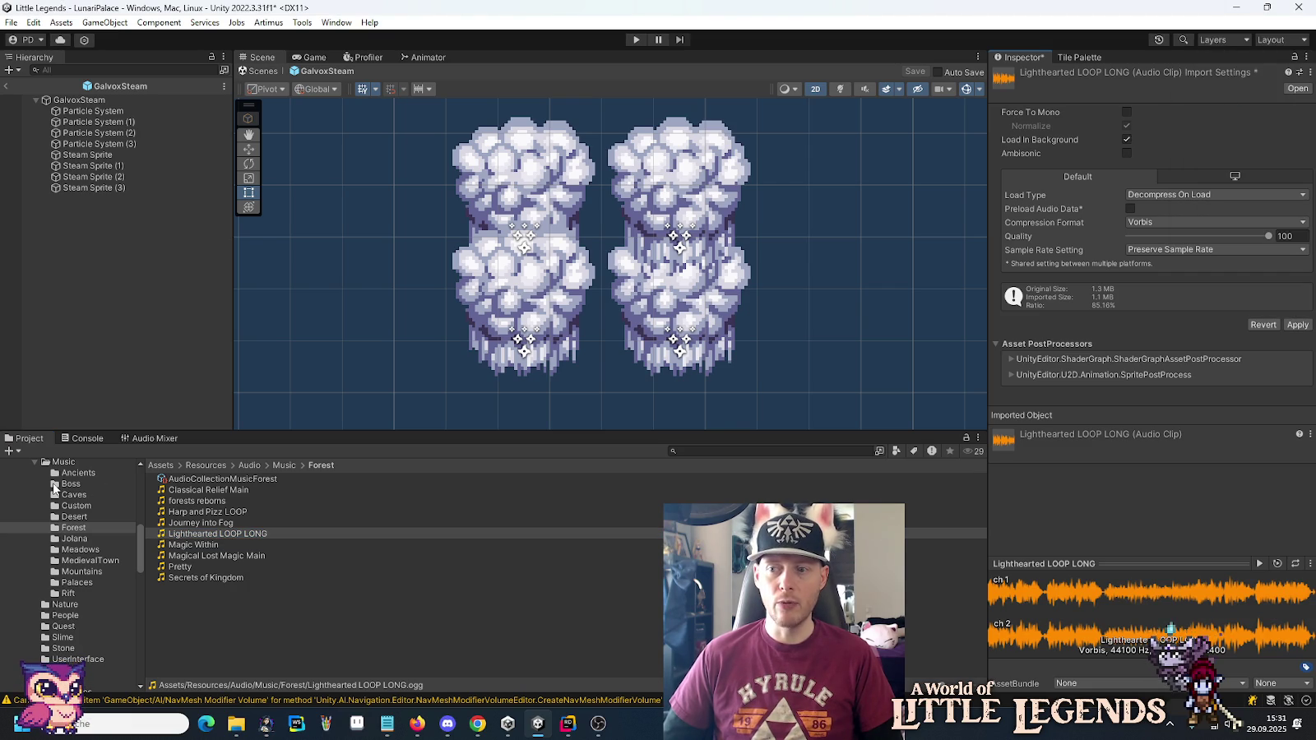
scroll(53, 489, up, 3)
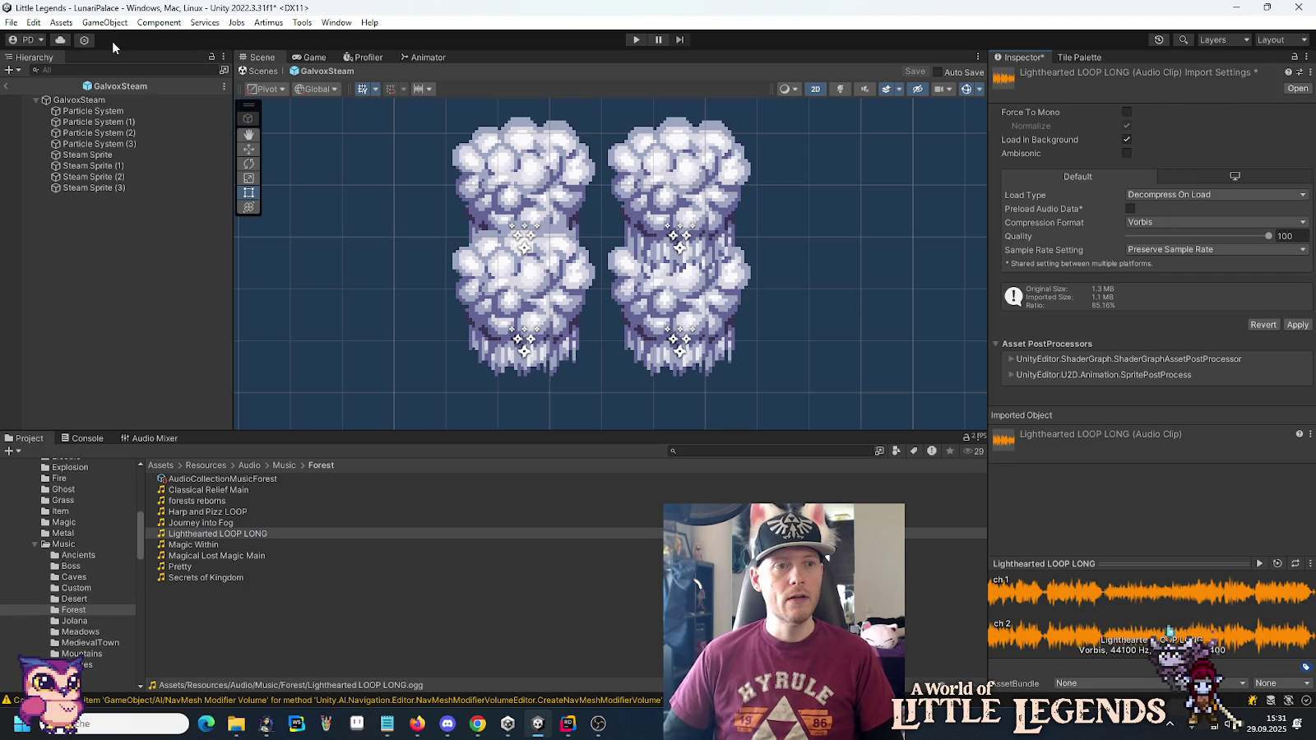
click(34, 22)
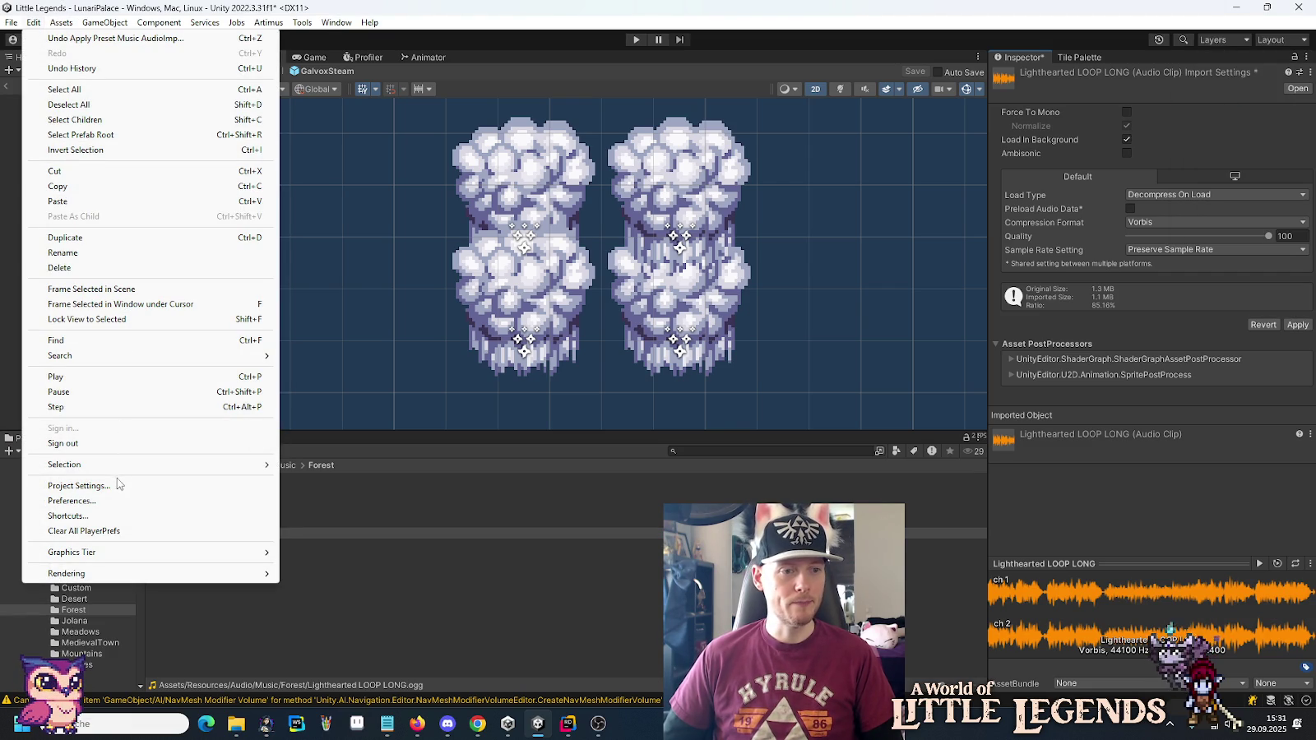
Cut 'Audio/Music/' from the Preset Manager's AudioImporter filter, leaving glob:"**.ogg", then close Project Settings.
click(78, 485)
click(452, 187)
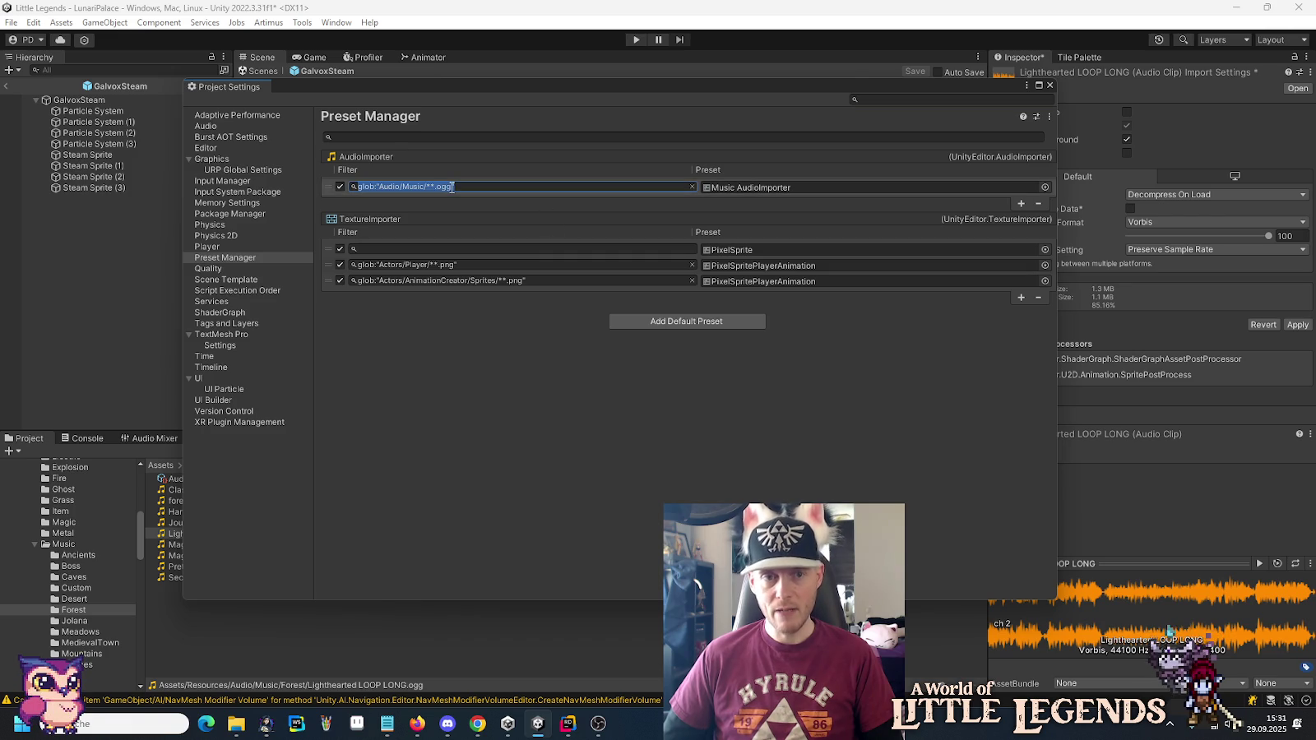
double_click(413, 186)
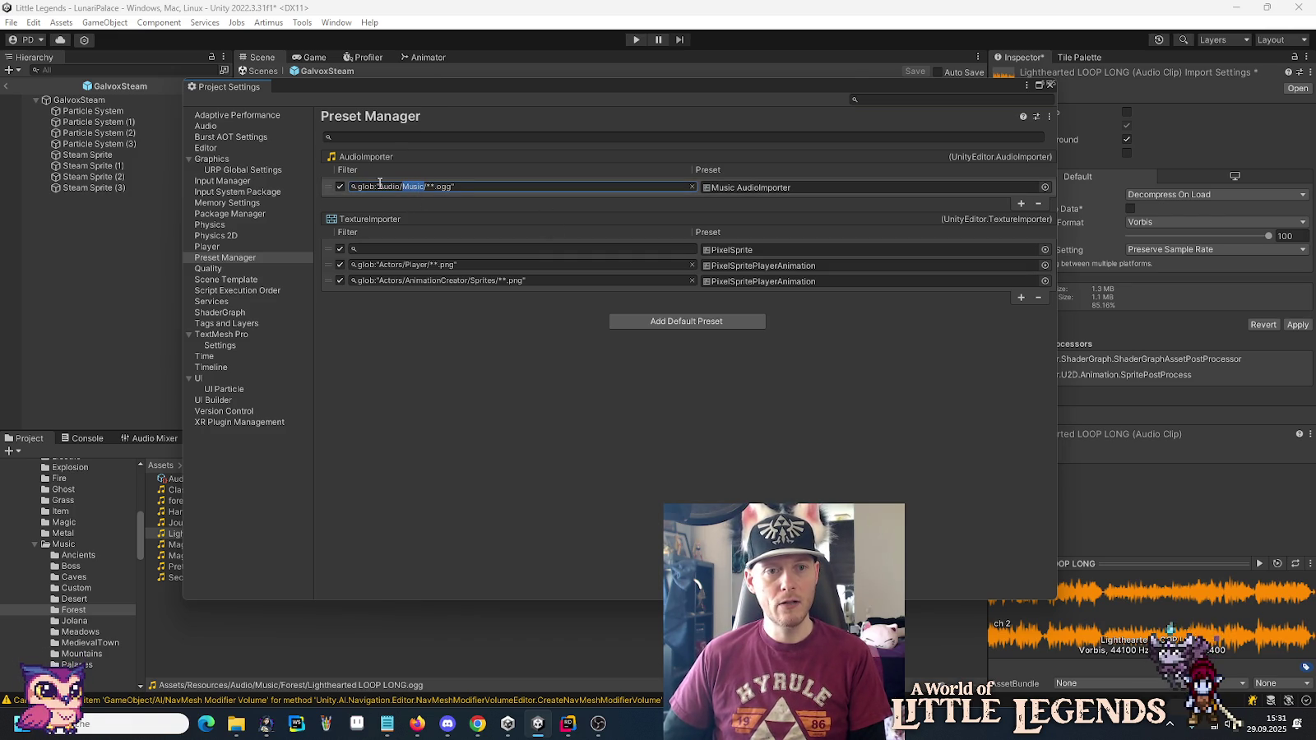
drag(401, 191, 411, 192)
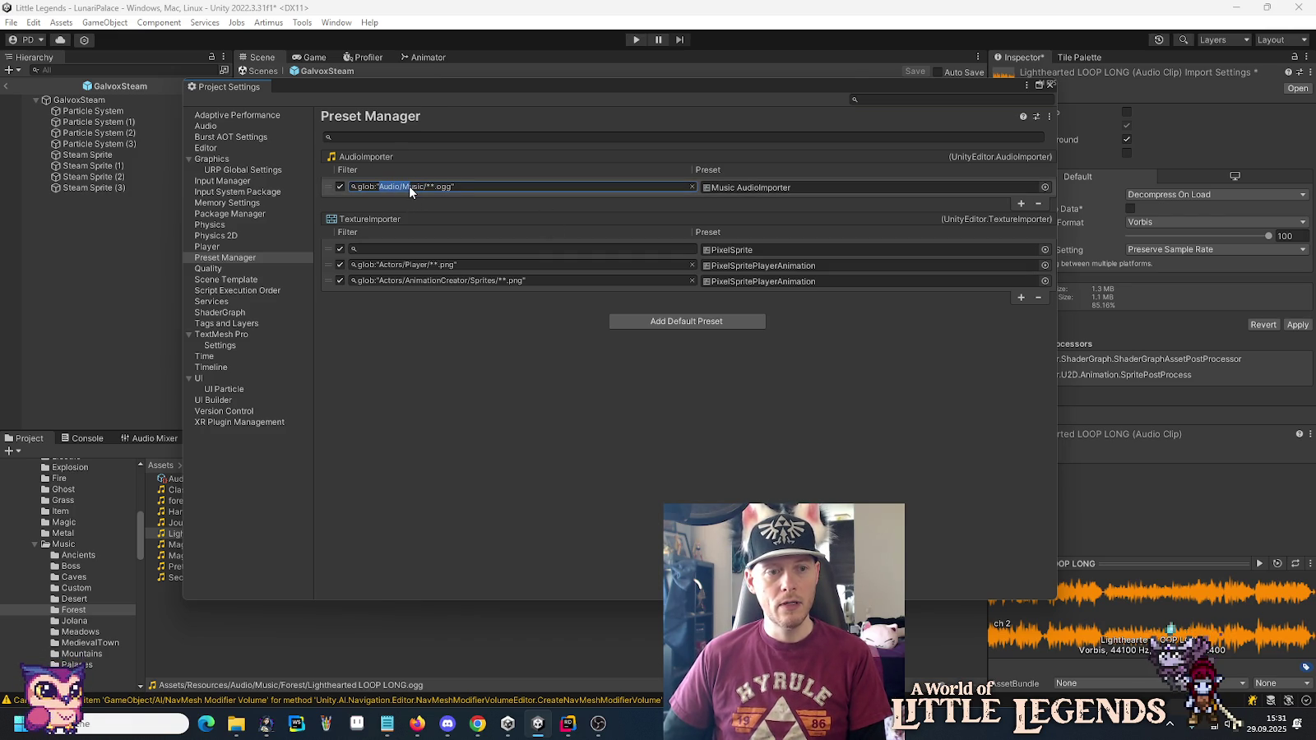
scroll(59, 521, up, 5)
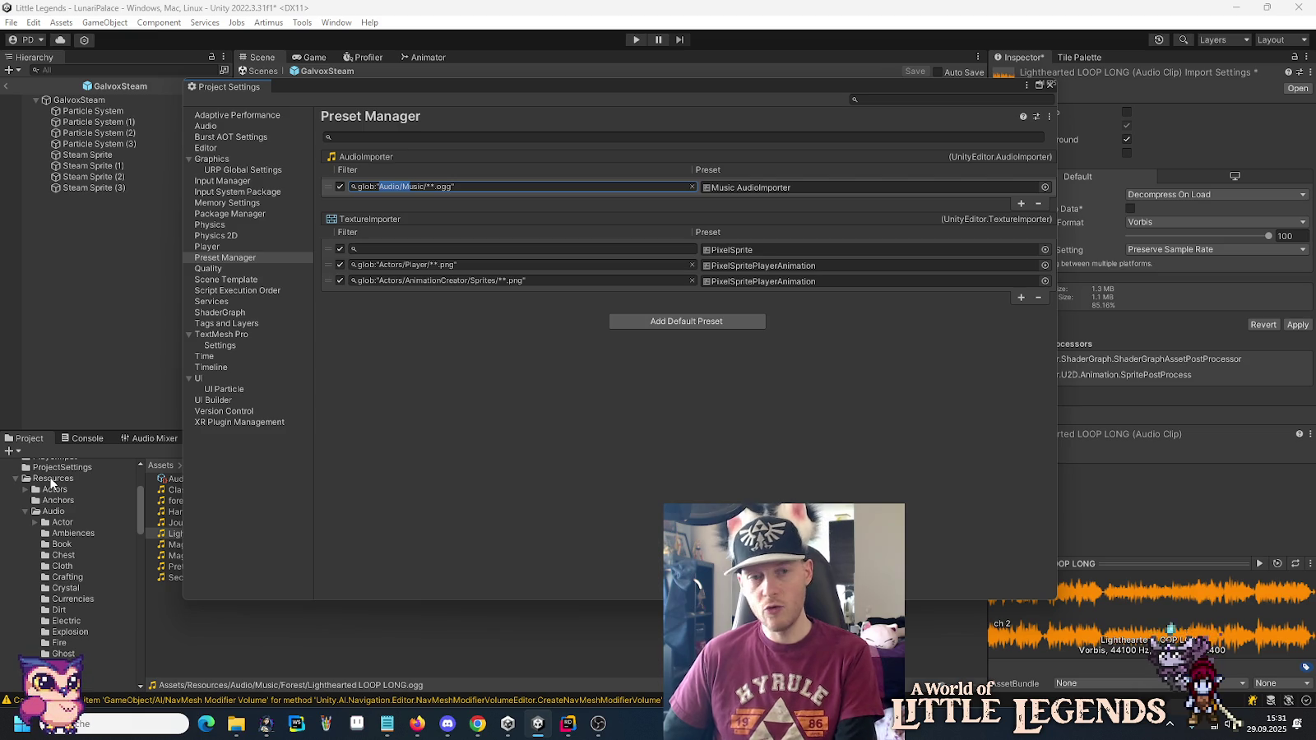
key(BackSpace)
key(Delete)
key(Delete)
key(Delete)
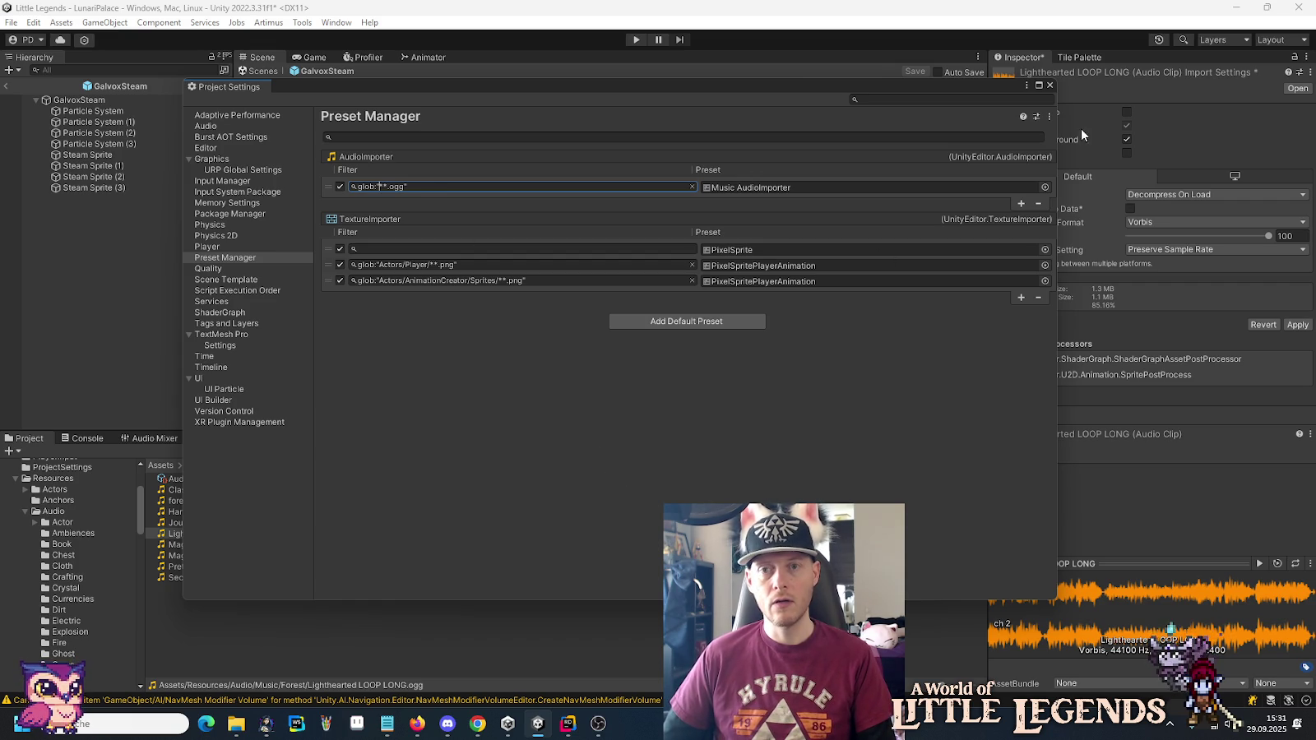
click(1050, 85)
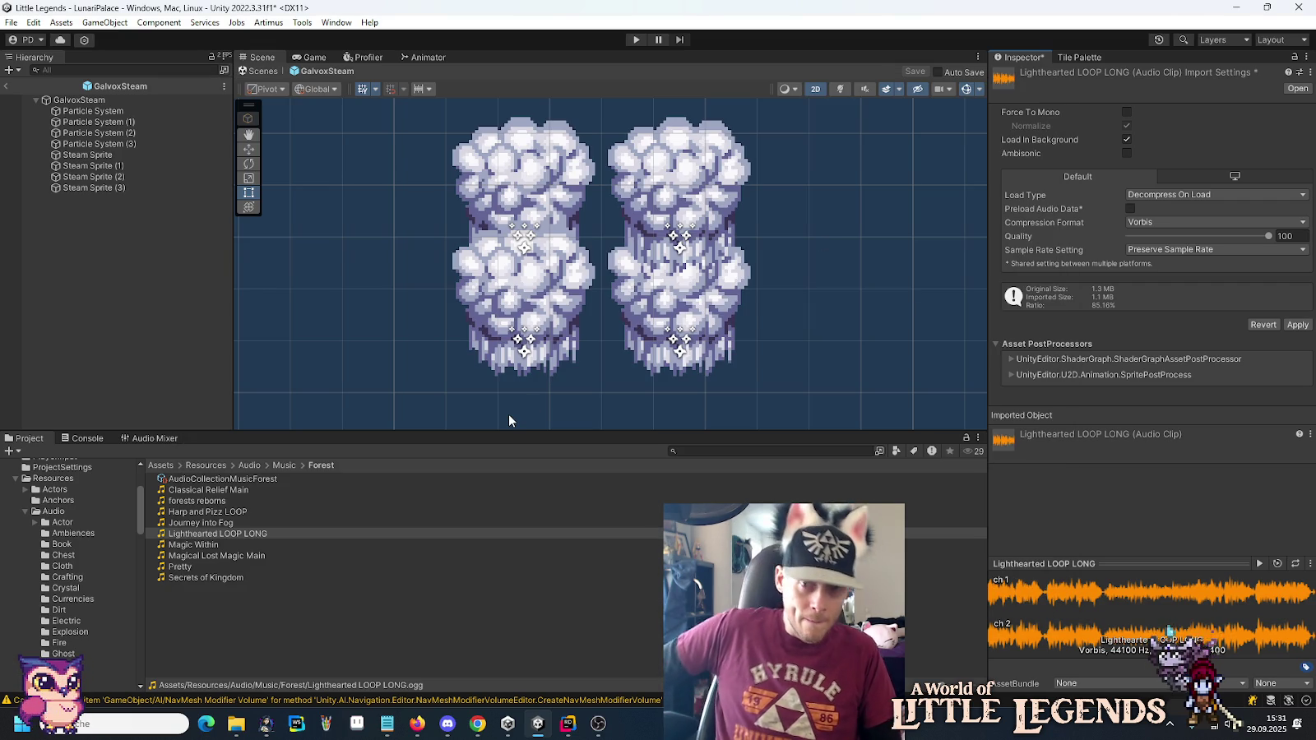
Show the LunariPalace folder, select LunariPalace Bridge Switch and save Lighthearted LOOP LONG's pending import settings.
scroll(26, 559, down, 10)
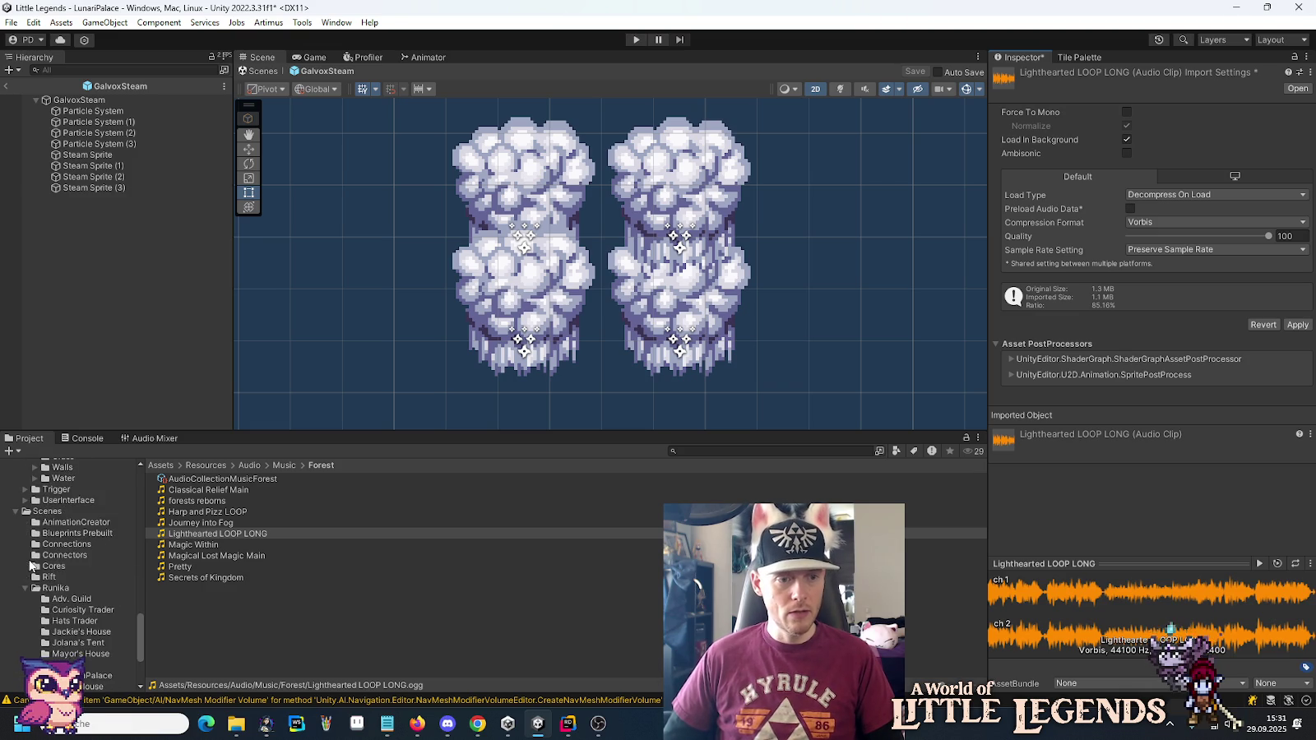
scroll(33, 556, down, 10)
click(62, 593)
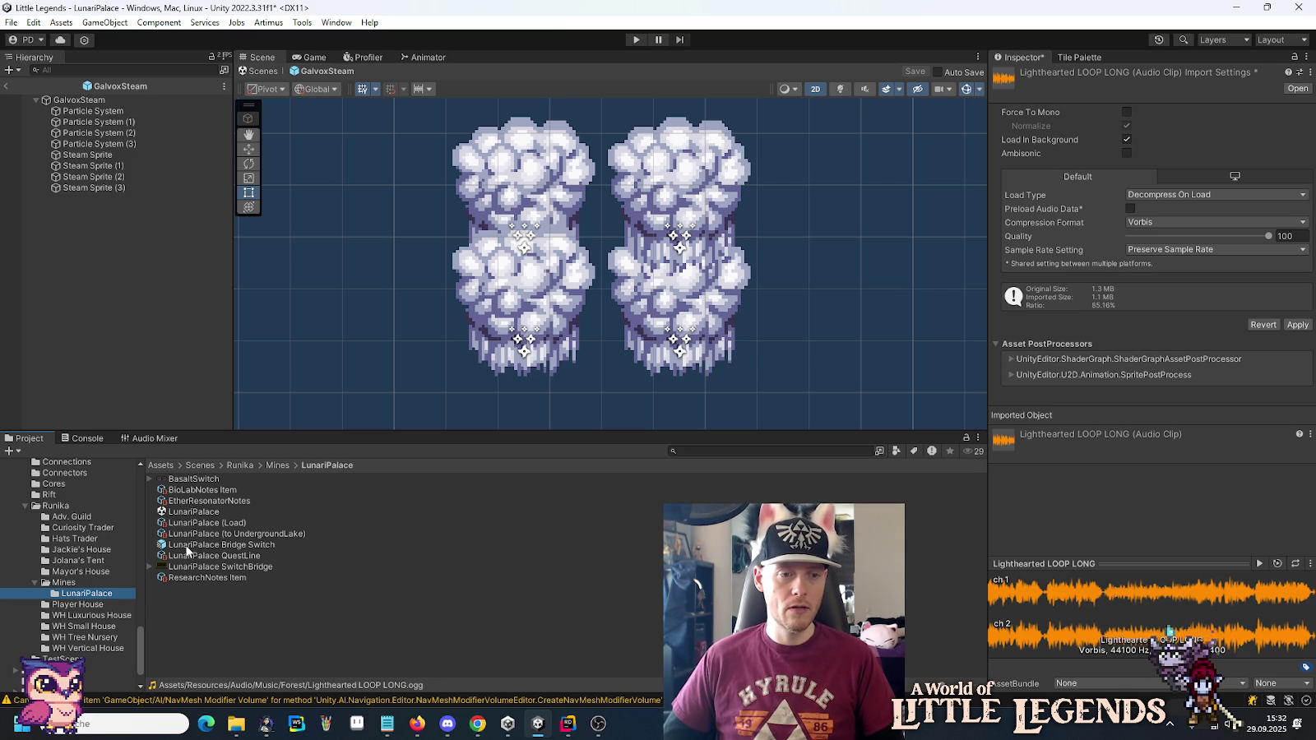
click(188, 548)
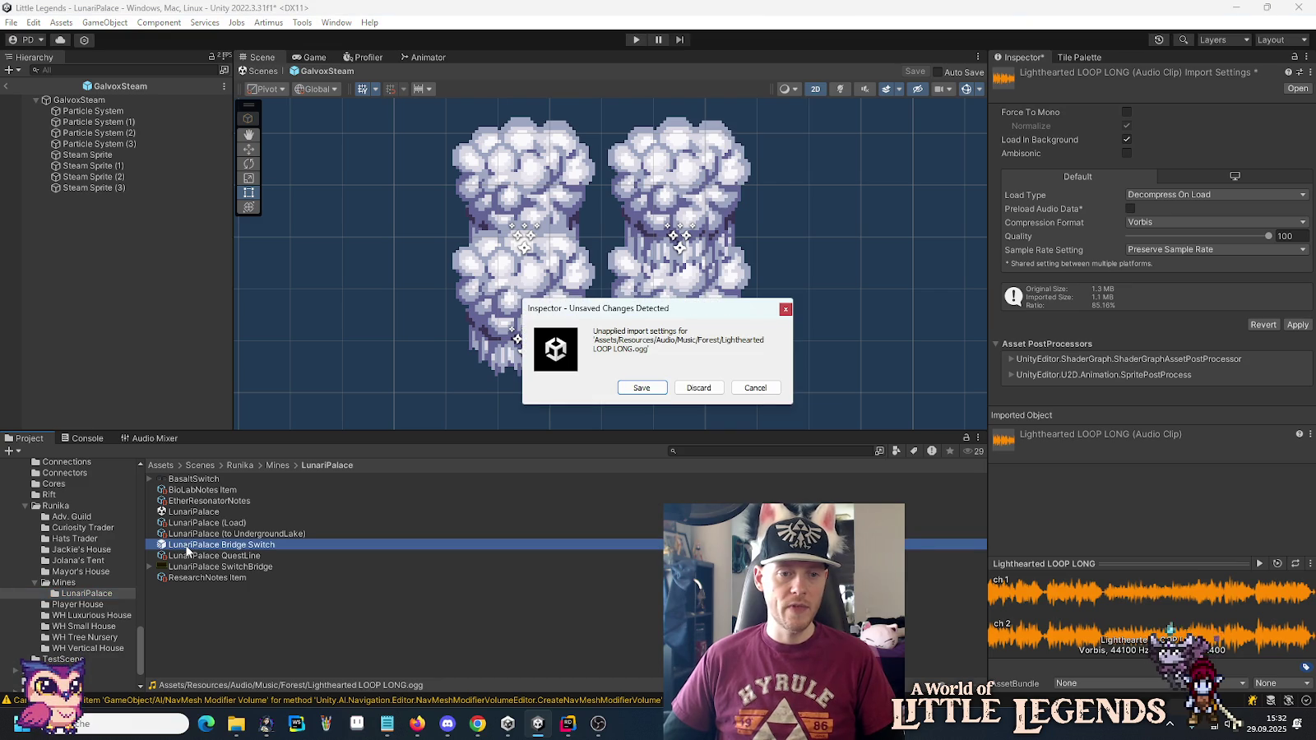
click(648, 388)
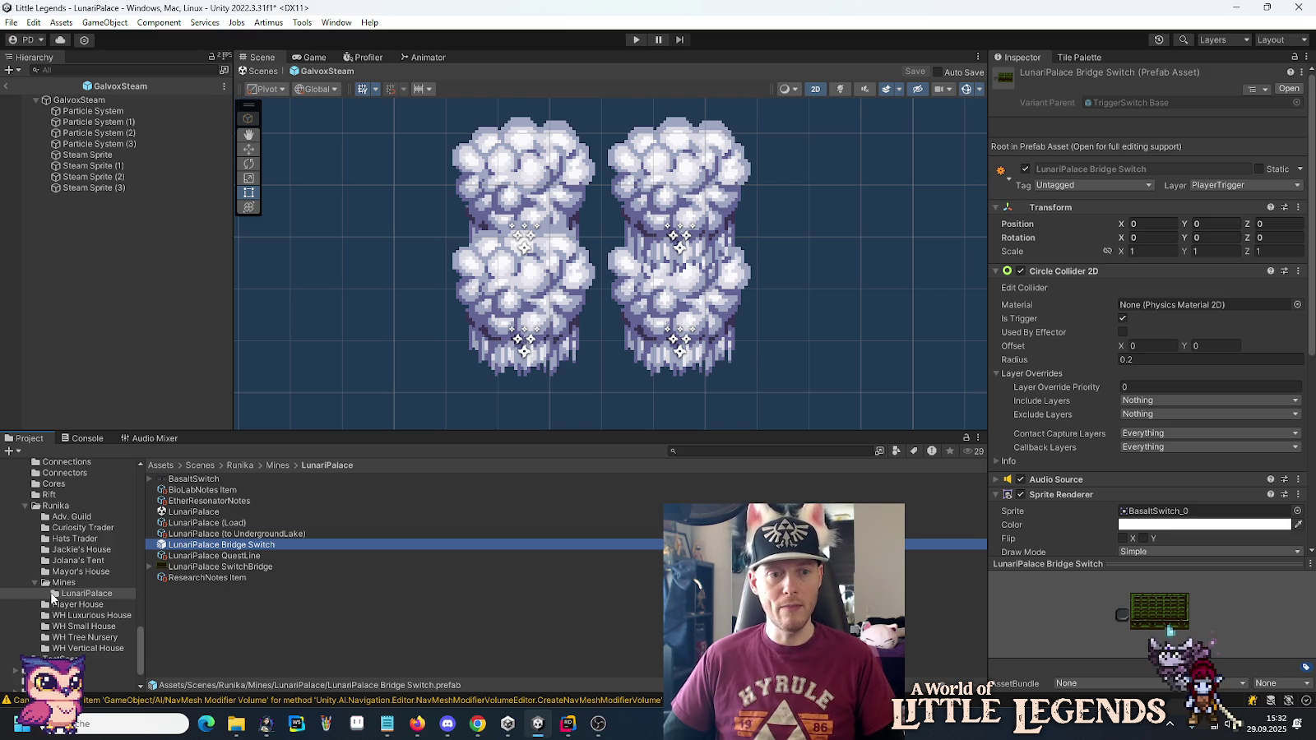
Browse the Mines and LunariPalace folders, then switch over to JetBrains Rider.
click(62, 584)
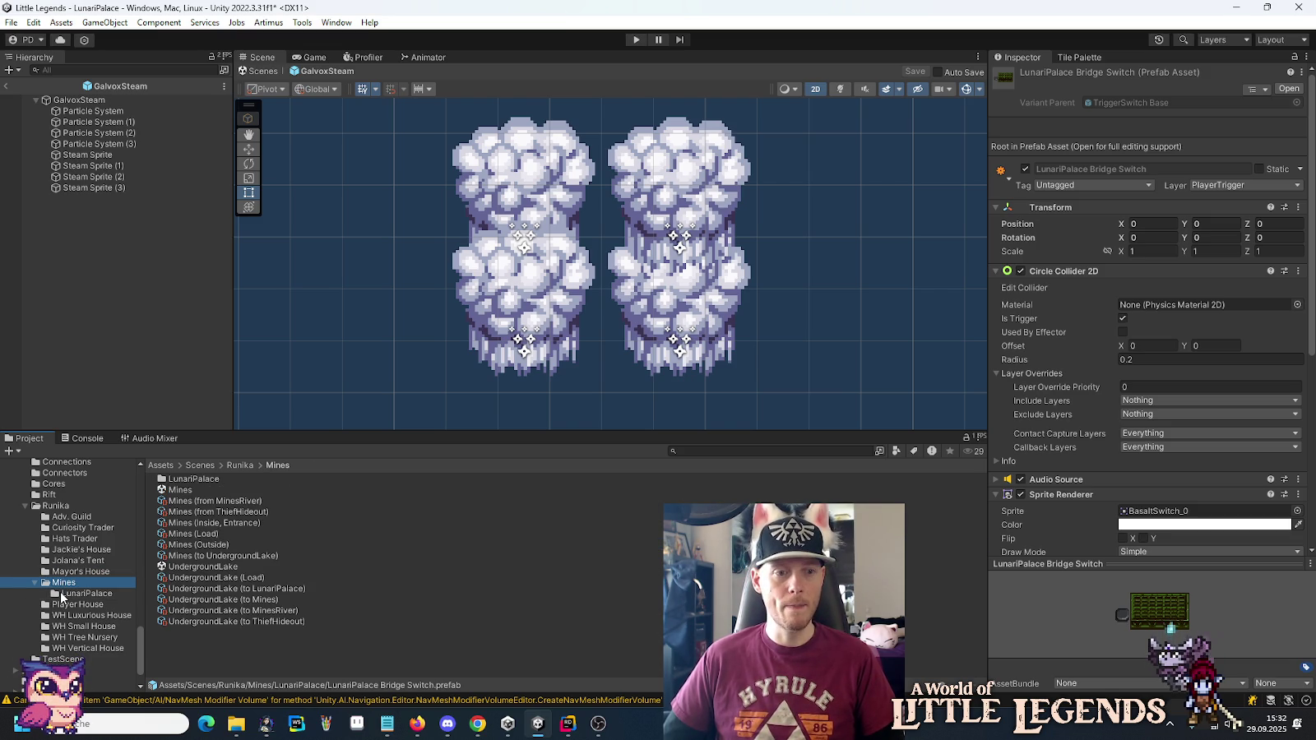
click(61, 594)
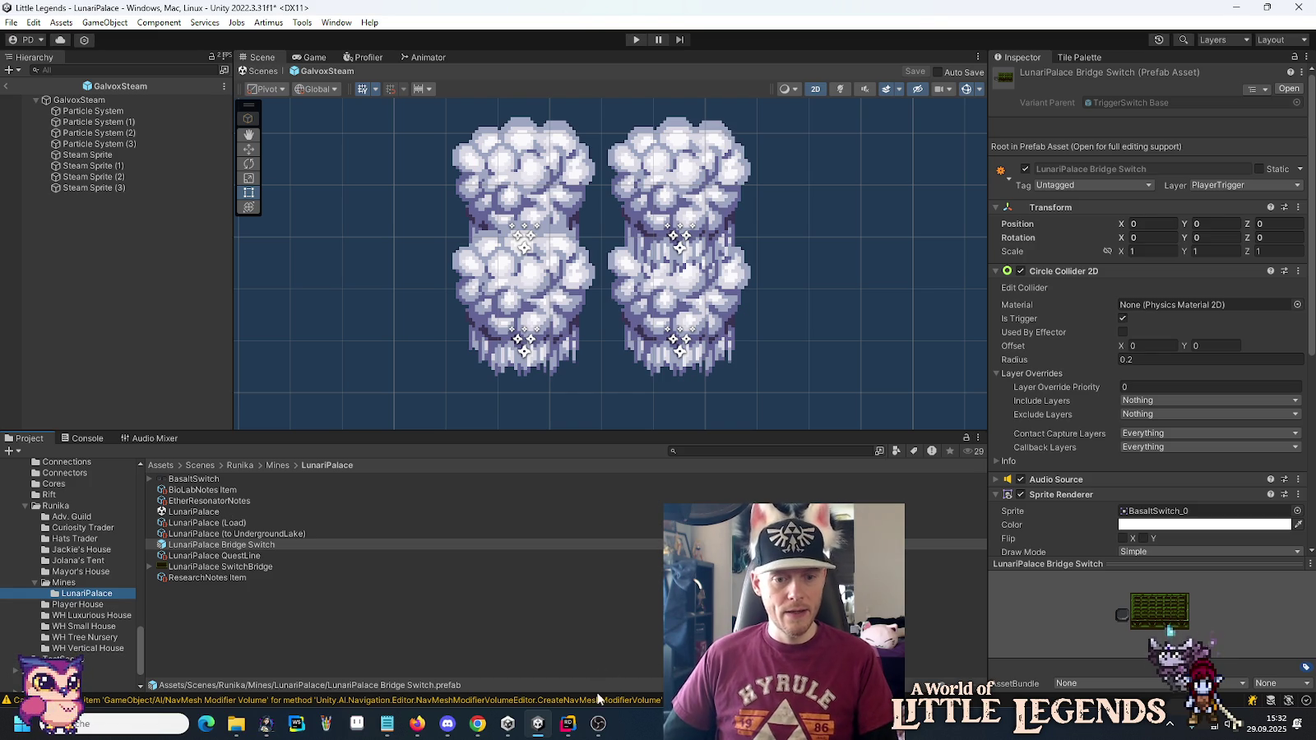
click(567, 725)
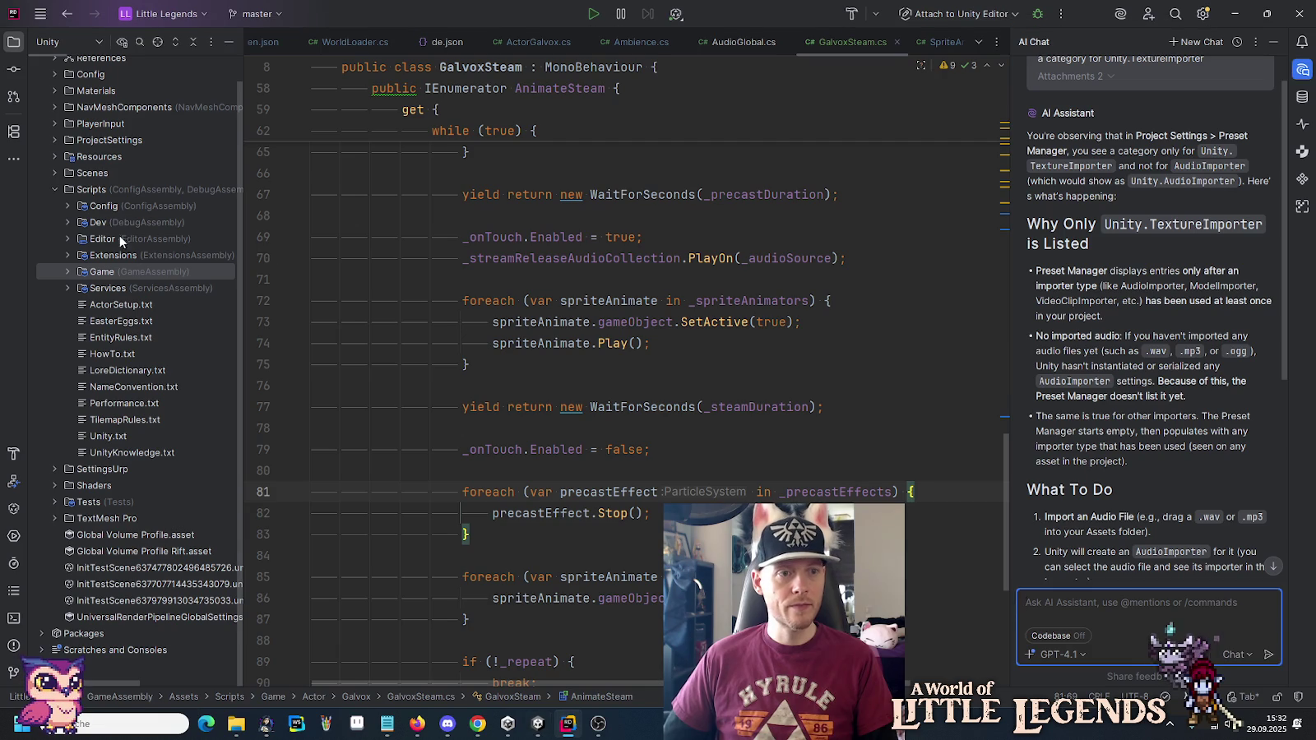
In Scenes/Runika/Mines/LunariPalace, select the seven non-scene assets, from BasaltSwitch.png through ResearchNotes Item.asset.
click(55, 172)
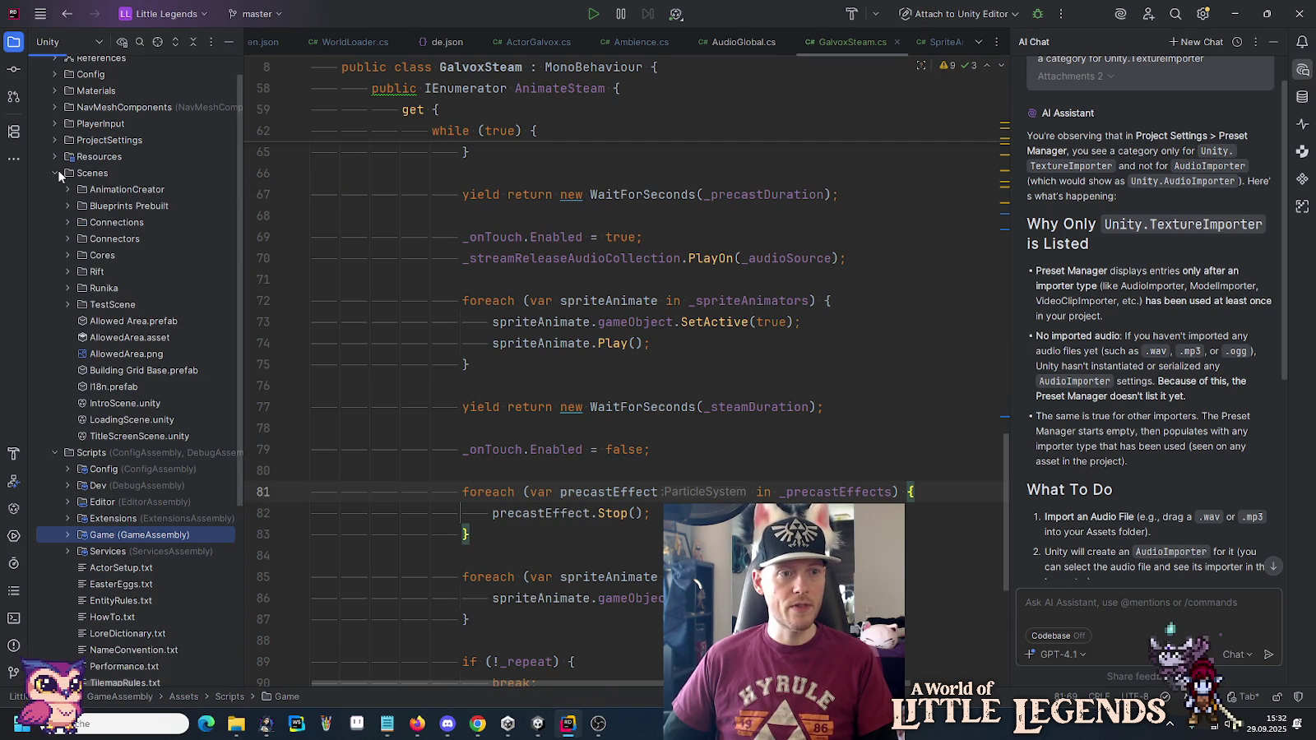
click(67, 288)
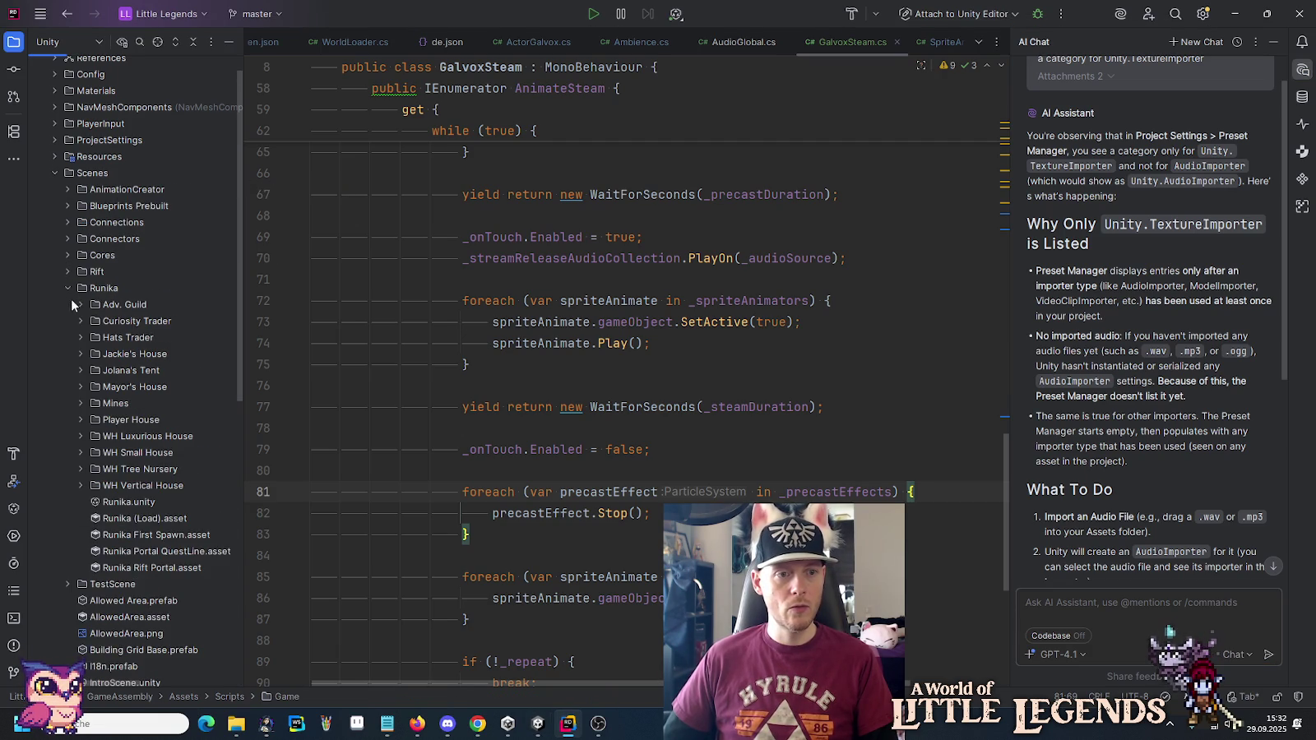
click(81, 403)
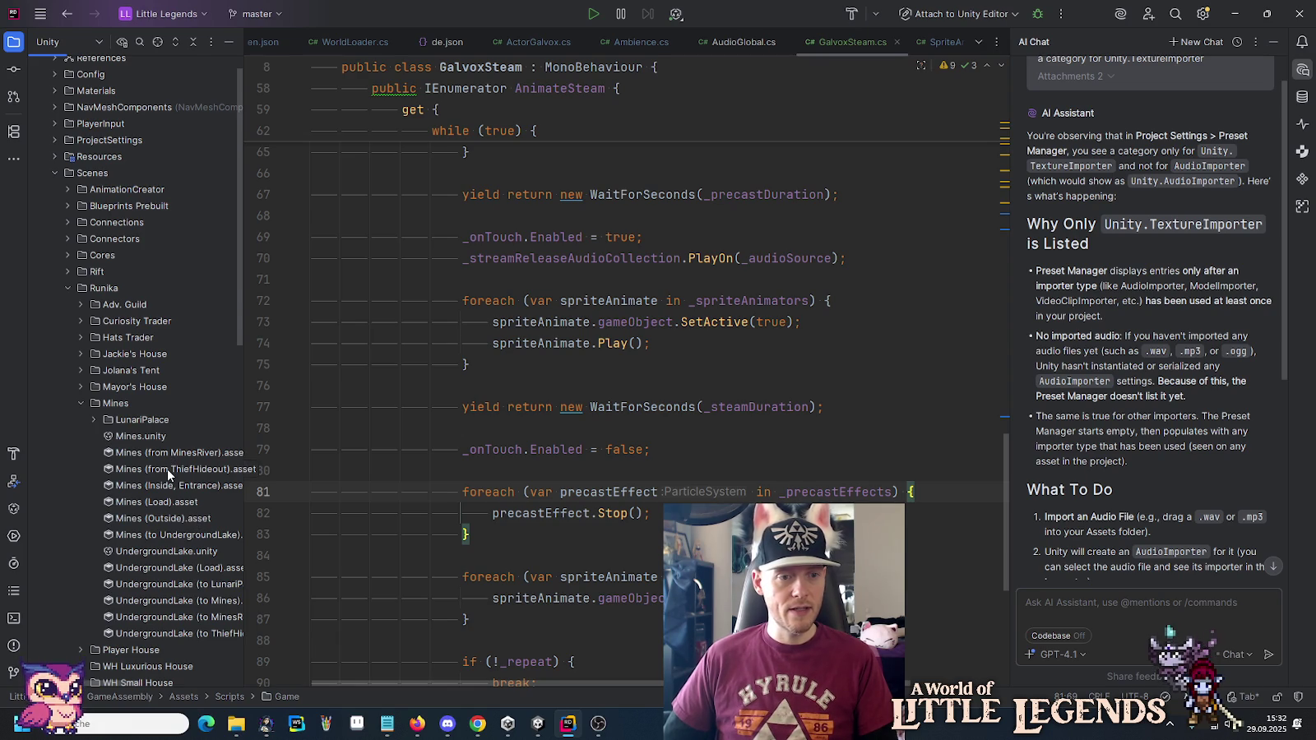
click(95, 419)
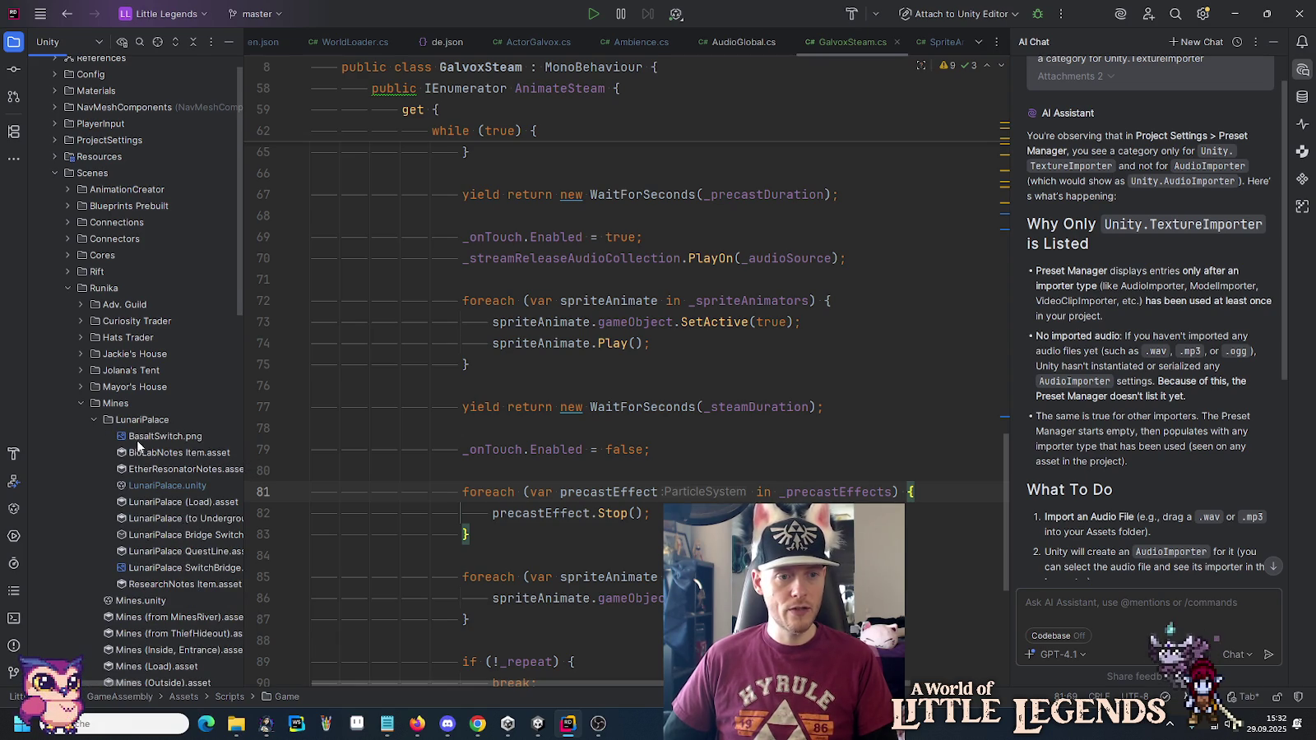
click(171, 440)
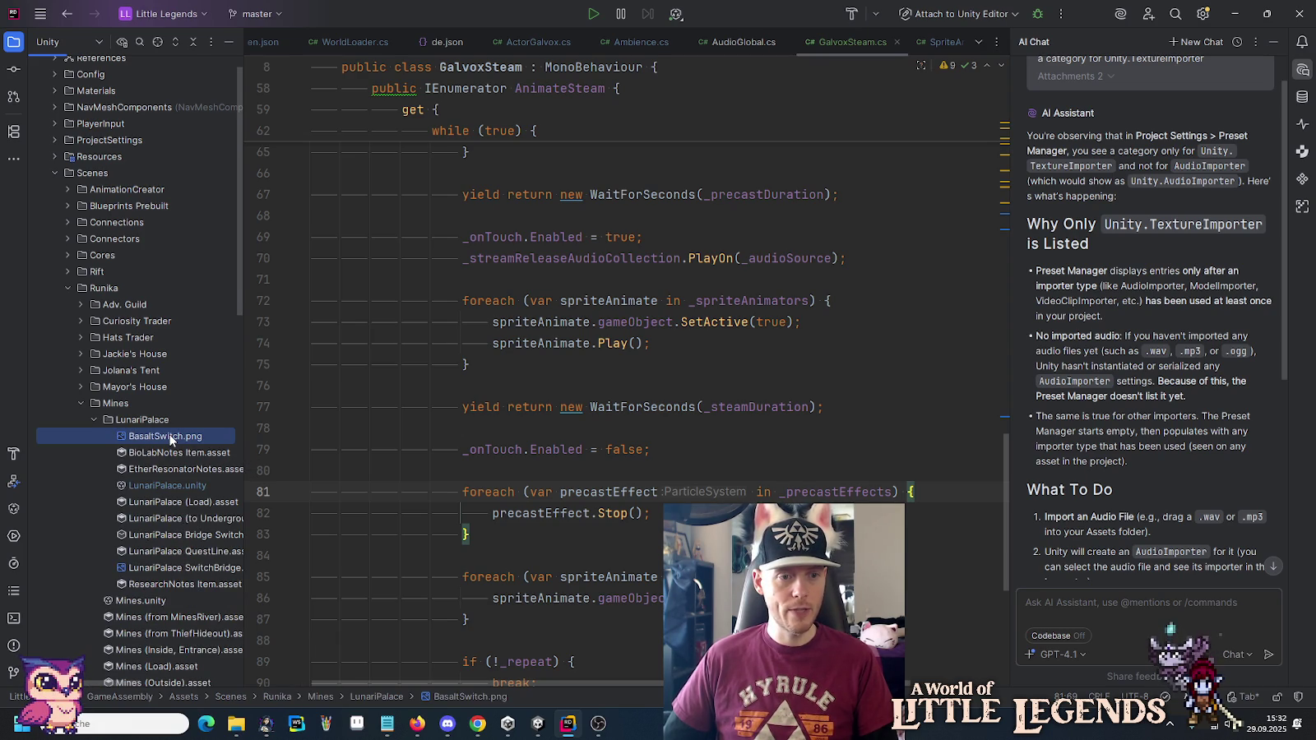
shift+click(170, 454)
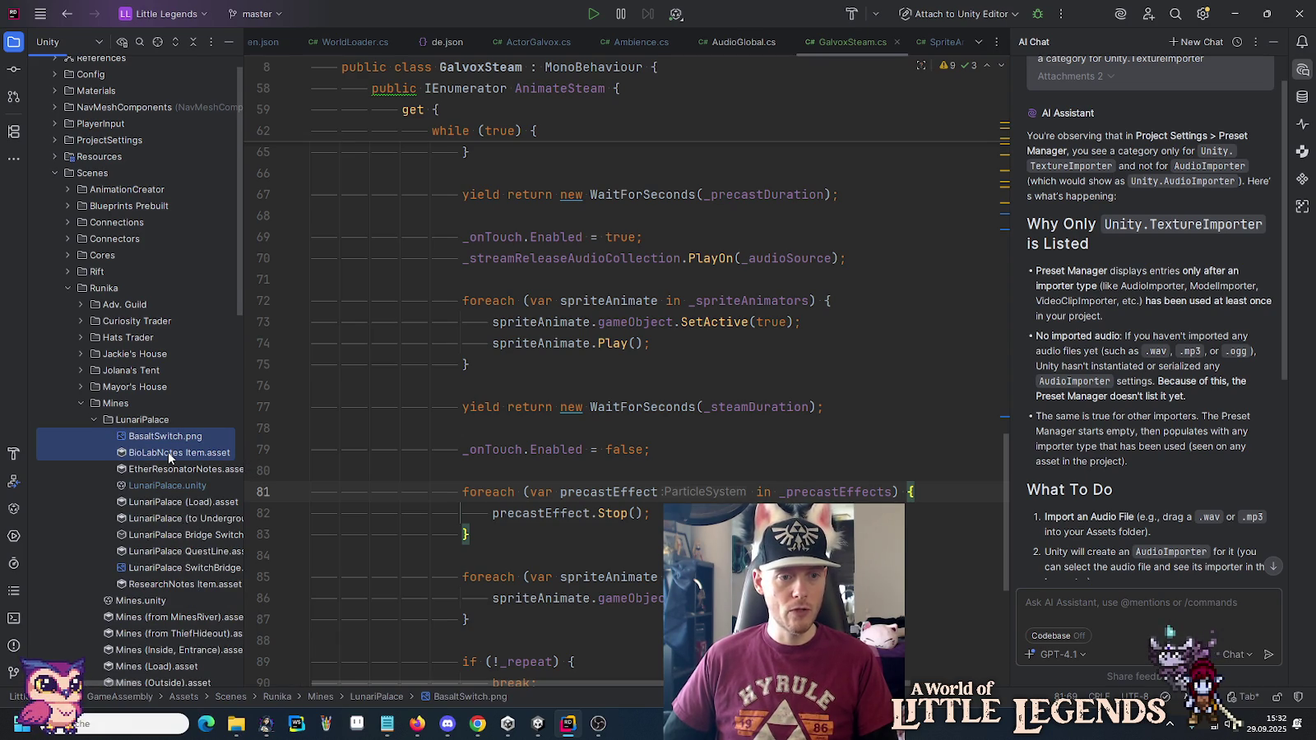
shift+click(169, 470)
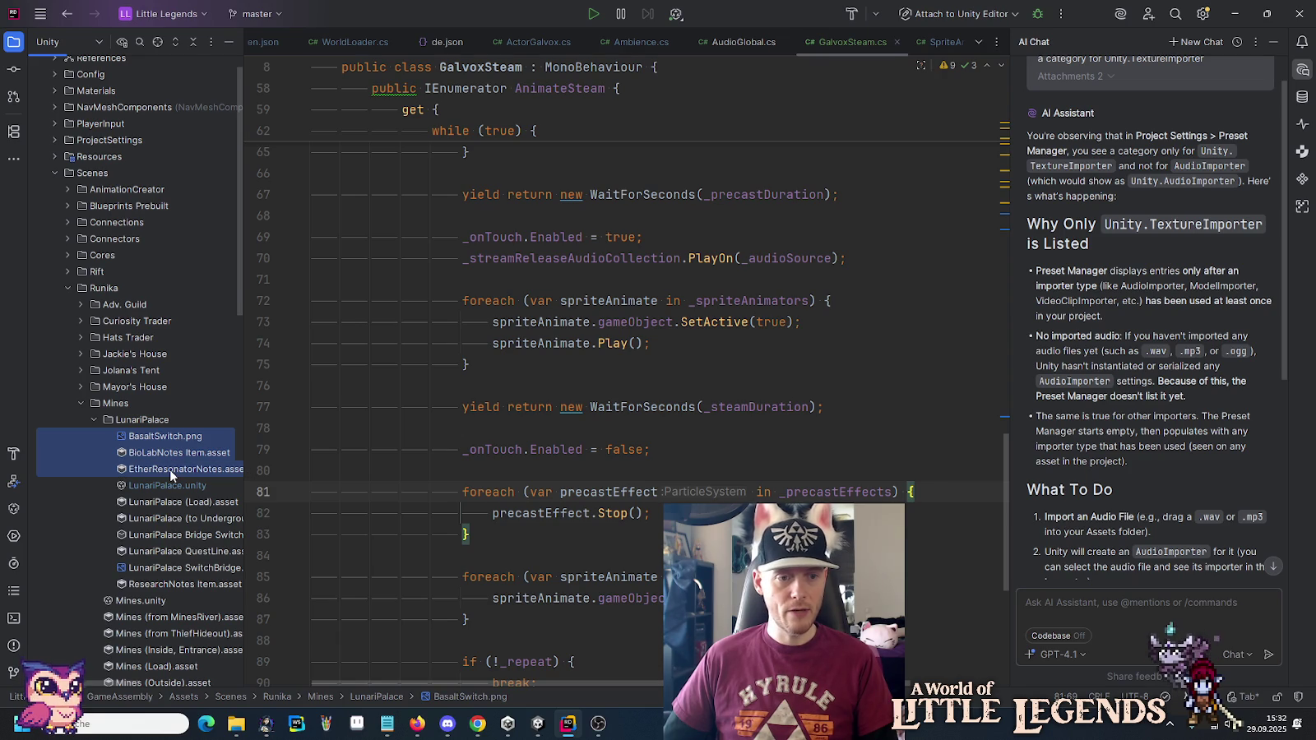
ctrl+click(155, 533)
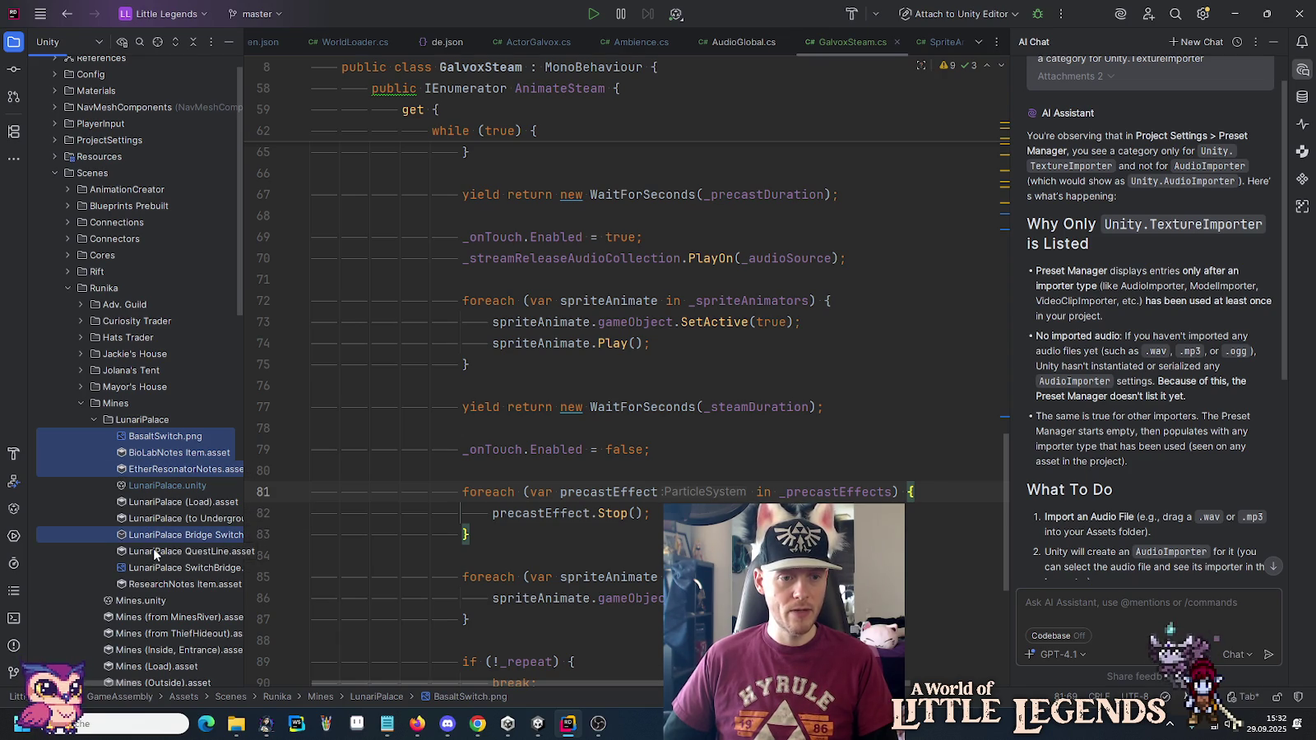
ctrl+click(154, 552)
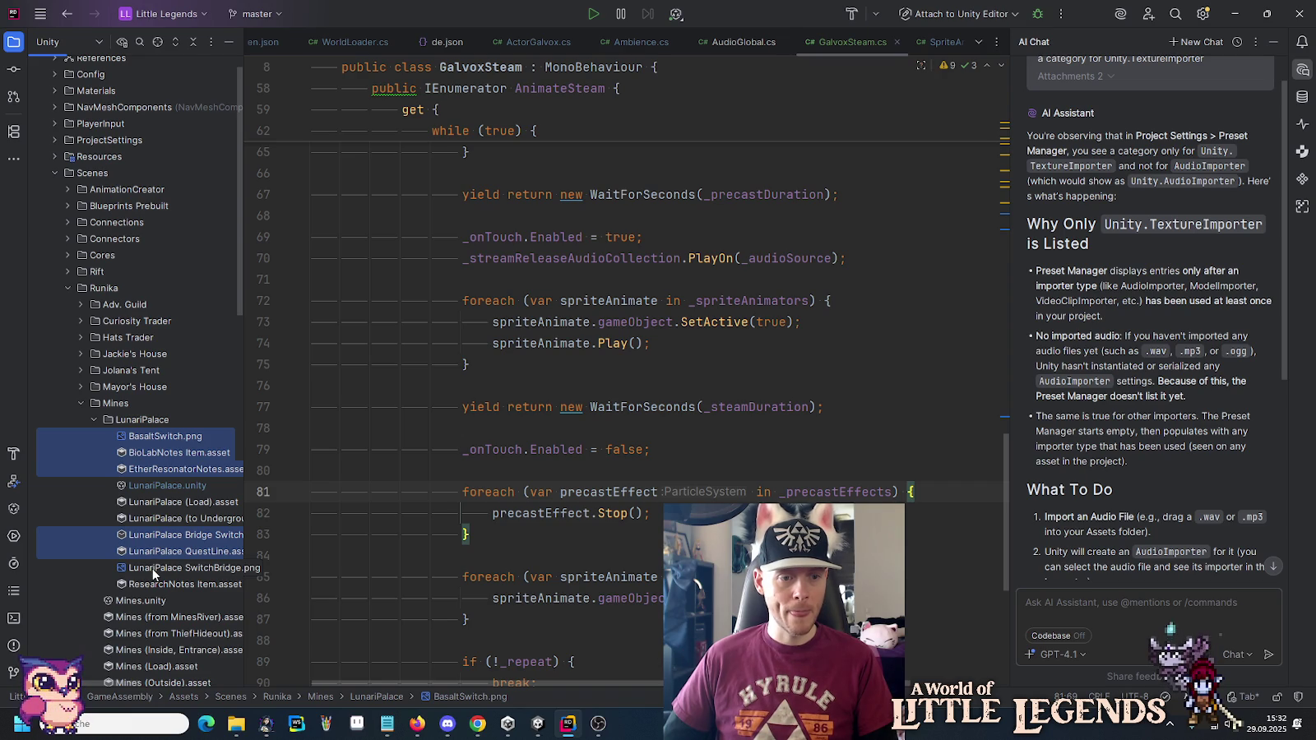
ctrl+click(153, 569)
ctrl+click(151, 584)
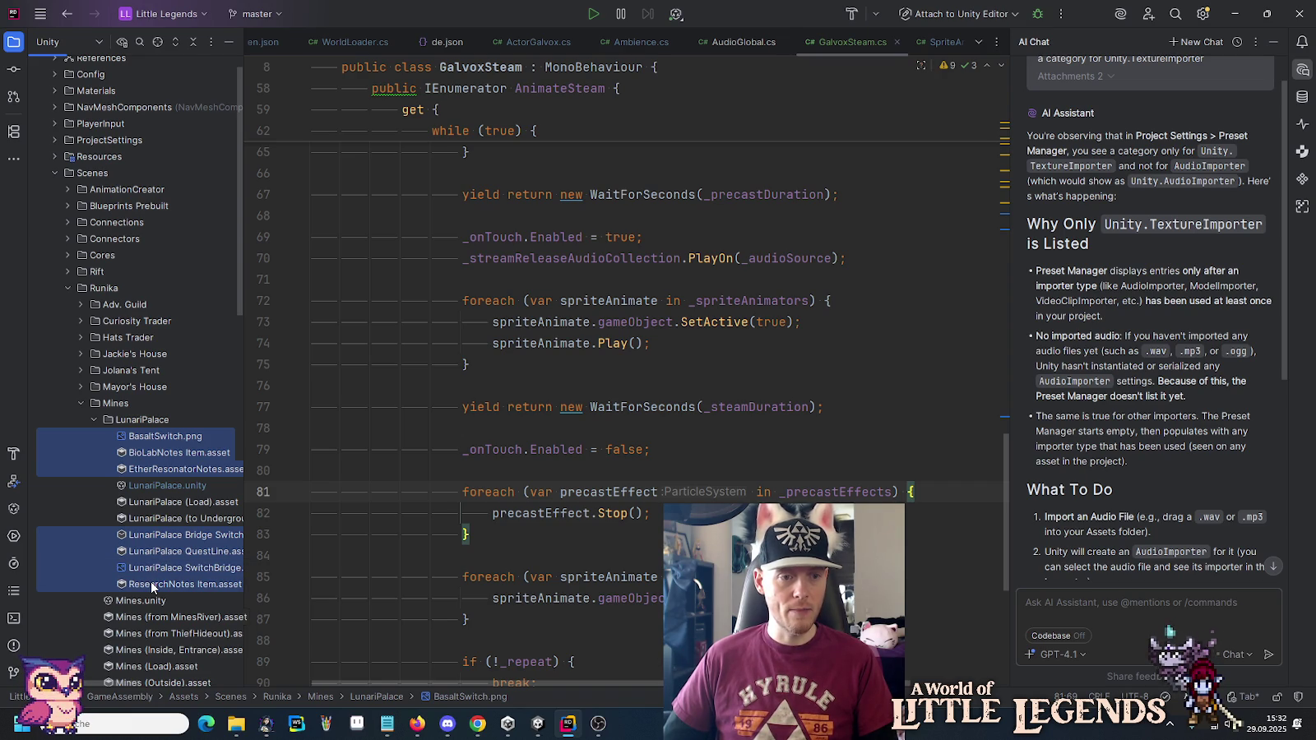
Move the selected files into Resources/Themes/LunariPalace, confirm the move, and return to Unity.
scroll(145, 503, up, 2)
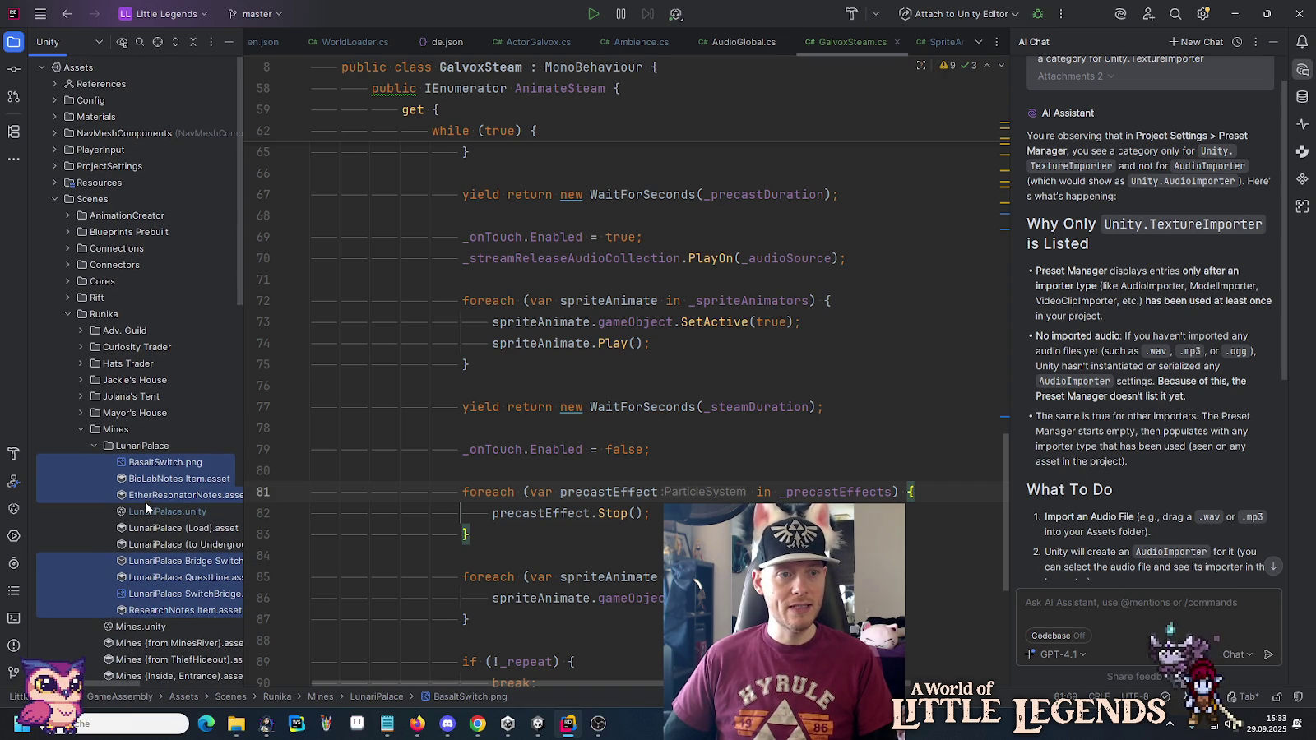
click(54, 182)
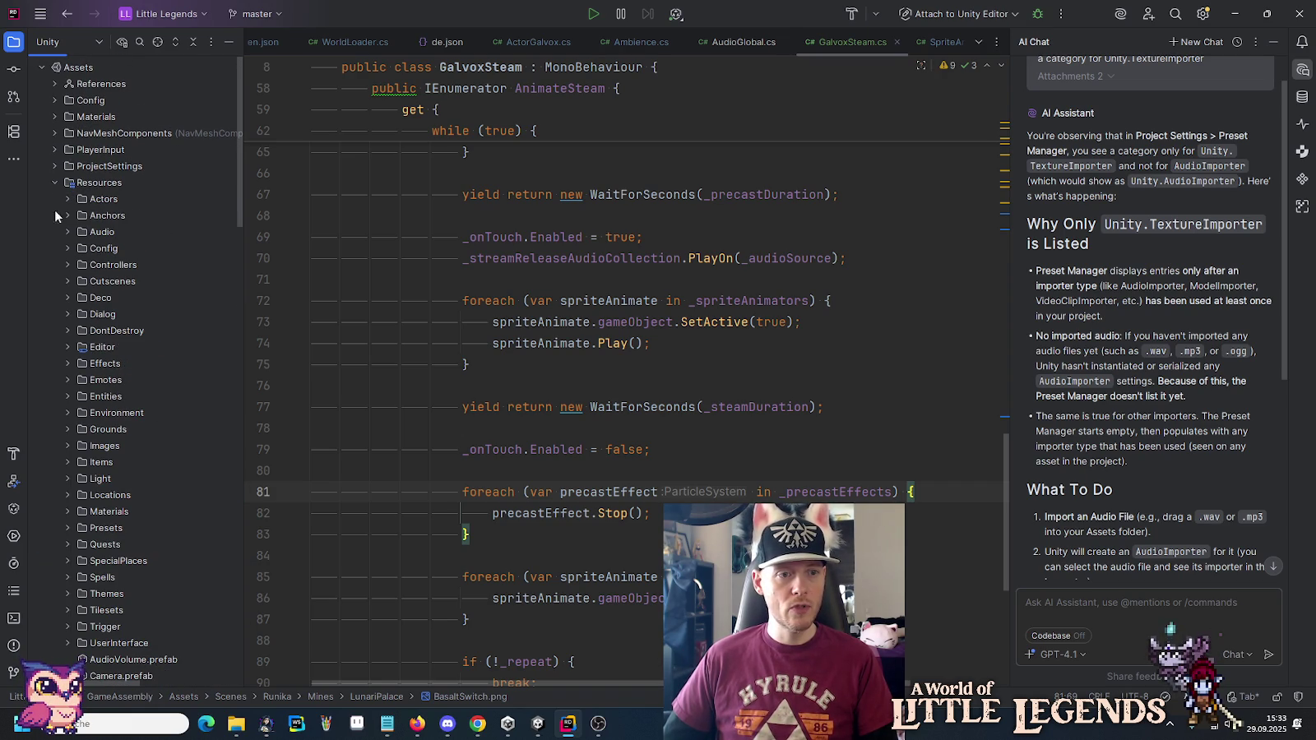
scroll(74, 526, down, 3)
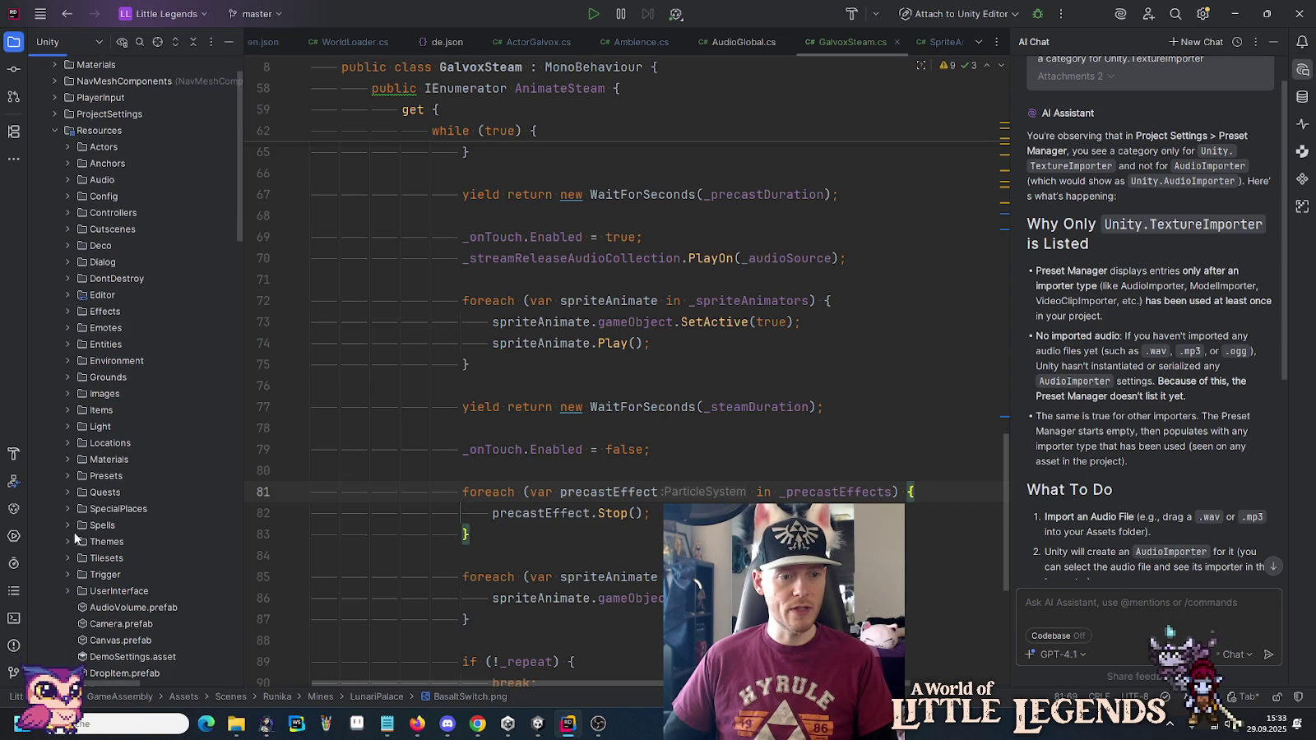
click(67, 542)
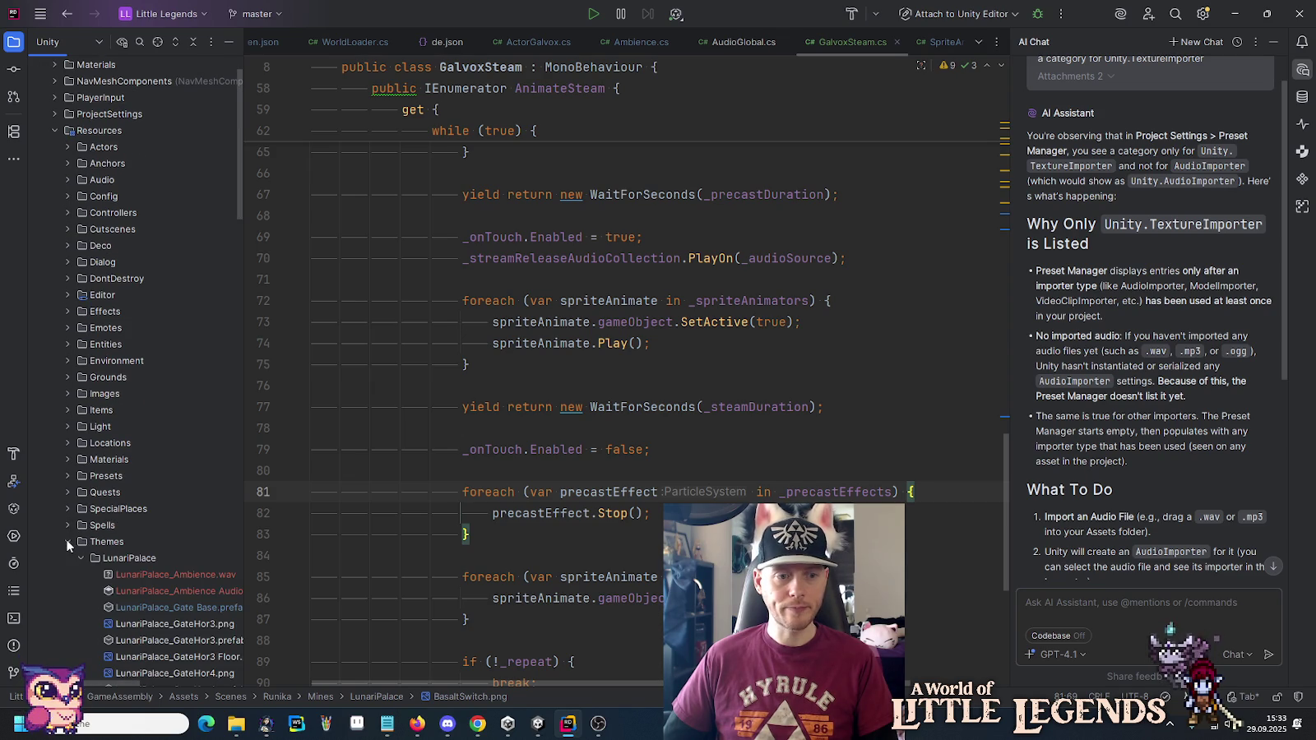
scroll(87, 530, down, 15)
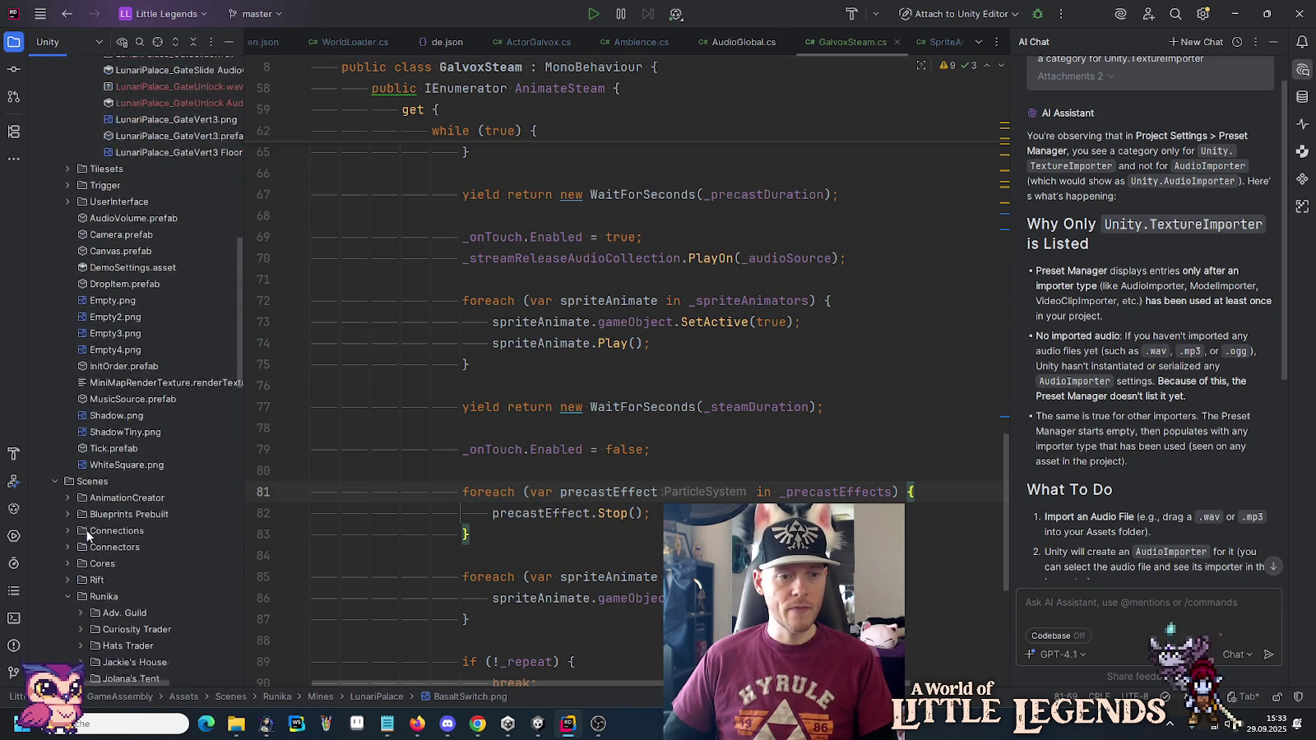
mouse_move(133, 510)
mouse_down()
mouse_move(142, 56)
mouse_move(129, 473)
mouse_up()
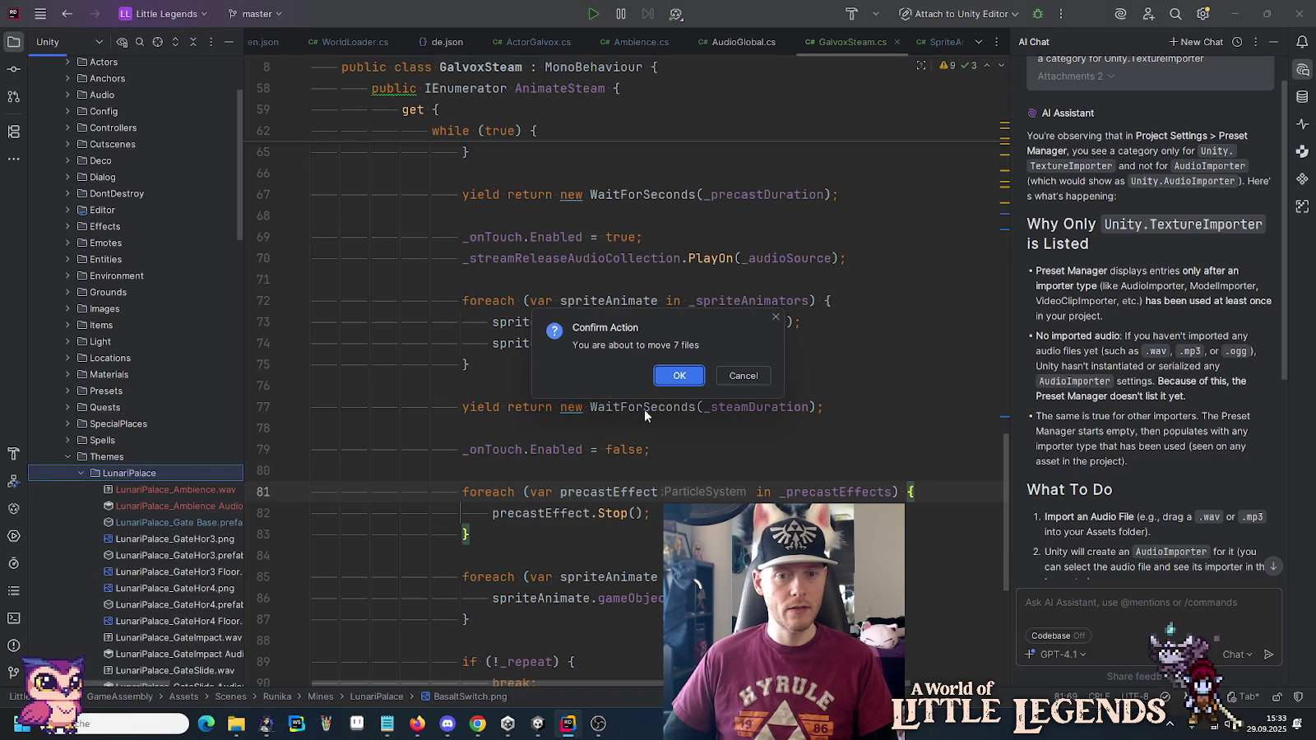
click(676, 377)
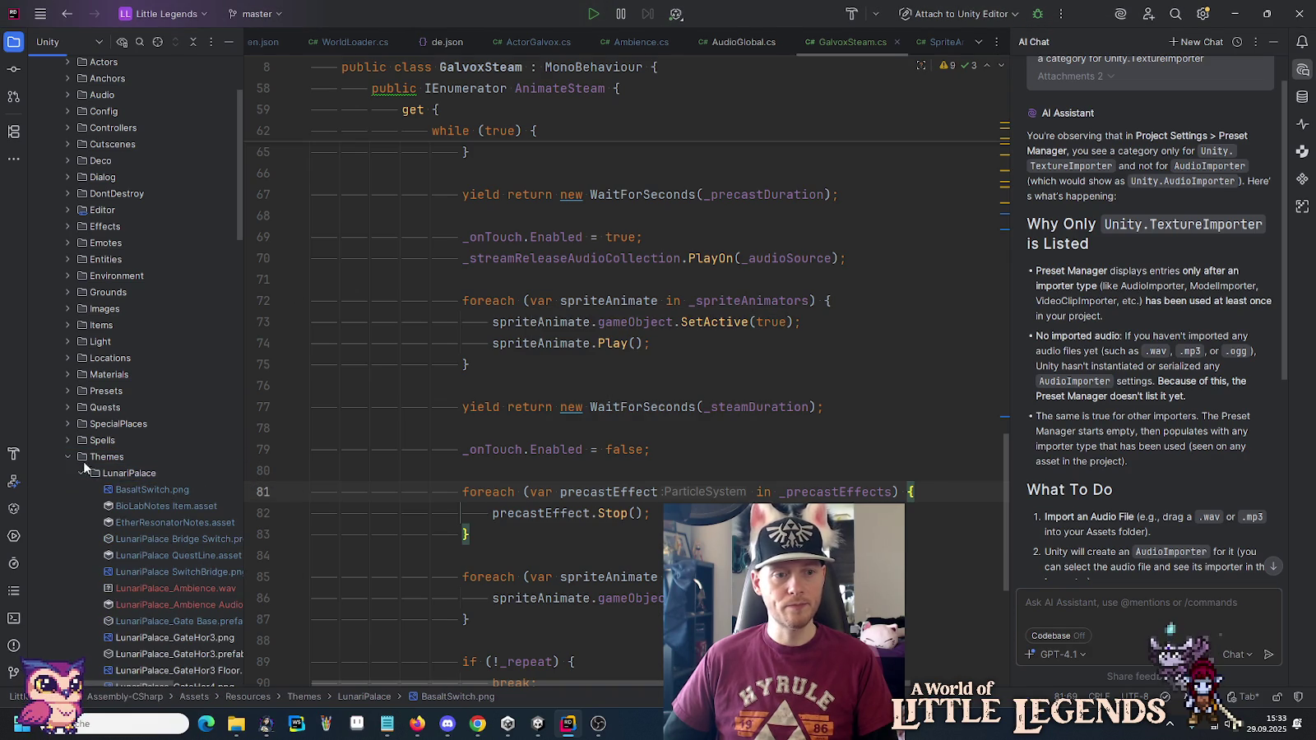
scroll(69, 454, up, 3)
click(55, 183)
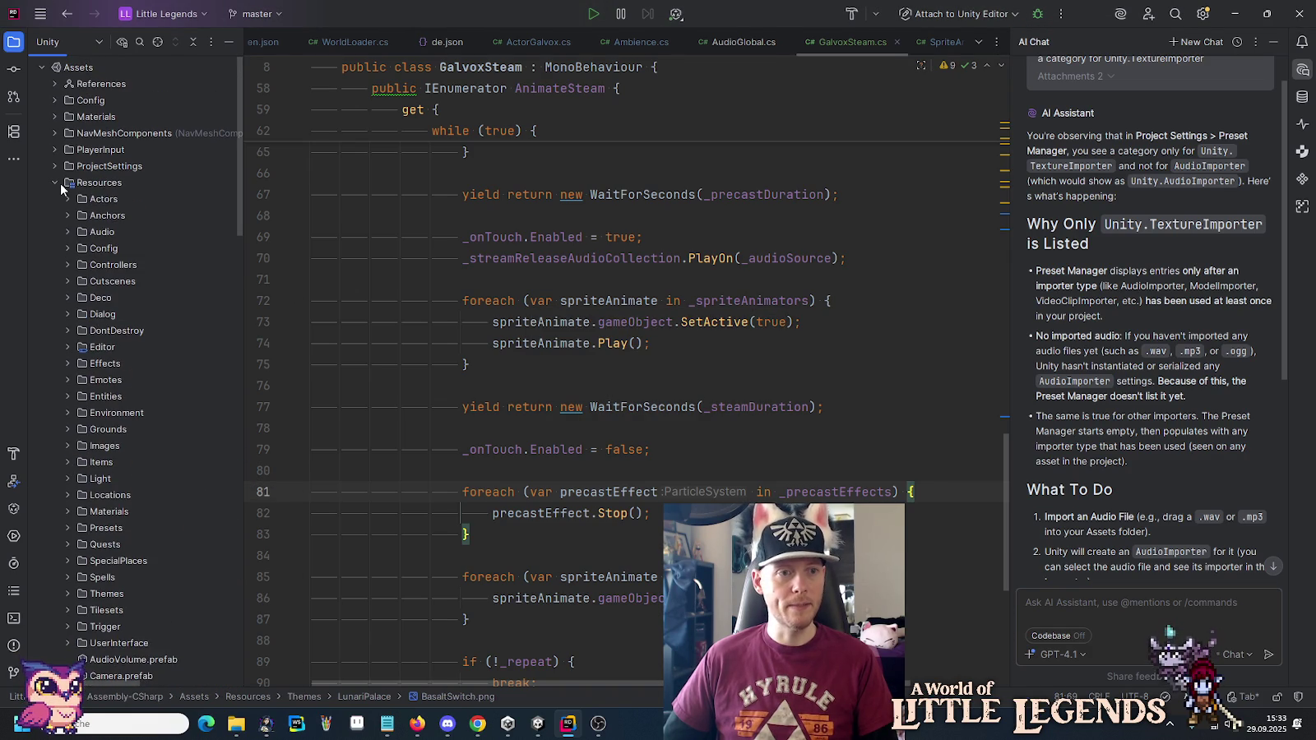
click(537, 723)
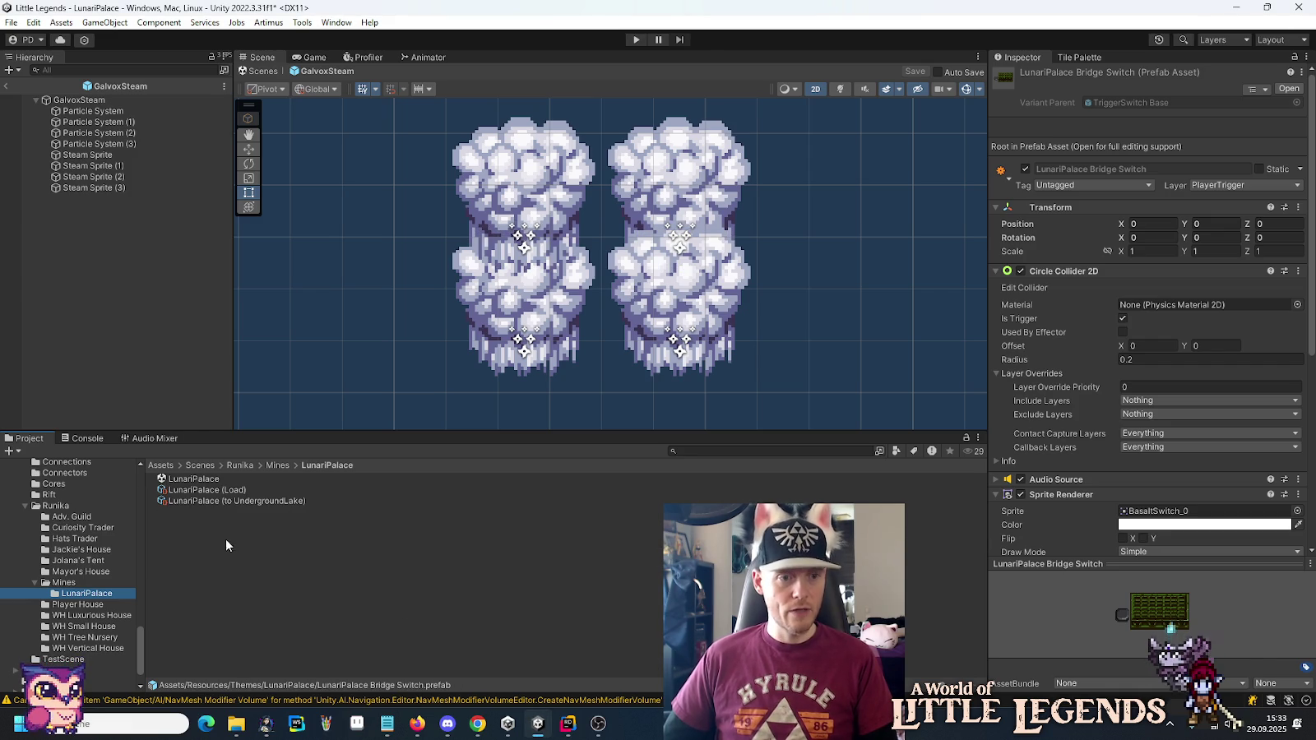
Reimport only the Resources/Audio/Music folder, cancelling the project-wide Reimport All first started.
scroll(87, 526, up, 5)
scroll(87, 526, up, 5)
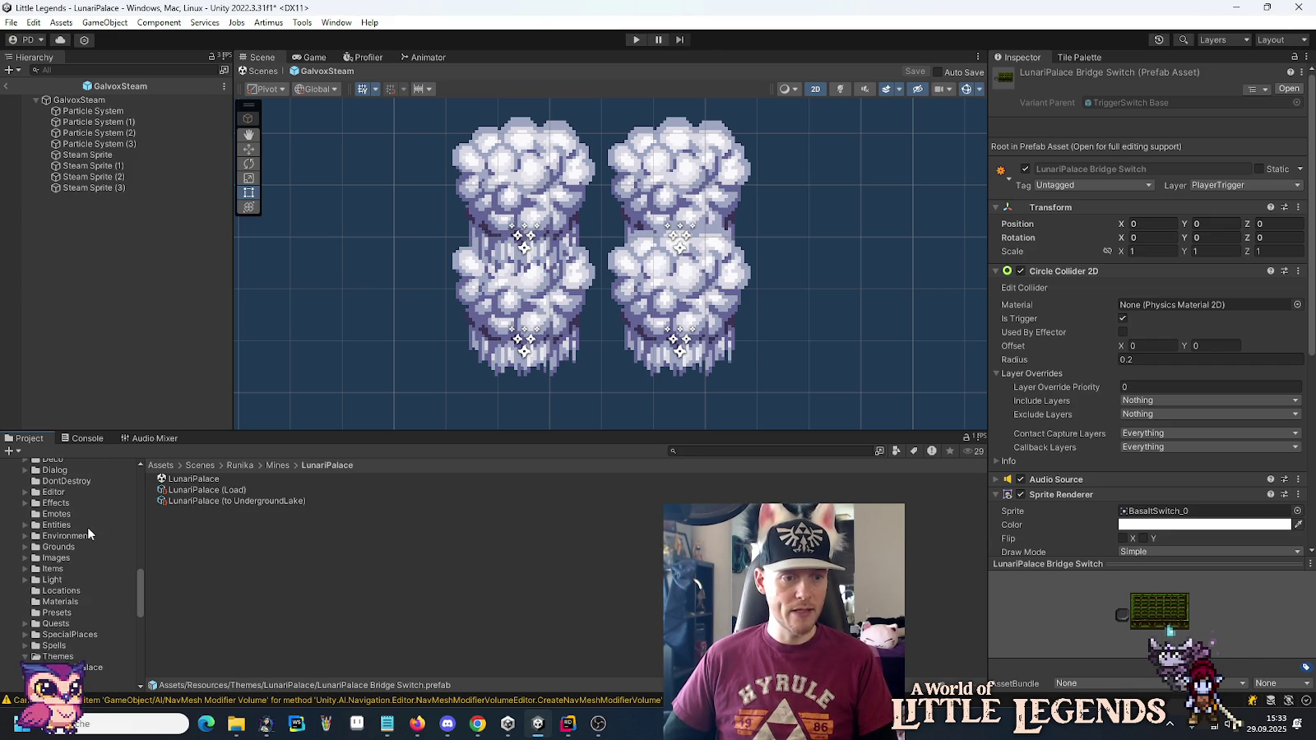
scroll(87, 527, up, 10)
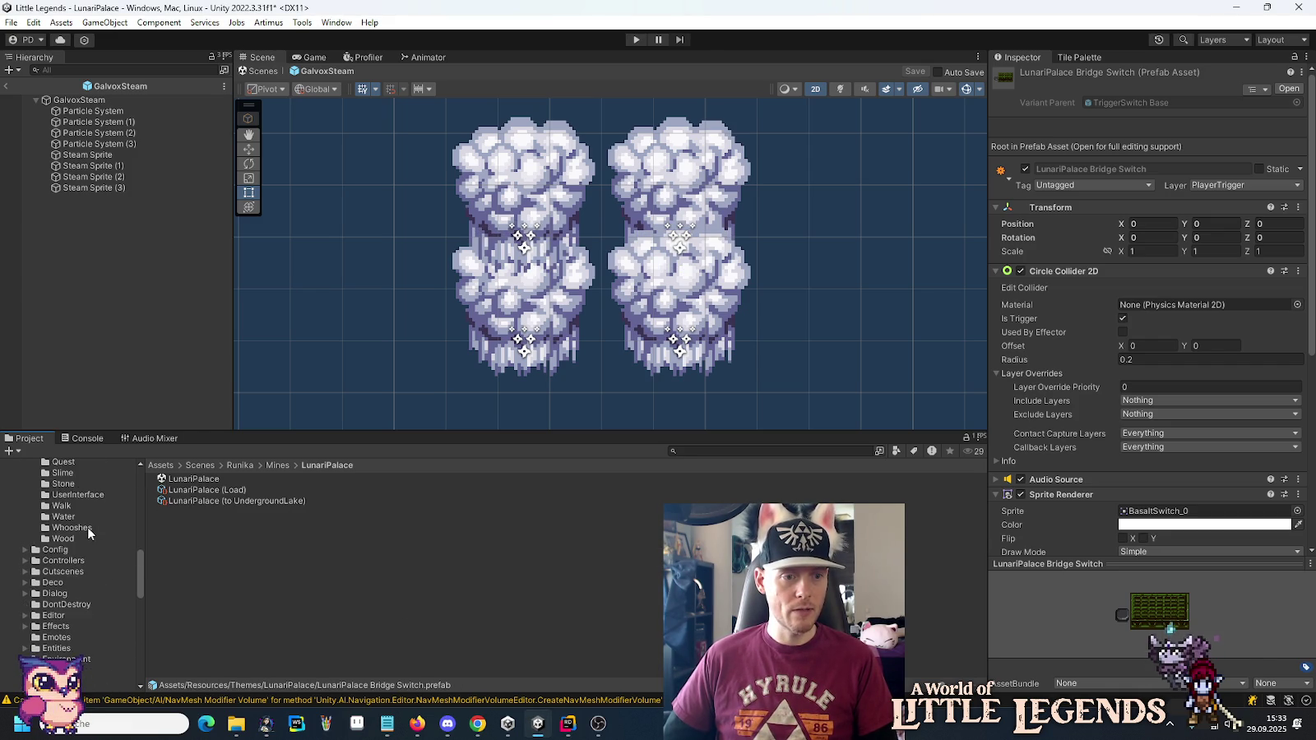
scroll(86, 530, down, 2)
right_click(60, 547)
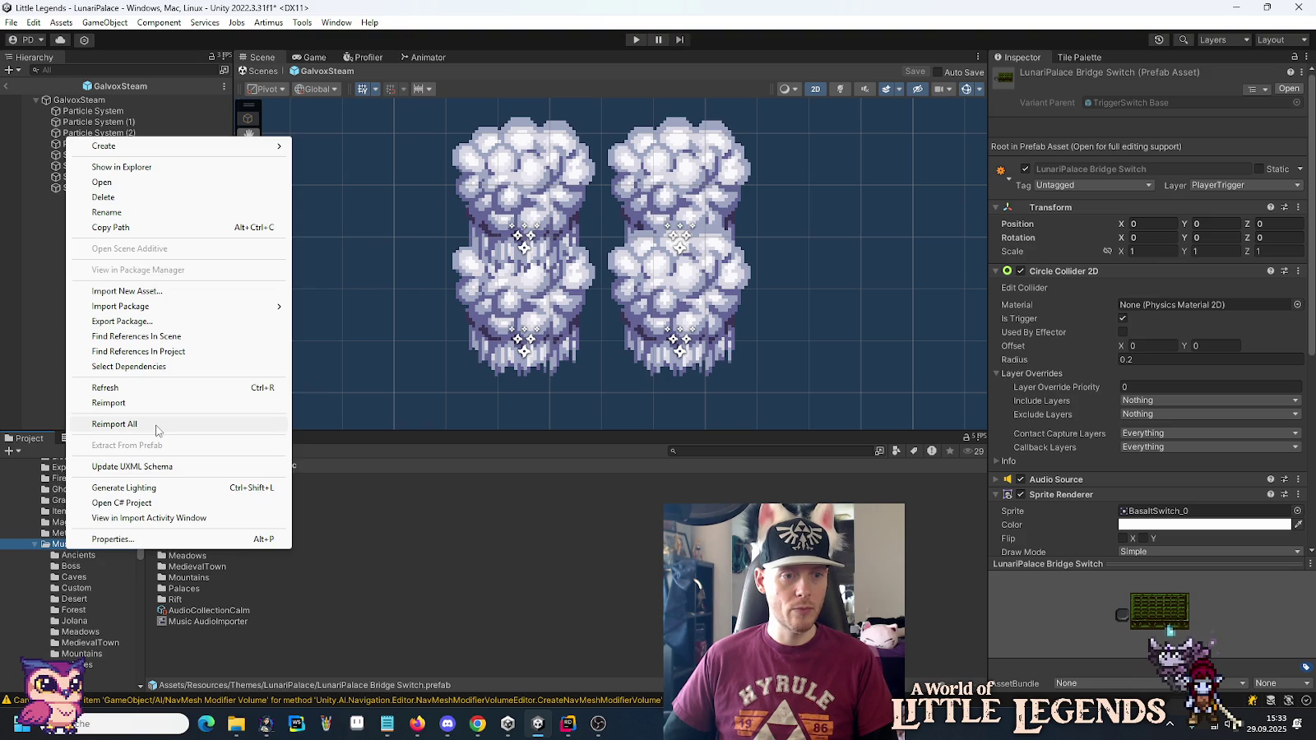
click(114, 424)
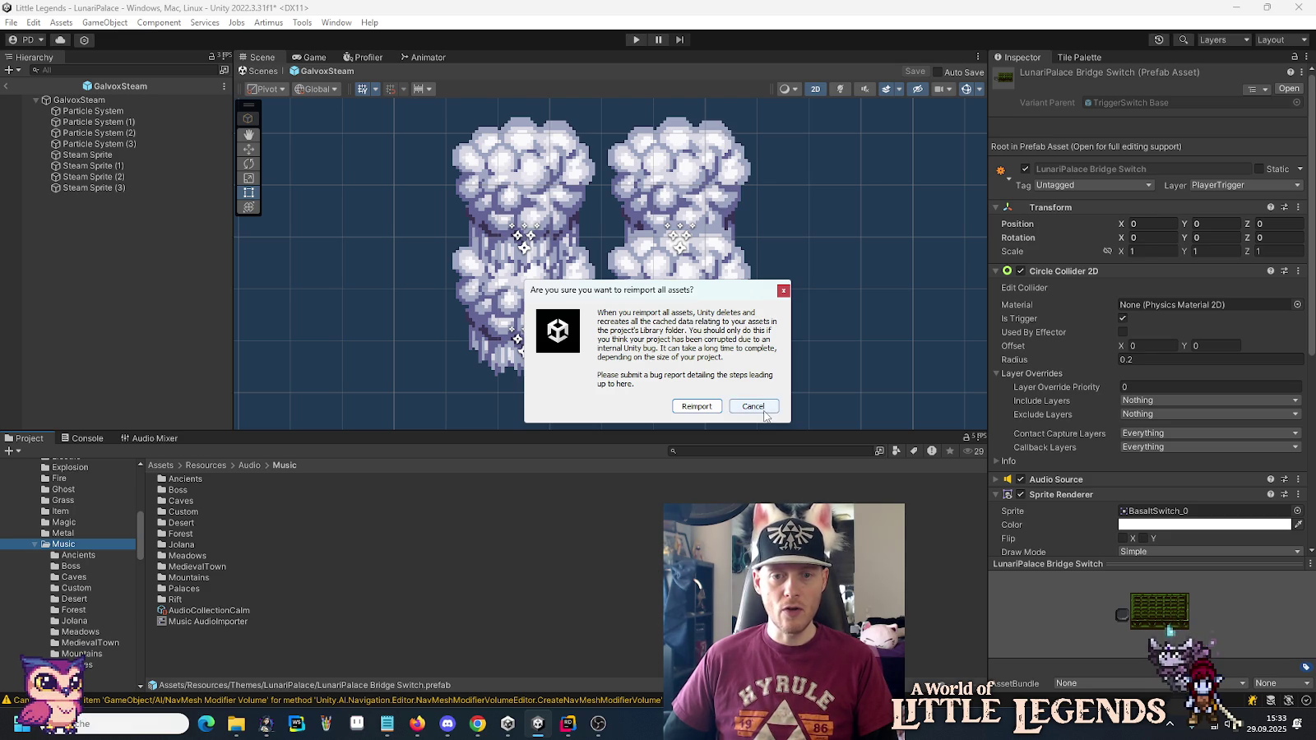
click(753, 407)
right_click(62, 545)
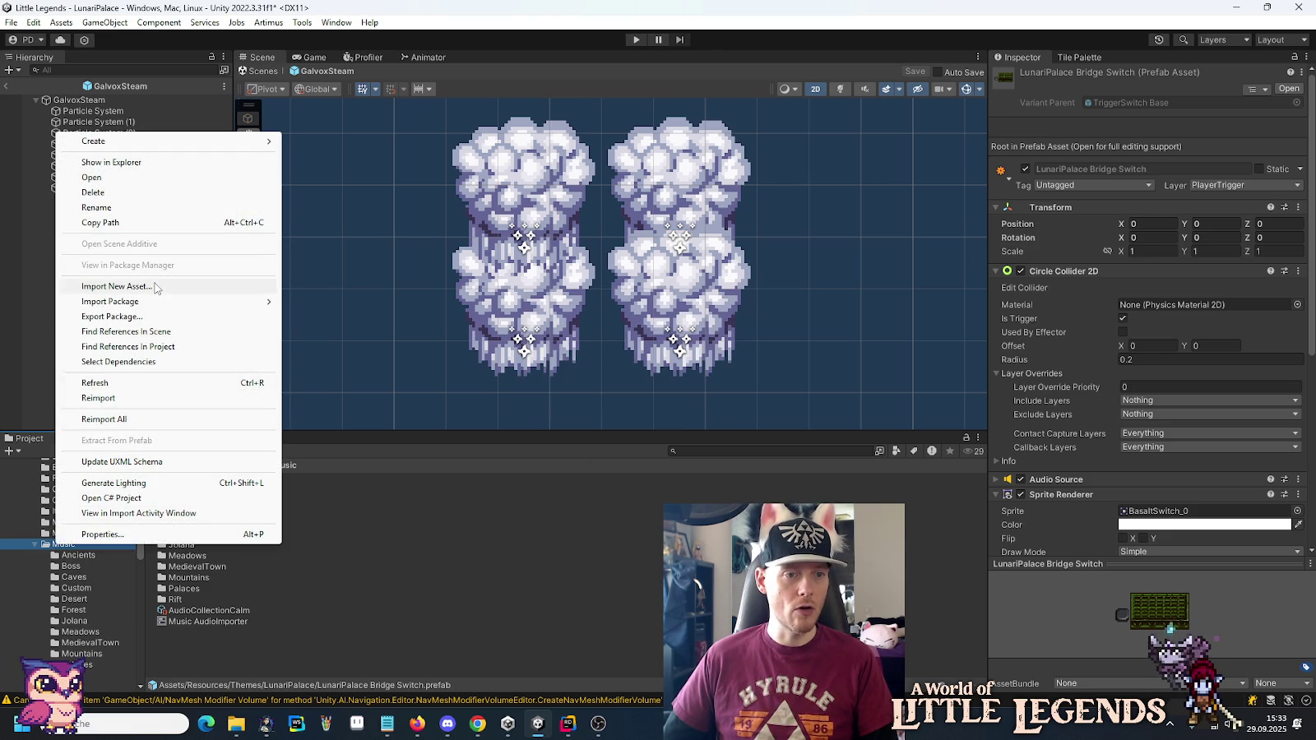
click(153, 400)
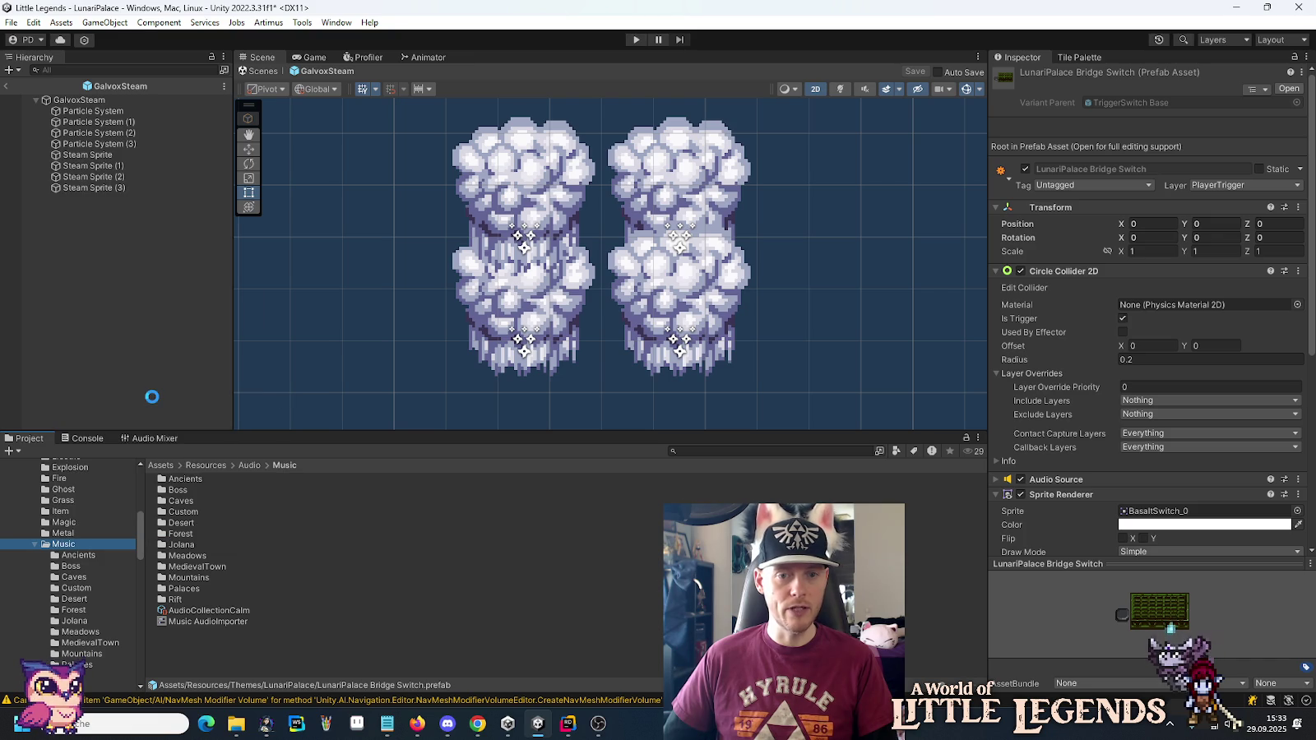
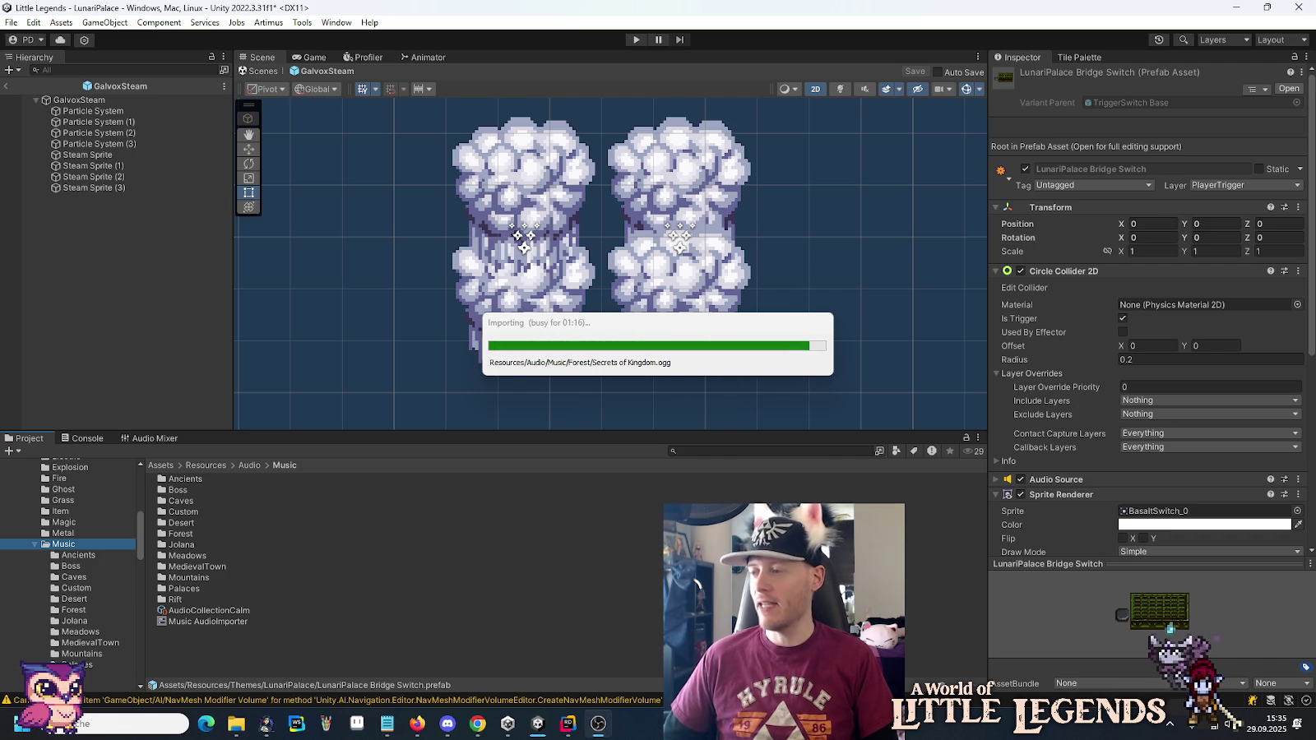
Bring Chrome forward and load the pasted German Wikipedia actor article in a new tab.
click(477, 724)
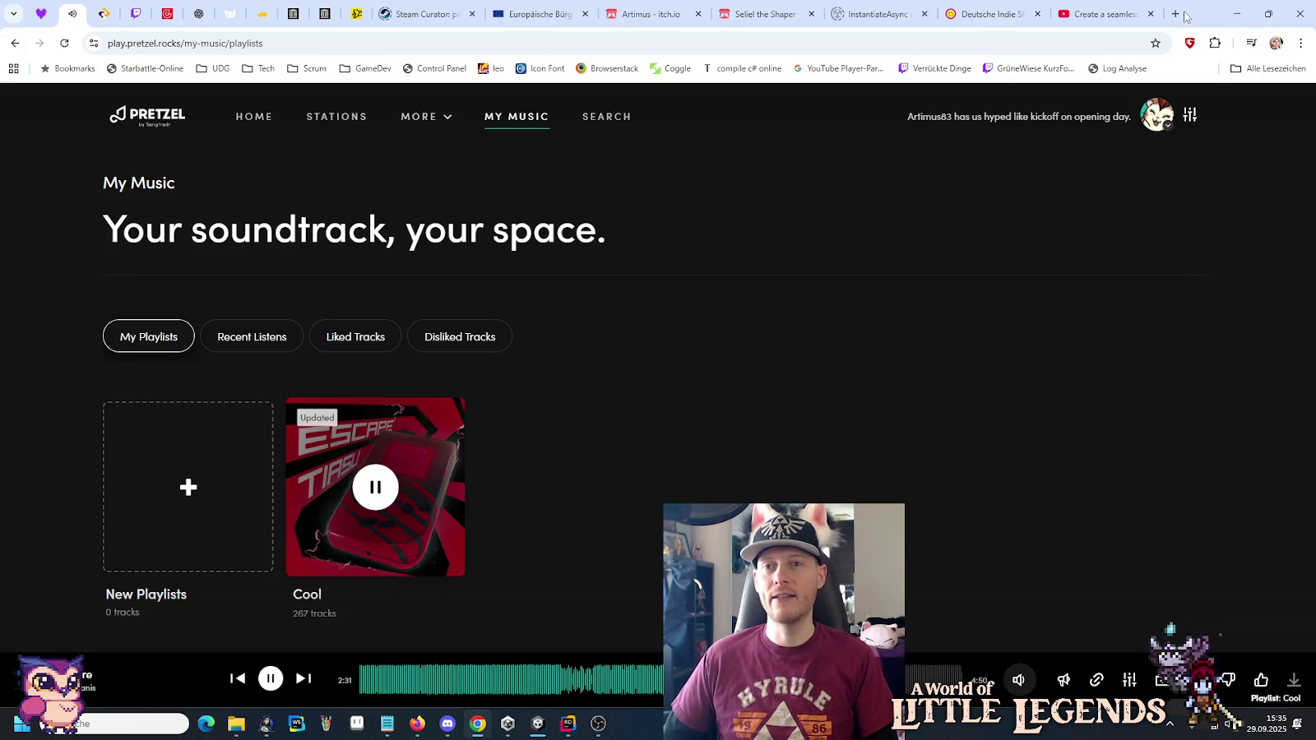
click(1175, 14)
text(https://de.wikipedia.org/wiki/Richard_Dean_Anderson)
key(Return)
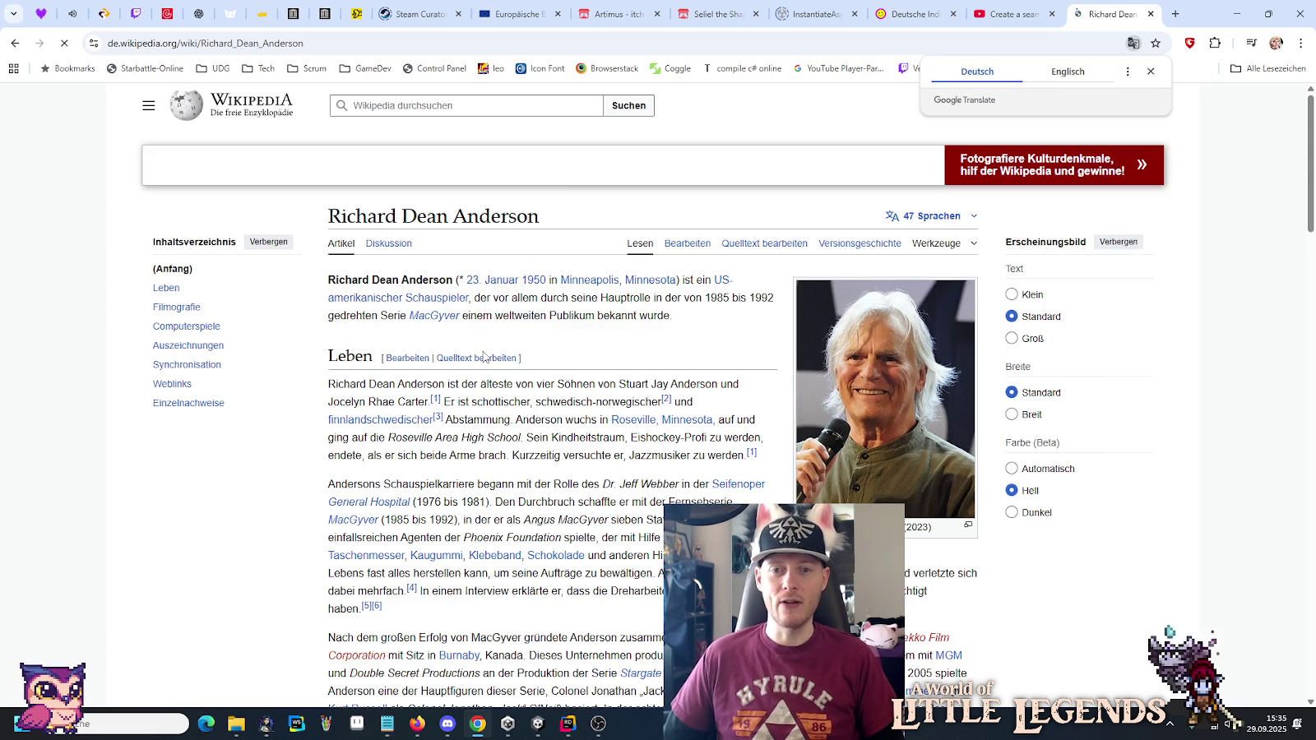
Scroll through the actor article, close its tab and minimise Chrome to reveal Unity.
scroll(482, 397, down, 7)
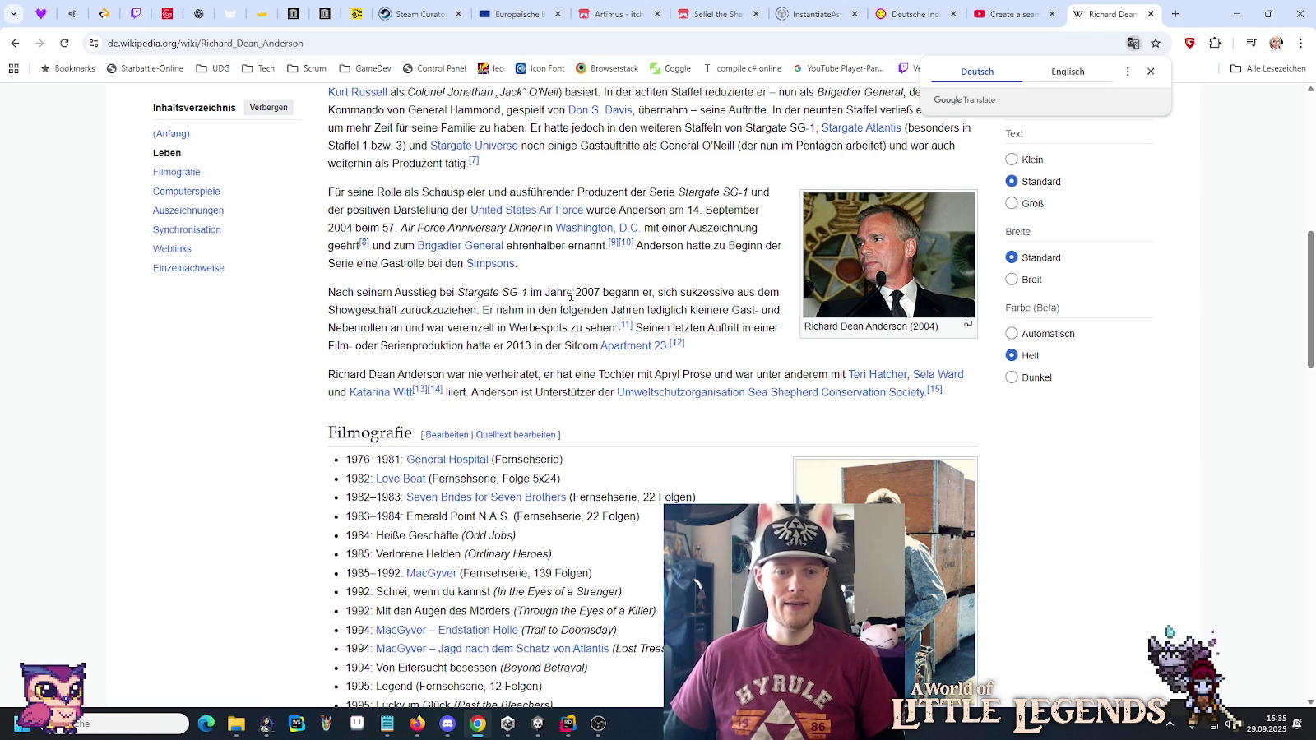
scroll(537, 293, up, 7)
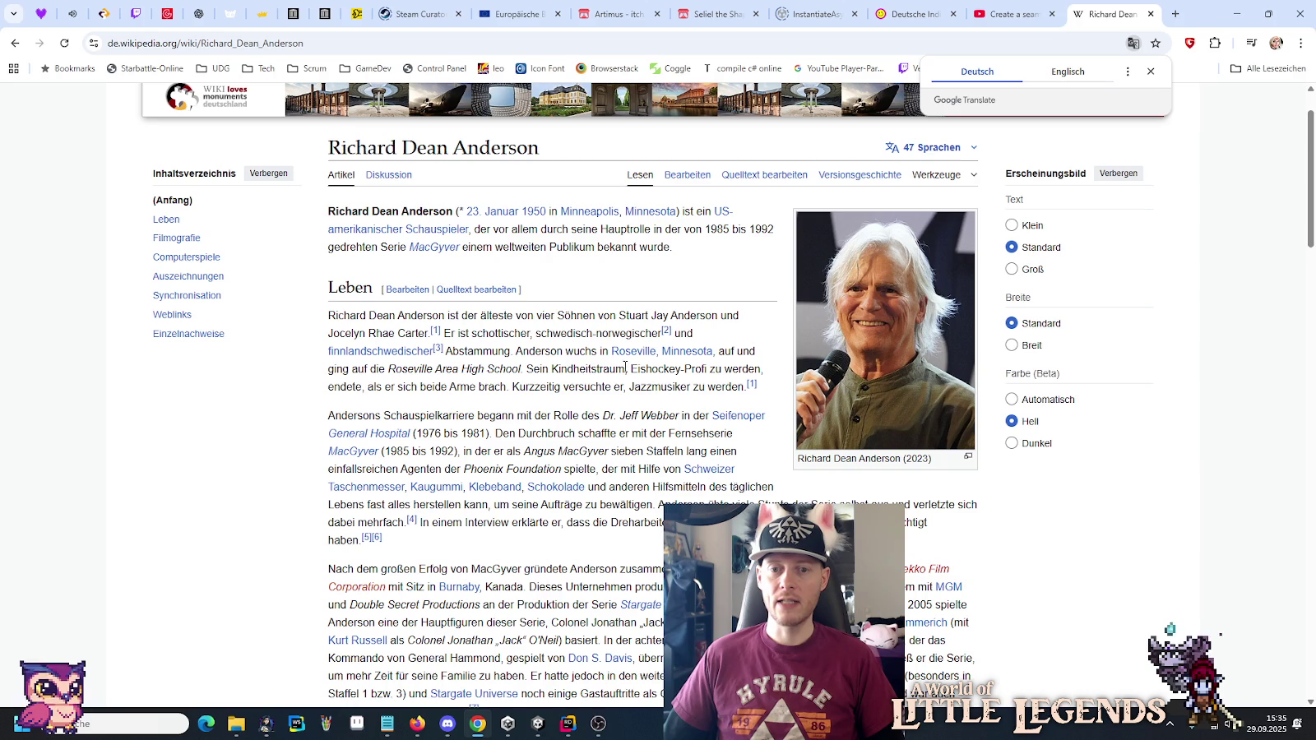
click(1150, 14)
click(1246, 14)
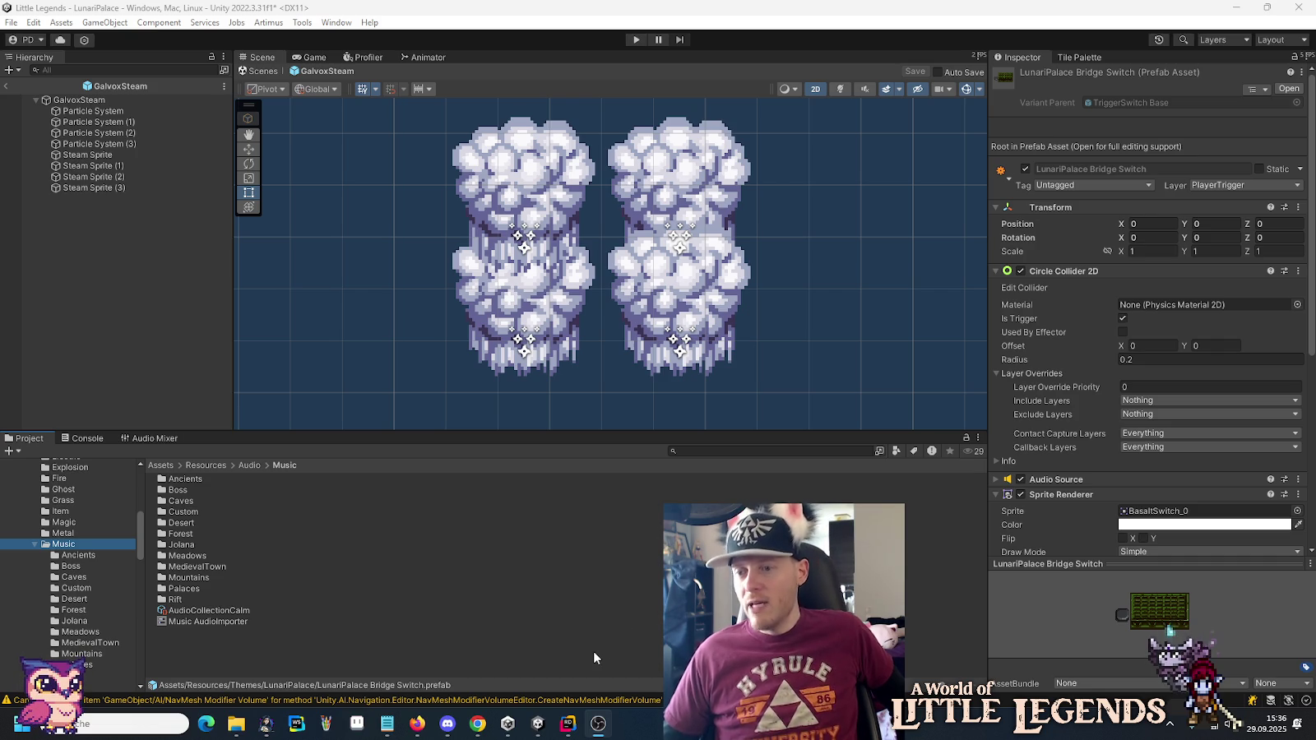
Review lines 79 and 75 of GalvoxSteam.cs in Rider, close AI Chat, and return to Unity.
click(568, 724)
click(643, 451)
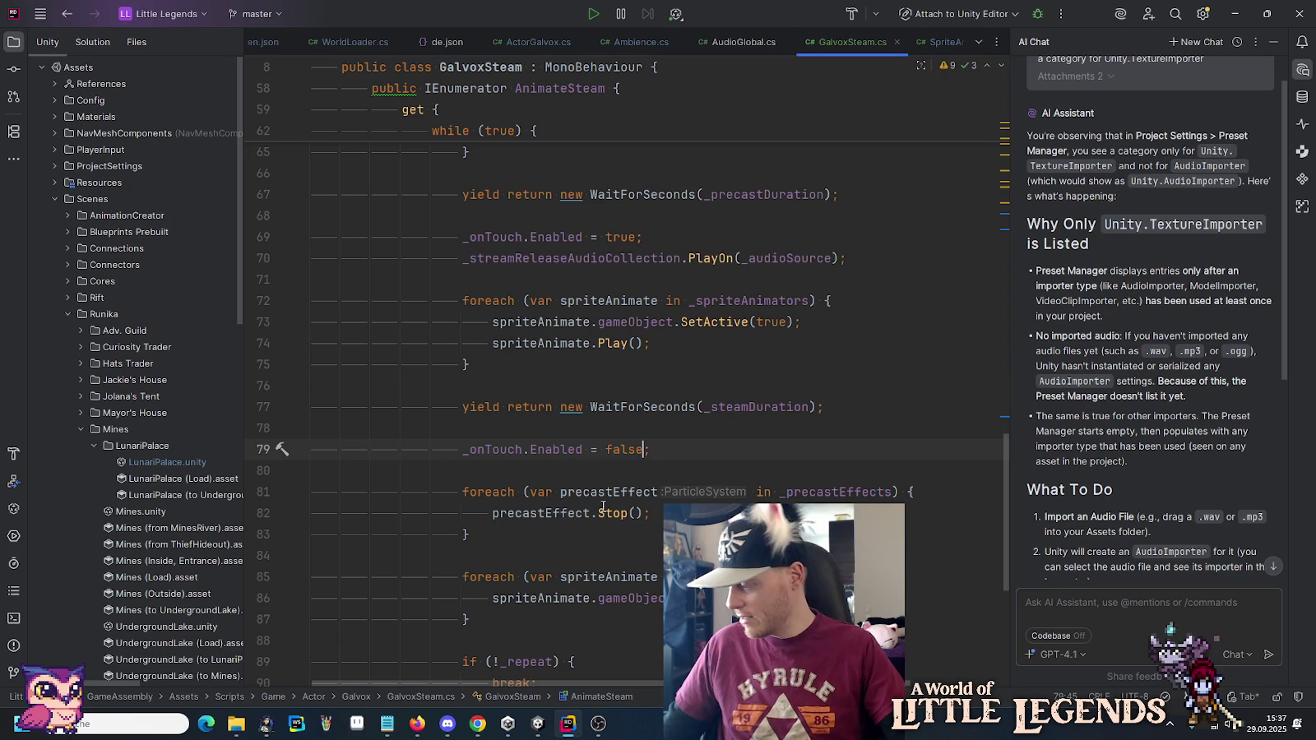
mouse_move(603, 507)
click(498, 360)
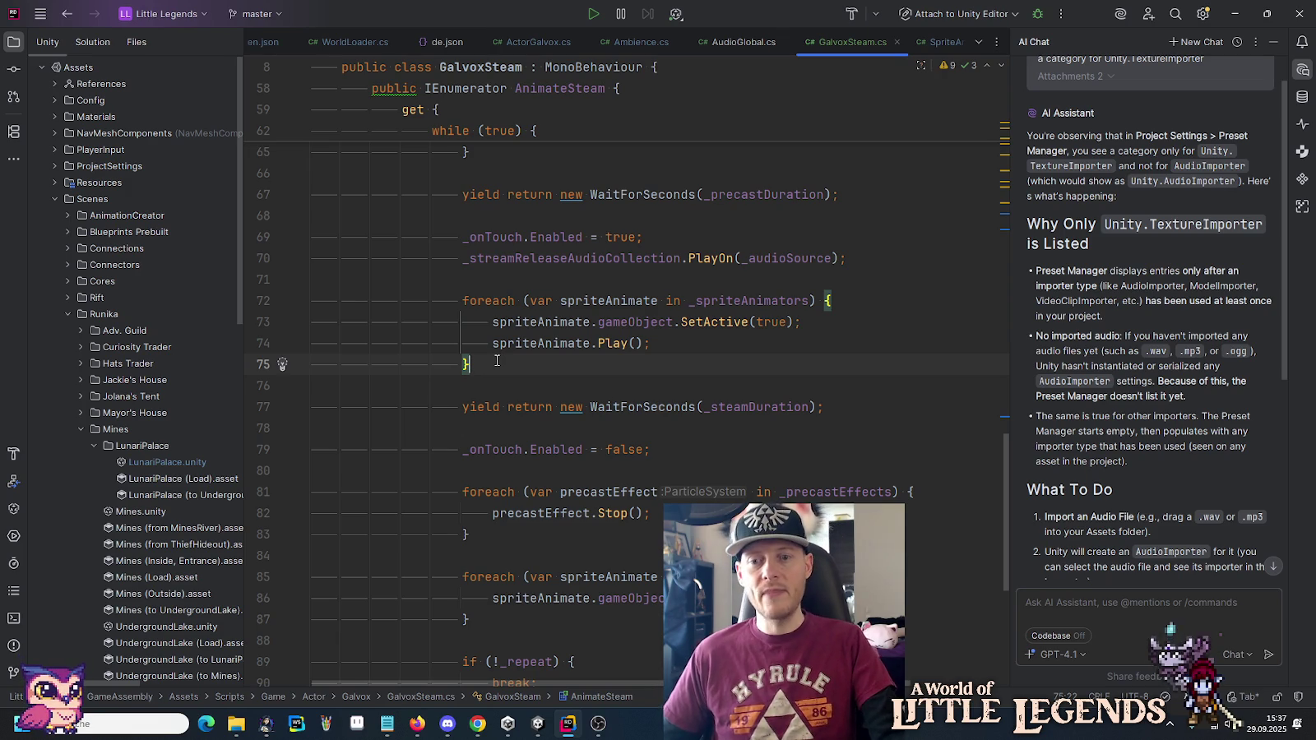
click(1302, 71)
click(550, 729)
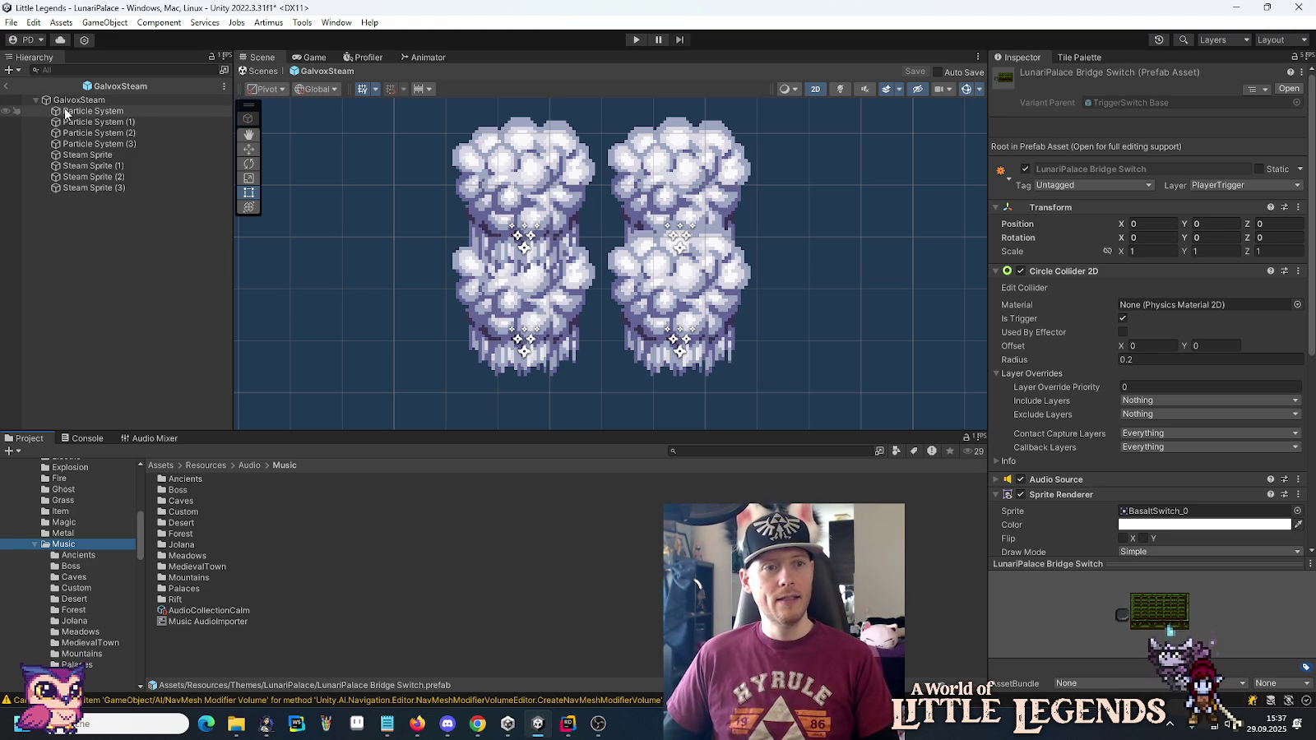
Recalculate the sorting order for all four steam sprites via Steam Sprite's Sprite3d settings.
click(83, 155)
click(1055, 348)
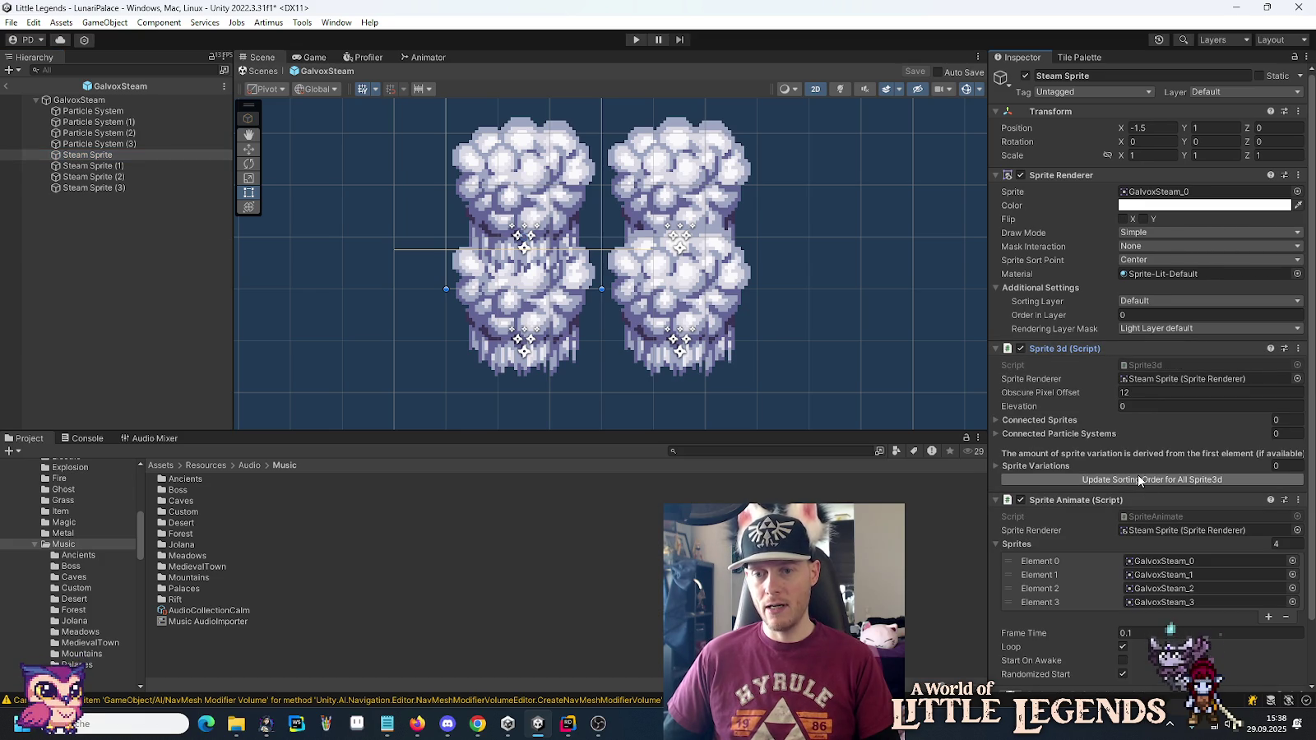
click(1139, 481)
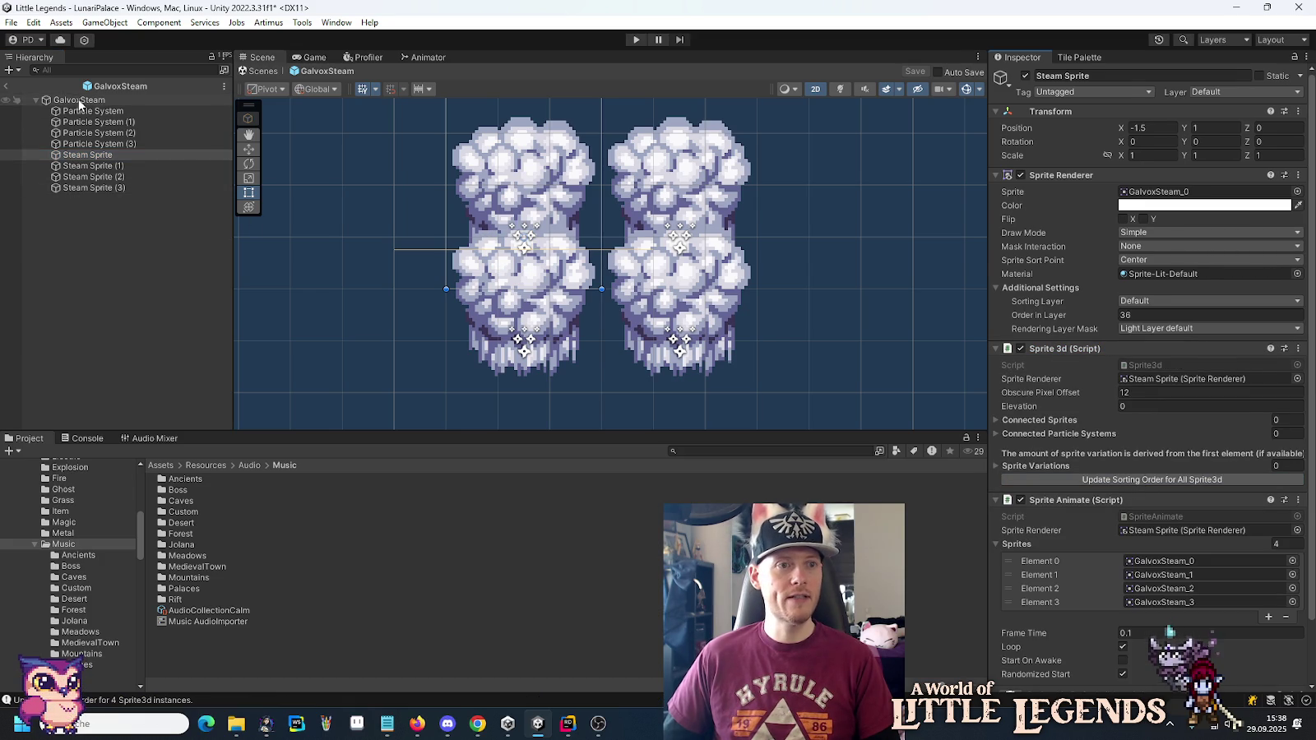
Frame the GalvoxSteam root object, then exit the prefab back to the LunariPalace scene.
click(79, 100)
key(f)
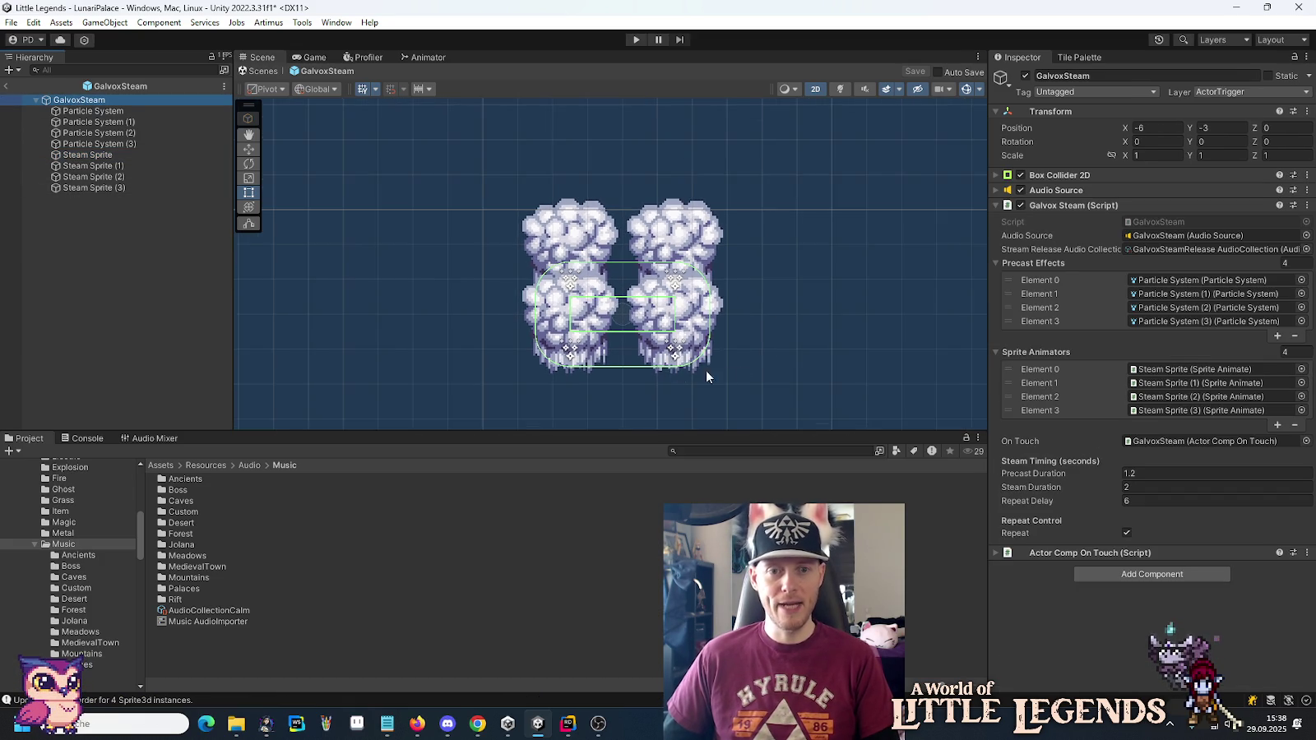
click(6, 85)
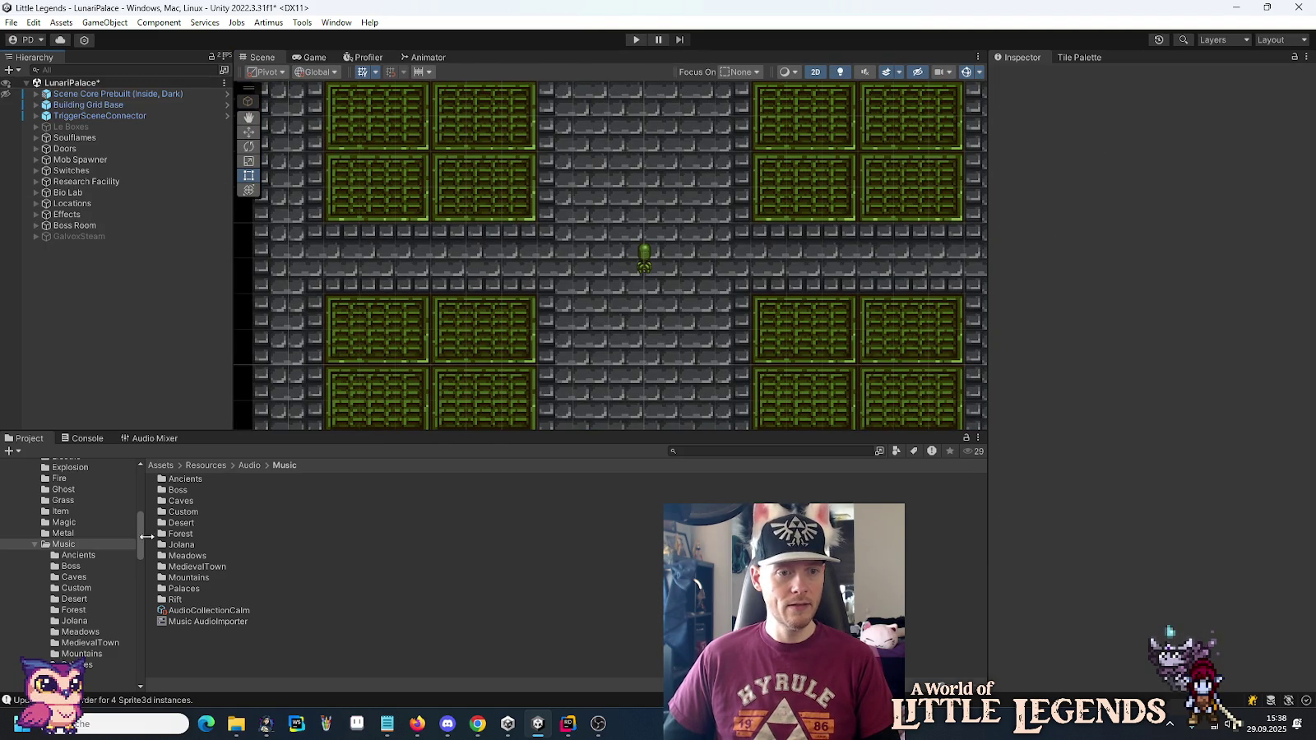
Browse the Actors folder in the Project window before heading back to Rider.
scroll(43, 569, up, 5)
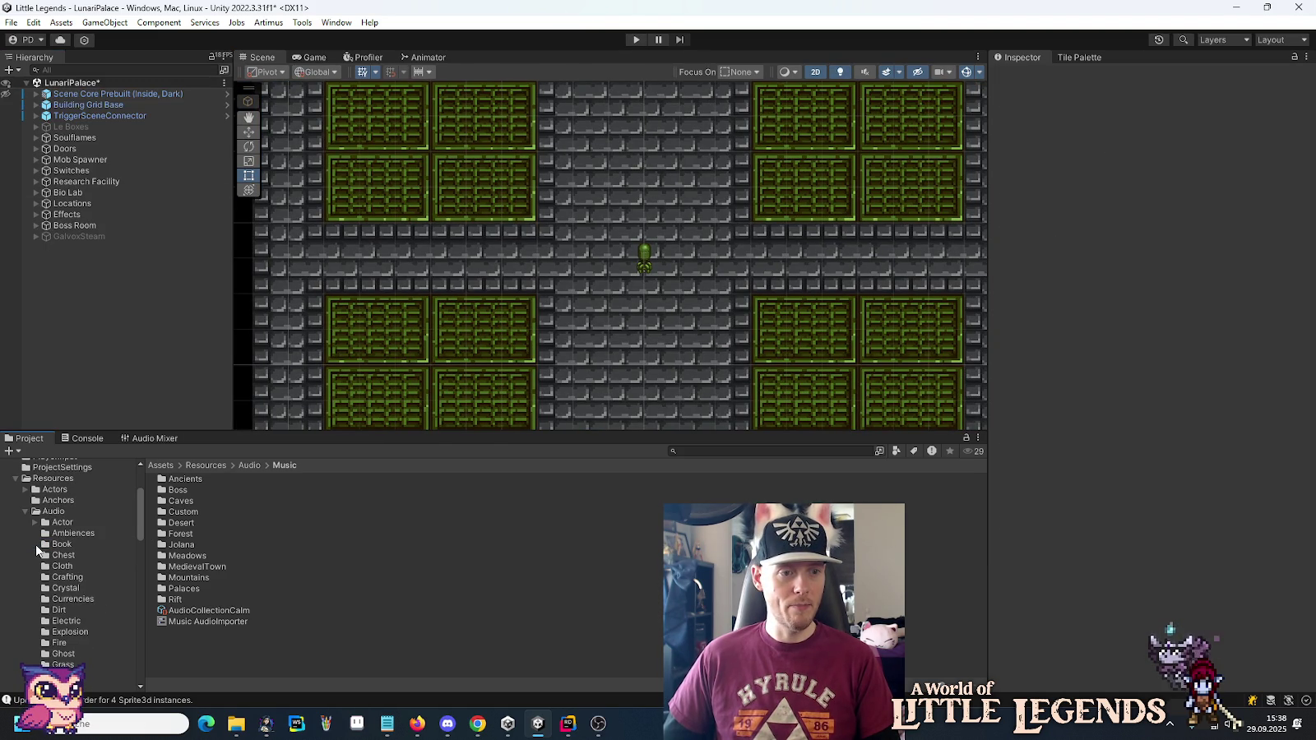
click(38, 491)
click(25, 492)
click(25, 491)
click(25, 491)
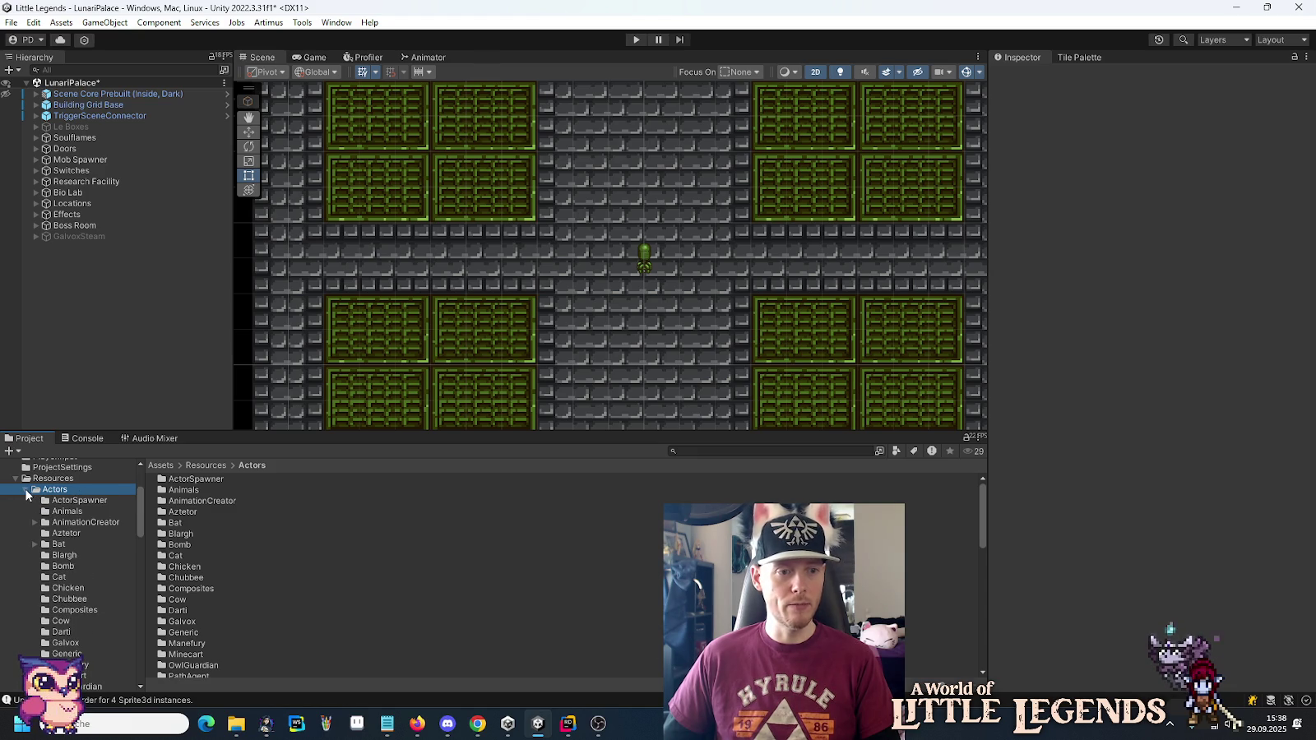
click(568, 724)
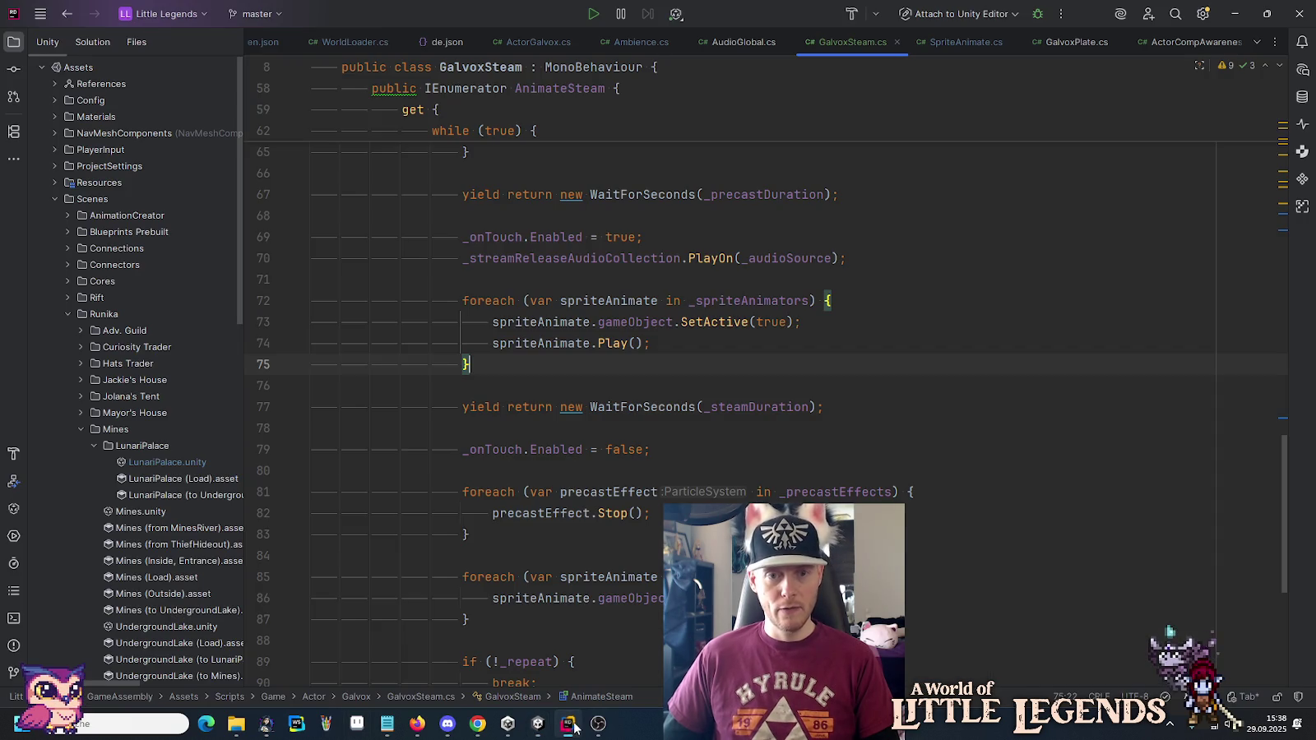
In Rider's project tree, expand Resources > Audio > Music and select Music AudioImporter.preset.
click(70, 314)
click(57, 181)
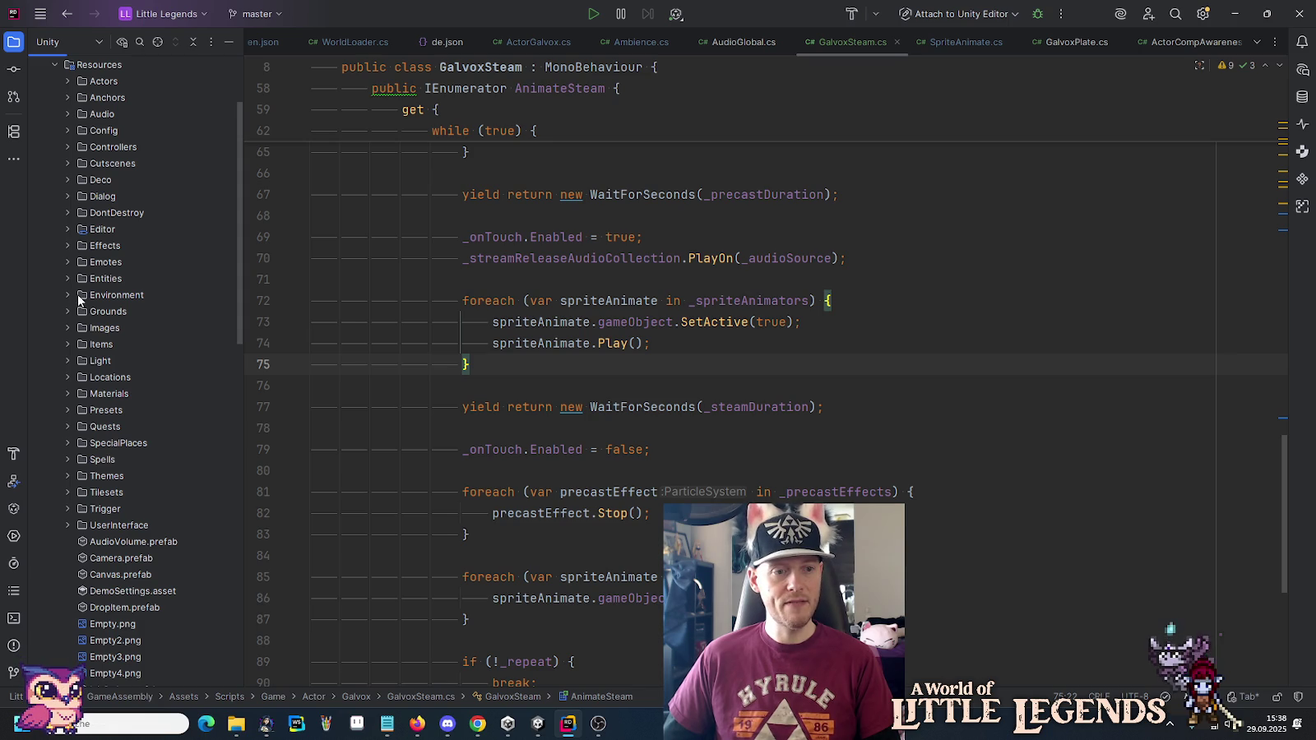
click(68, 114)
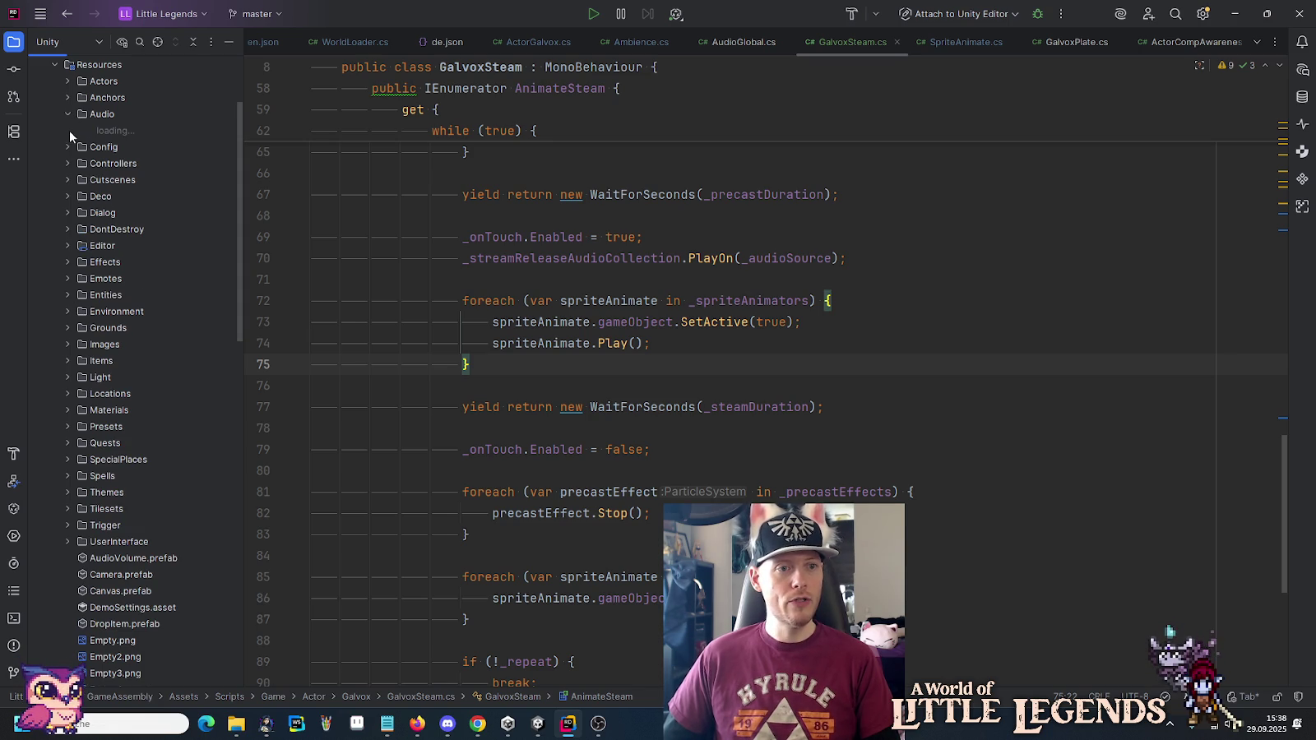
click(82, 410)
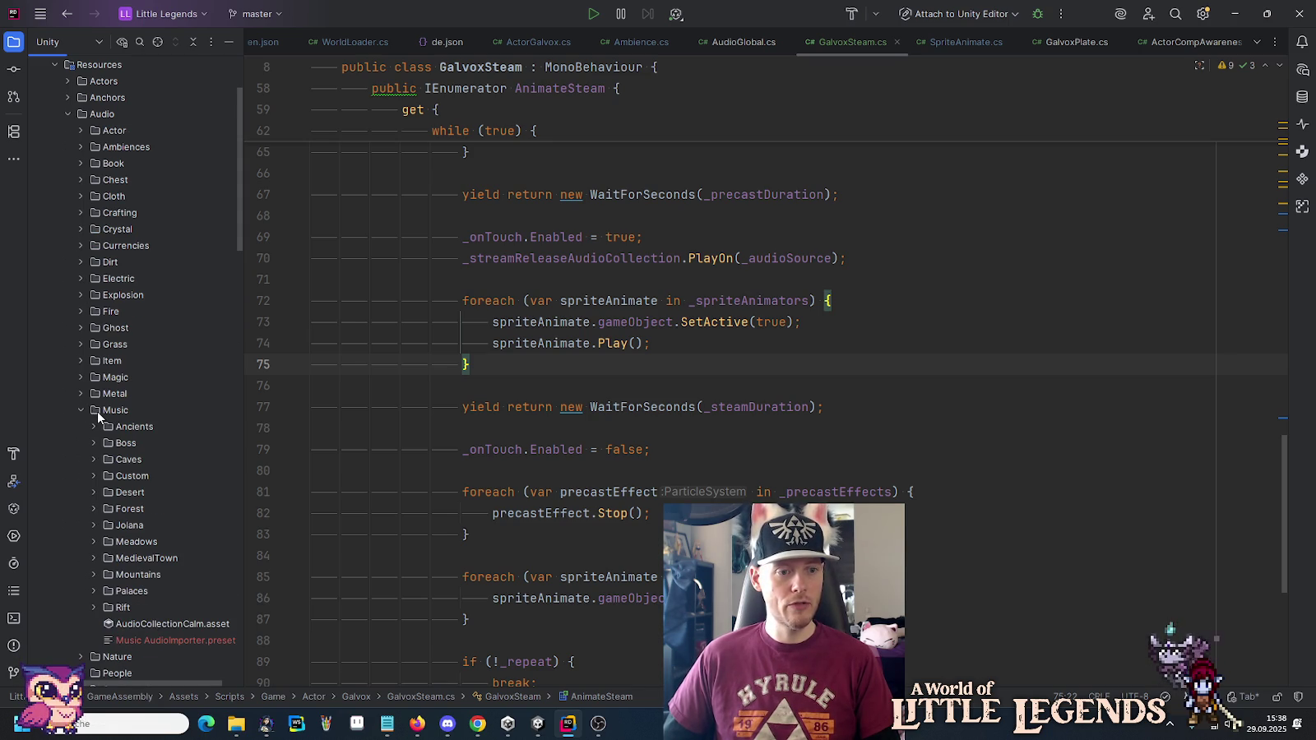
right_click(97, 411)
mouse_move(139, 422)
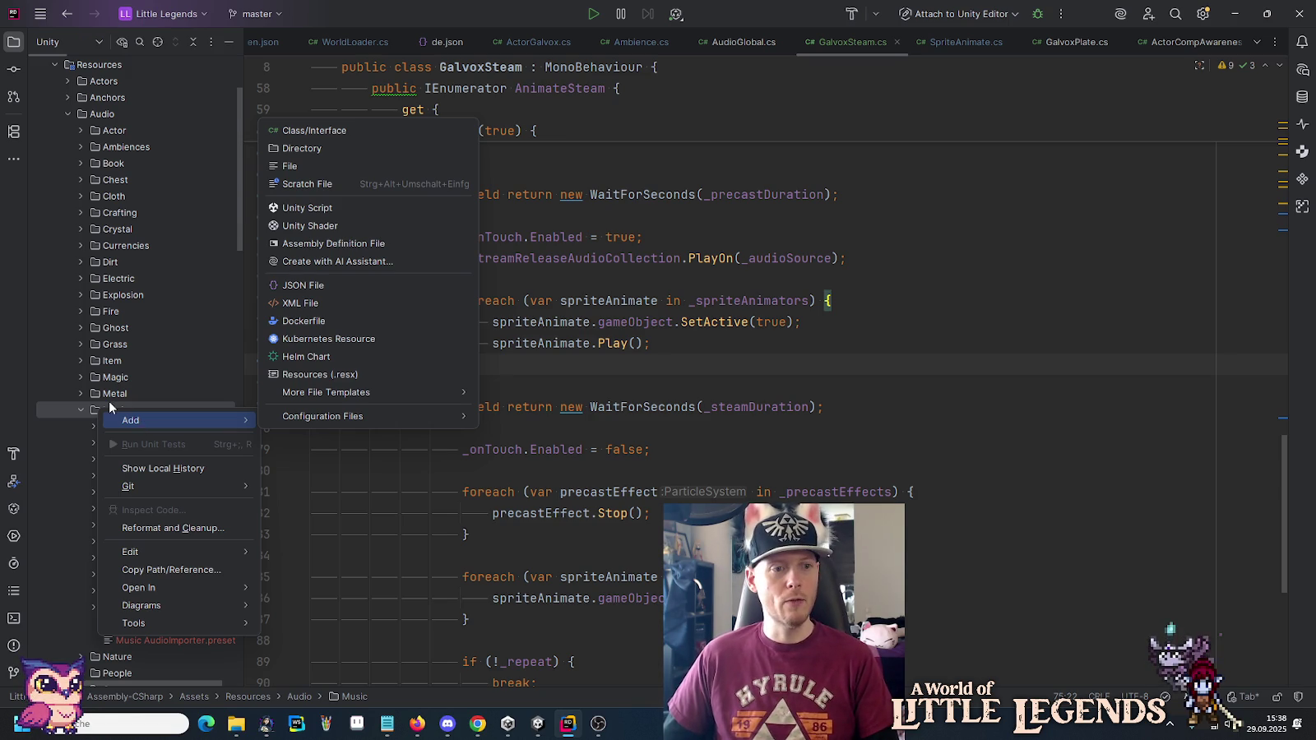
click(108, 397)
click(160, 644)
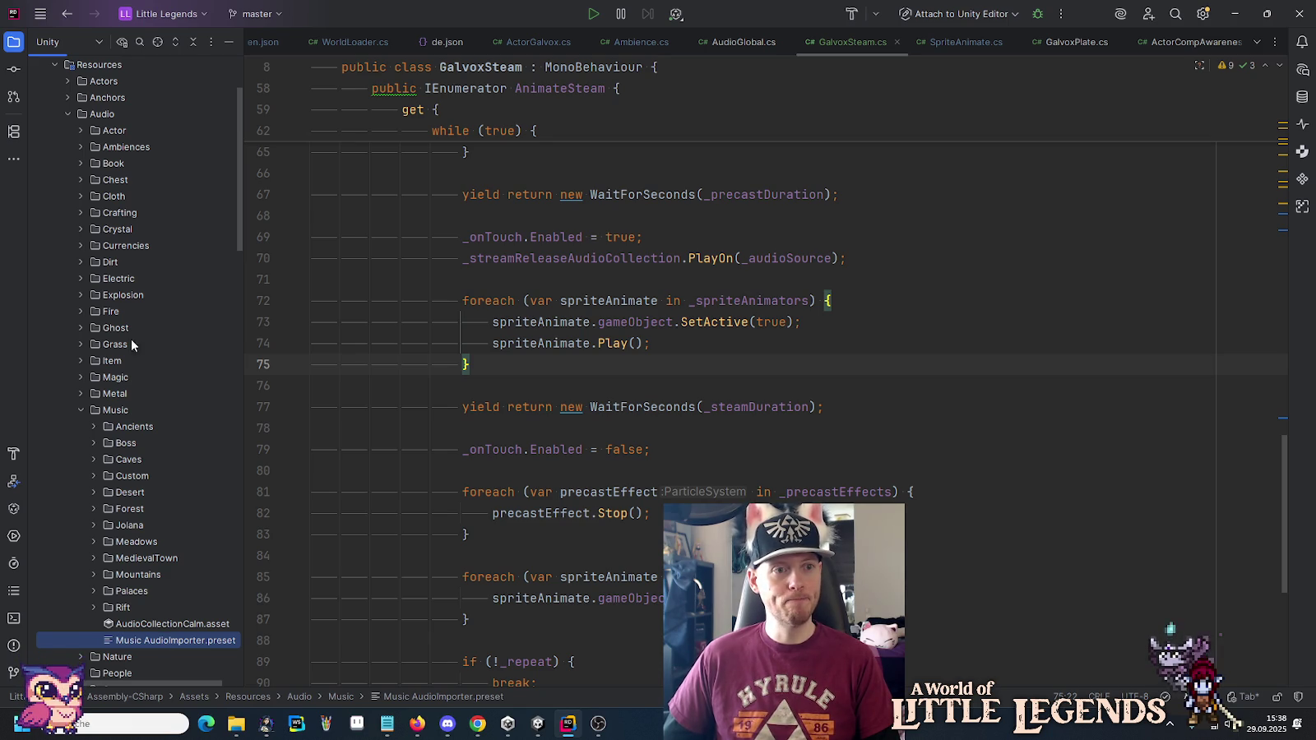
click(543, 725)
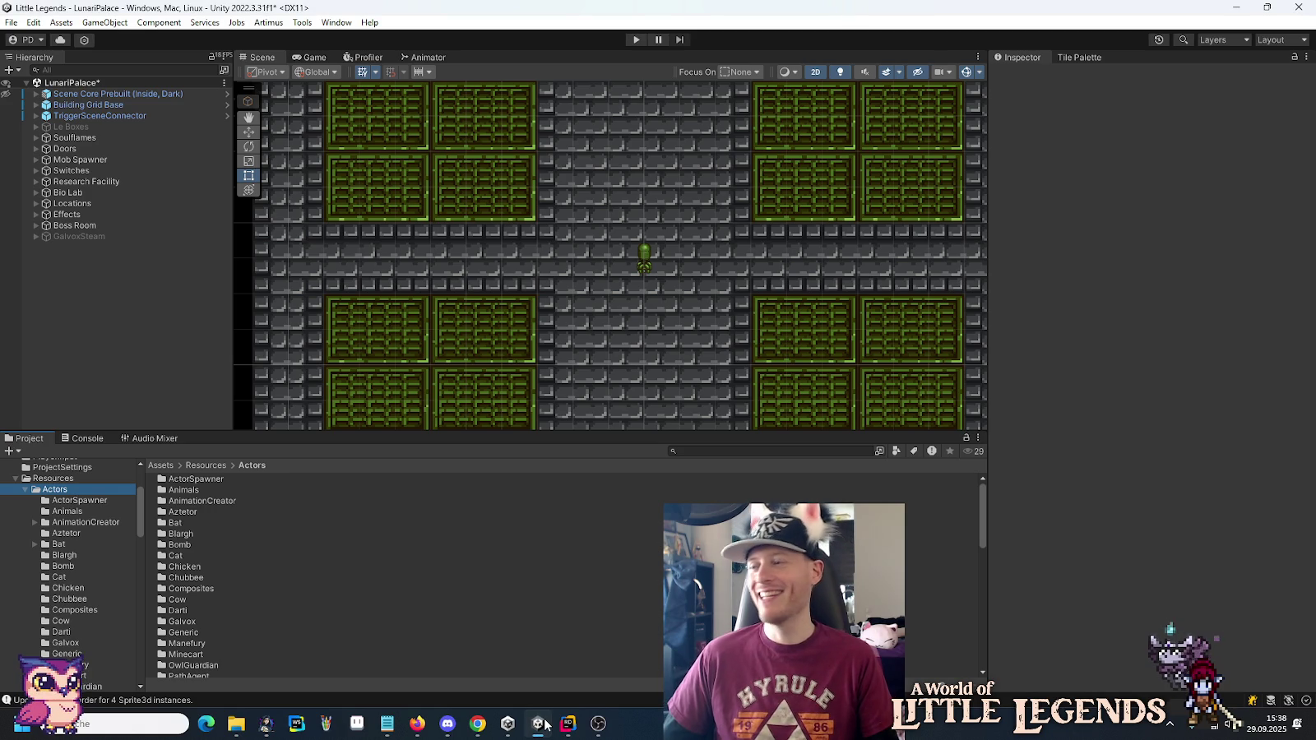
Check the Preset Manager, ping the PixelSprite preset, then open the Assets/Resources/Presets folder.
click(40, 24)
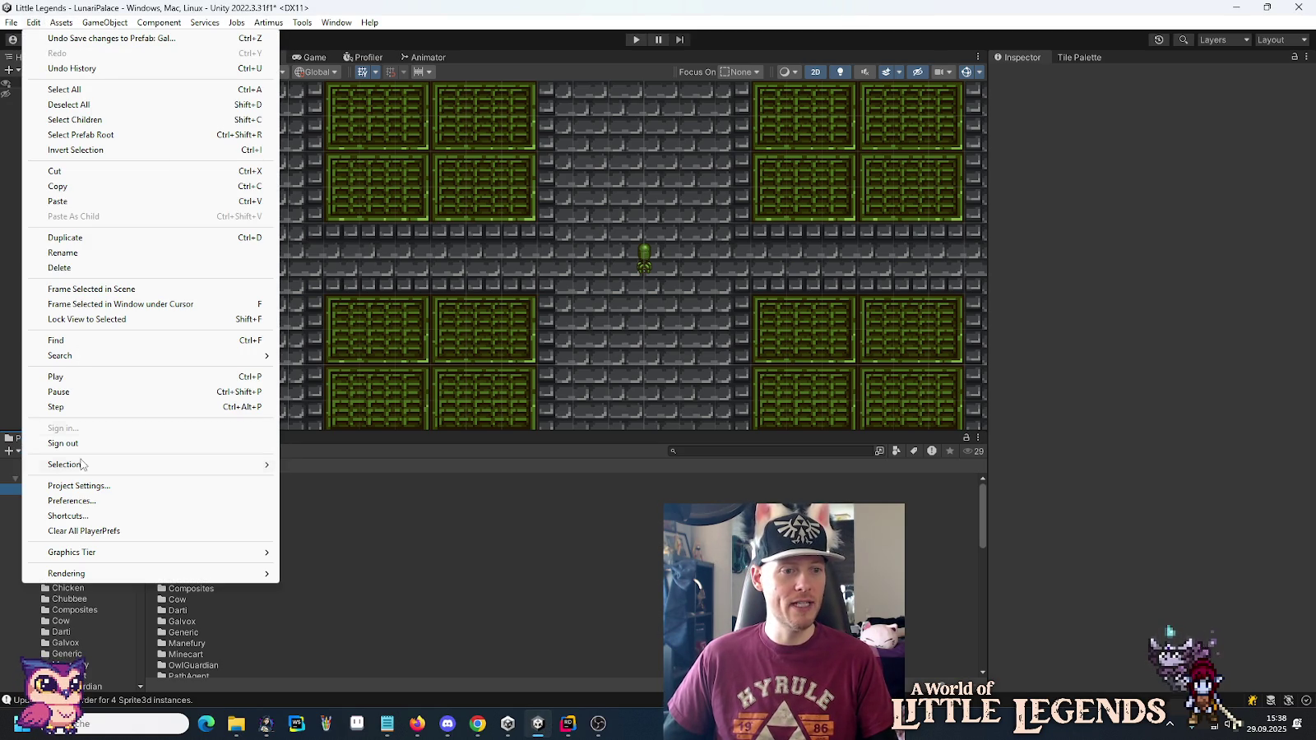
click(82, 486)
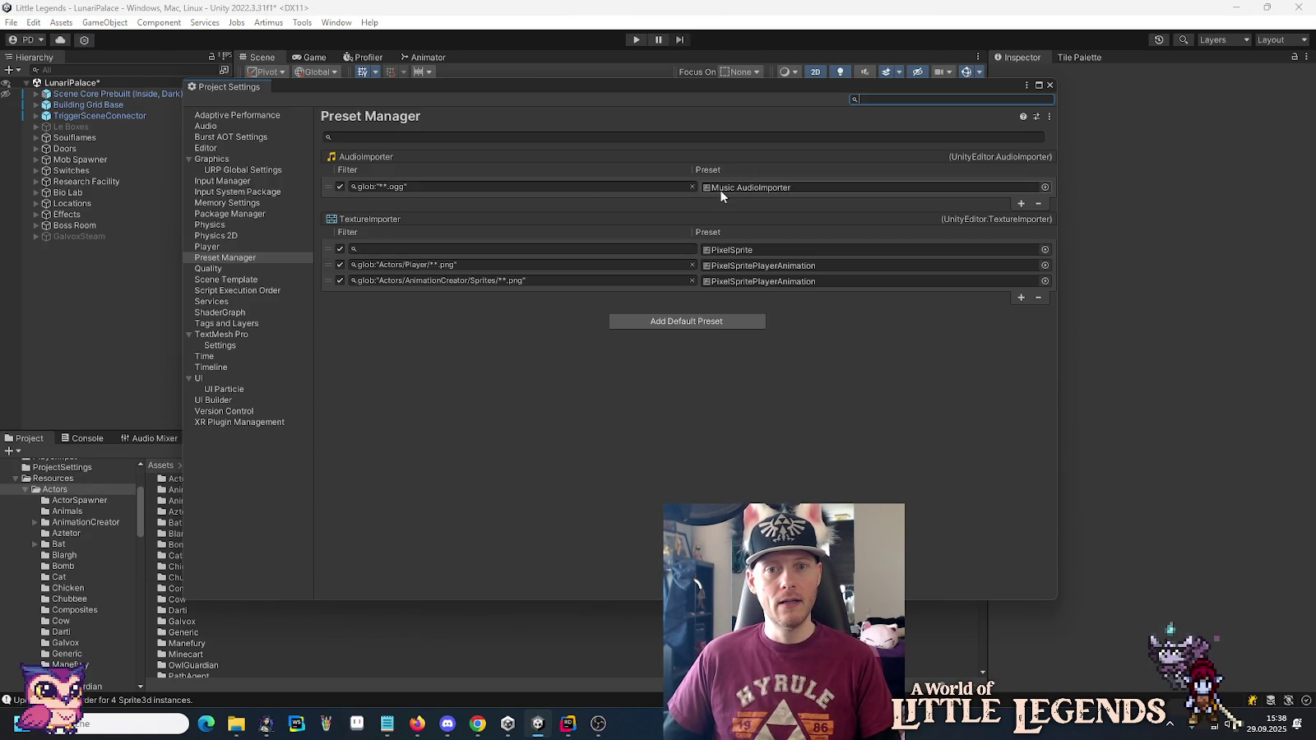
click(729, 255)
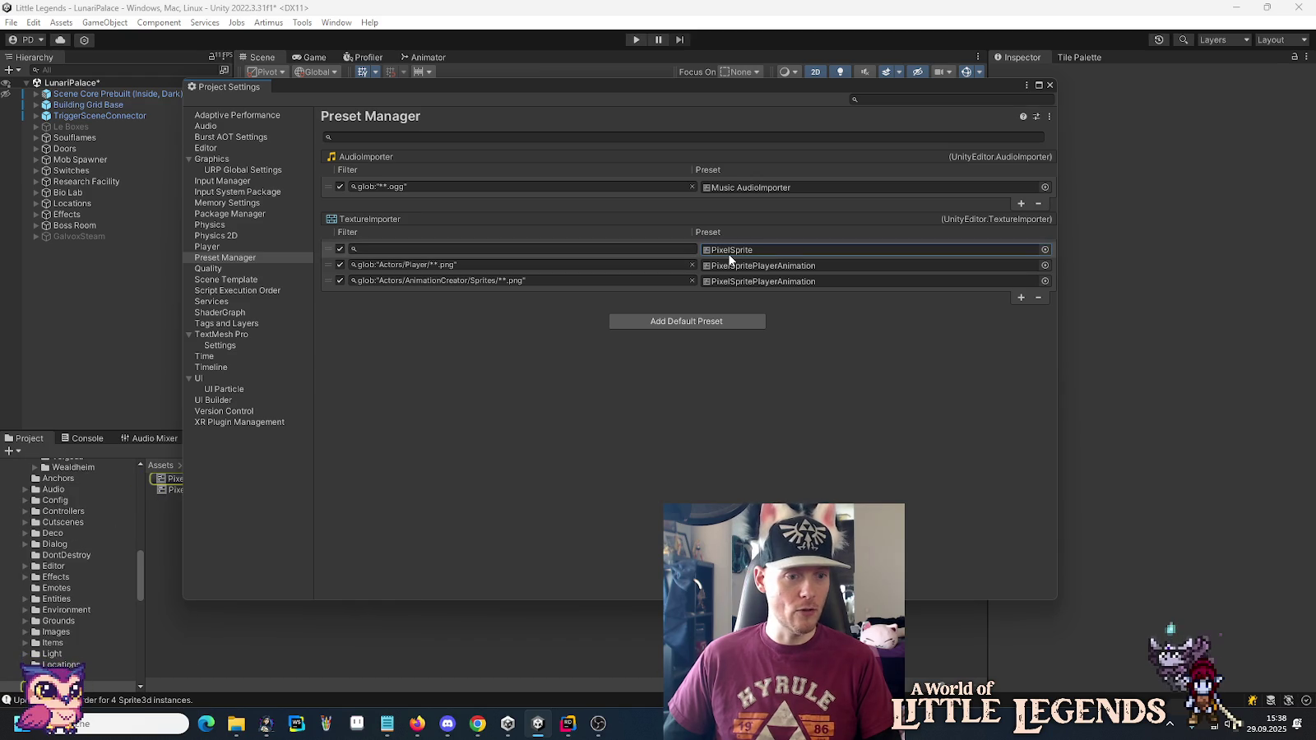
click(1051, 86)
scroll(37, 618, down, 2)
click(59, 644)
scroll(59, 644, down, 4)
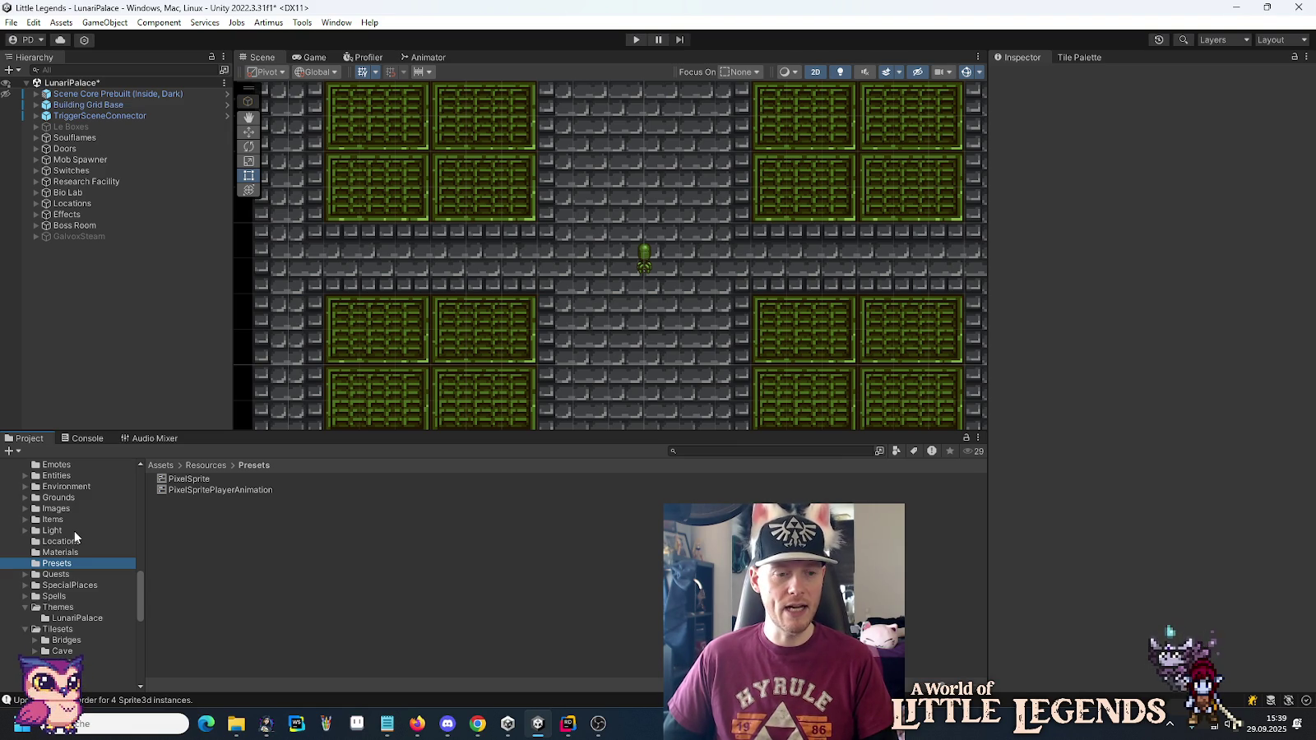
In Unity's Project window, expand Audio, open Music and select the Music AudioImporter preset.
scroll(71, 560, up, 5)
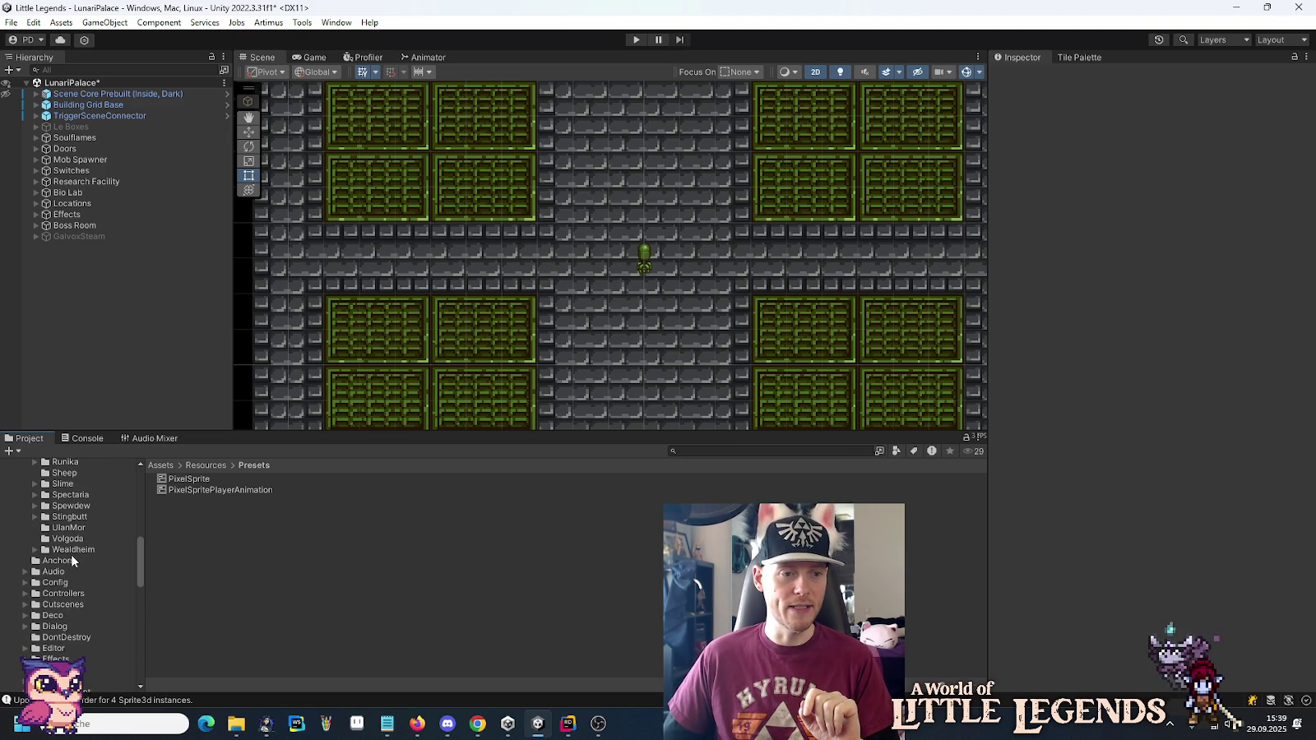
scroll(72, 560, up, 10)
scroll(71, 560, down, 5)
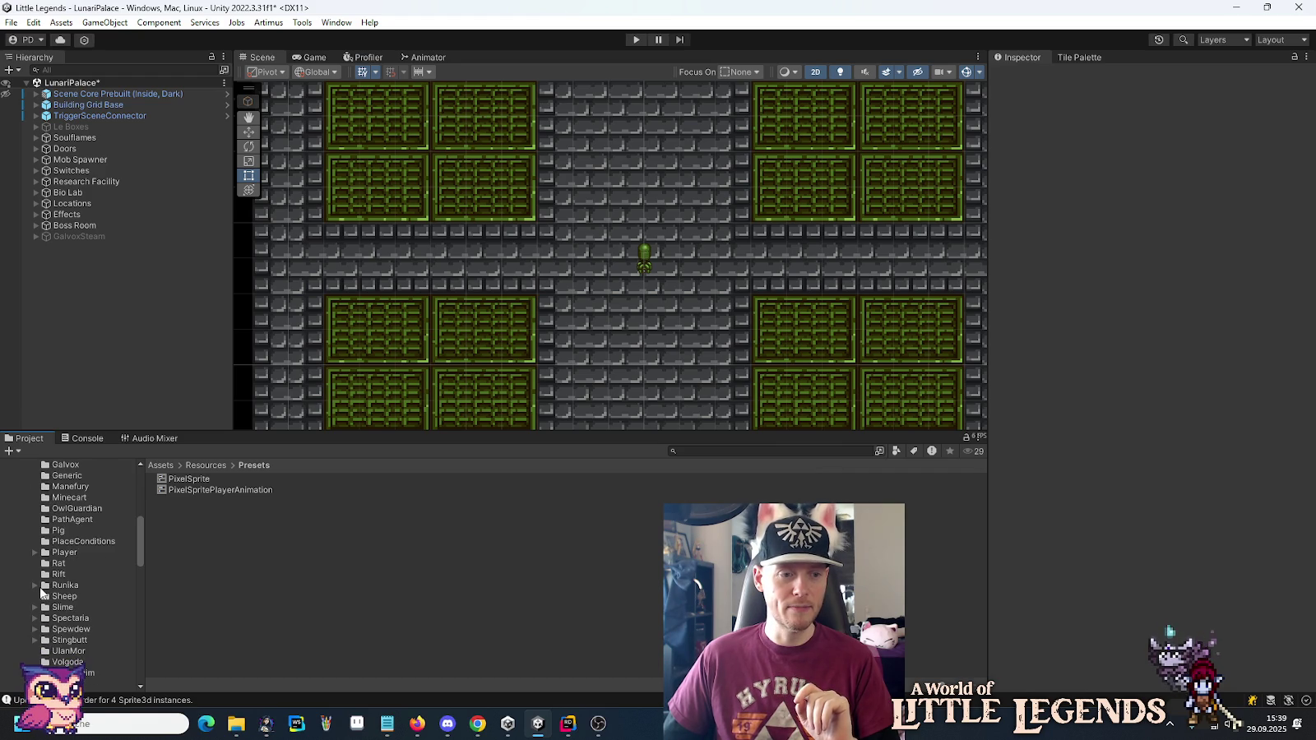
scroll(41, 593, down, 3)
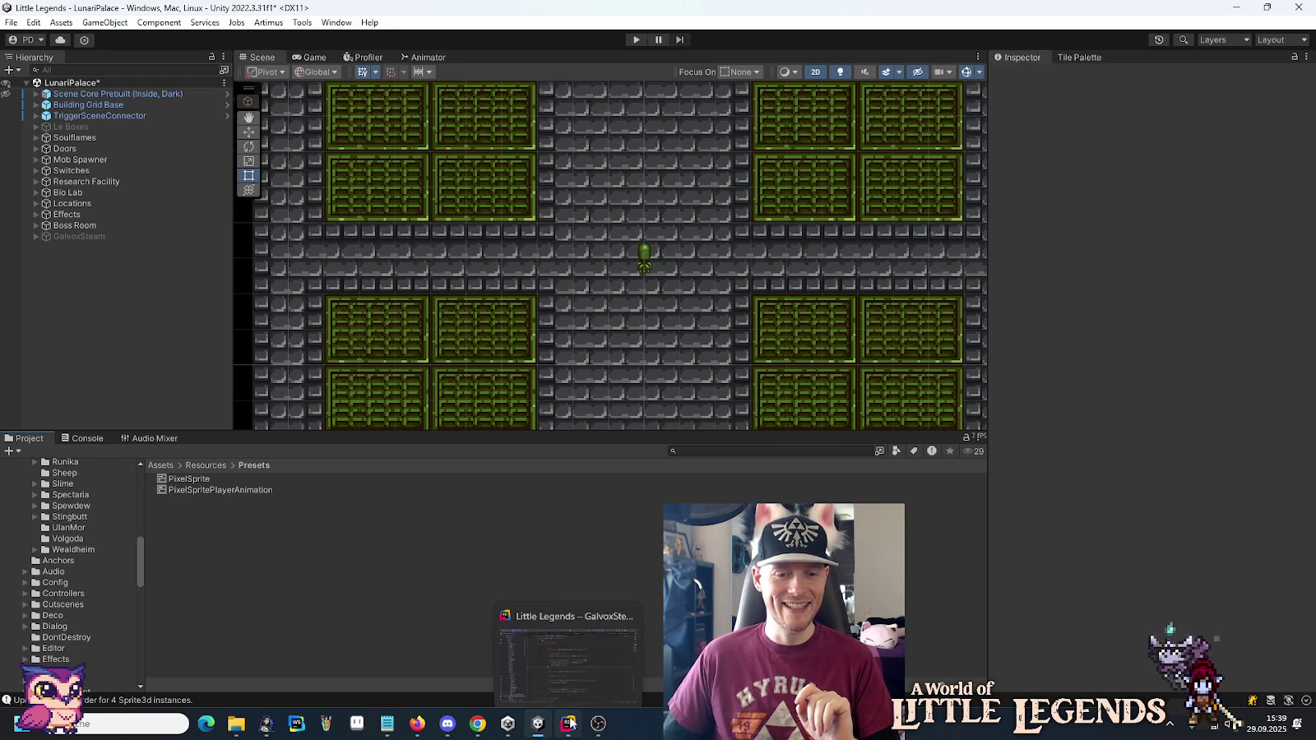
scroll(66, 534, up, 4)
scroll(65, 543, down, 5)
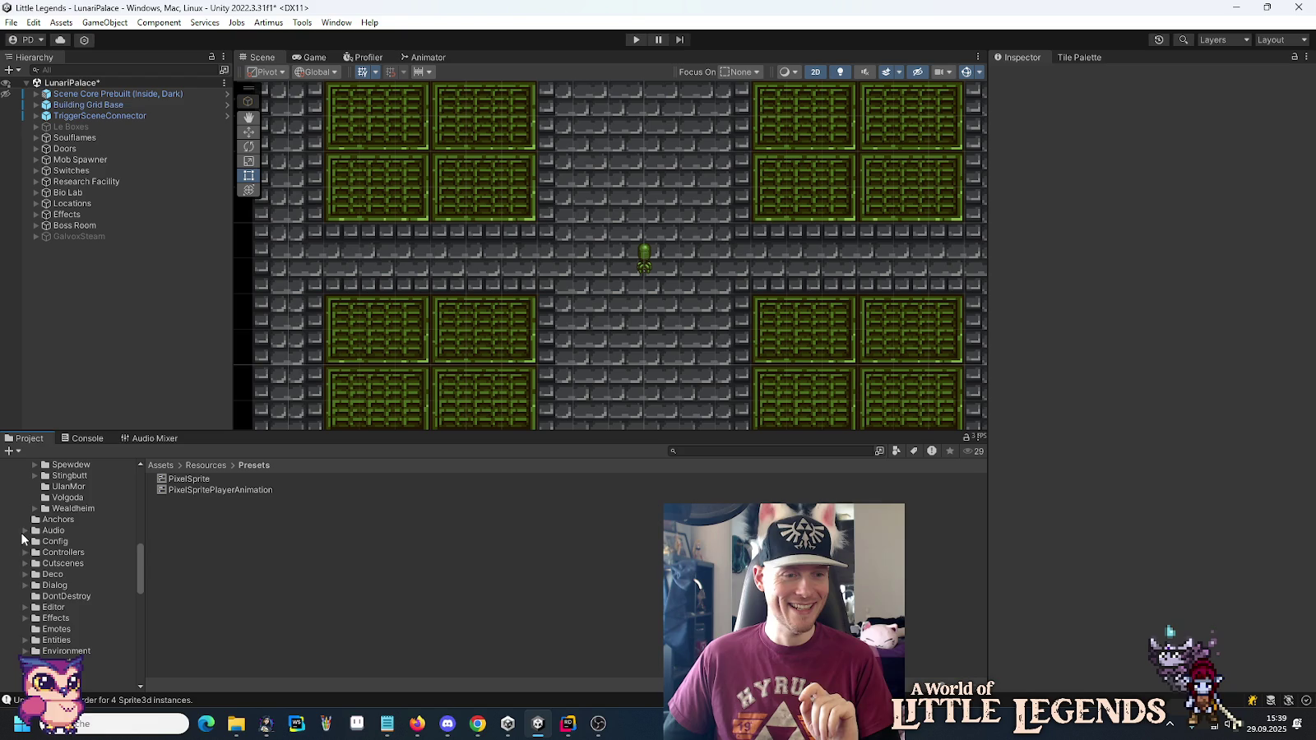
click(26, 530)
scroll(39, 542, down, 3)
click(59, 524)
scroll(46, 538, down, 5)
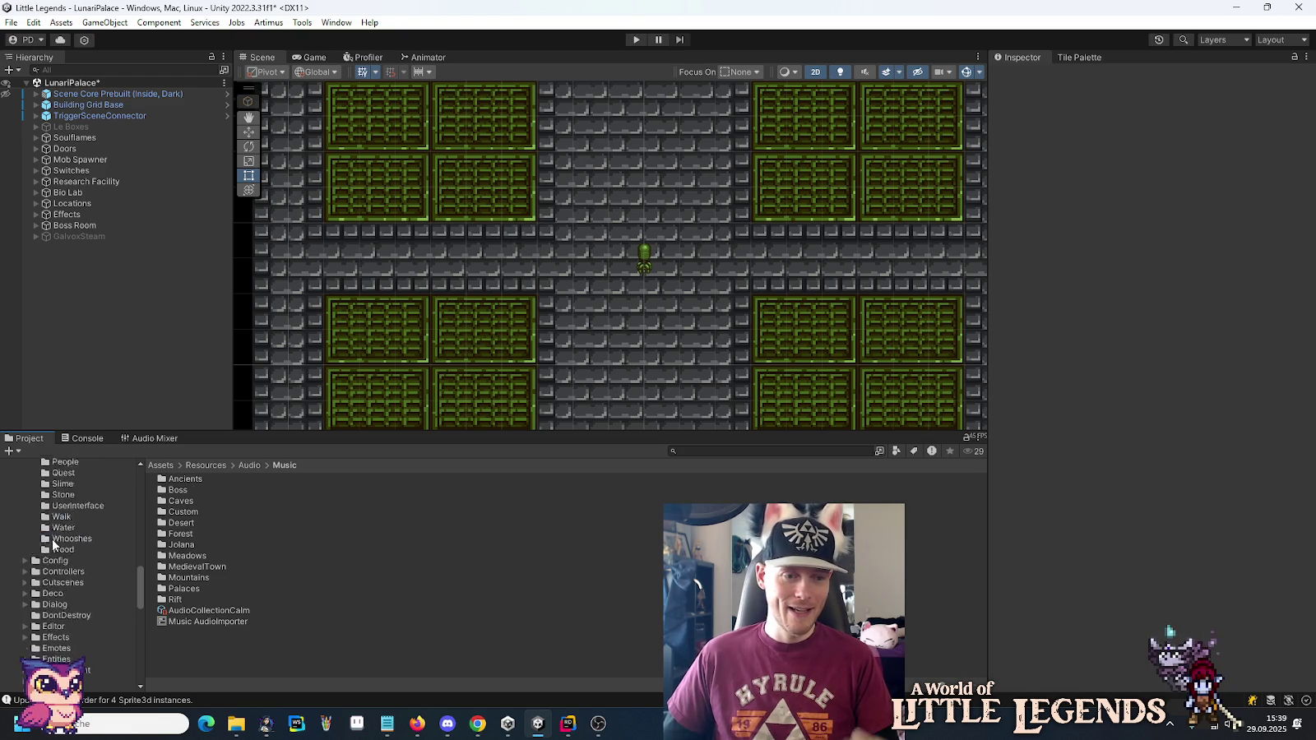
click(193, 622)
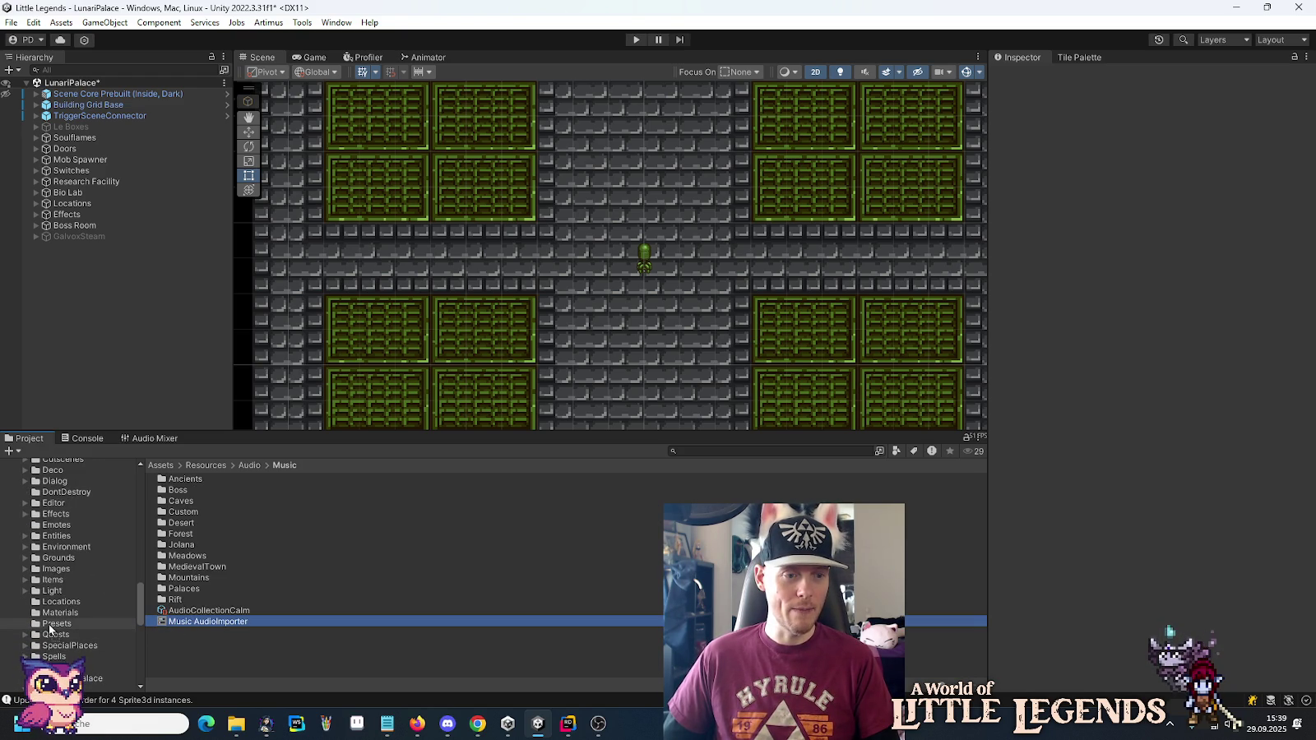
scroll(49, 629, up, 4)
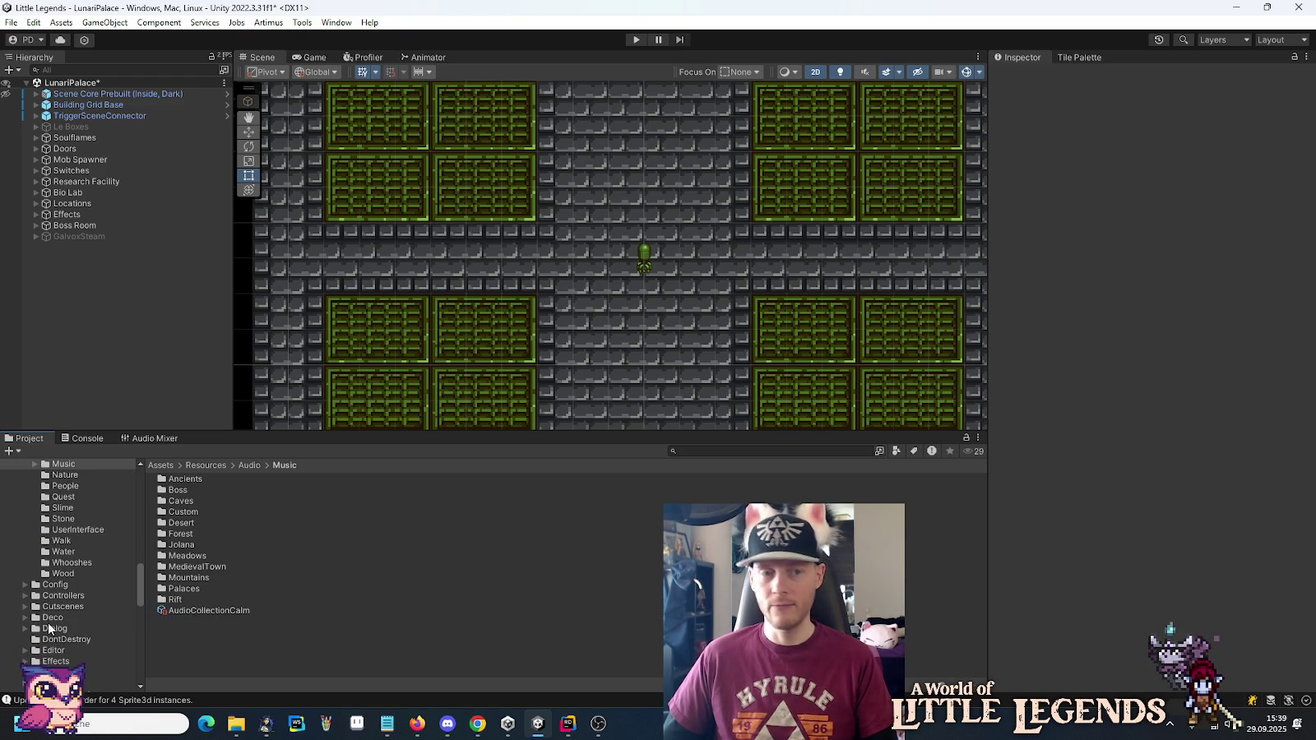
click(567, 724)
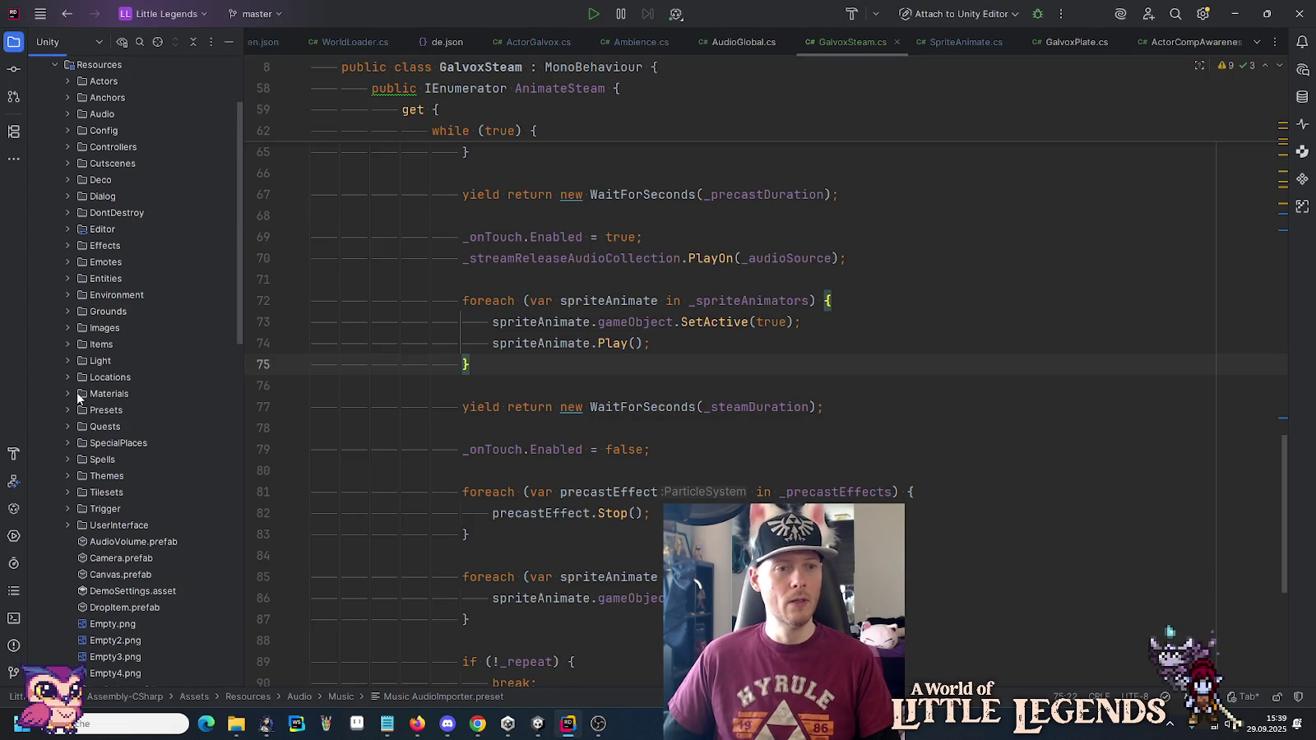
Rename the Presets folder in Rider to 'Importer Presets'.
scroll(76, 393, down, 10)
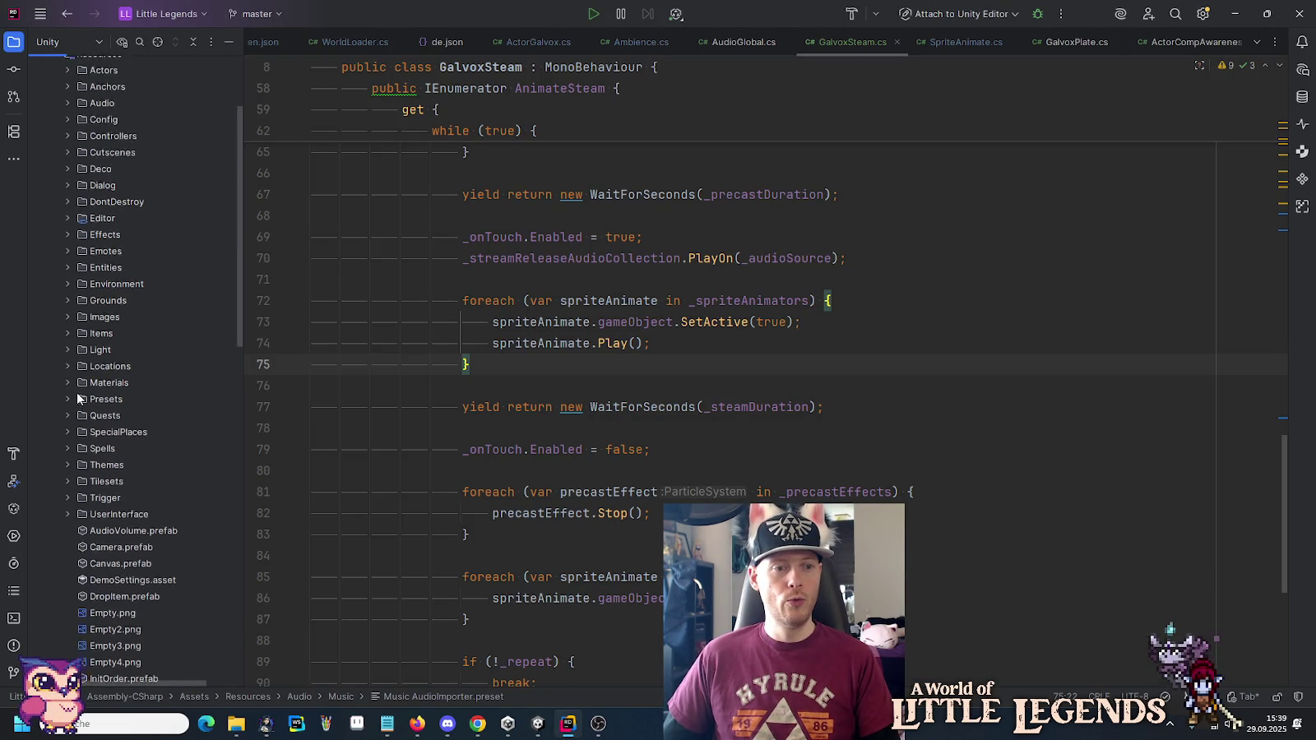
scroll(76, 393, up, 10)
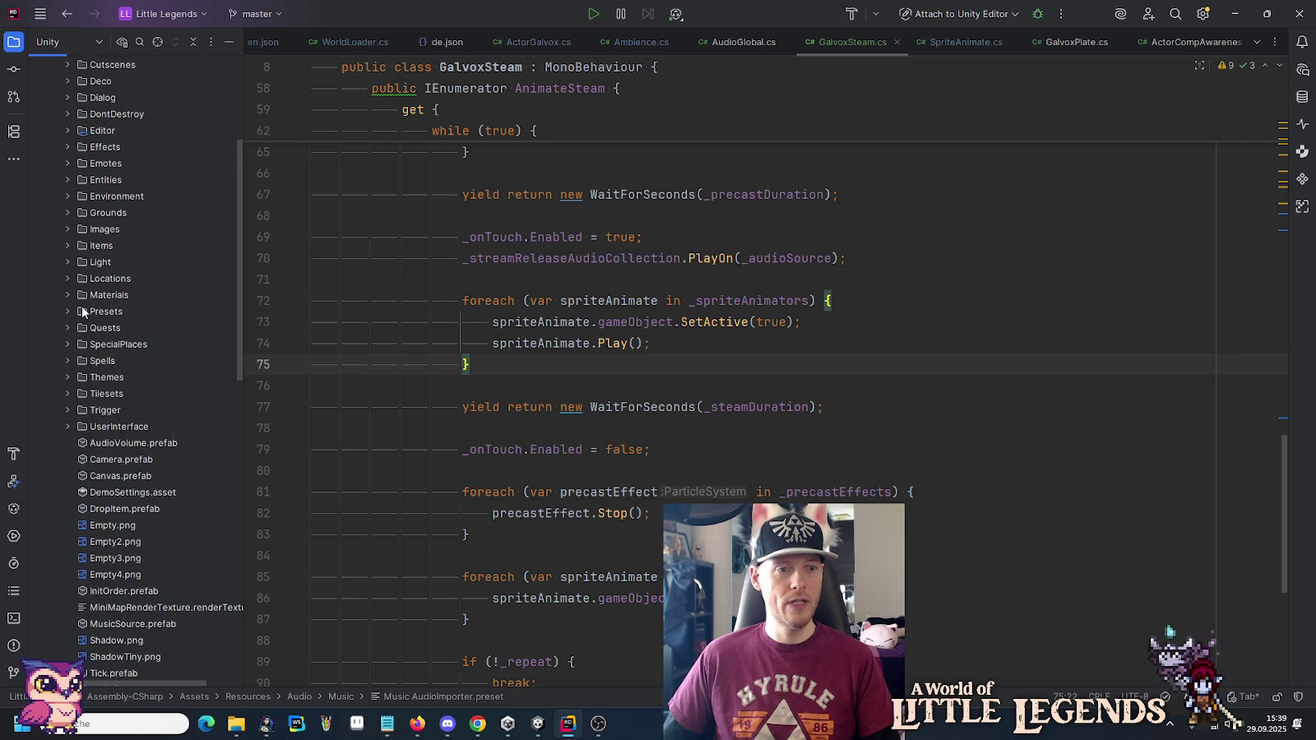
click(83, 311)
right_click(82, 311)
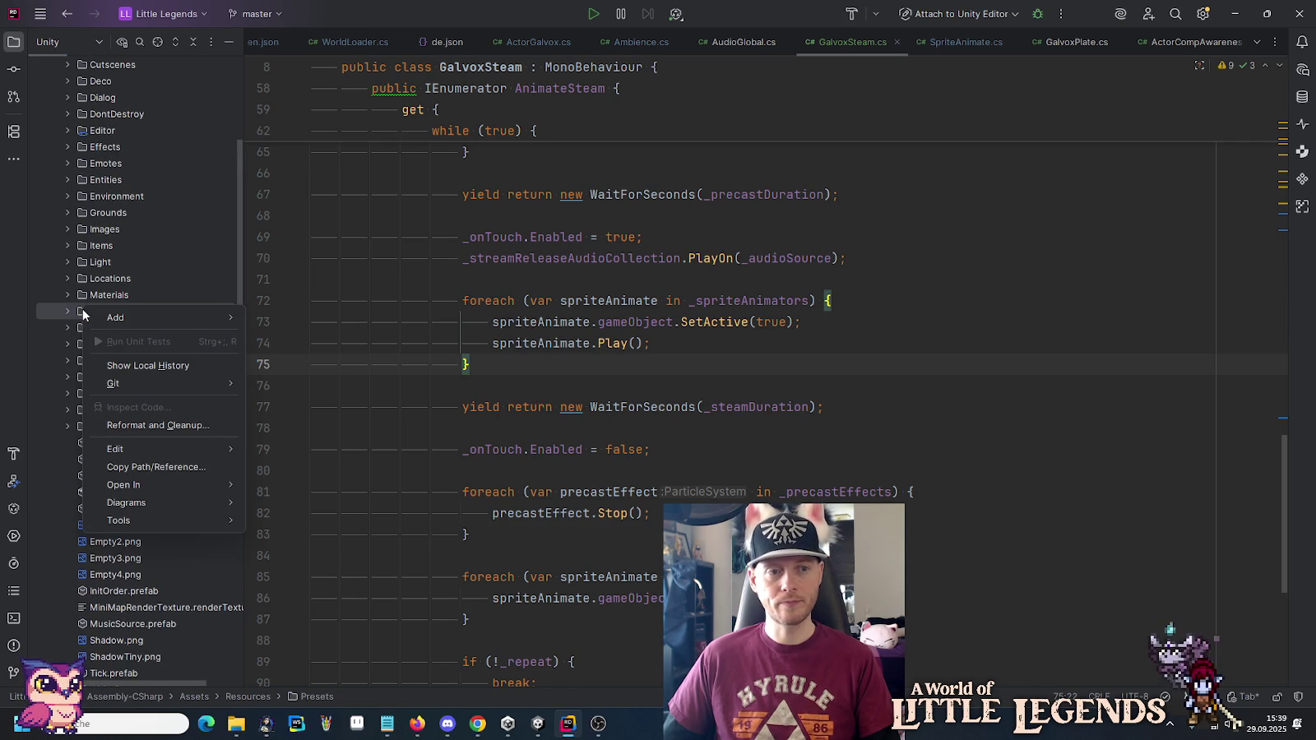
mouse_move(139, 323)
mouse_move(136, 449)
click(304, 534)
key(End)
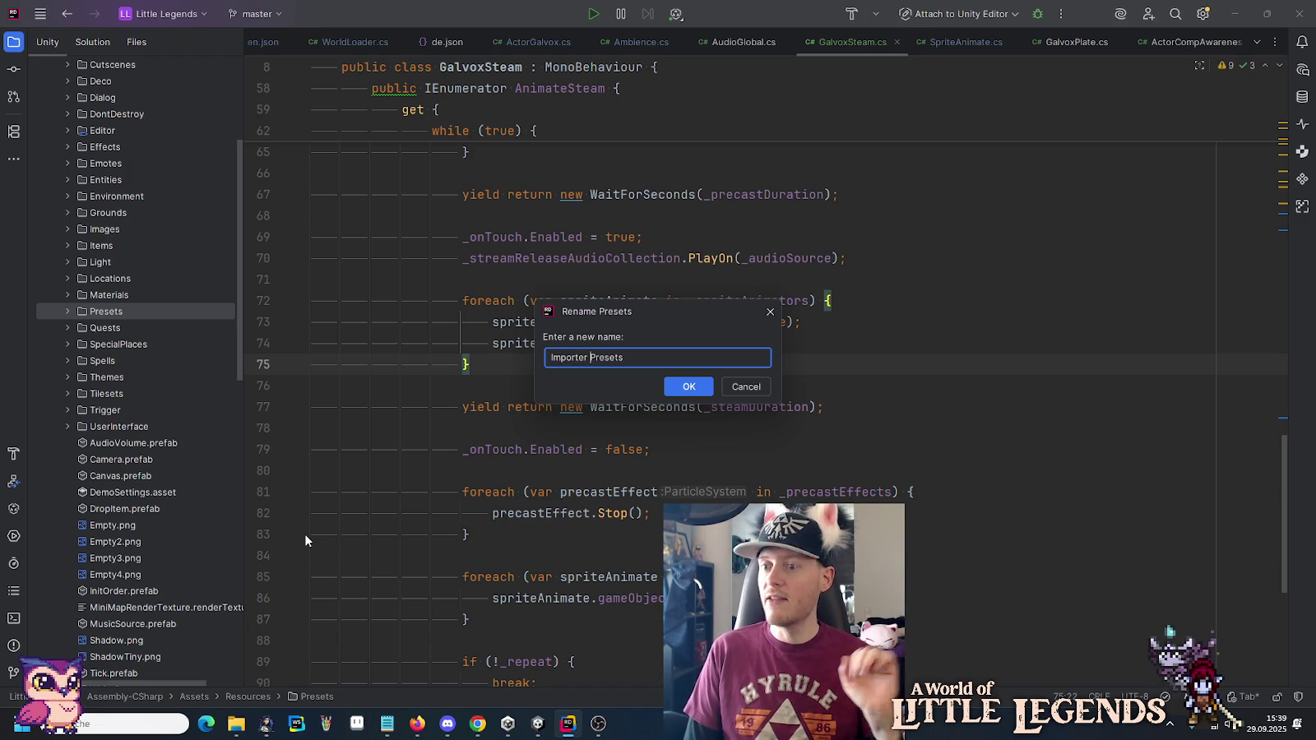
key(Return)
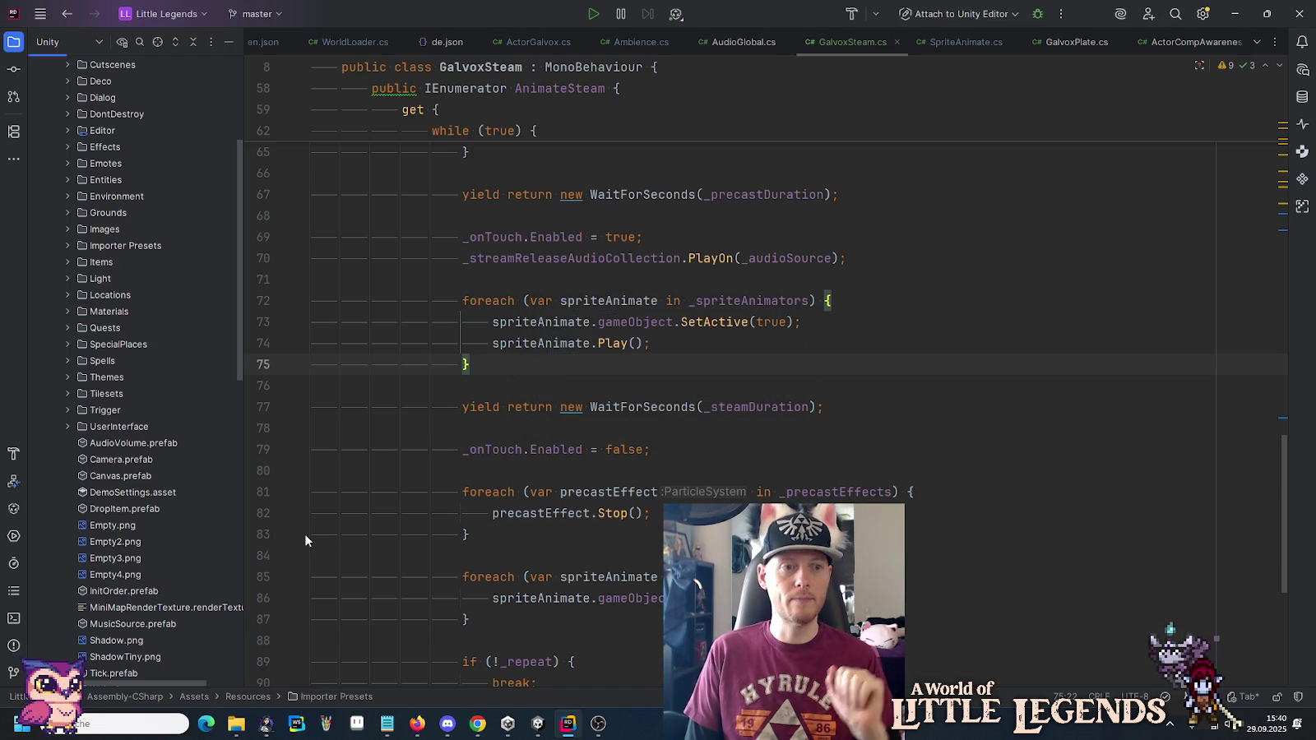
Expand Importer Presets to show its three presets and select PixelSprite.preset.
click(67, 246)
click(122, 278)
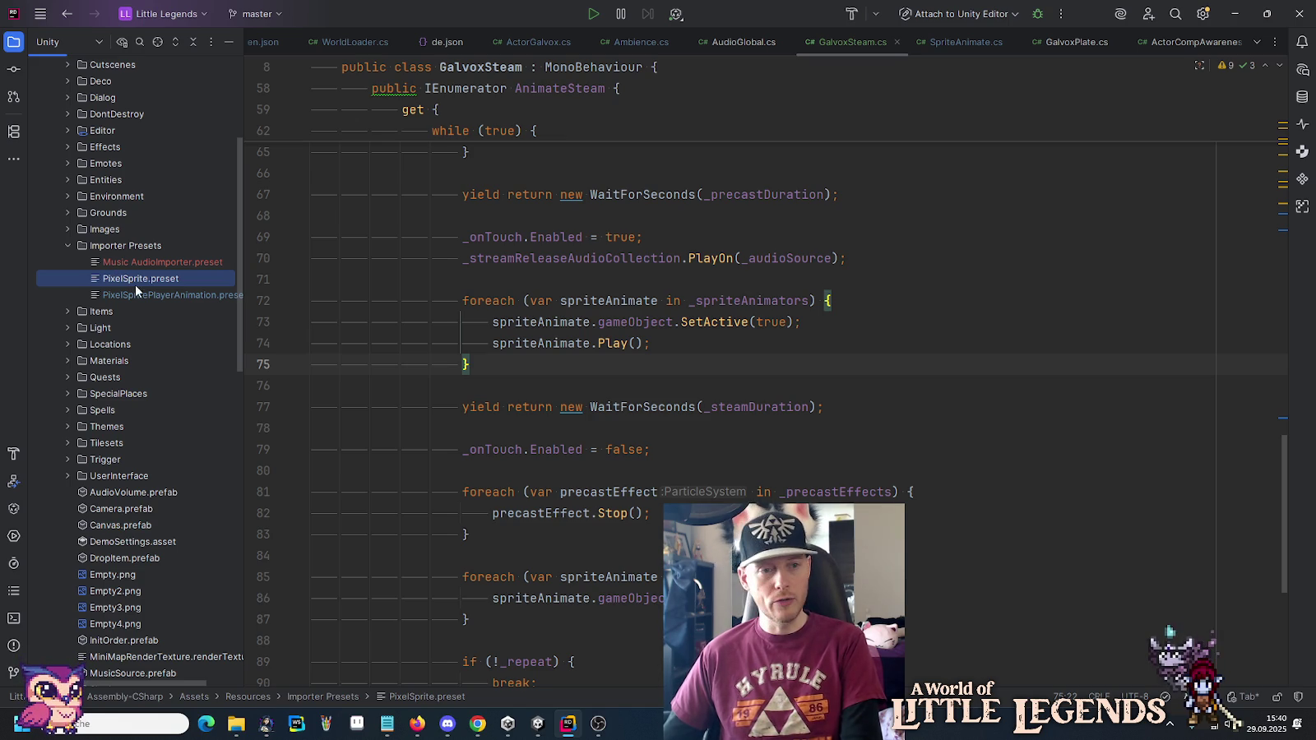
click(537, 724)
click(33, 23)
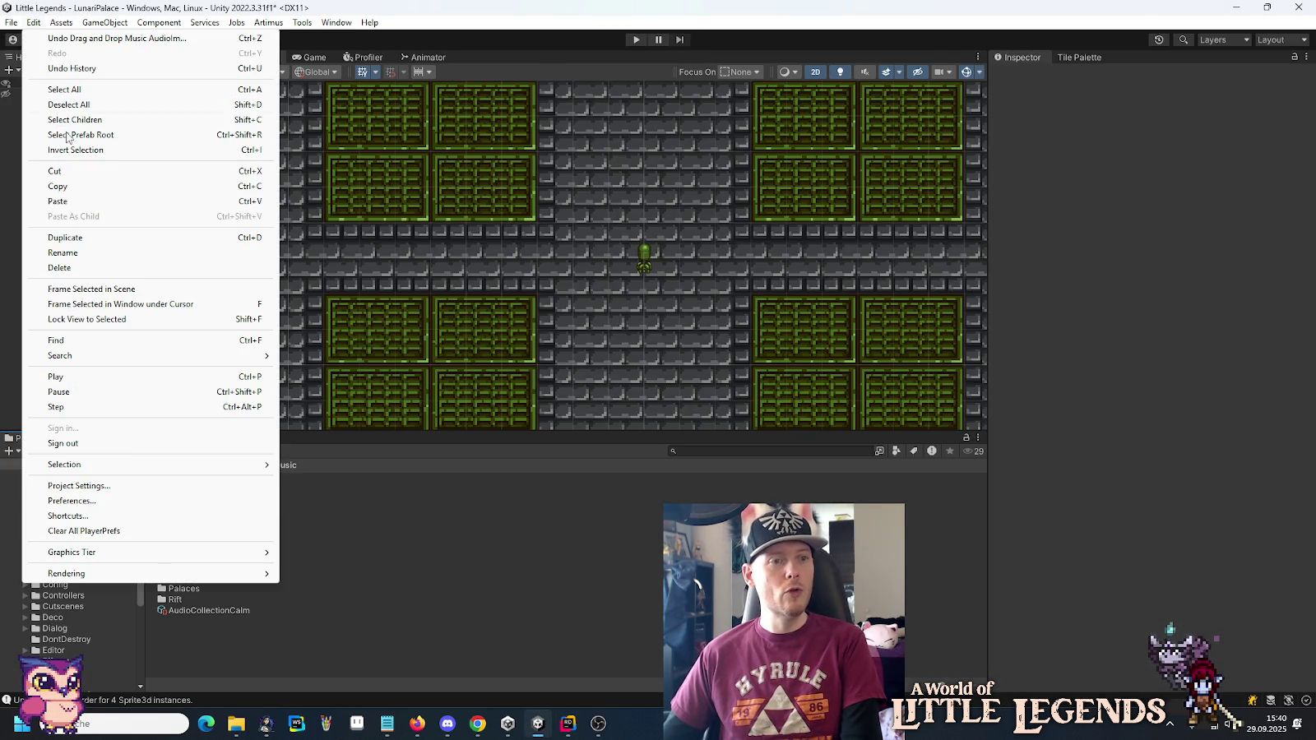
Open the Preset Manager project settings, then close them again.
click(58, 486)
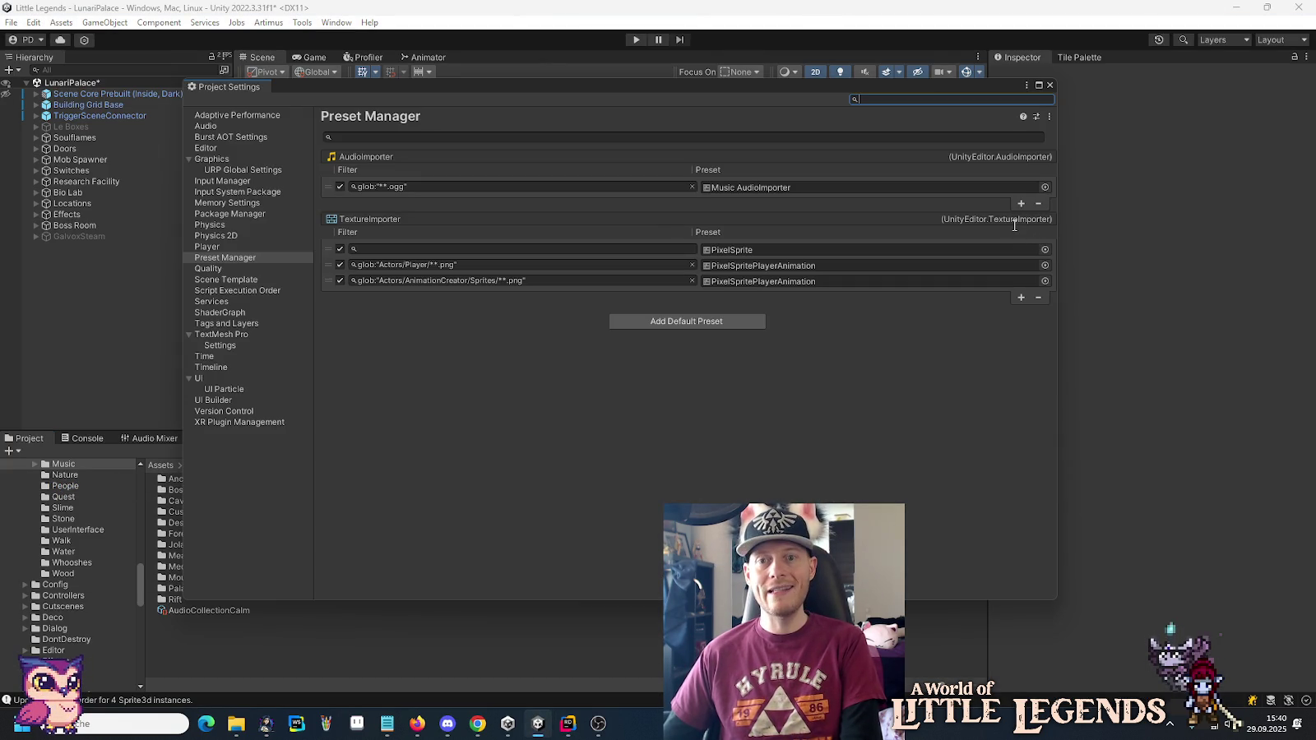
click(1049, 85)
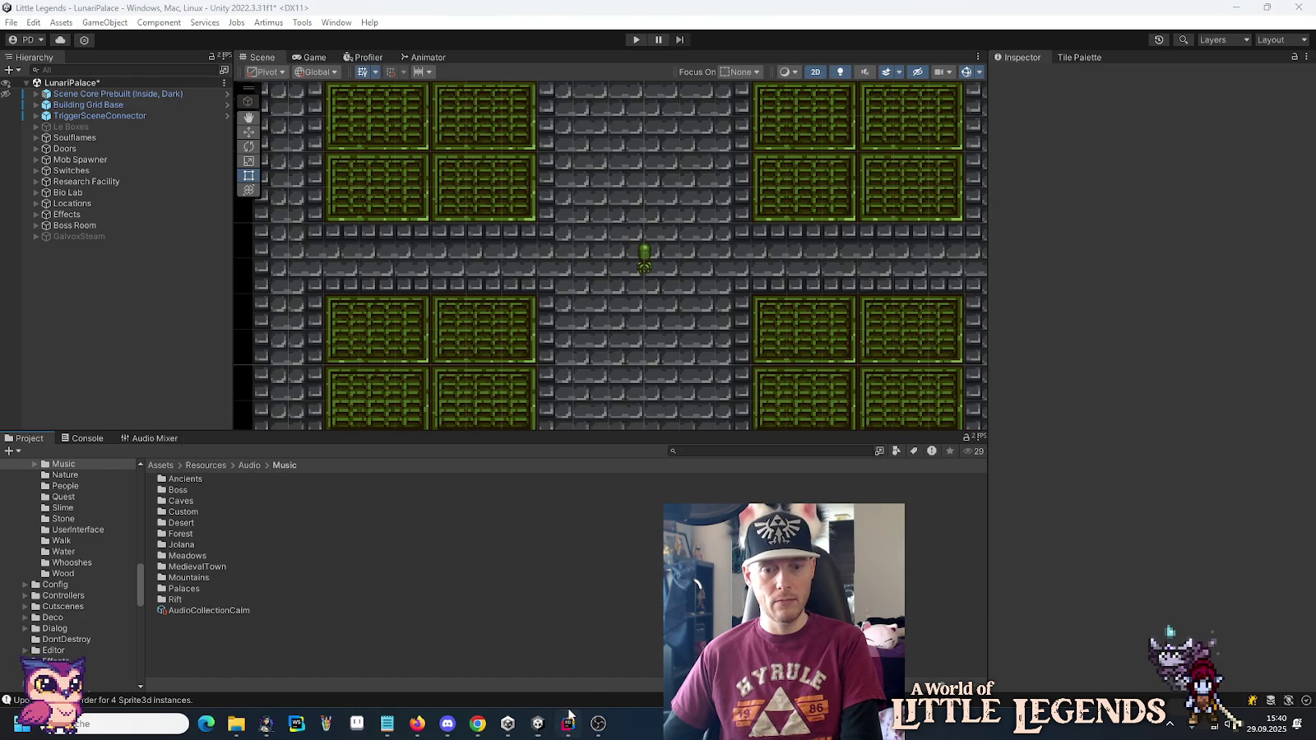
click(568, 724)
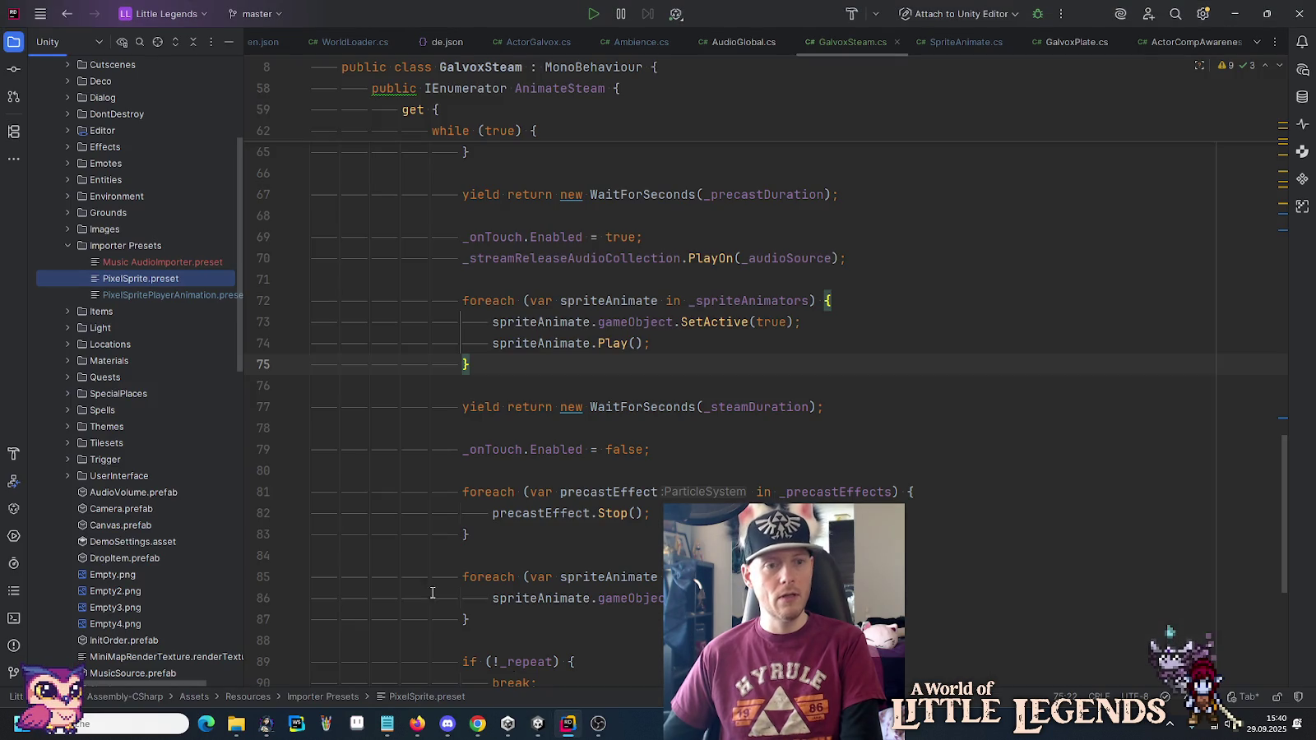
Rename PixelSprite.preset in Rider to 'PixelSprite TextureImporter'.
right_click(154, 280)
mouse_move(195, 372)
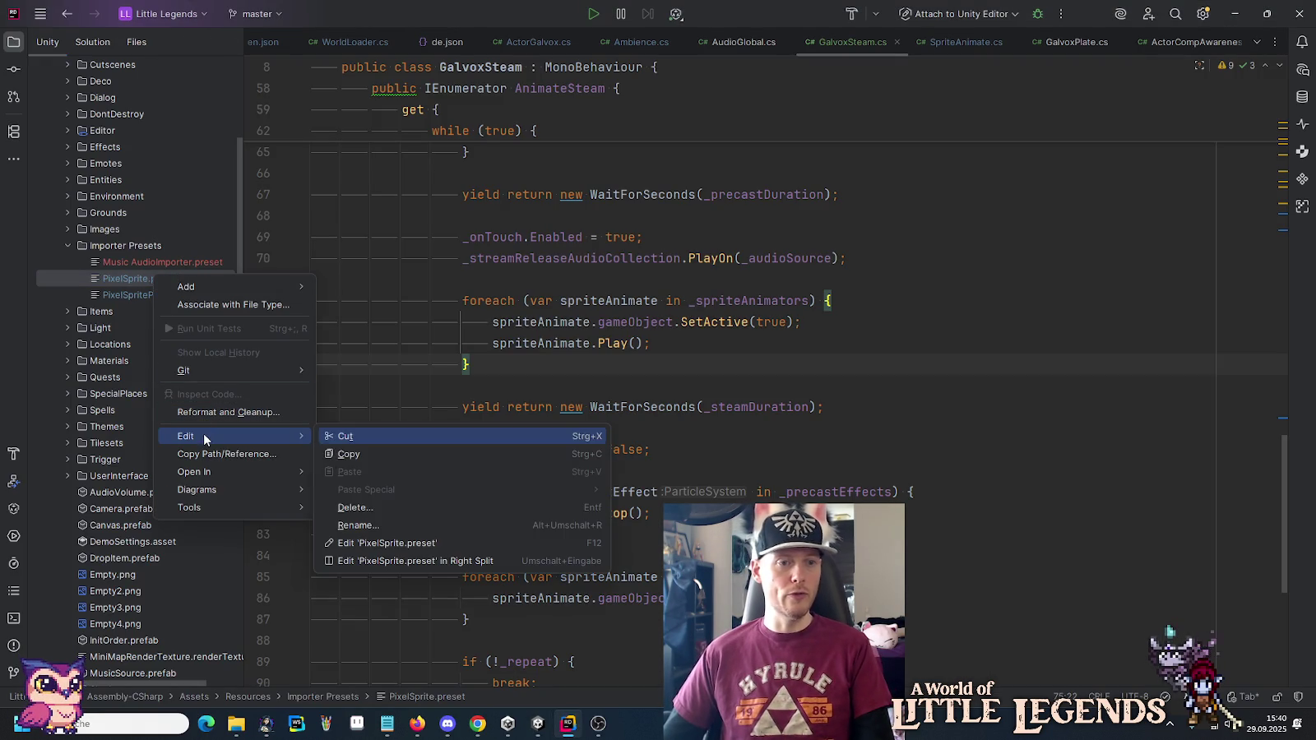
click(380, 530)
key(Right)
text(T)
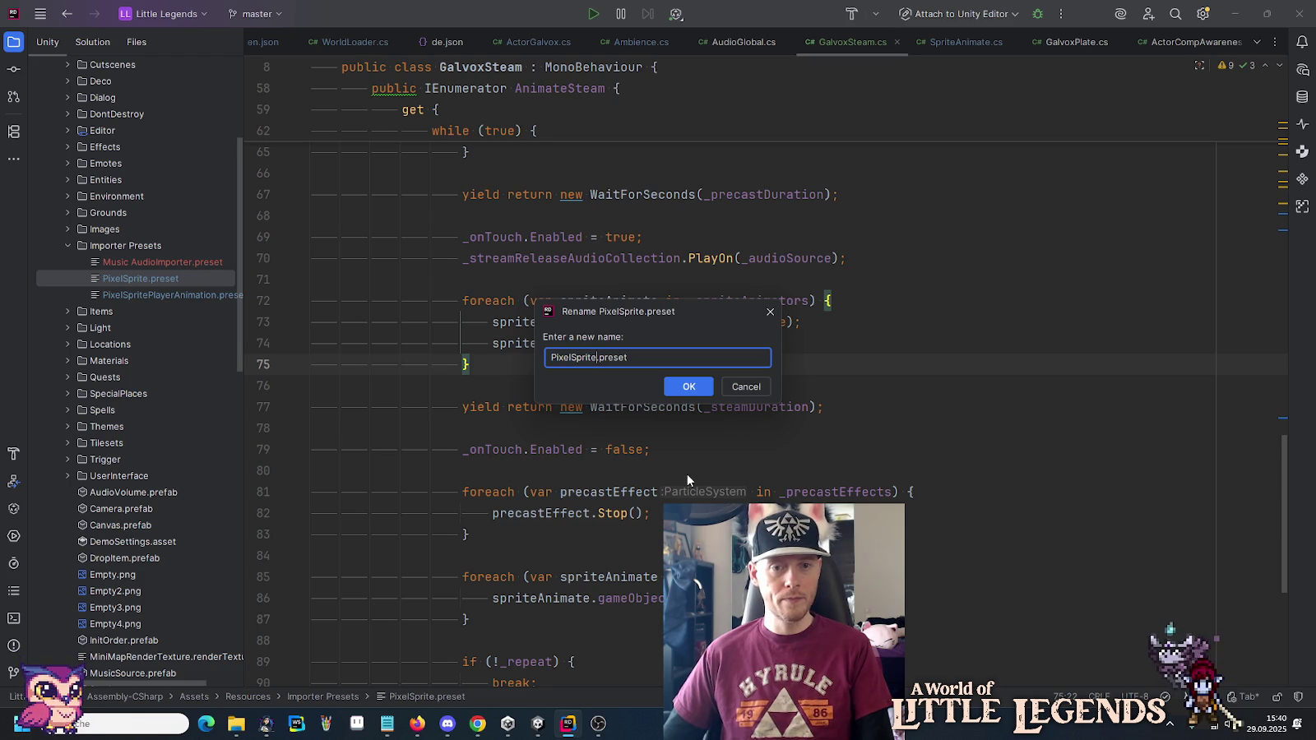
text( TextureImport)
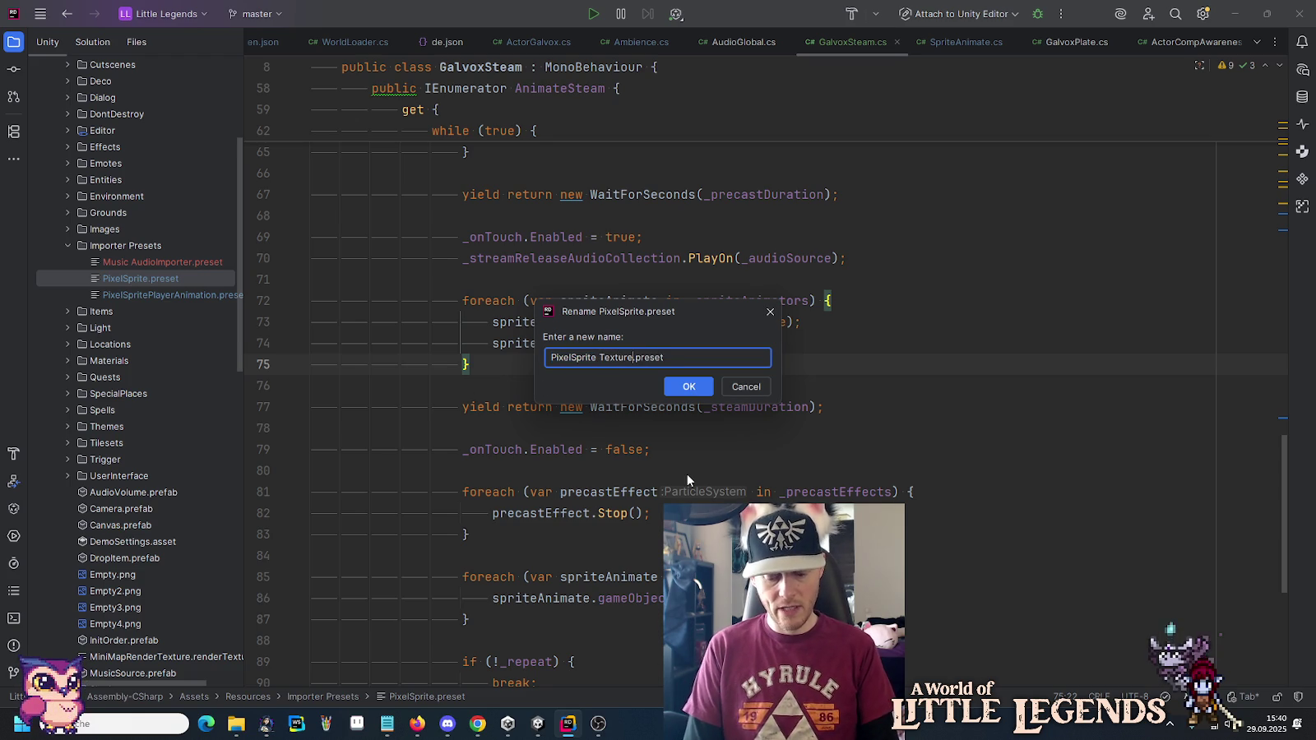
text(er)
key(Return)
key(alt+Tab)
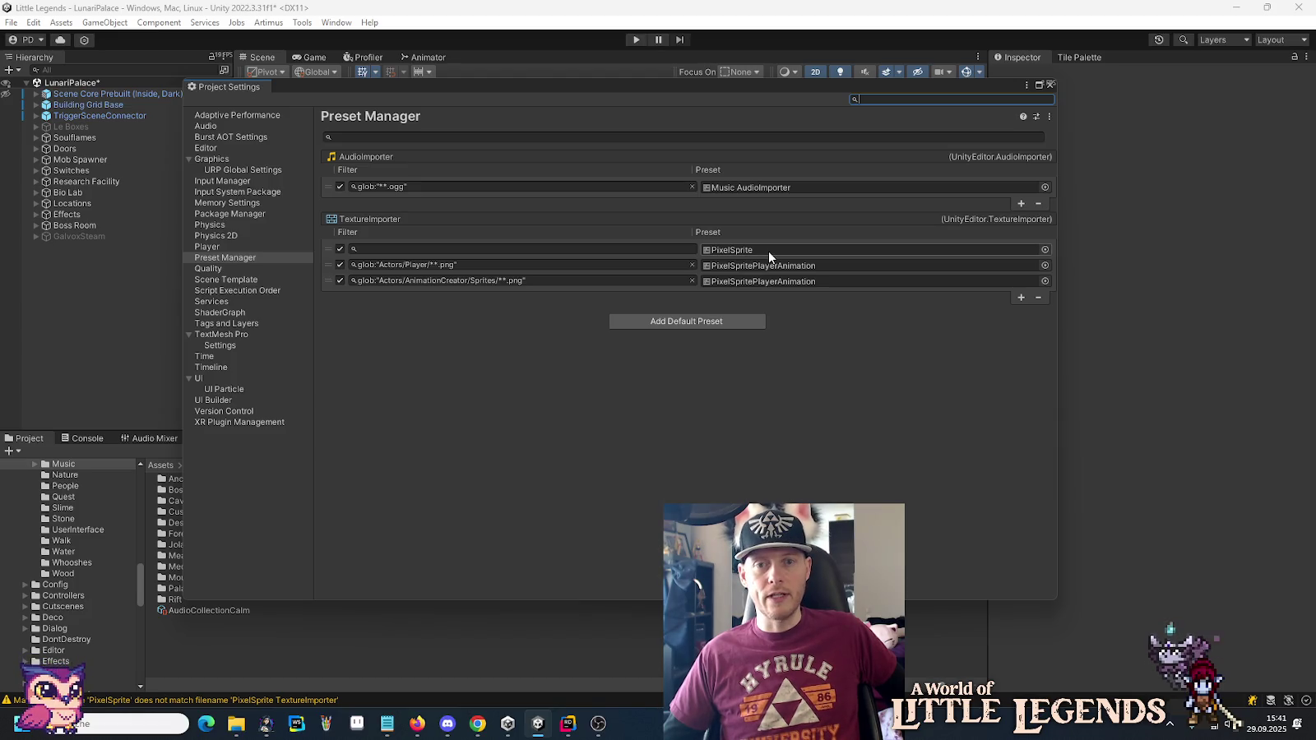
Ping the PixelSprite TextureImporter preset from Preset Manager, close Project Settings, and return to Rider.
click(769, 251)
click(1050, 84)
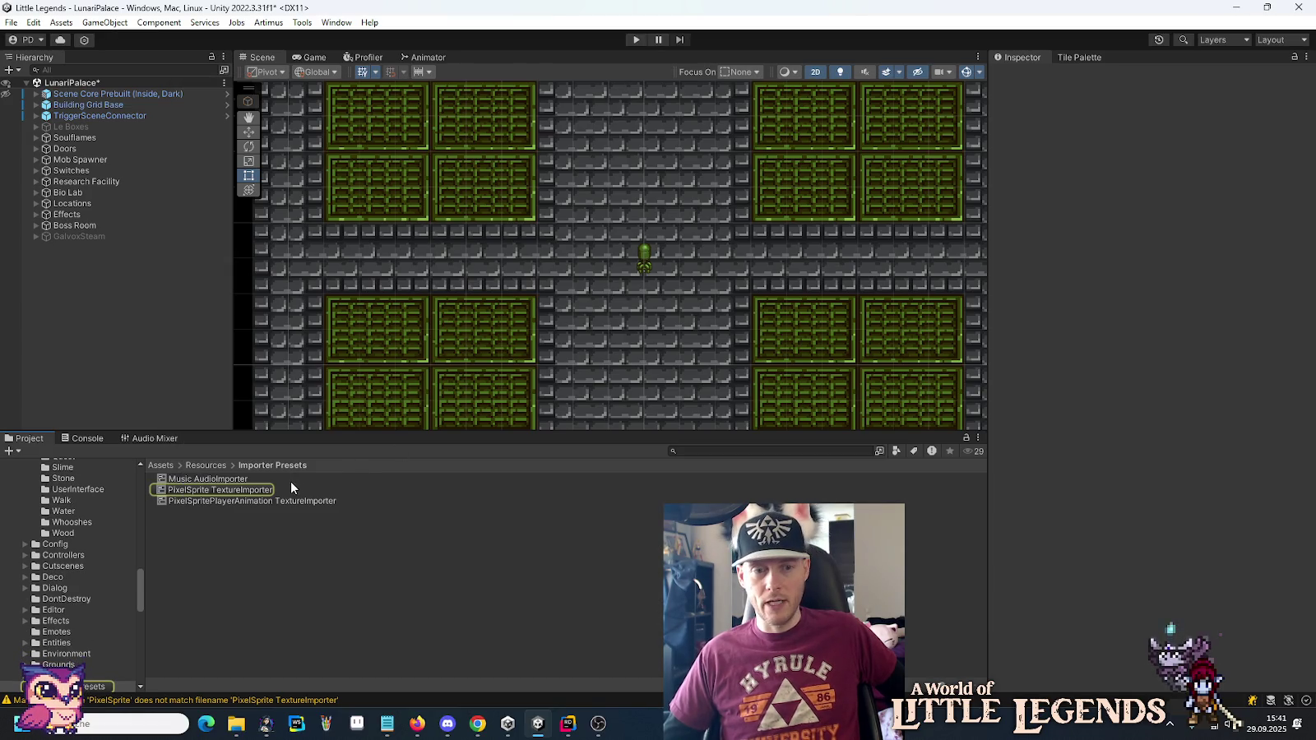
click(569, 725)
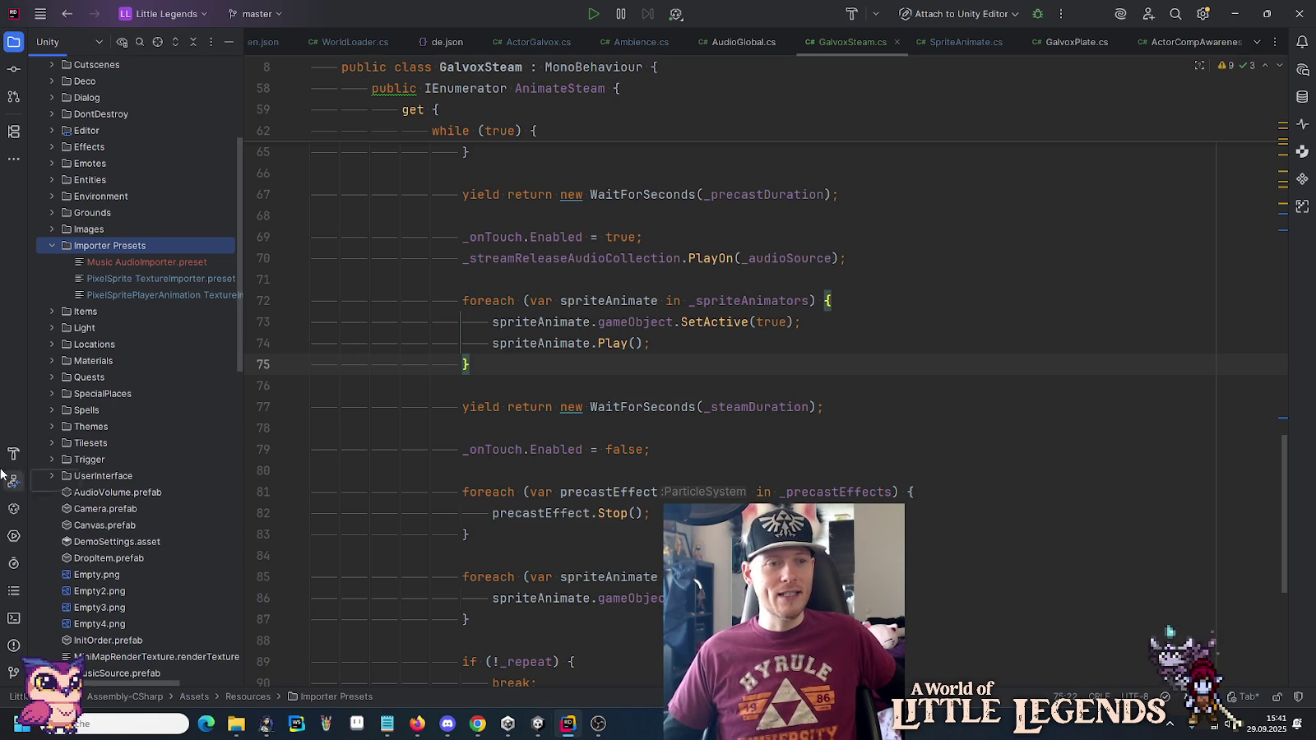
Collapse Importer Presets and expand the Resources/Audio folder in the project tree.
click(55, 246)
scroll(53, 240, up, 4)
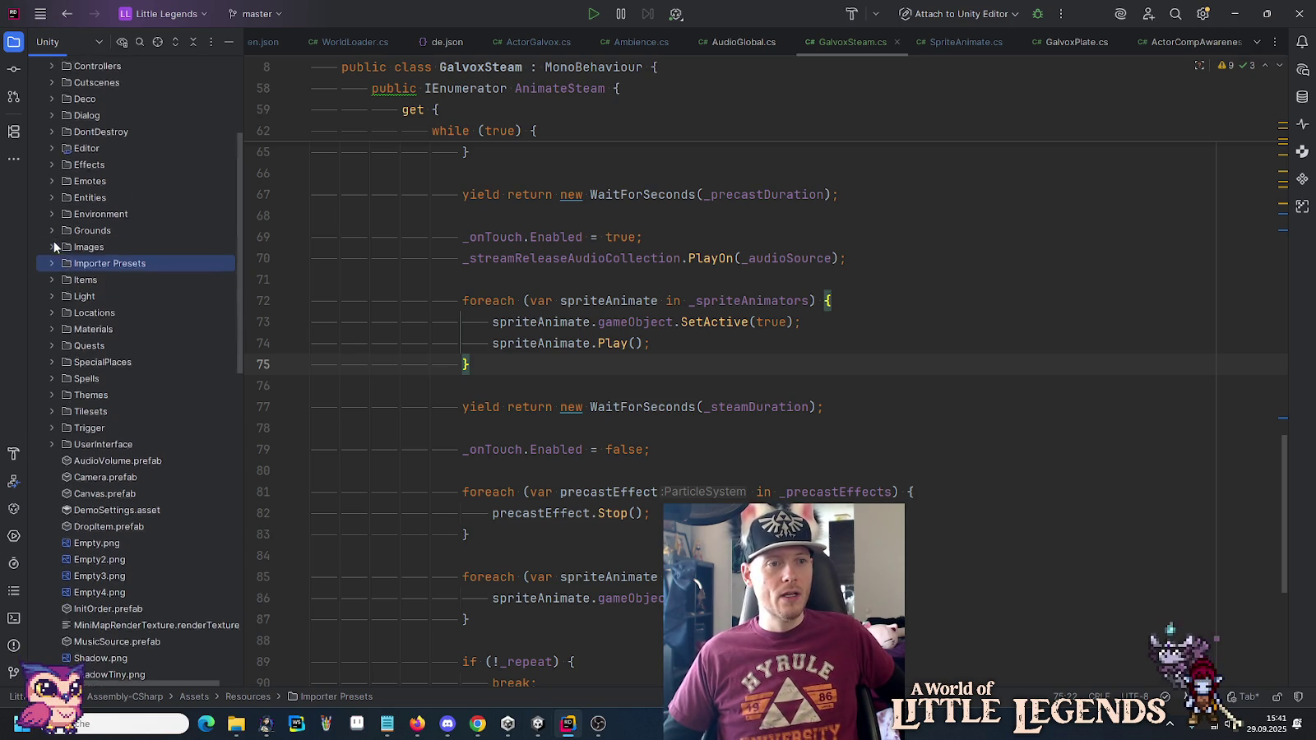
click(68, 213)
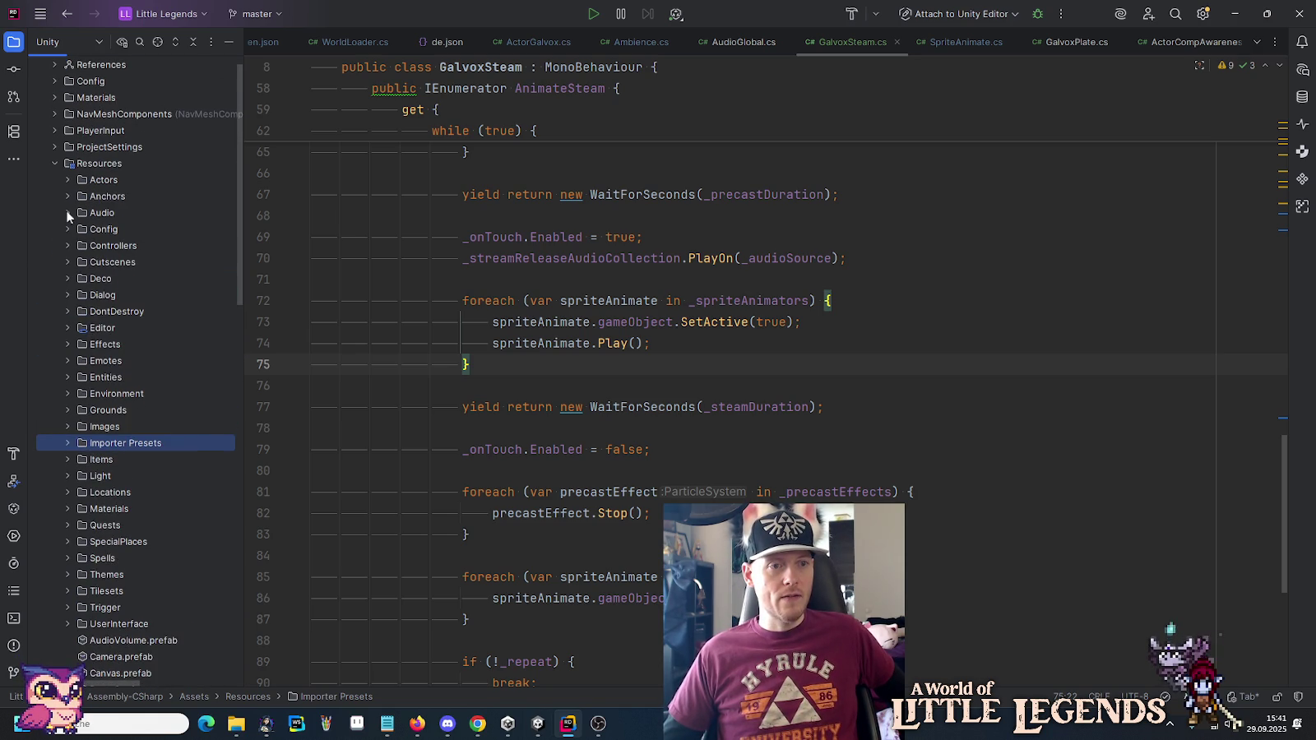
scroll(66, 209, down, 2)
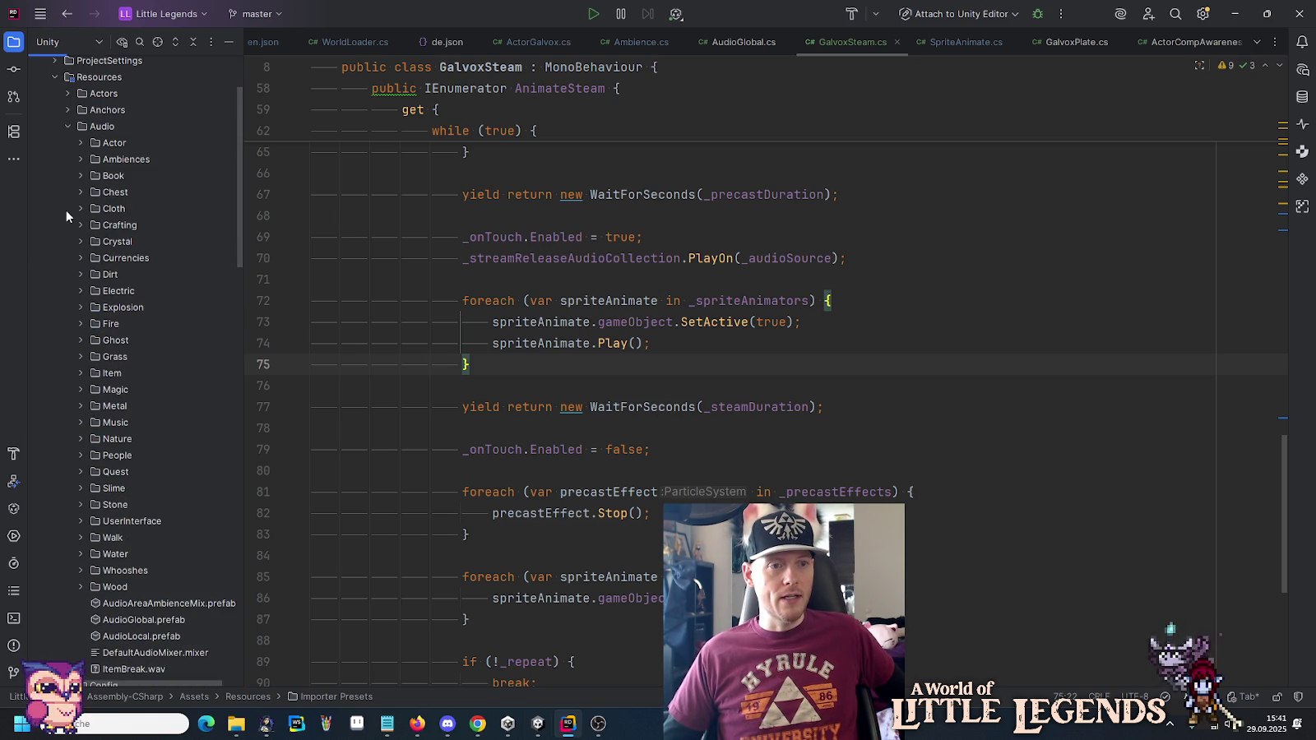
Bring up the Git actions for the Music folder.
right_click(98, 420)
mouse_move(173, 428)
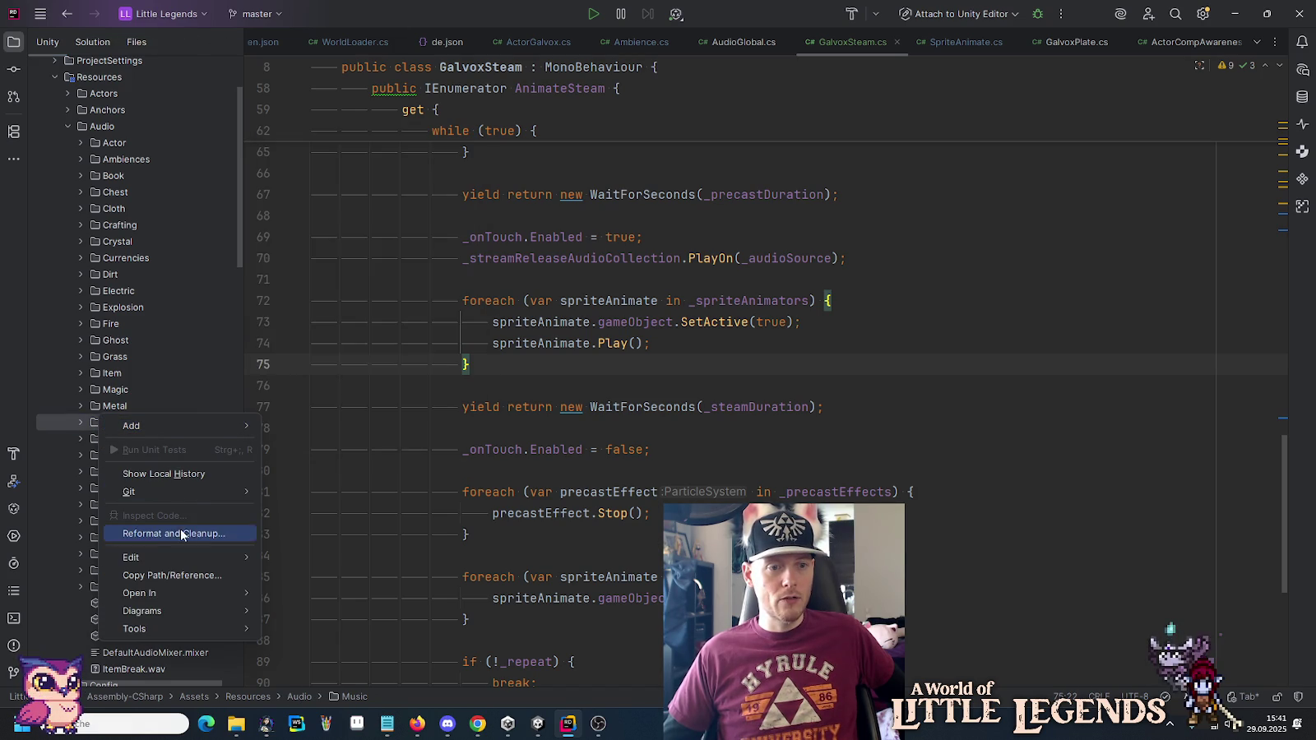
key(Escape)
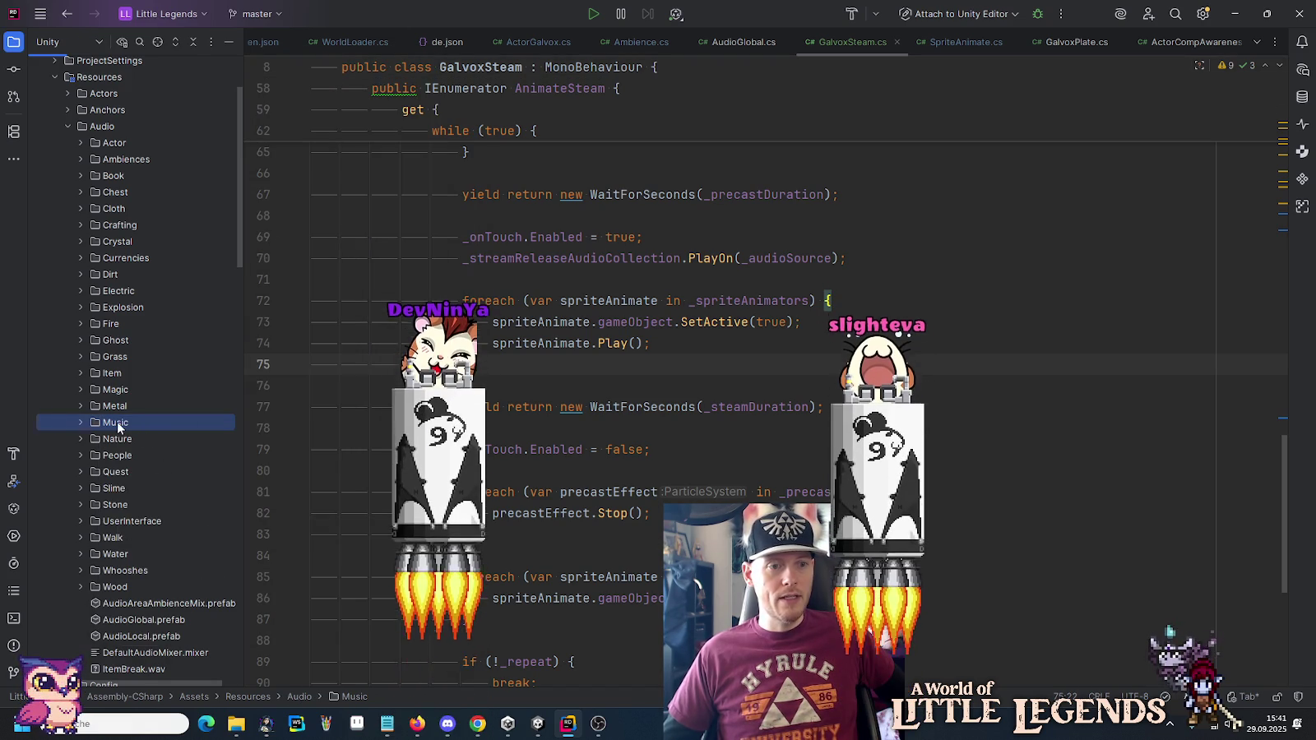
right_click(118, 424)
Start a commit for the Music folder and include Importer Presets.meta.
mouse_move(228, 498)
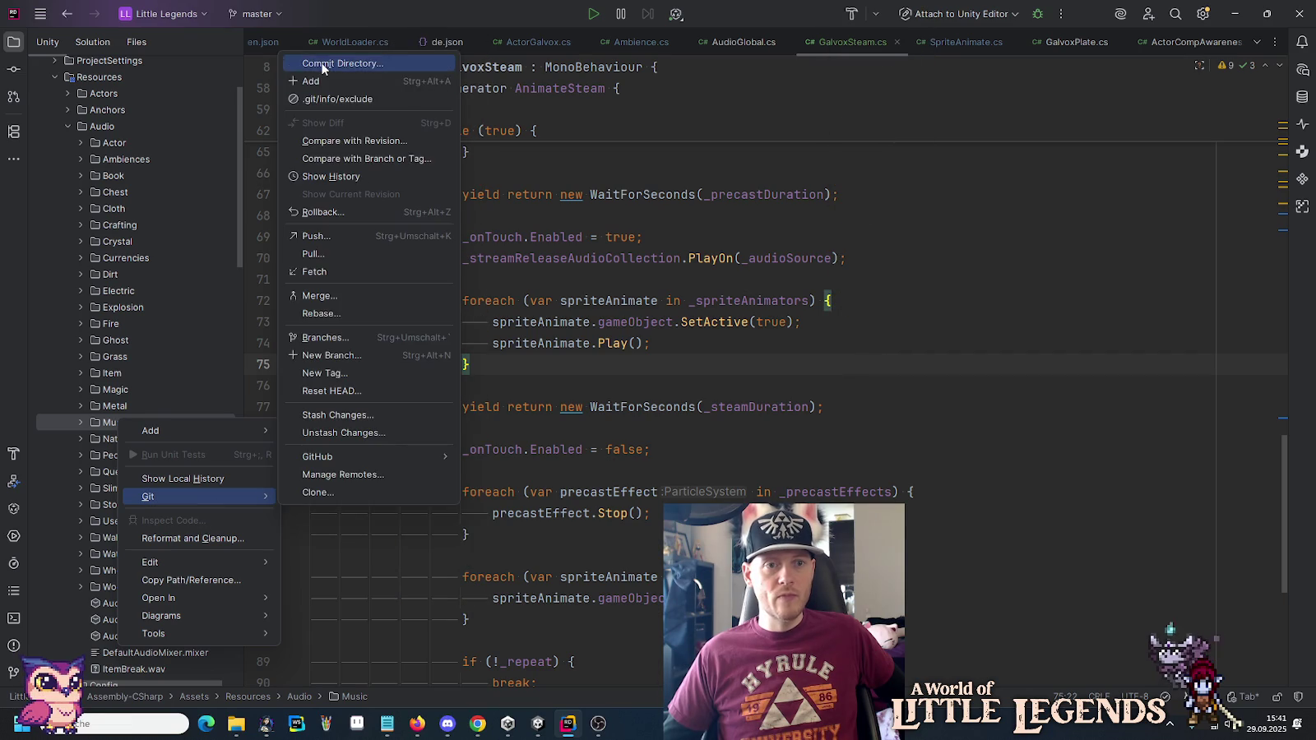
click(323, 66)
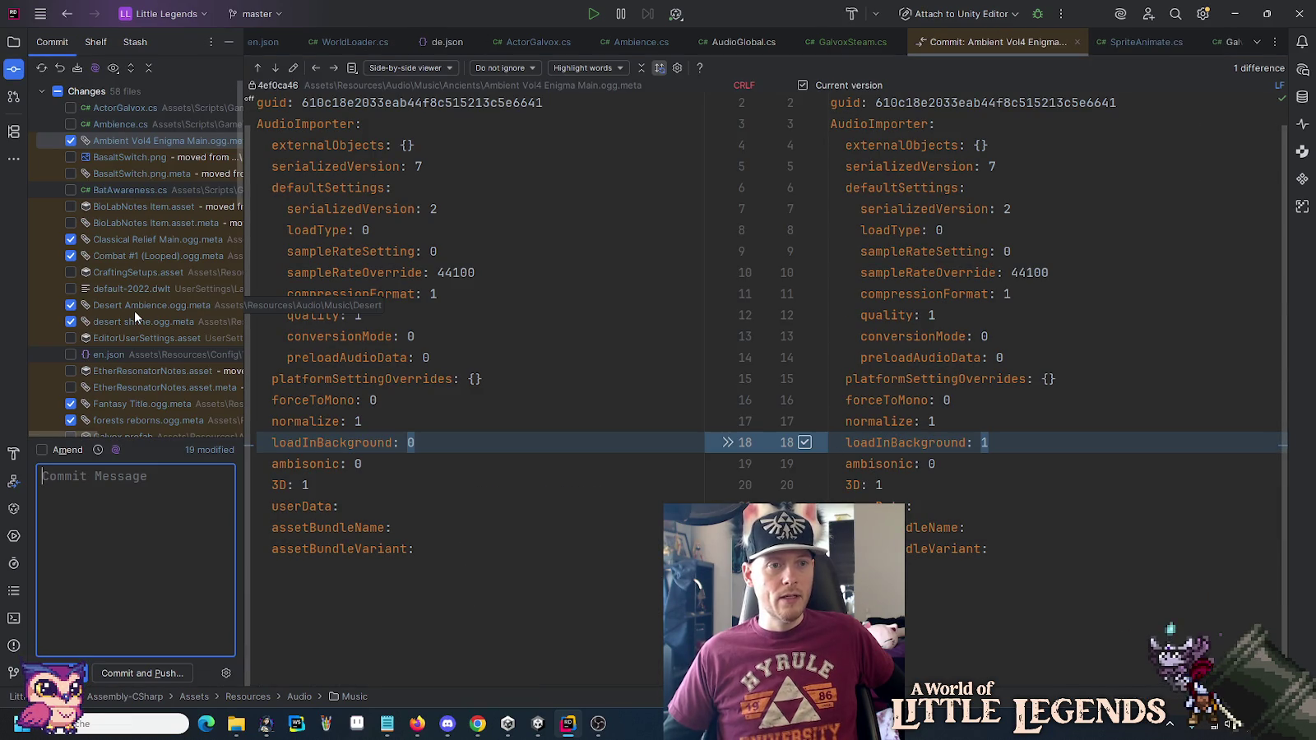
scroll(135, 314, down, 6)
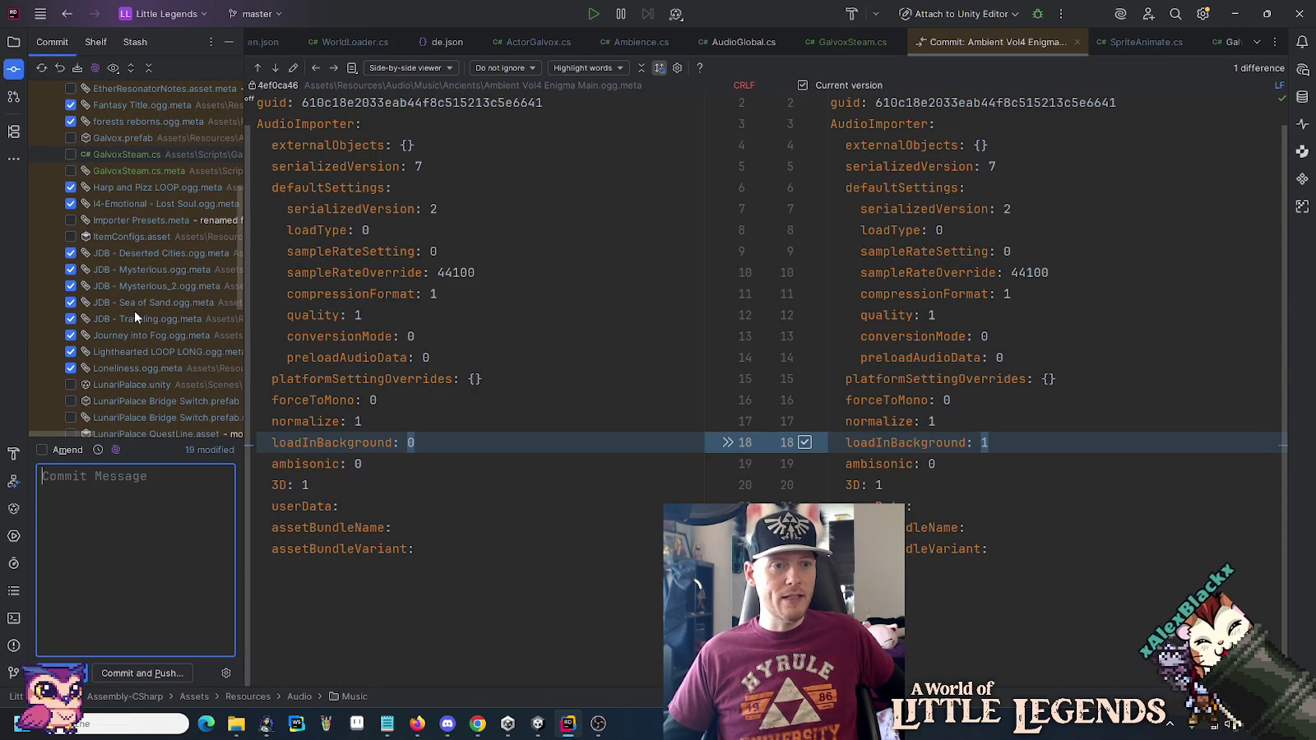
click(70, 221)
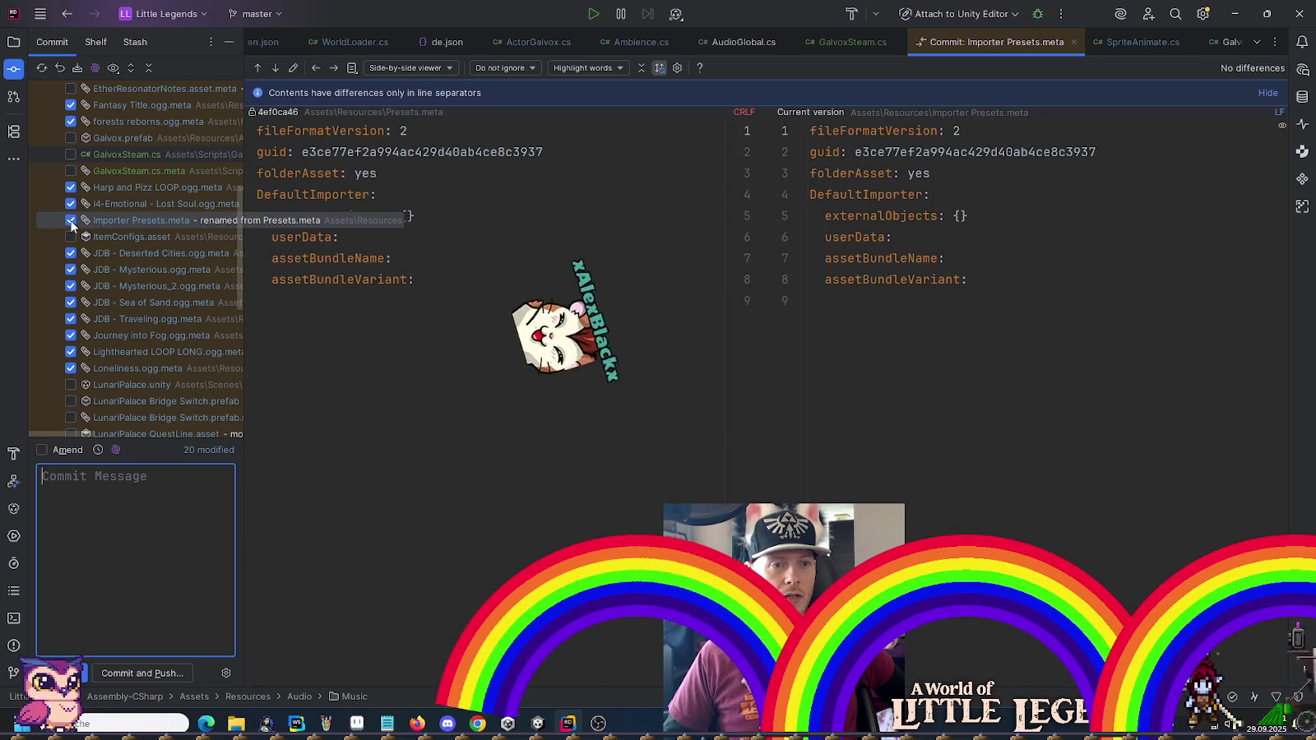
scroll(147, 294, down, 5)
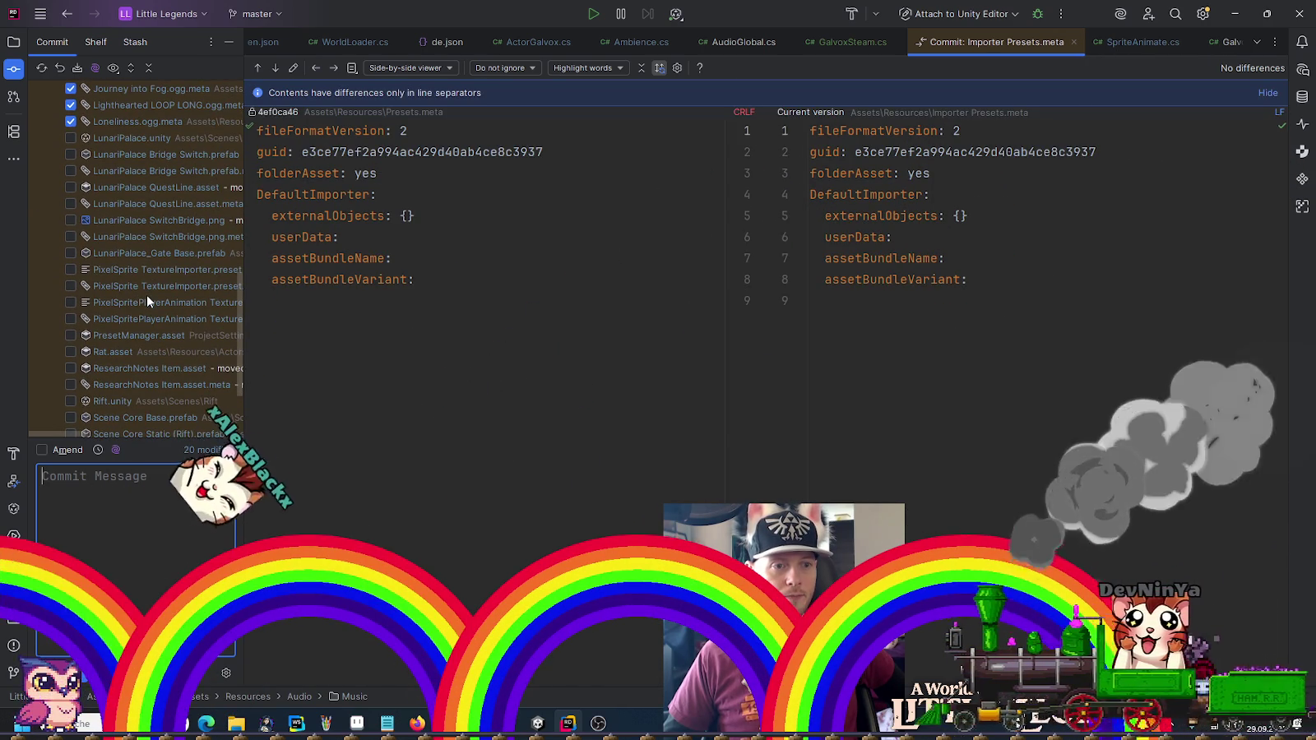
scroll(147, 295, down, 3)
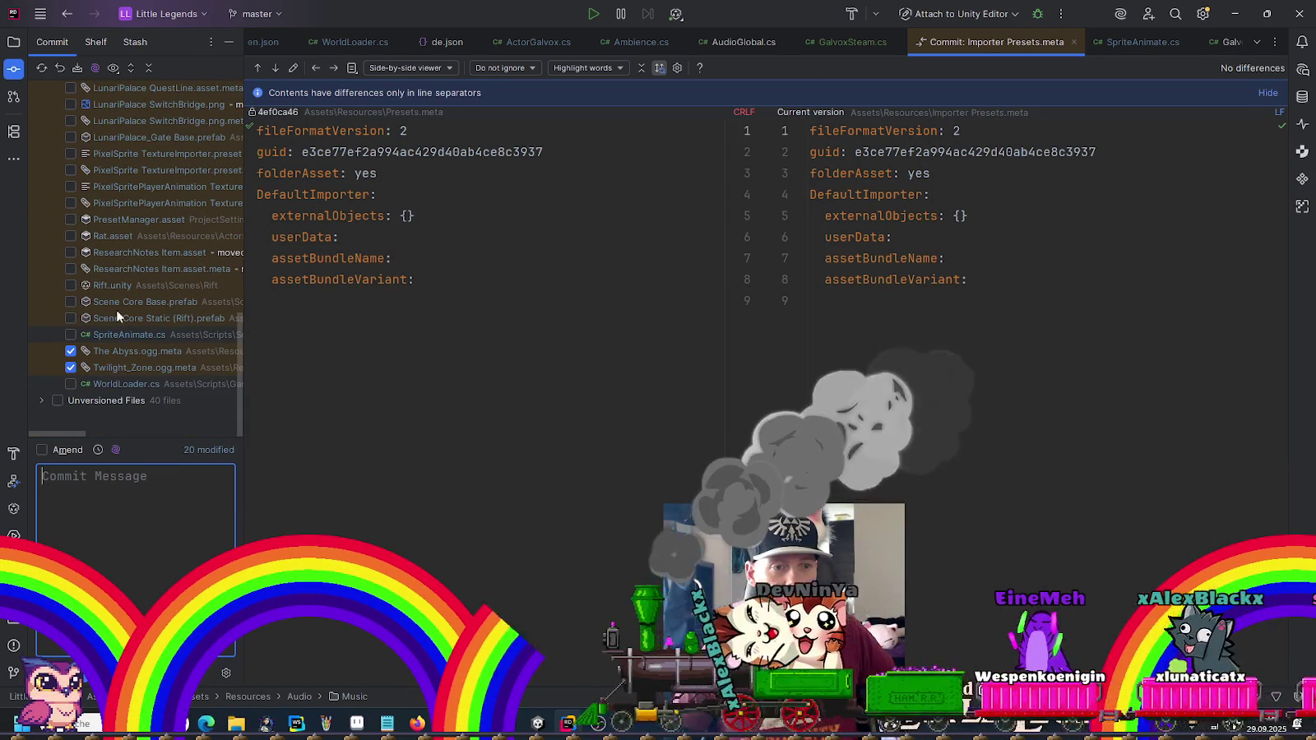
scroll(114, 395, up, 9)
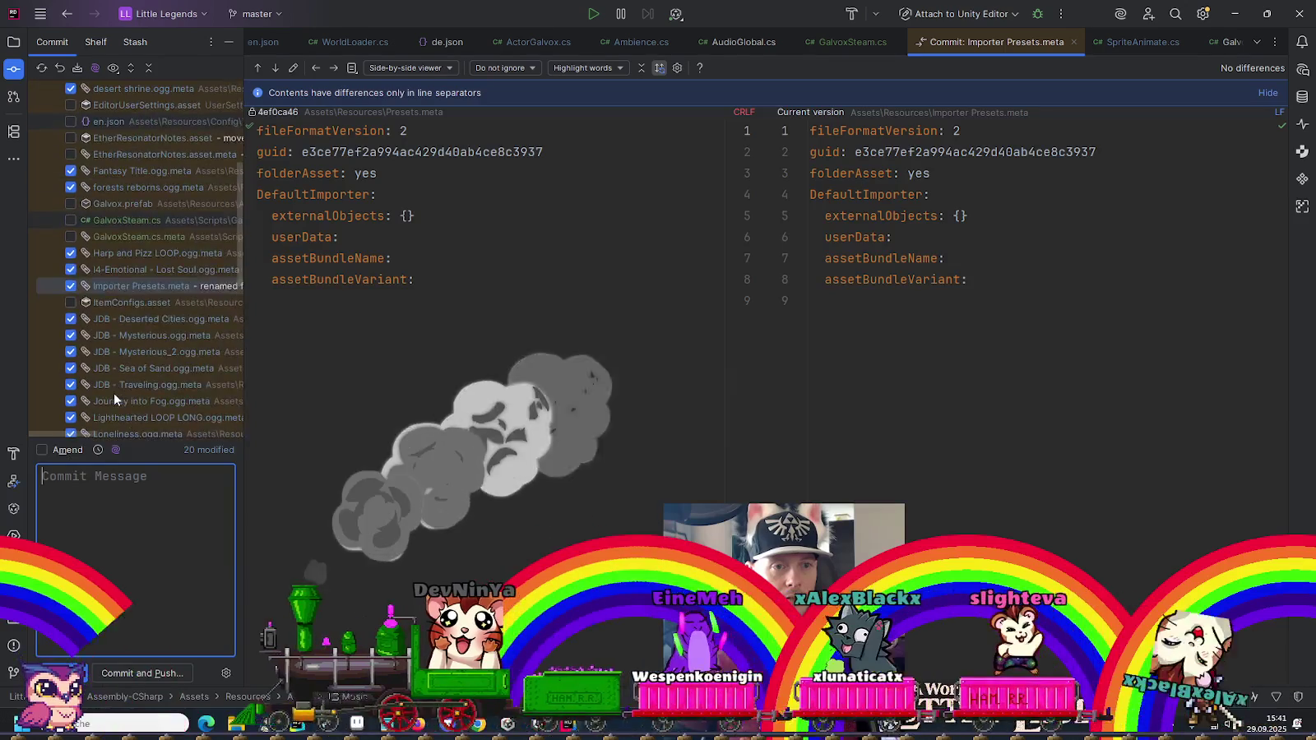
scroll(111, 340, up, 4)
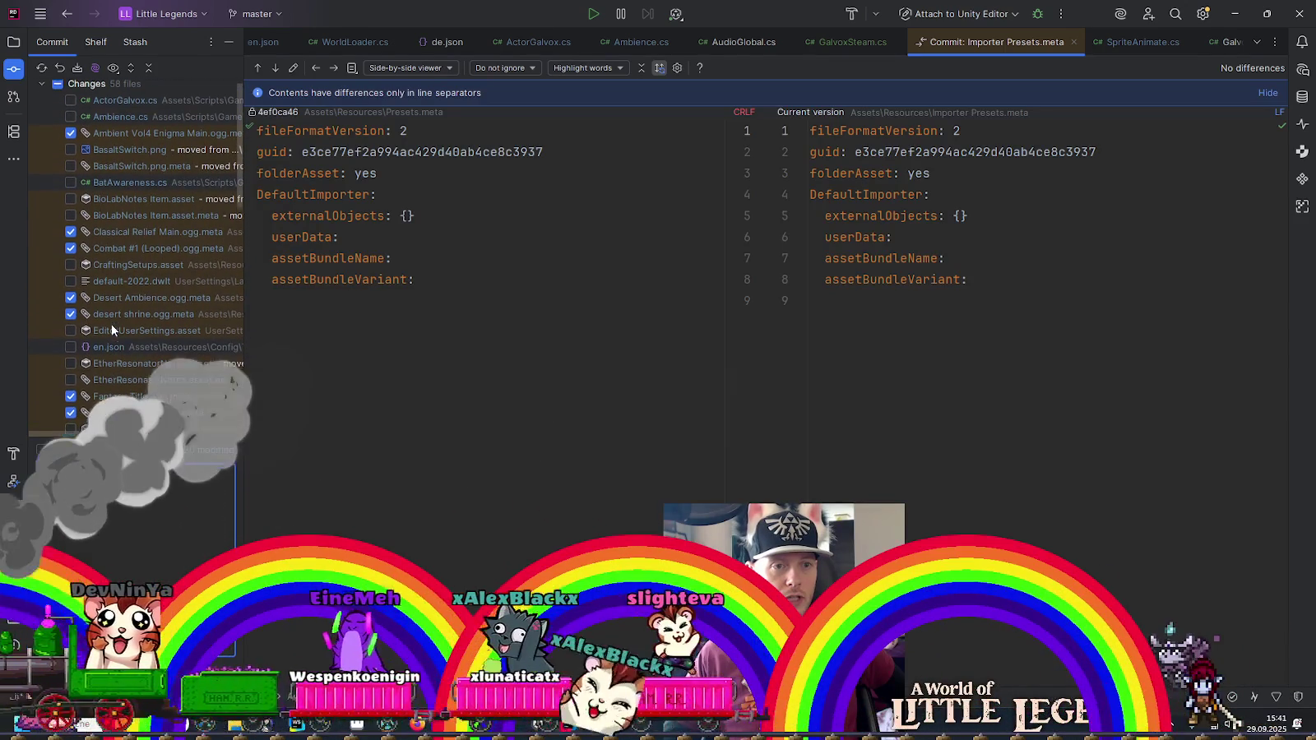
scroll(111, 323, up, 1)
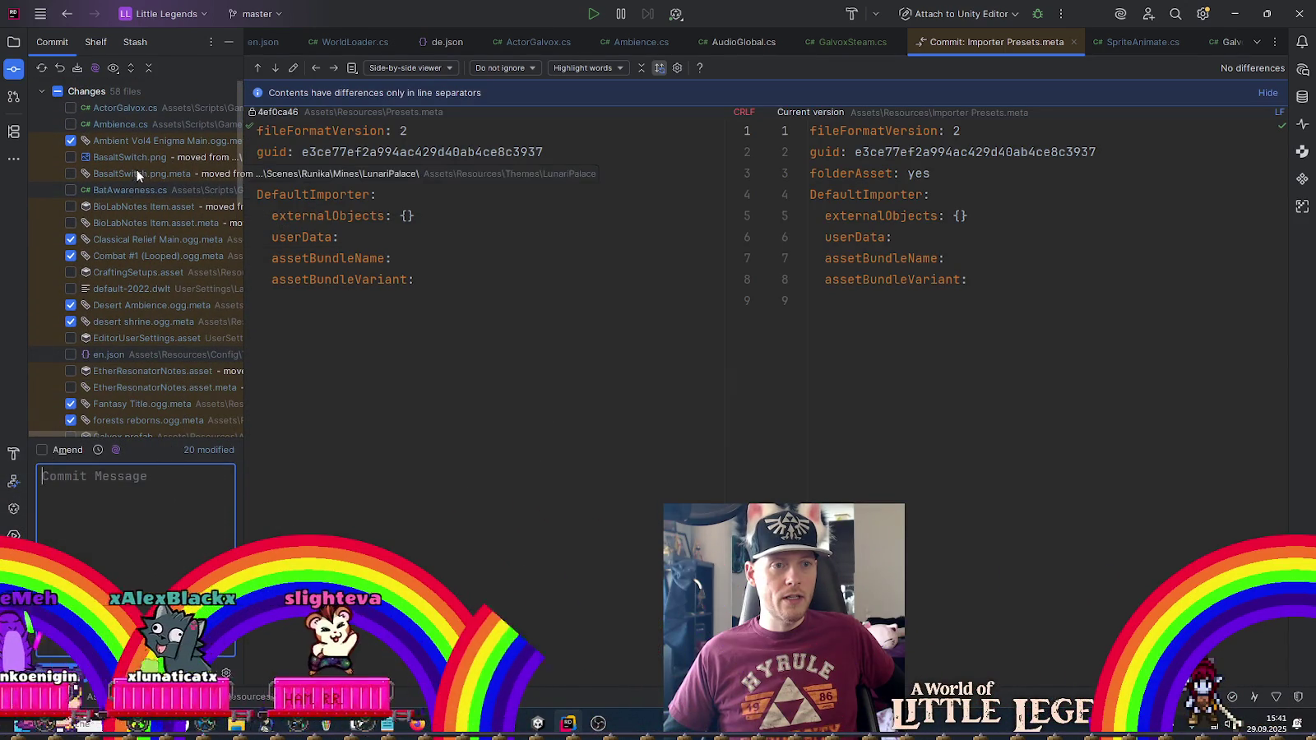
scroll(141, 341, down, 3)
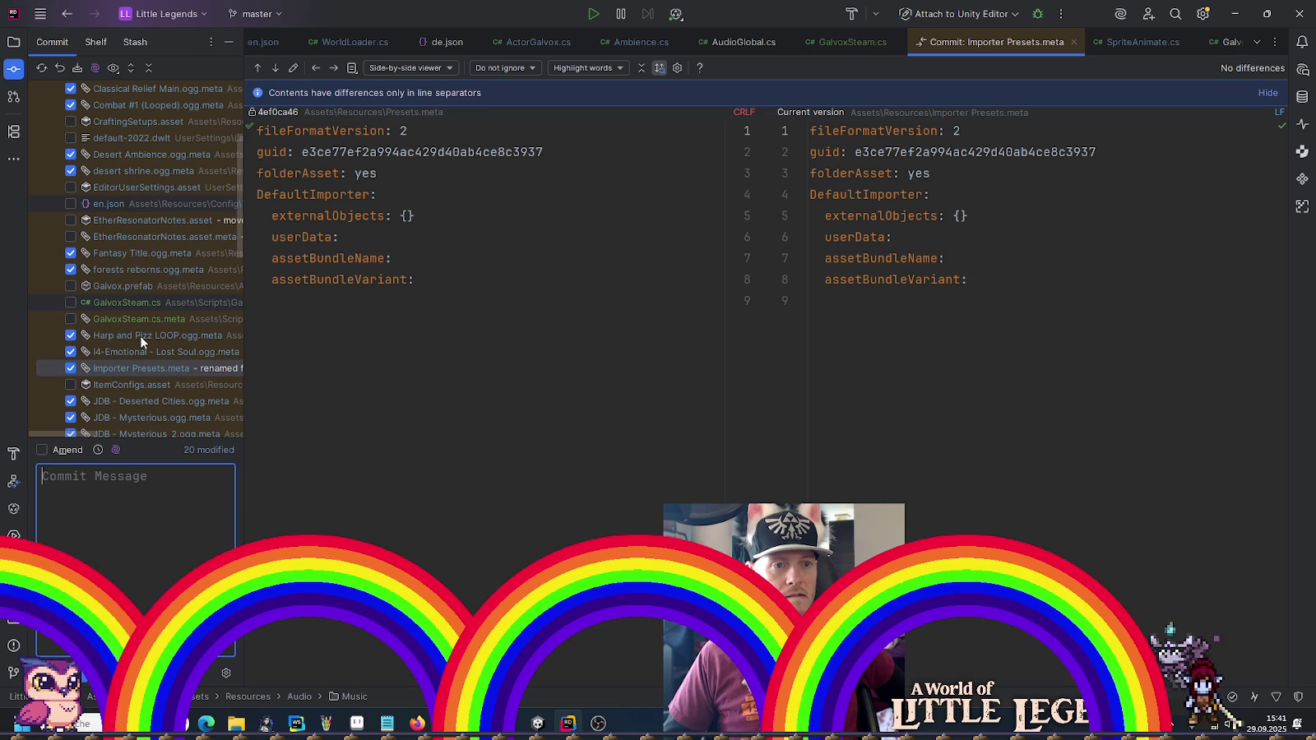
scroll(140, 336, down, 4)
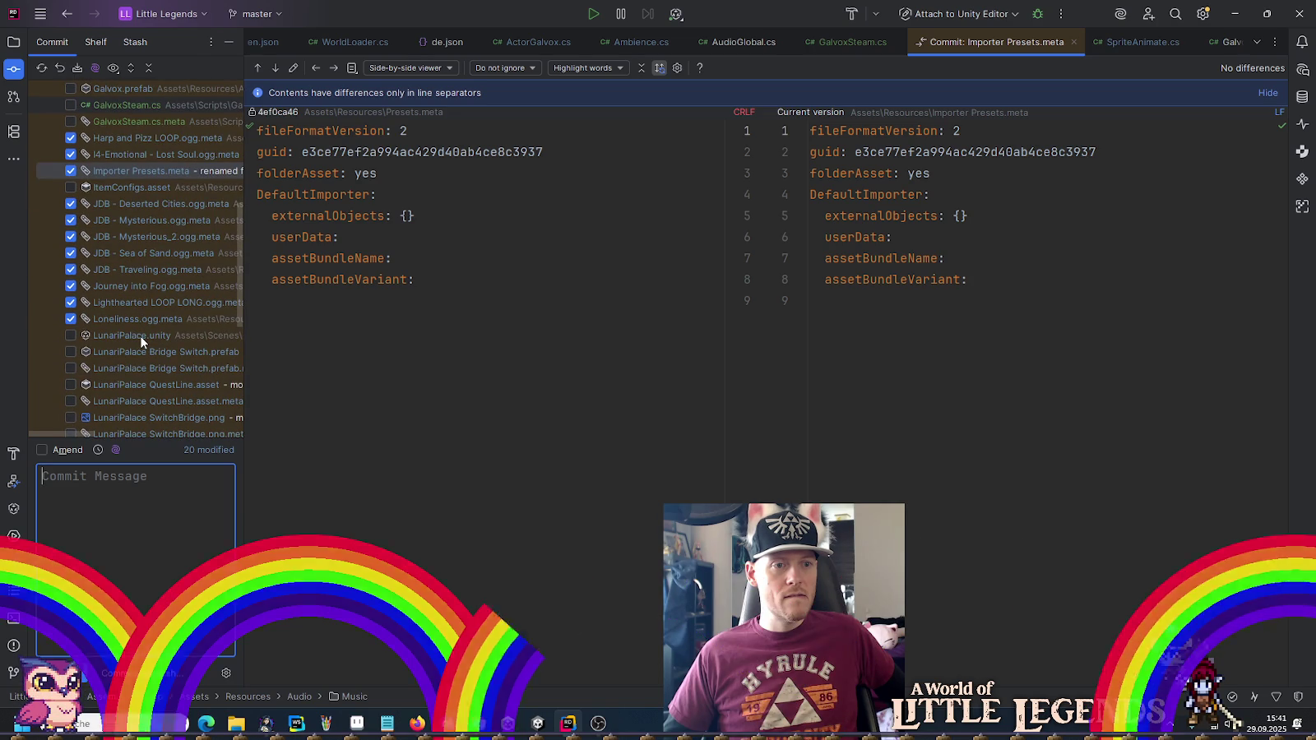
scroll(139, 336, down, 2)
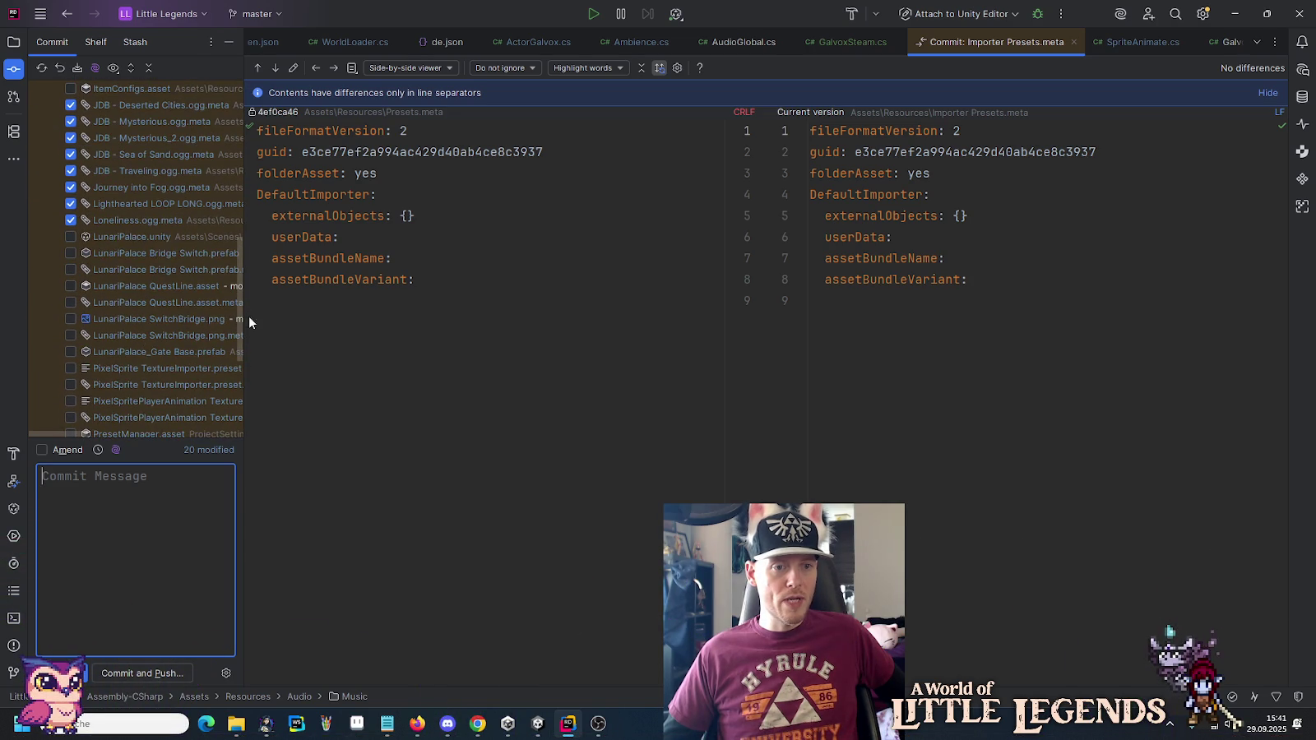
Widen the file list and tick the PixelSprite and PixelSpritePlayerAnimation TextureImporter presets with their metas.
drag(253, 318, 490, 331)
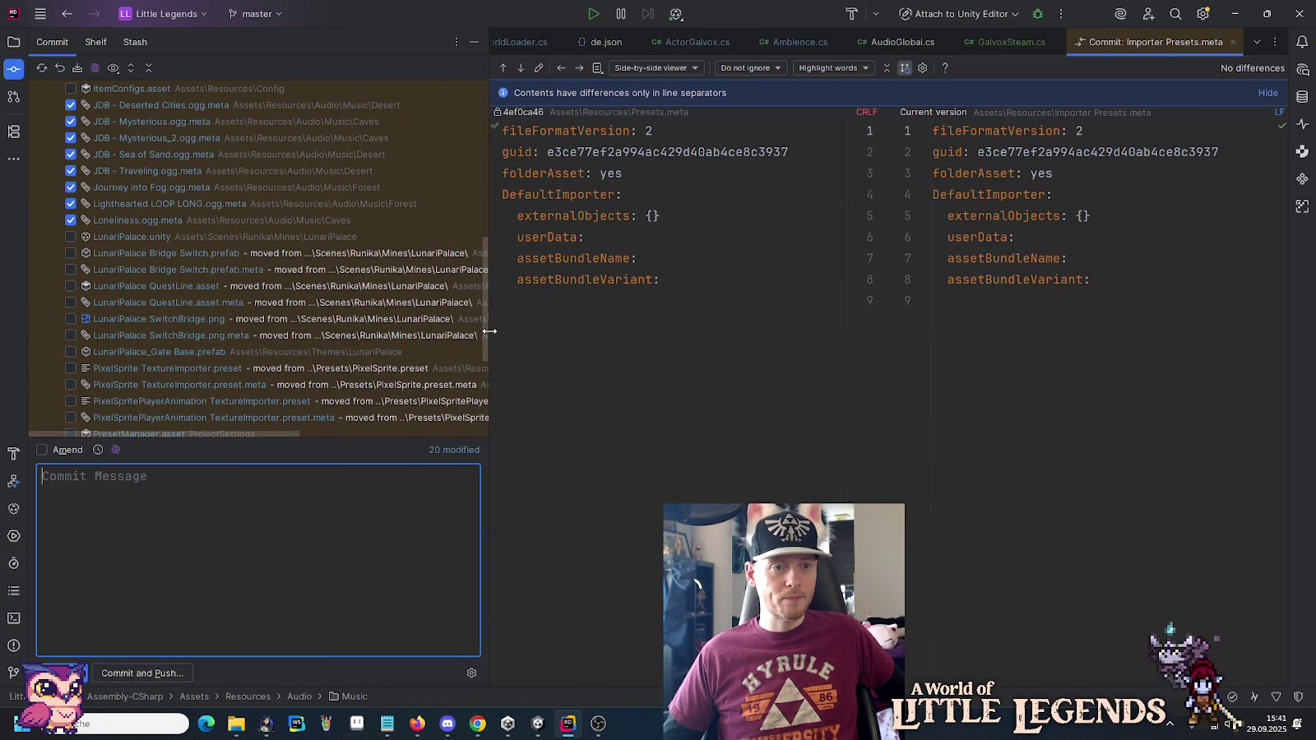
click(71, 368)
click(71, 385)
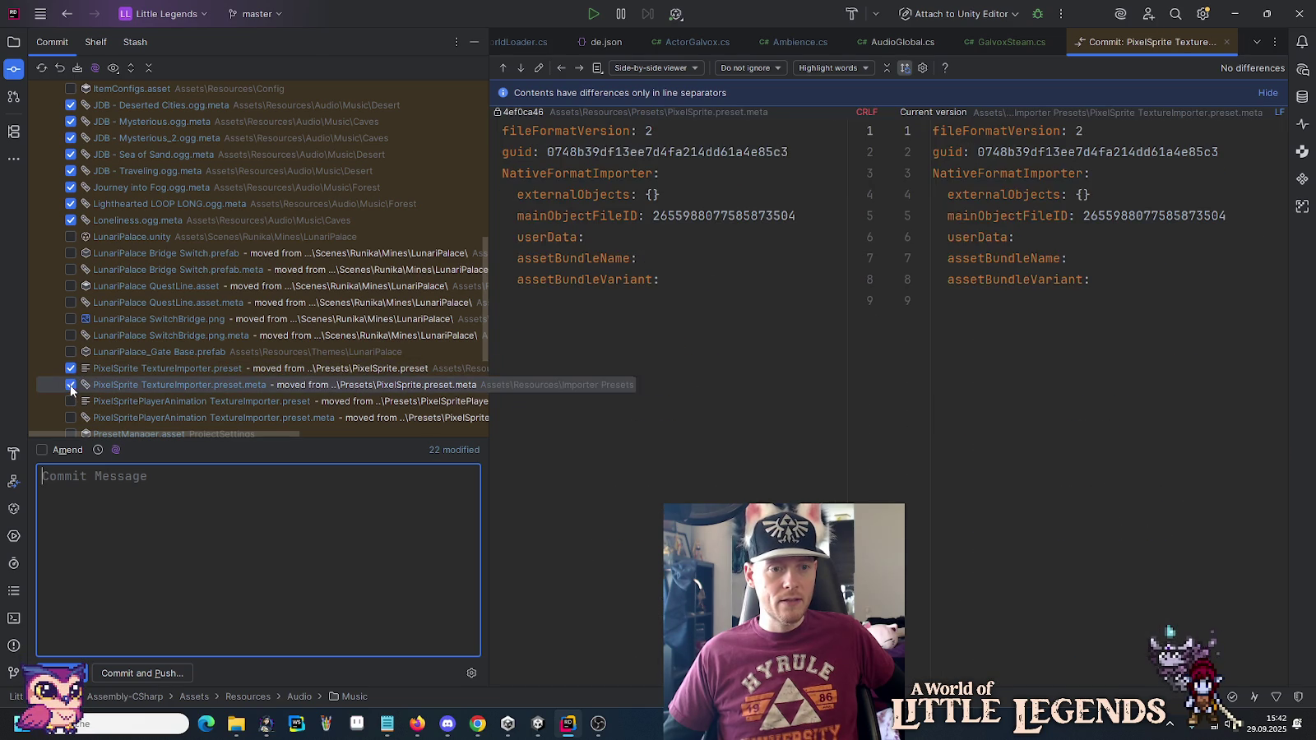
click(71, 401)
click(74, 416)
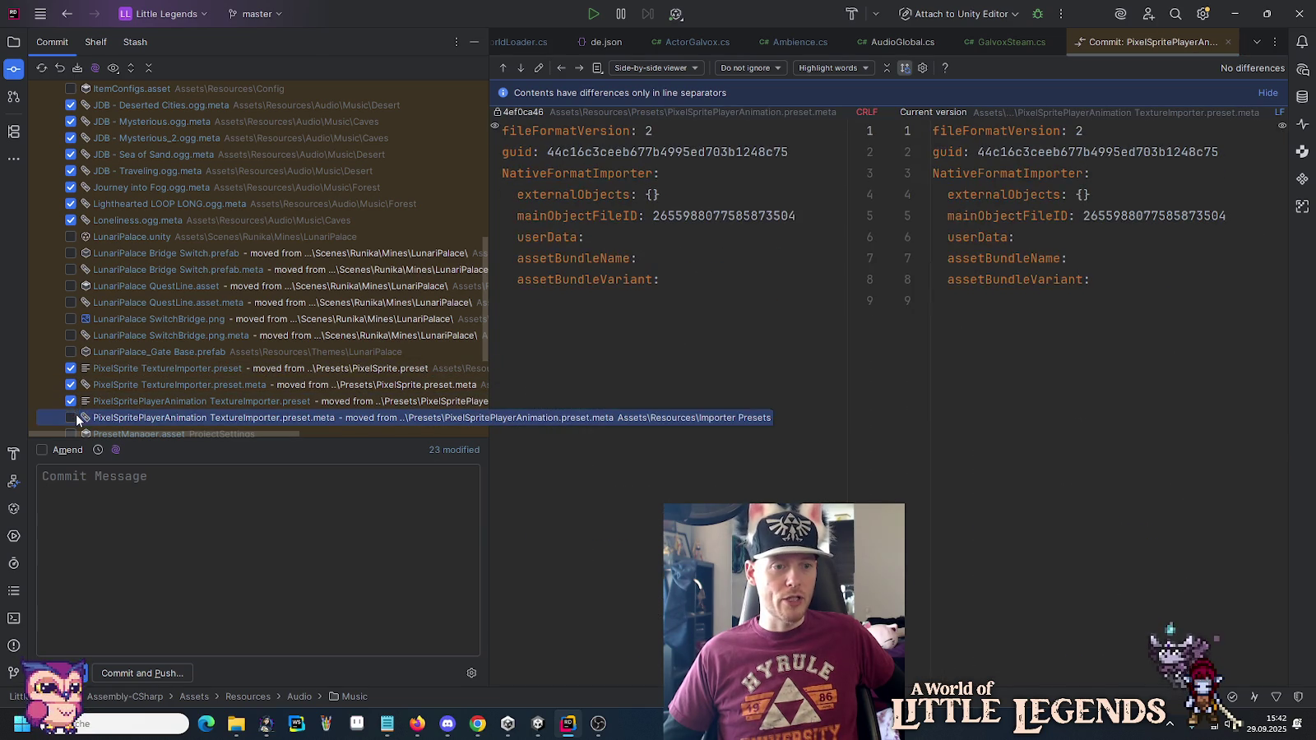
Add the unversioned Music AudioImporter.preset and its .meta to the commit.
scroll(70, 395, down, 4)
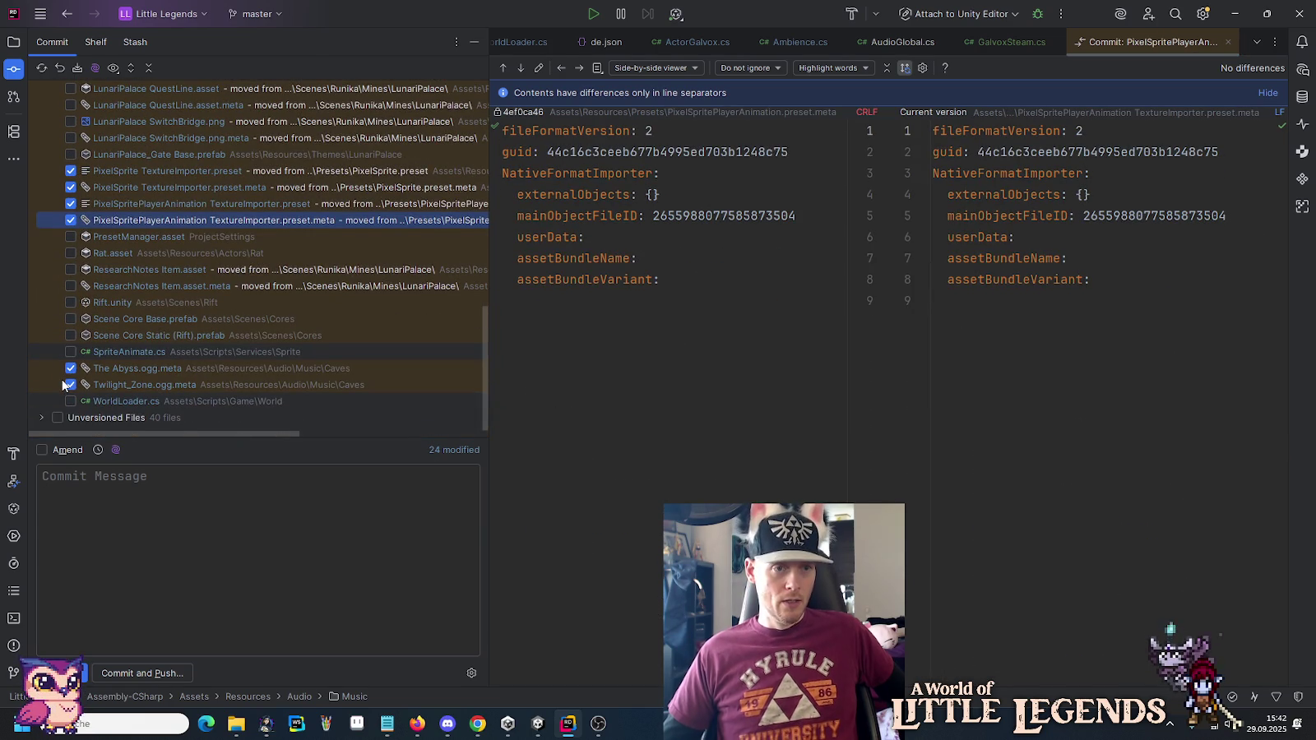
scroll(124, 368, up, 8)
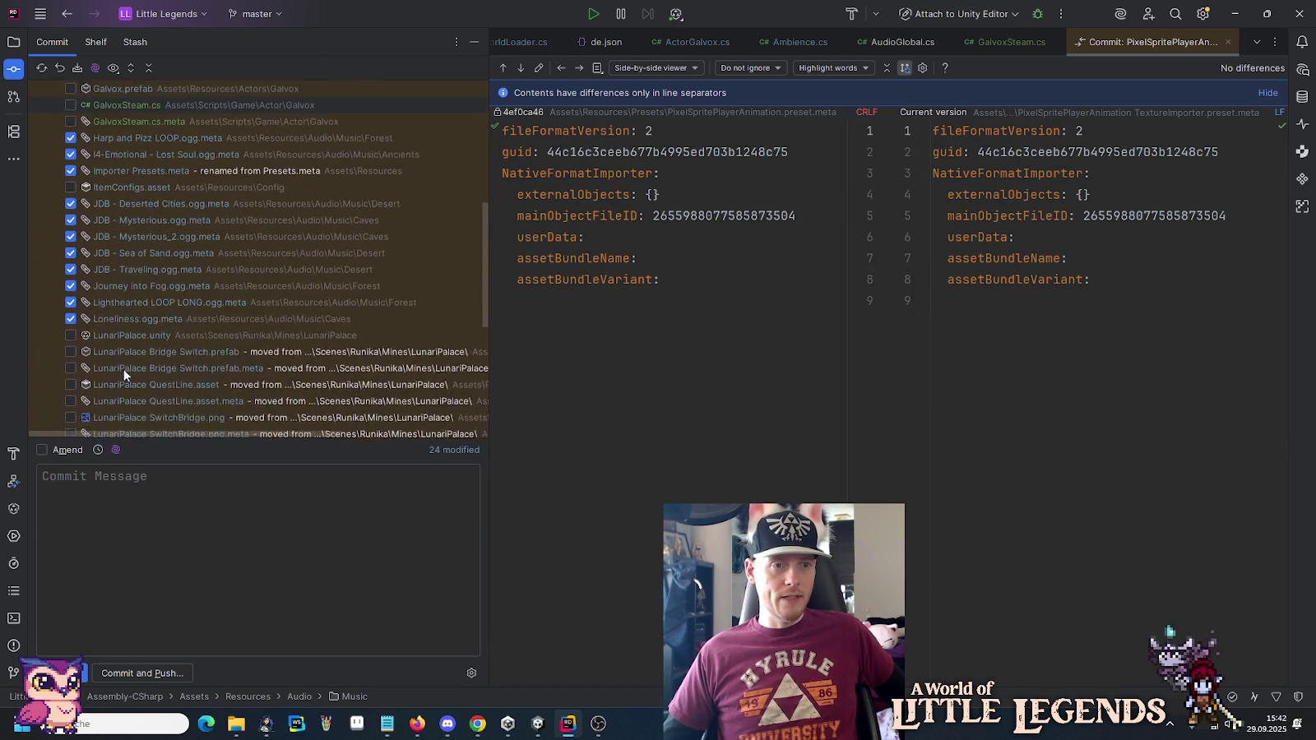
scroll(123, 369, down, 10)
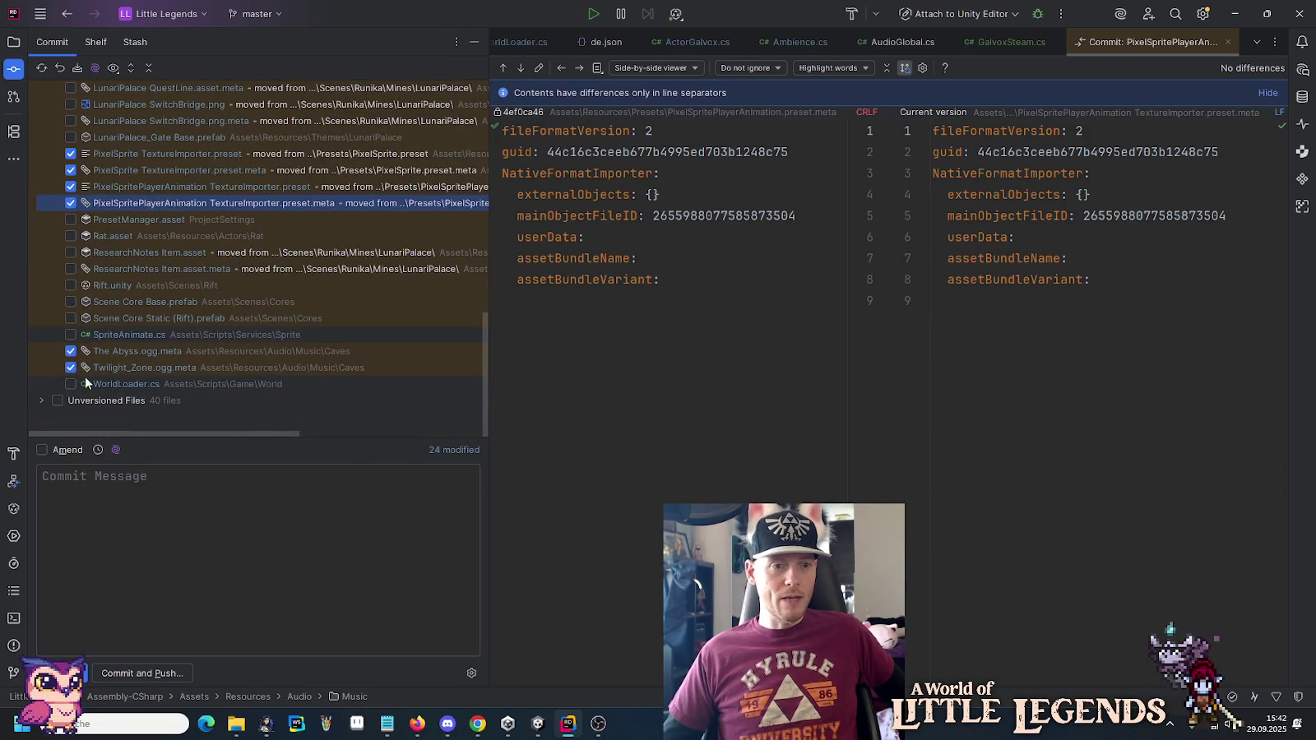
key(Down)
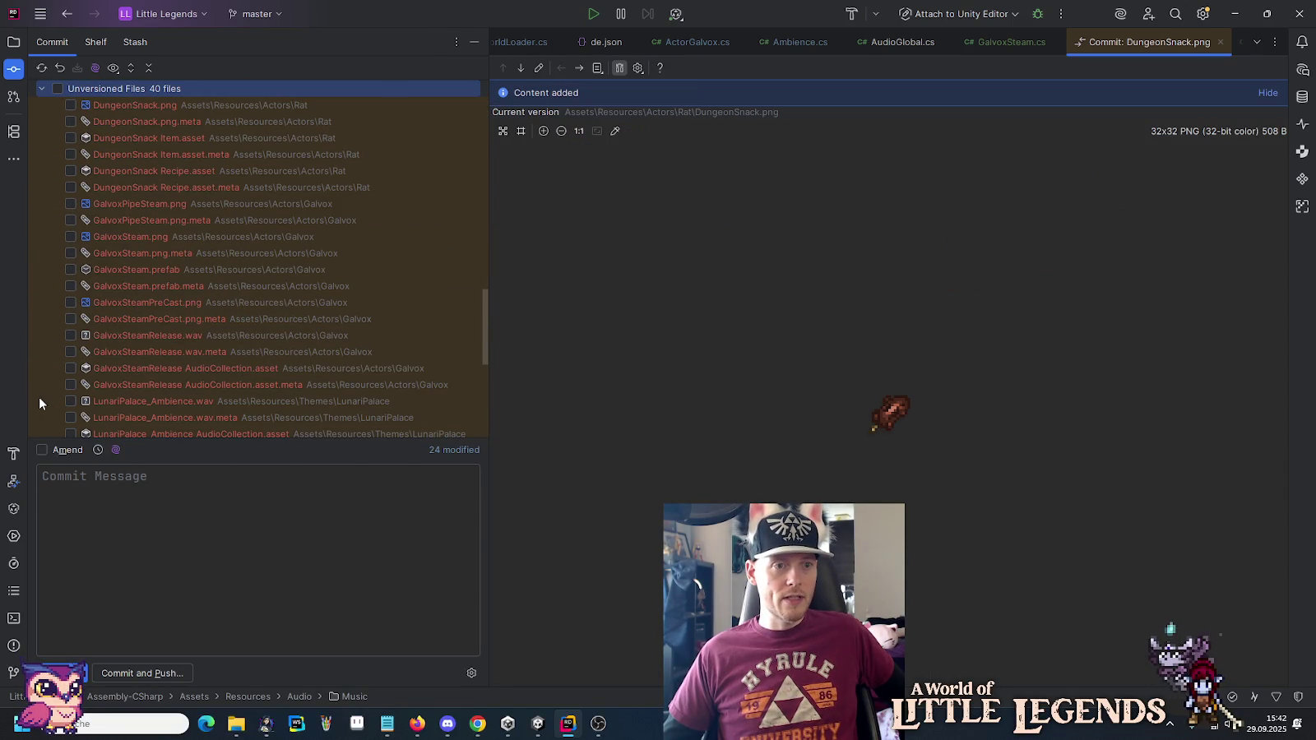
scroll(39, 403, down, 5)
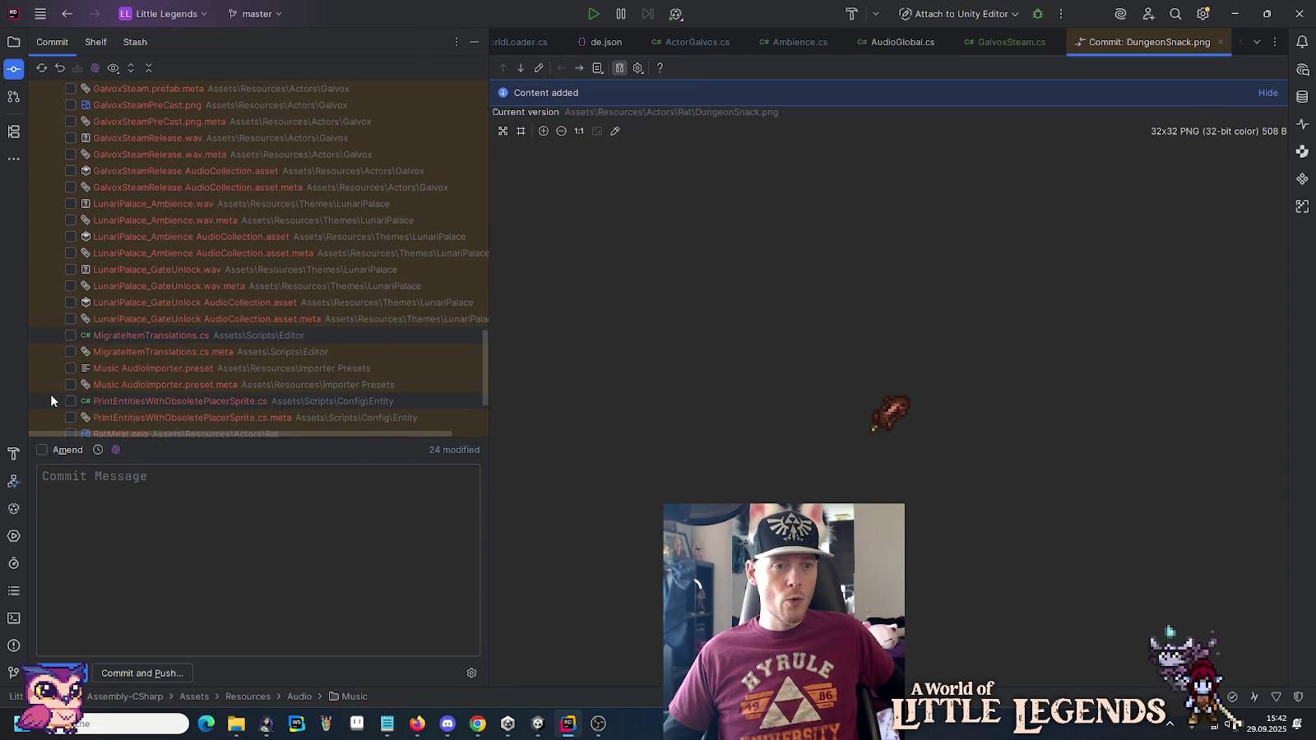
click(71, 369)
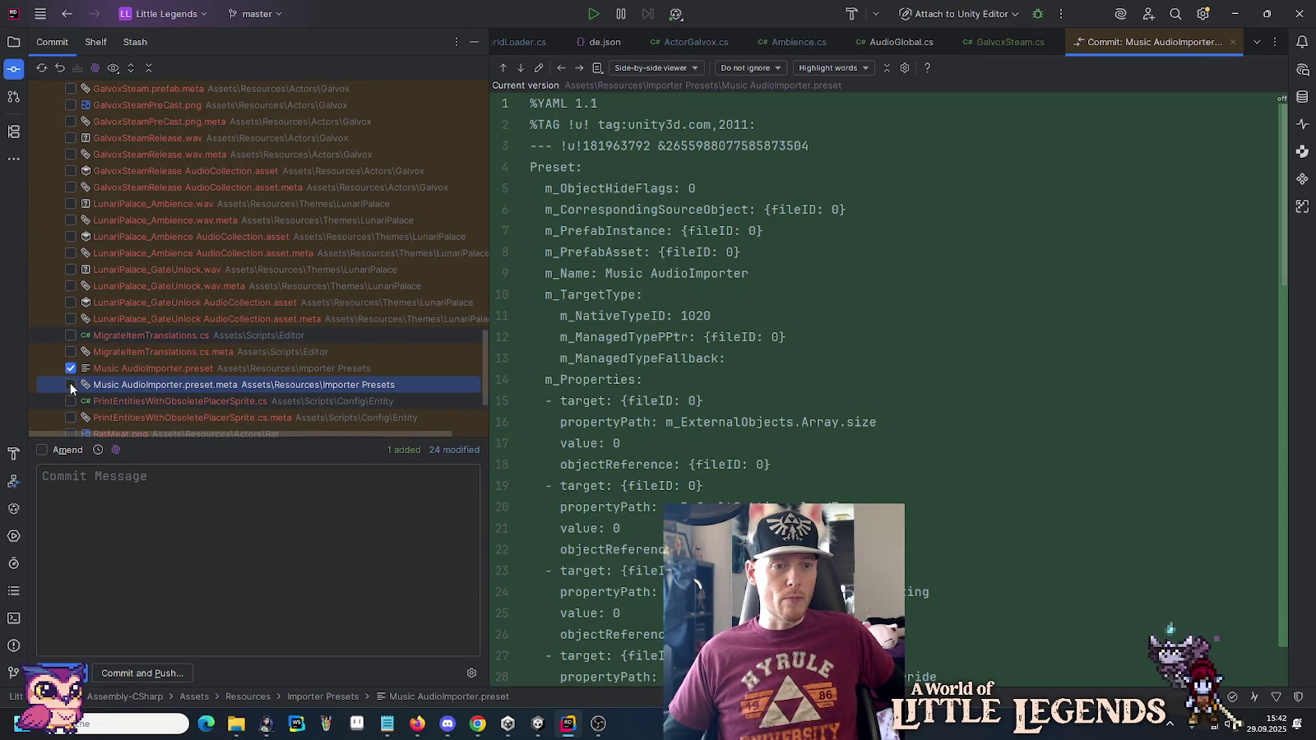
click(71, 385)
click(139, 551)
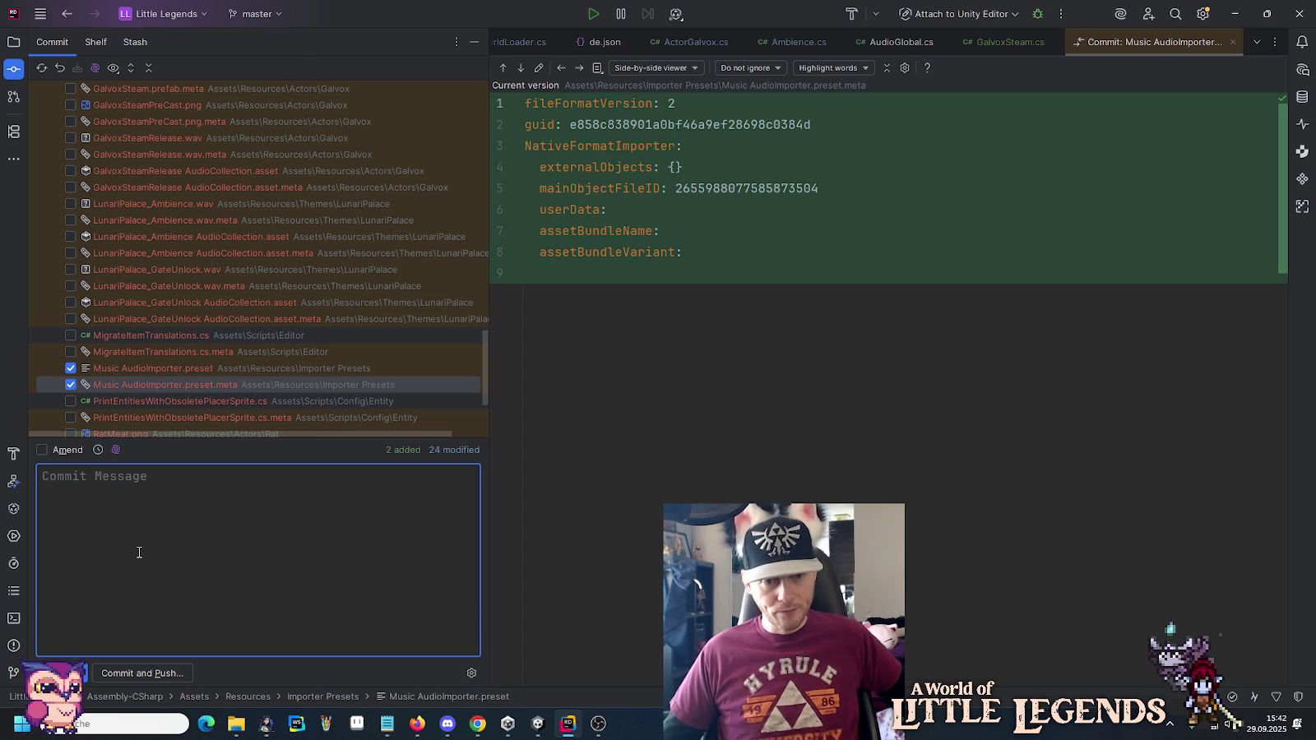
Write the commit message 'Adds music (ogg) importer.'.
text(Adds)
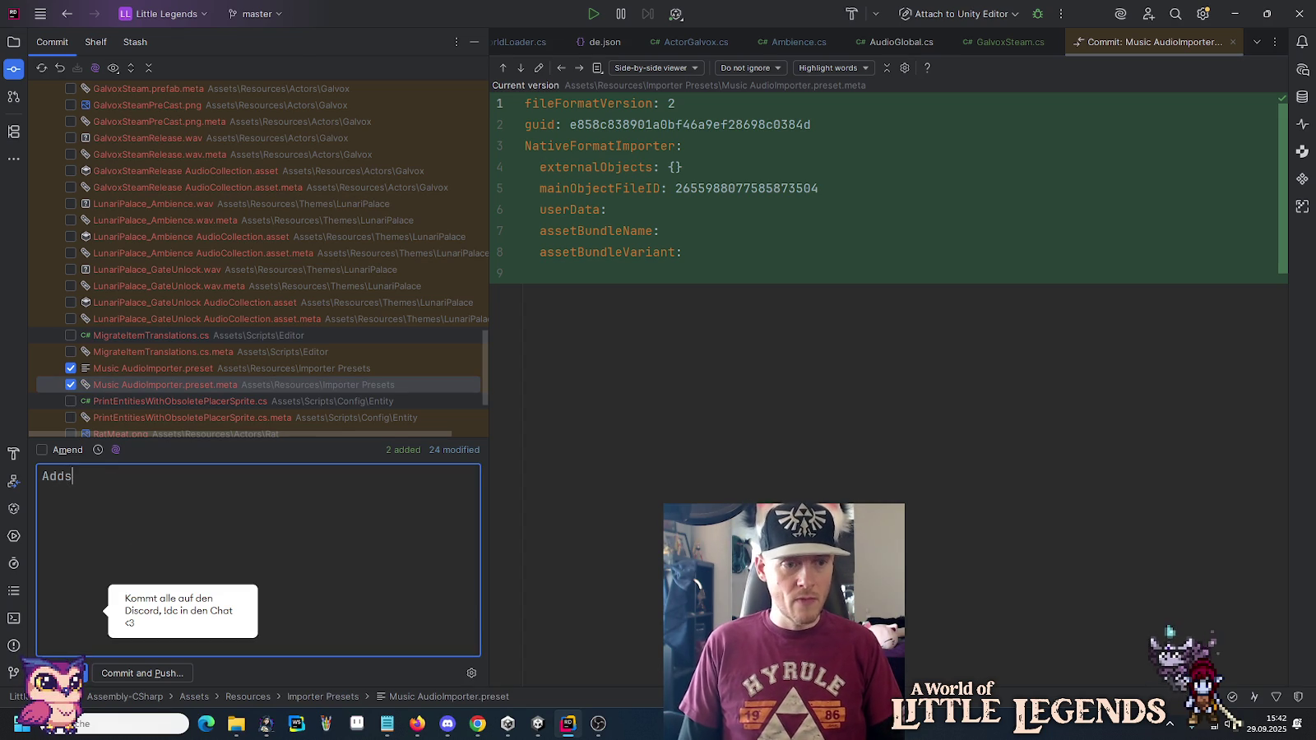
text( music importer)
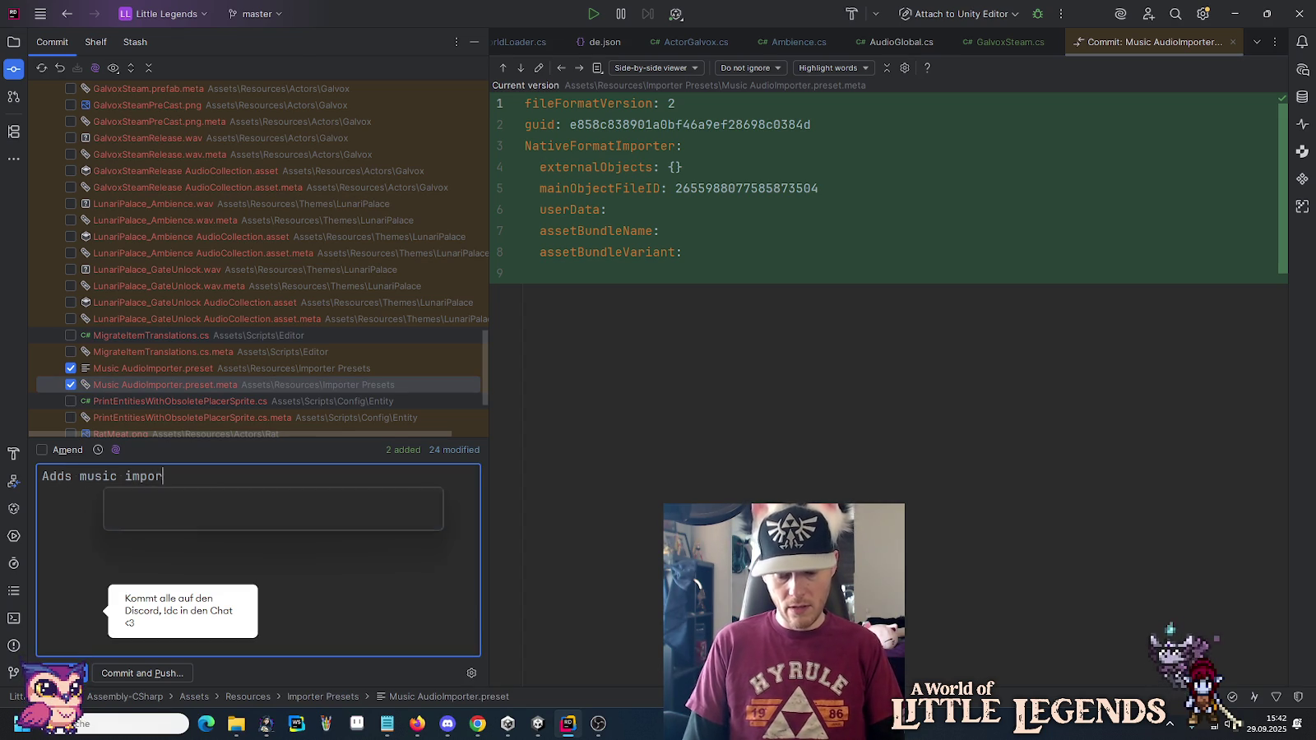
click(125, 477)
text((ogg))
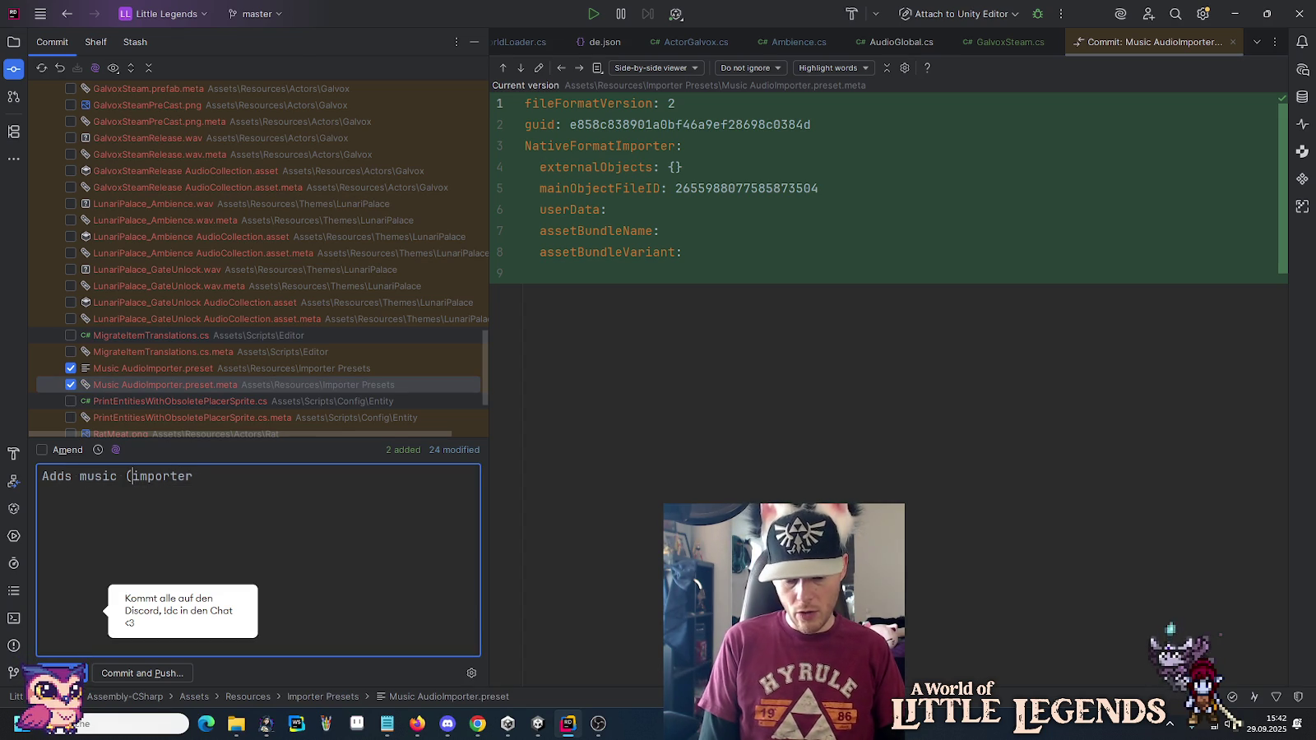
key(End)
text(.)
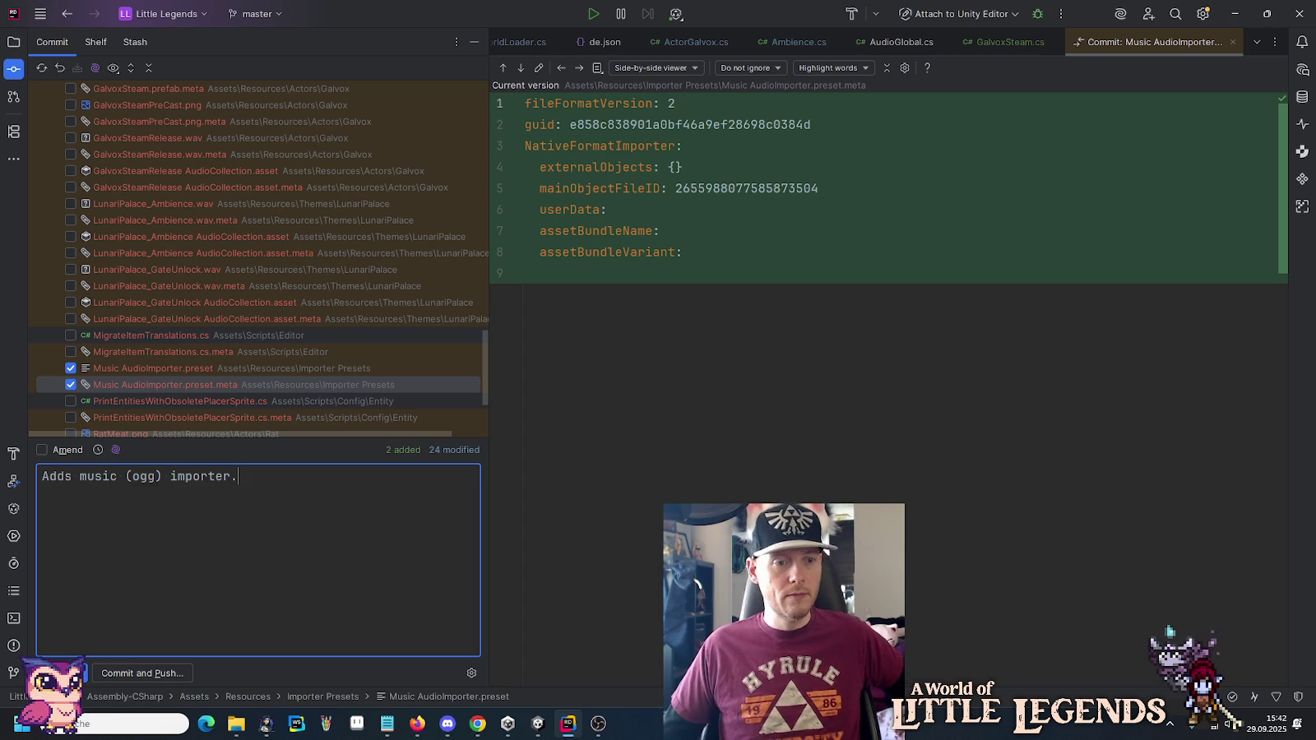
Commit and push to origin master, proceeding past the Commit Check Failed warning.
click(160, 673)
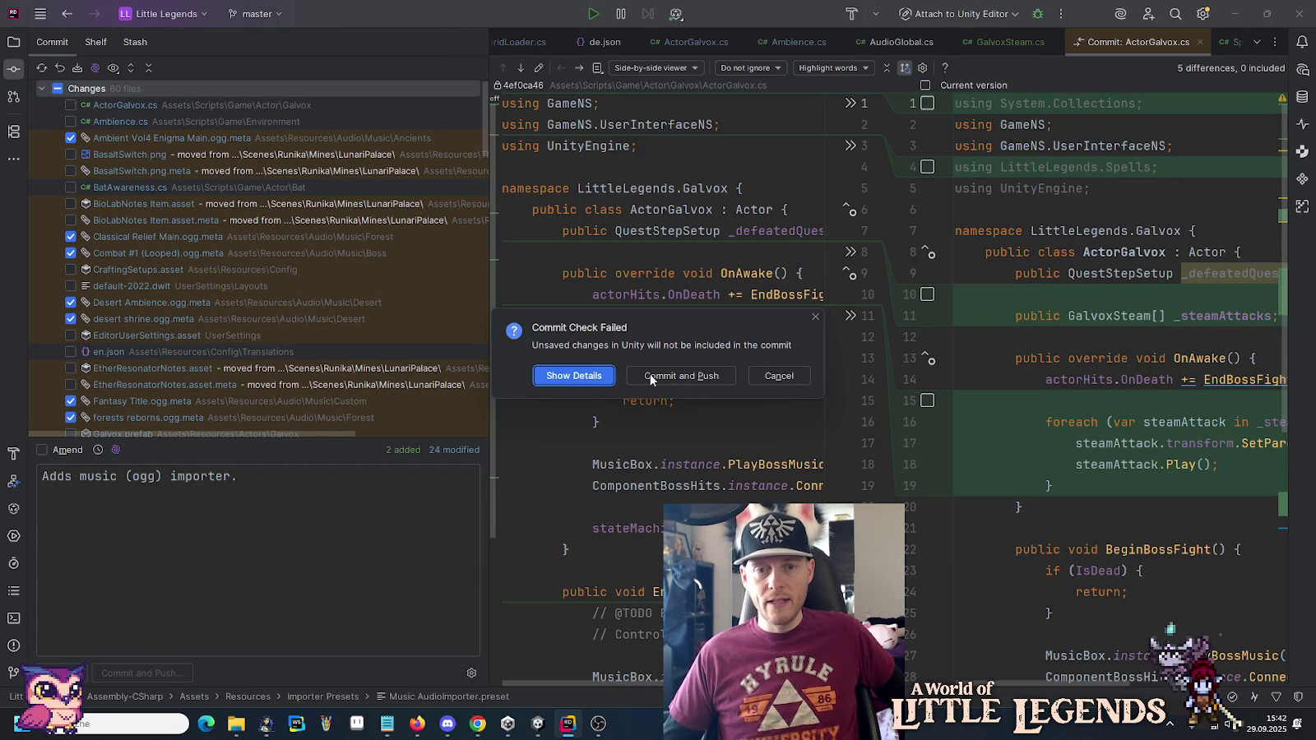
click(650, 376)
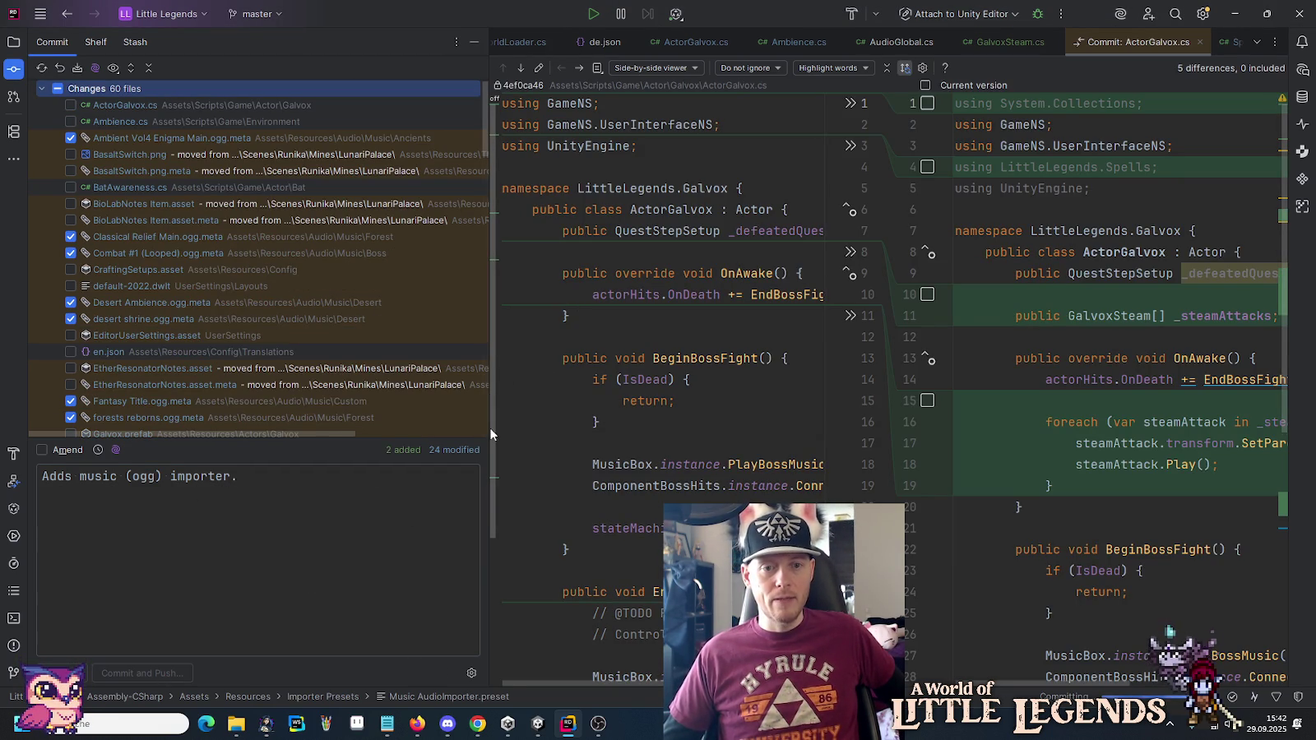
key(Return)
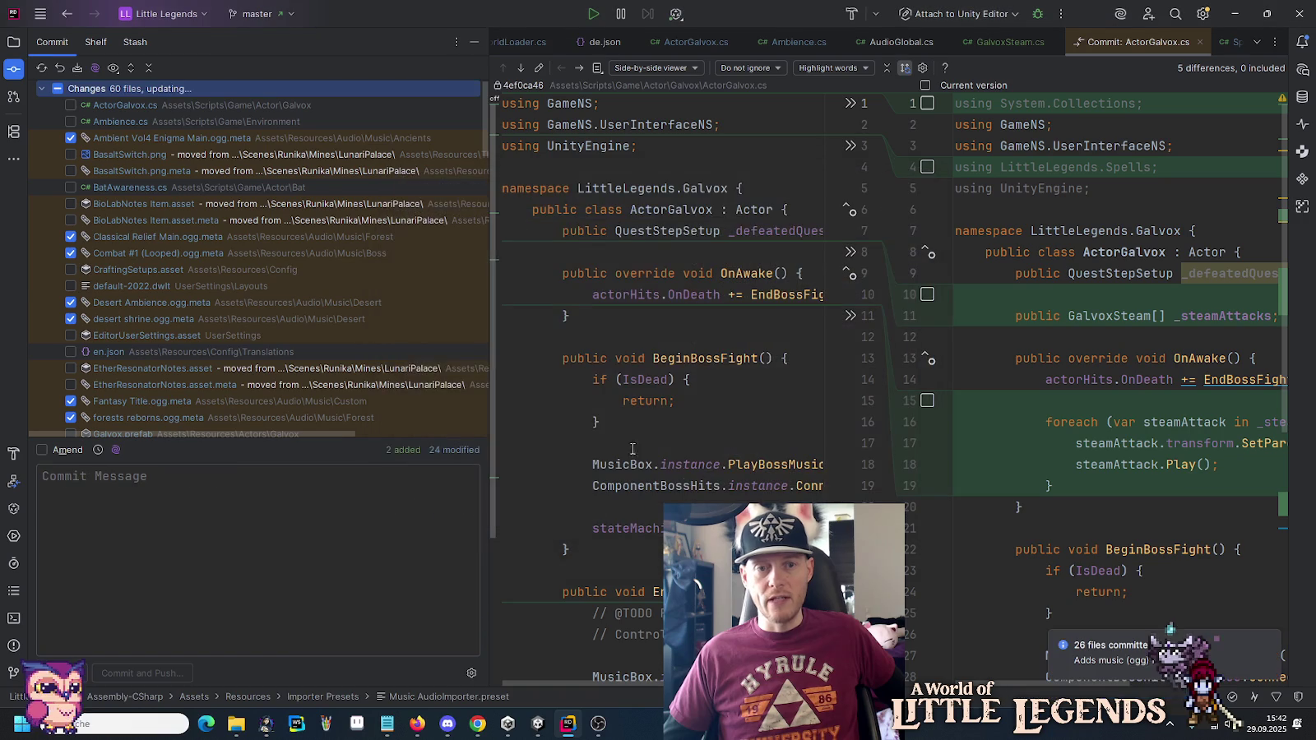
drag(488, 449, 262, 422)
click(13, 41)
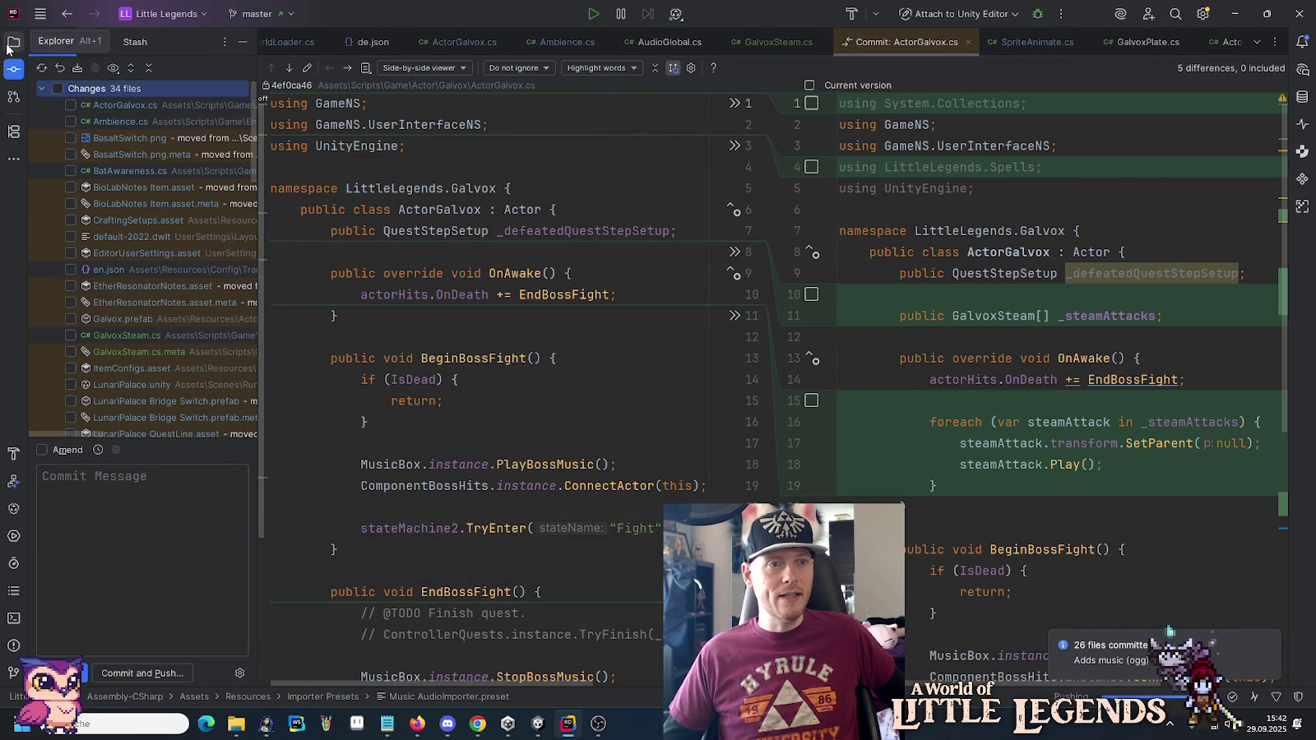
Collapse the Audio folder and start a new commit for the Assets directory.
double_click(67, 123)
scroll(68, 122, up, 3)
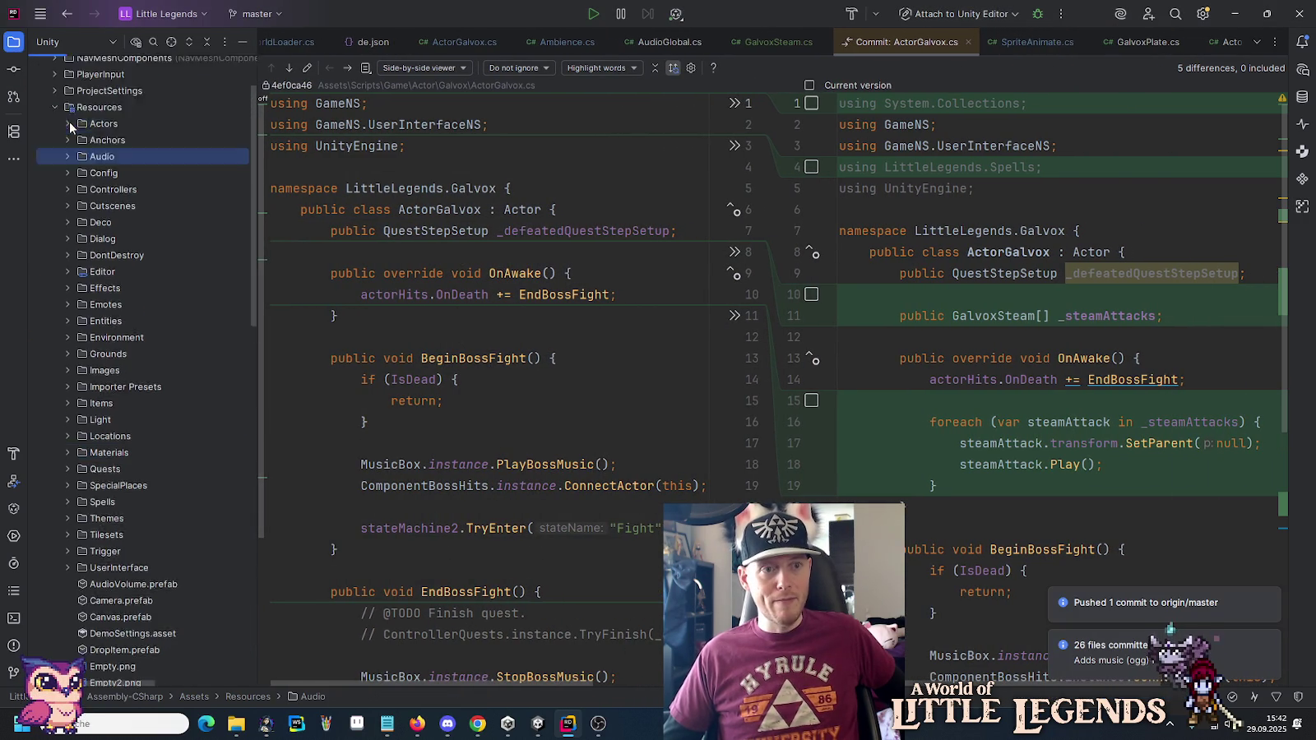
right_click(69, 70)
mouse_move(145, 138)
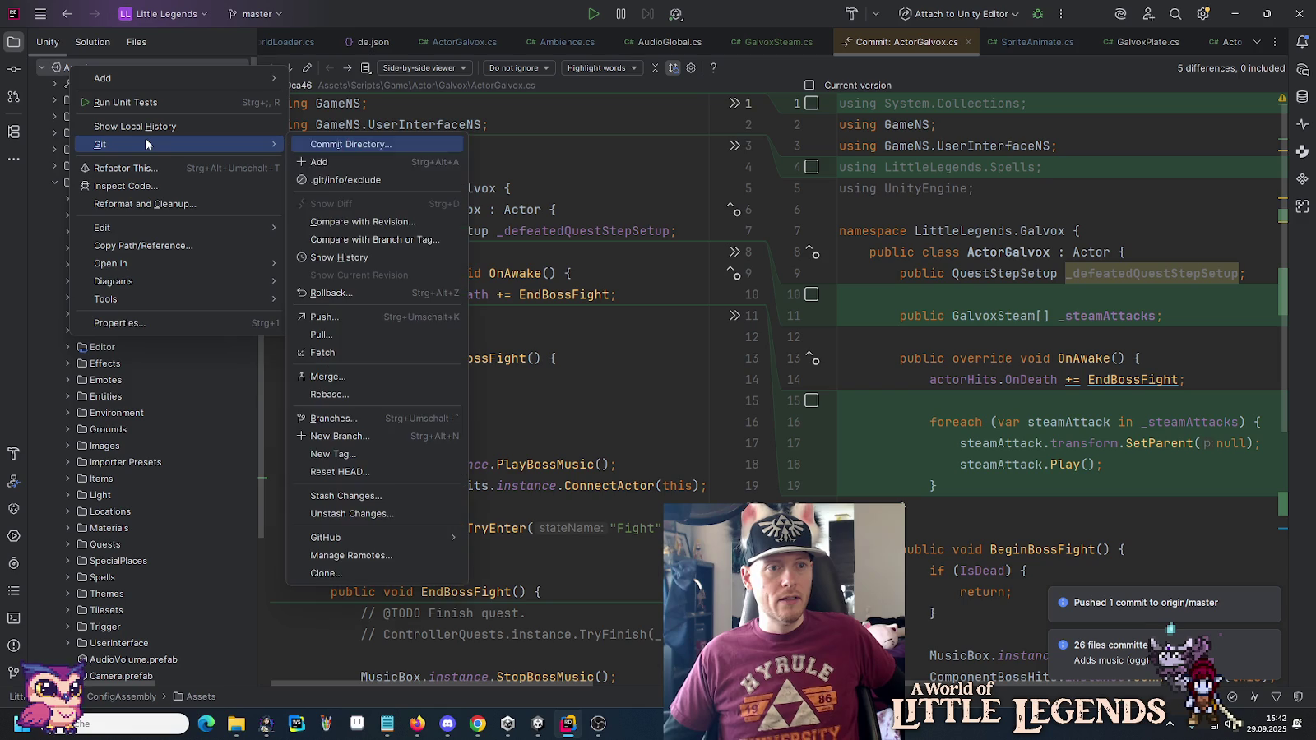
click(388, 144)
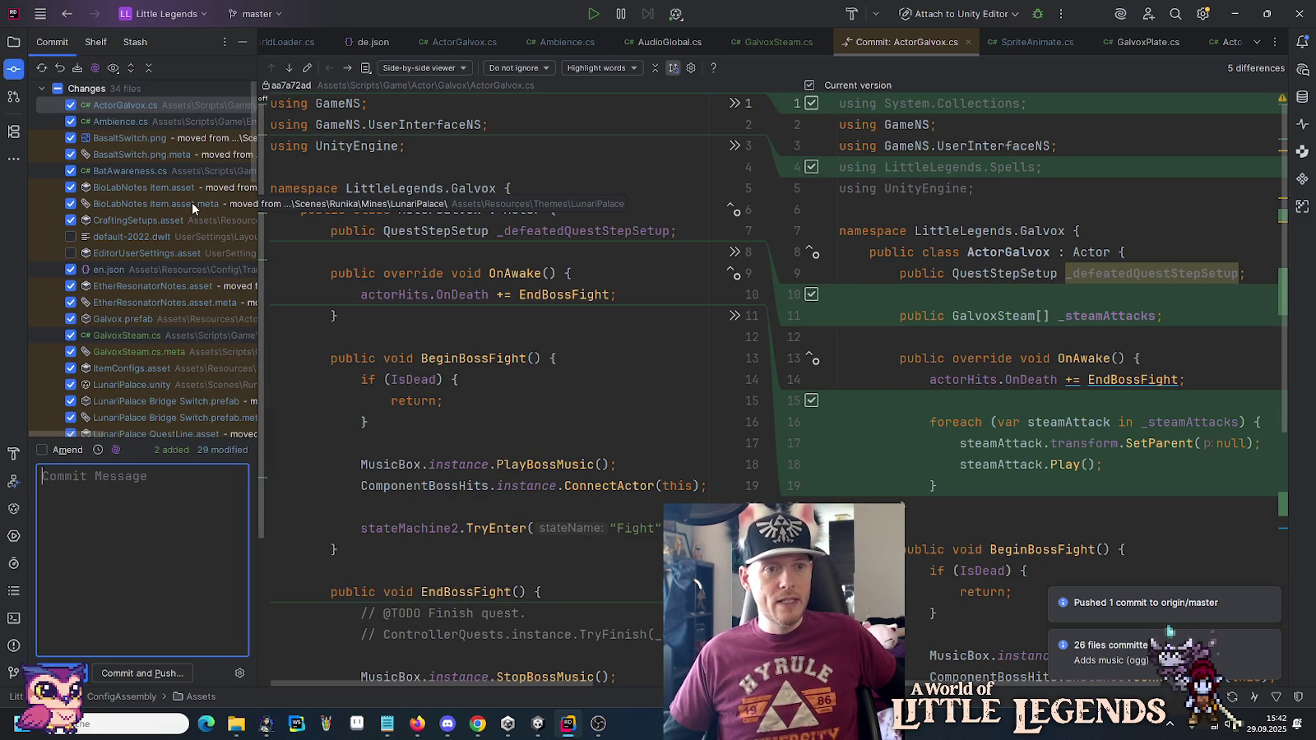
Revert the added System.Collections and LittleLegends.Spells using lines in ActorGalvox.cs.
click(945, 105)
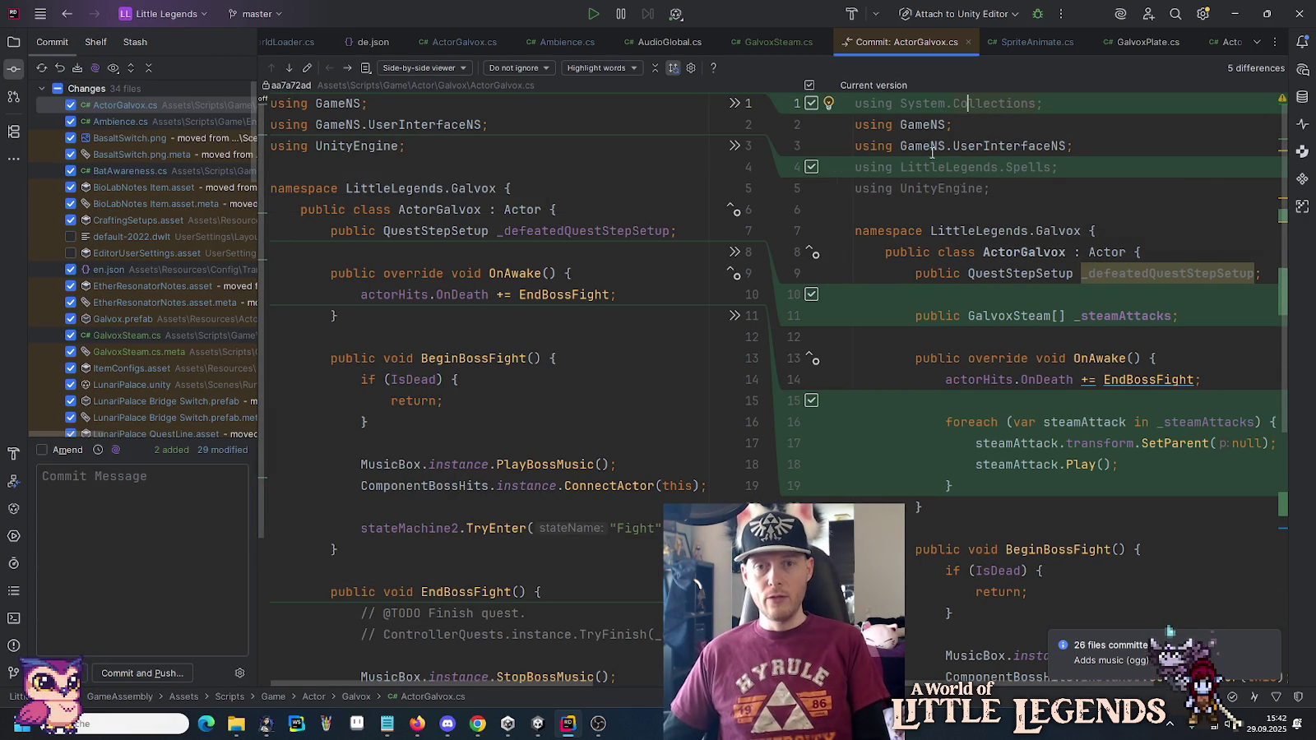
click(735, 104)
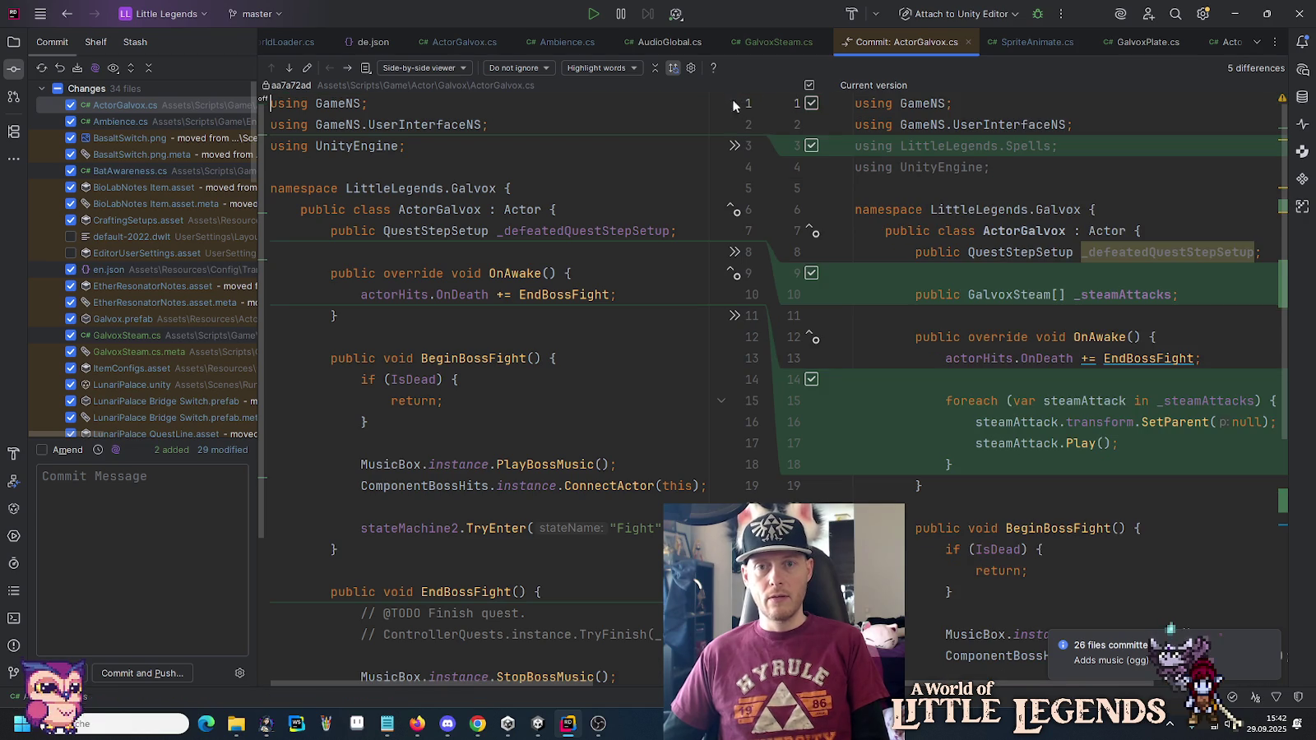
click(954, 146)
key(ctrl+y)
key(ctrl+y)
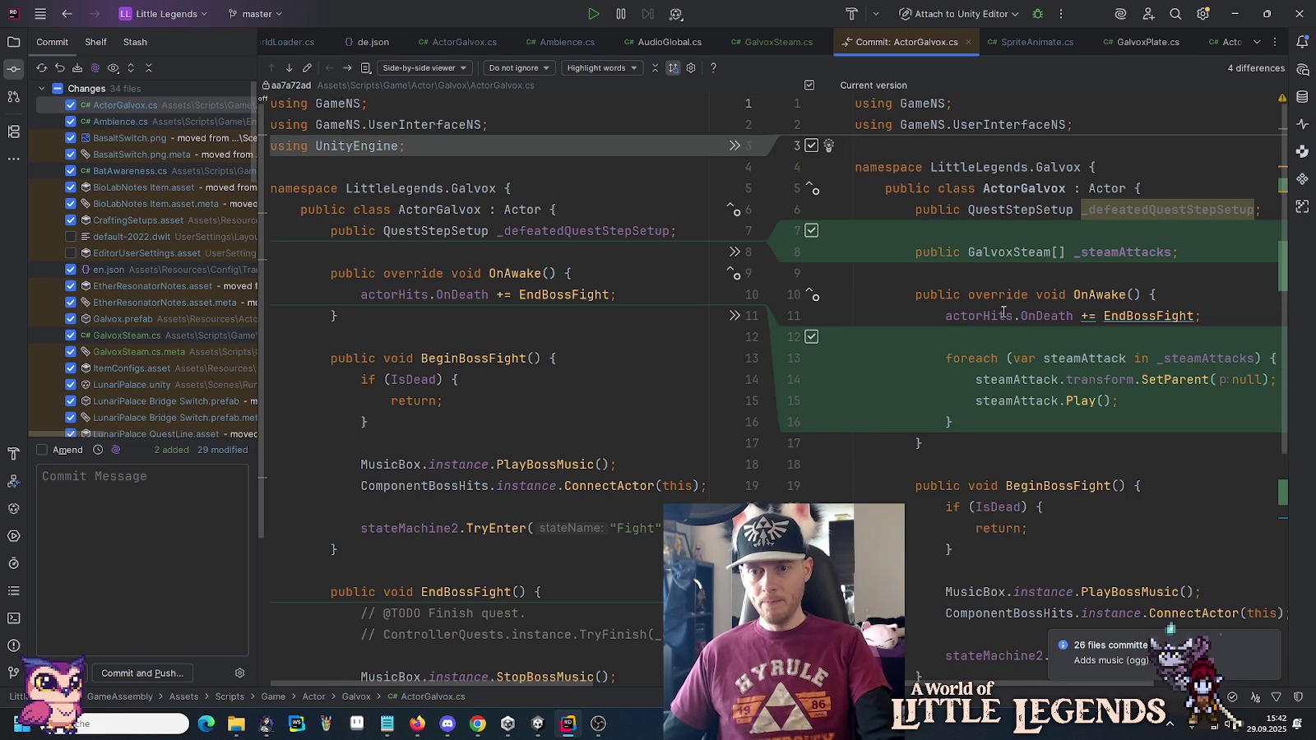
Step through the ActorGalvox.cs changes to the EndBossFight steam-stopping loop.
click(291, 67)
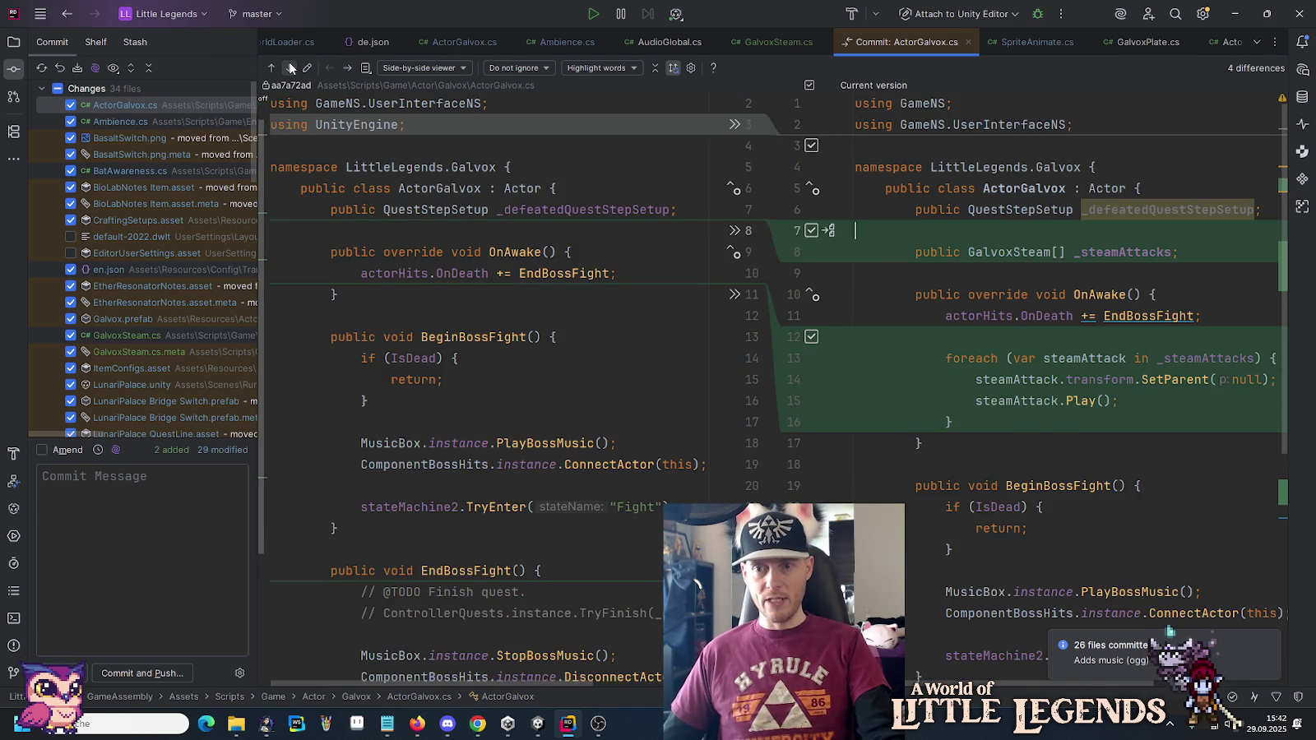
click(290, 67)
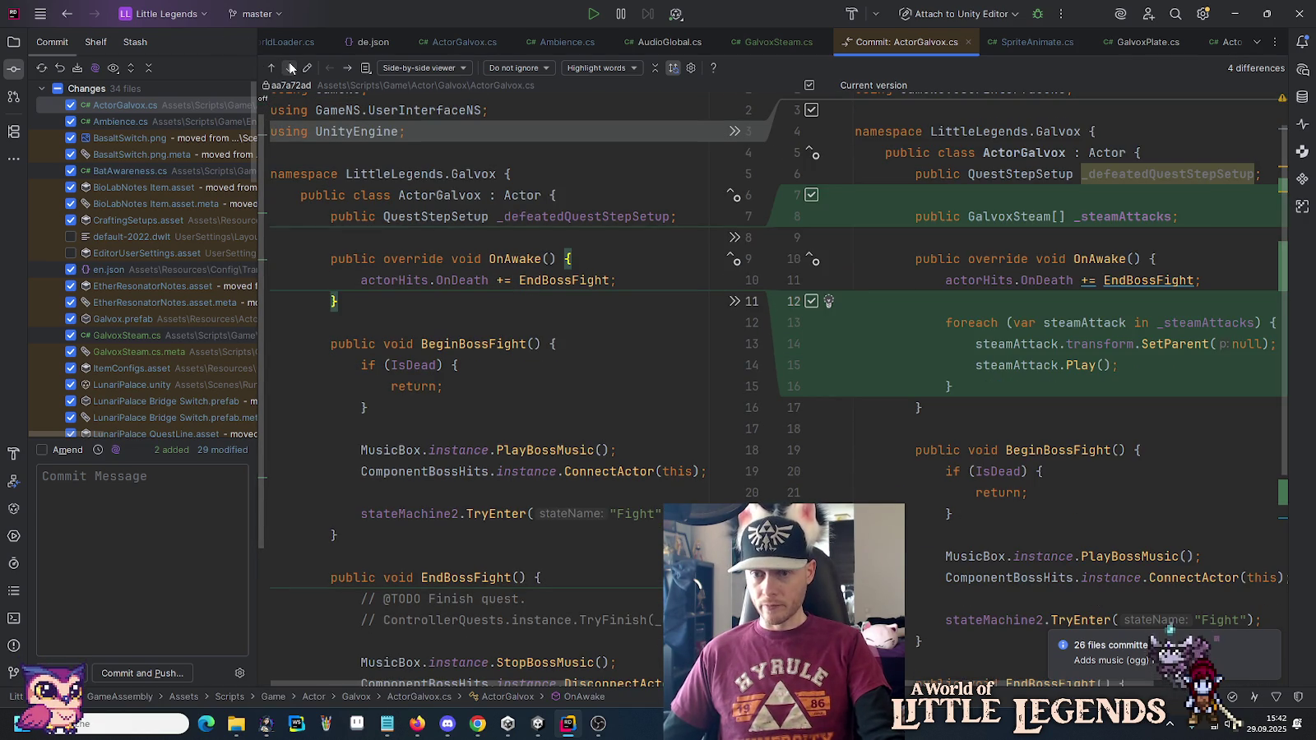
click(291, 67)
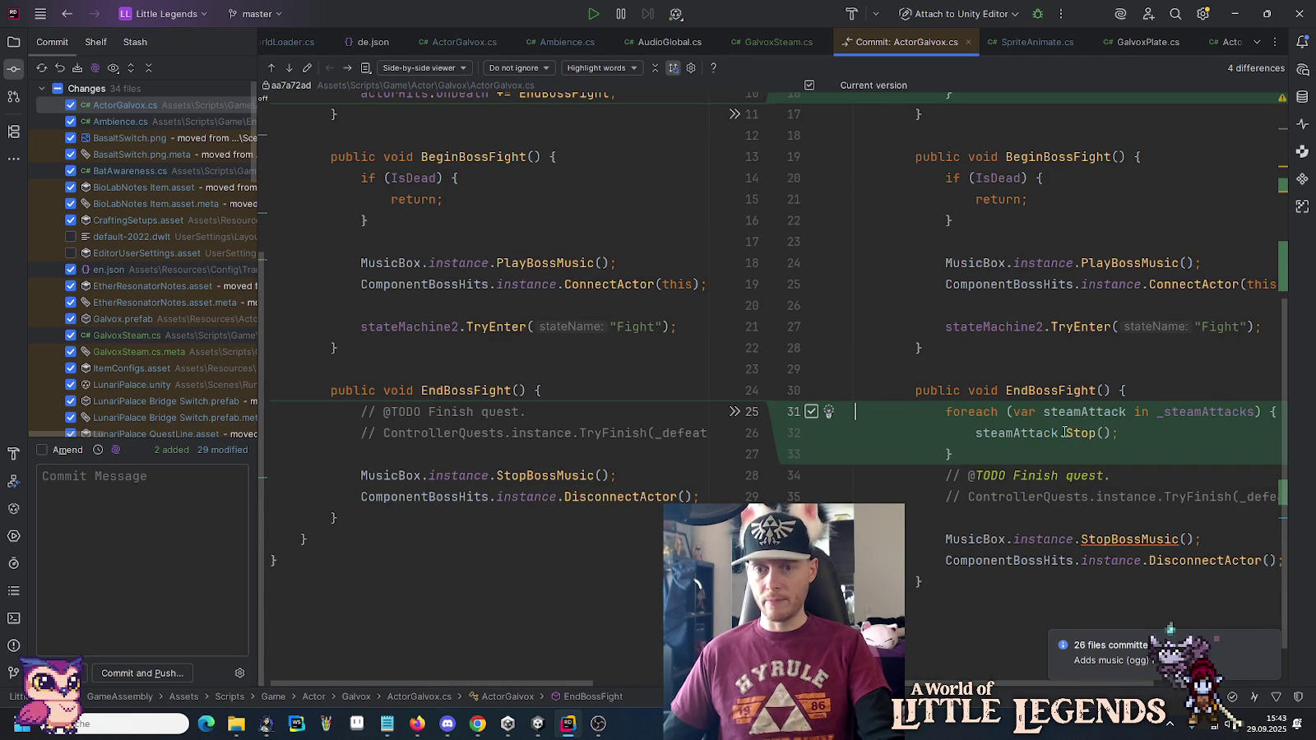
mouse_move(1078, 441)
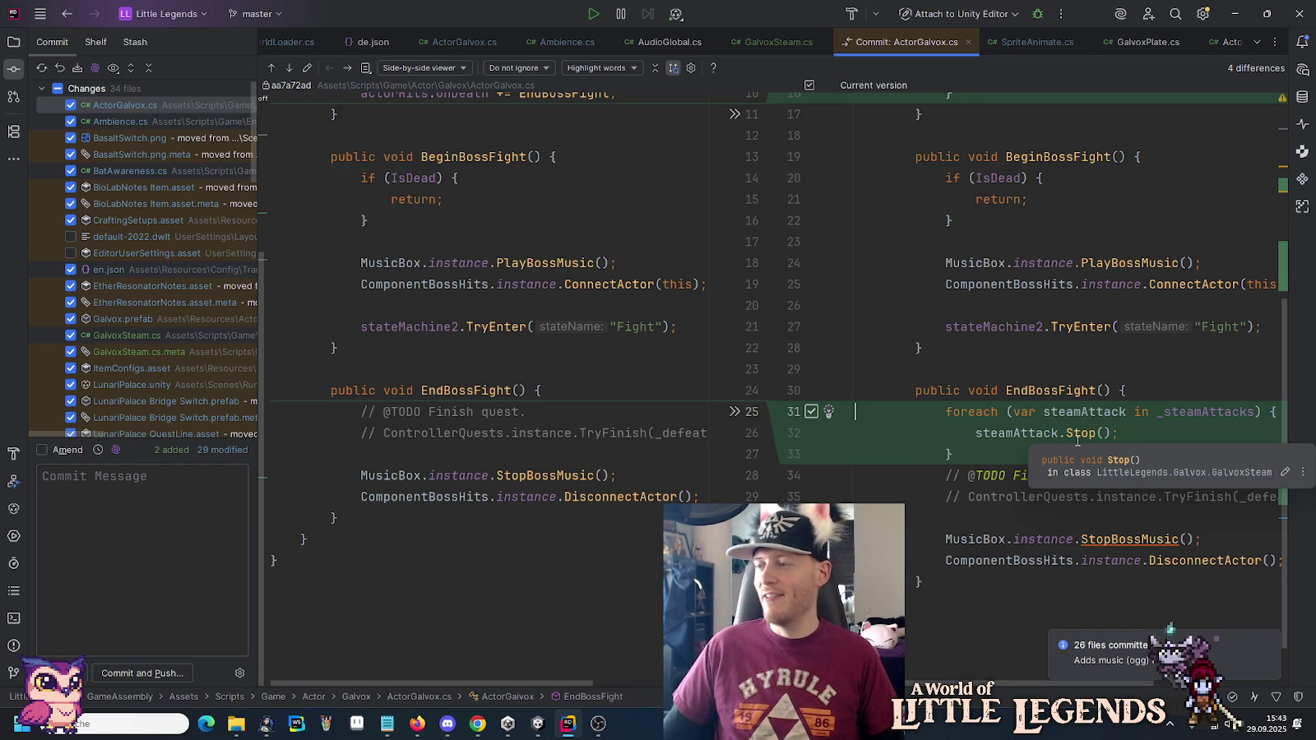
click(346, 67)
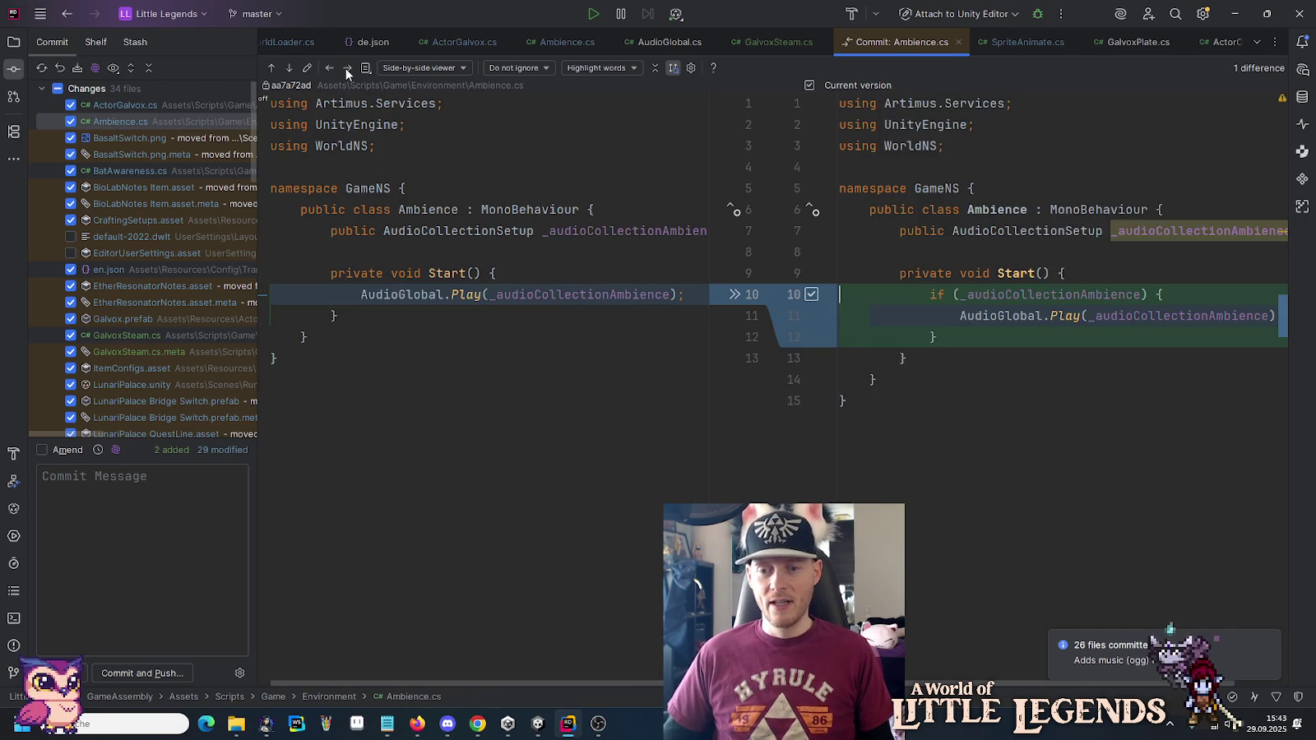
Review the Ambience.cs, BasaltSwitch.png and BatAwareness.cs diffs in turn.
click(286, 69)
click(286, 70)
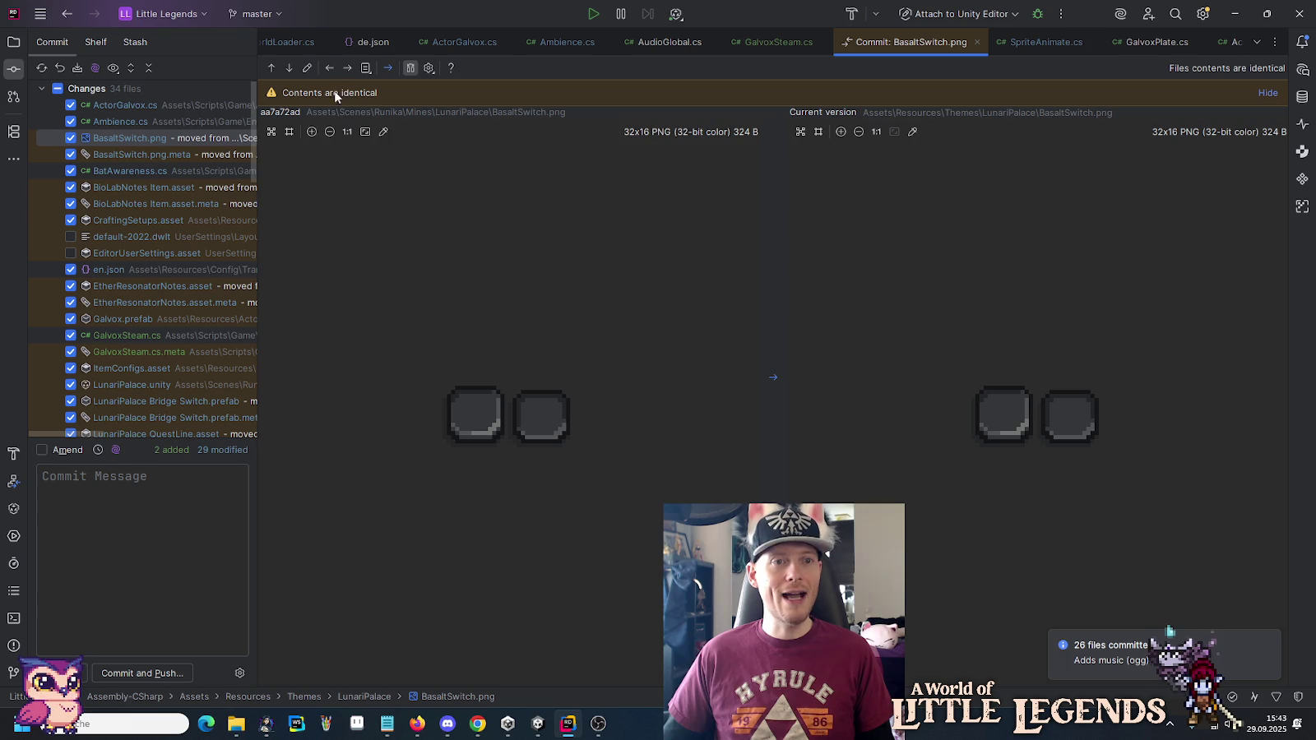
click(347, 69)
click(347, 69)
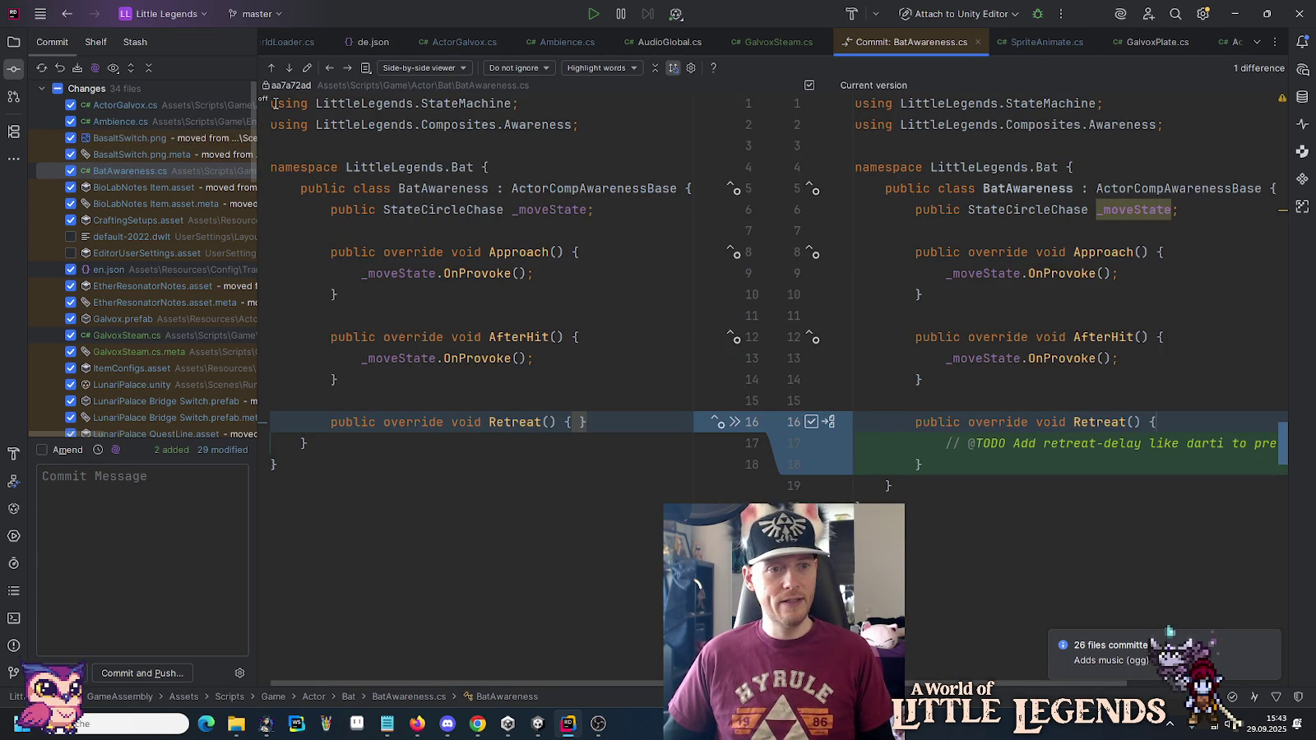
Exclude BatAwareness.cs from the commit, recompile in Unity, and advance to BioLabNotes Item.asset.
click(71, 171)
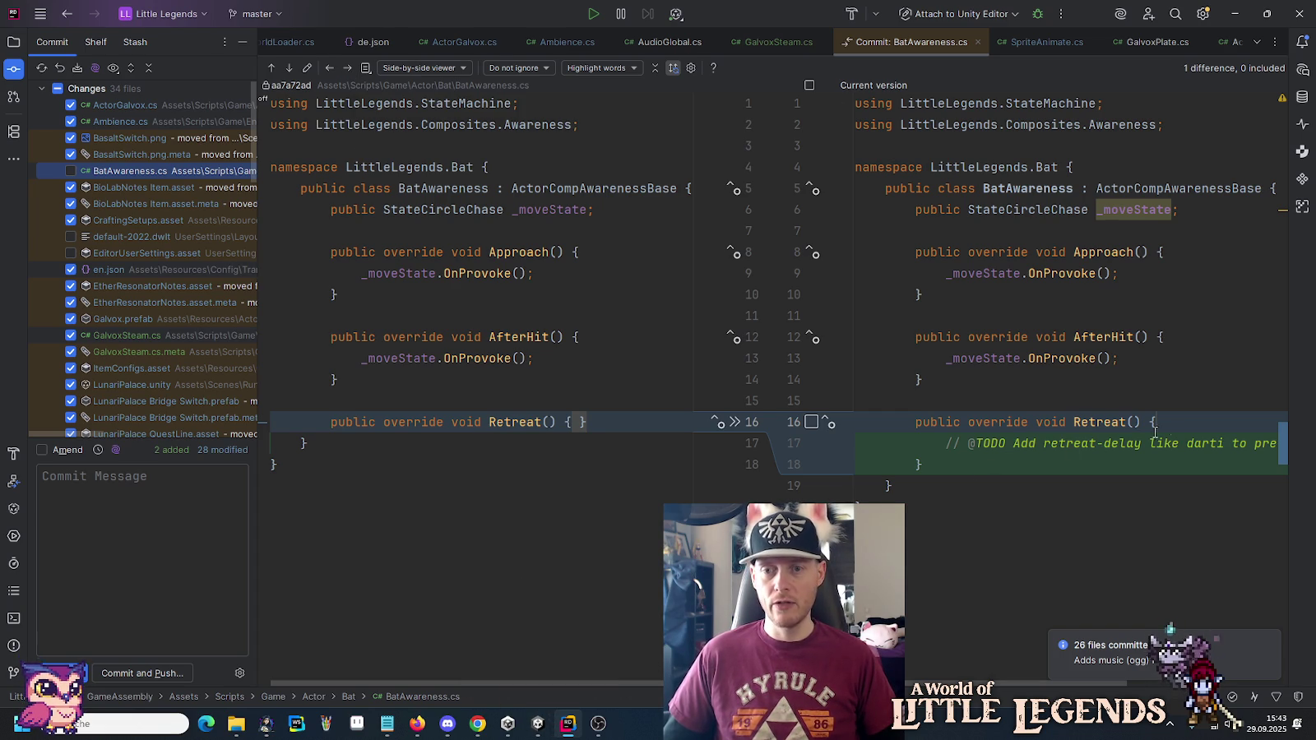
click(538, 724)
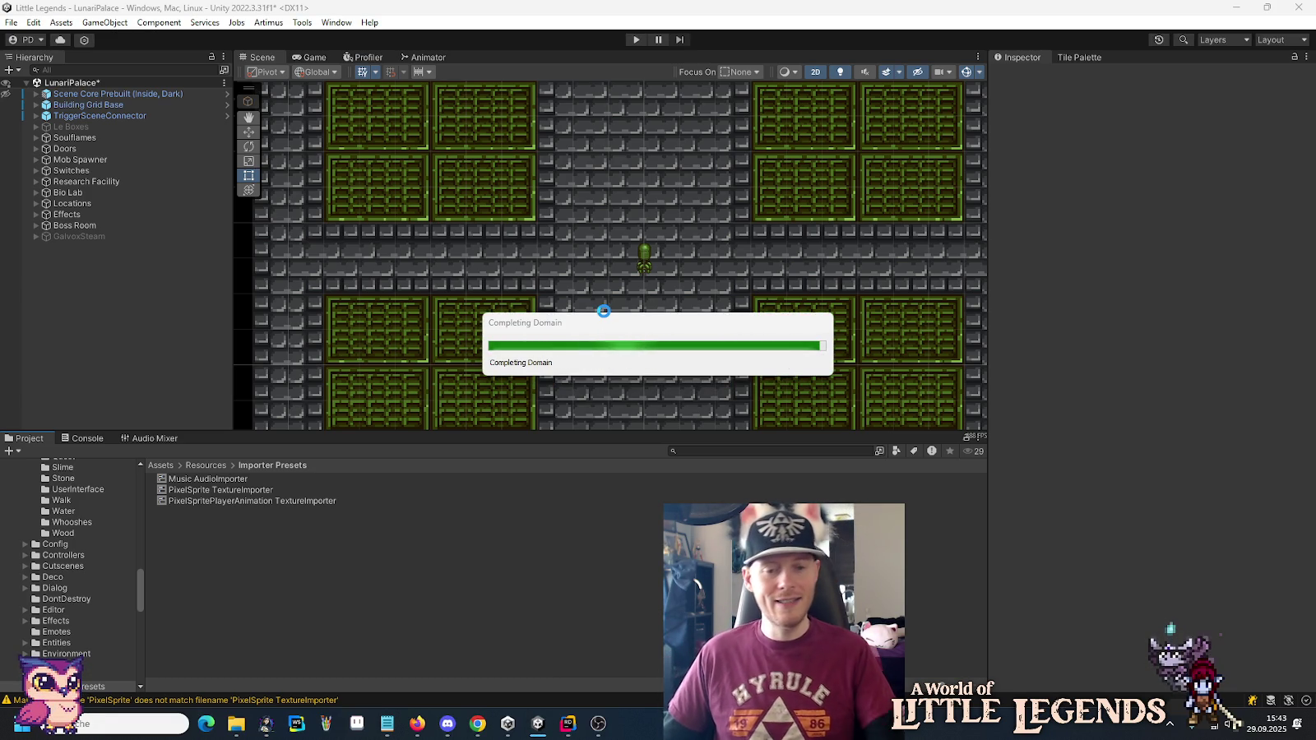
click(574, 721)
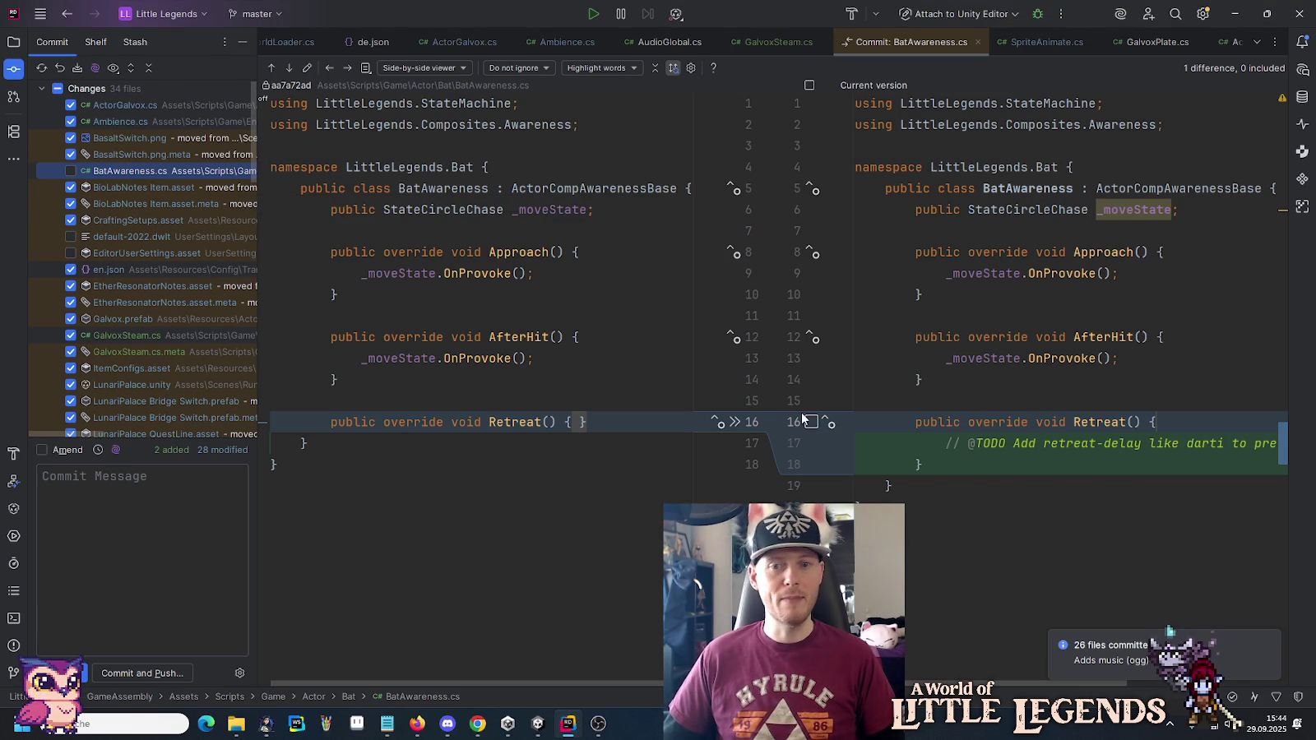
click(345, 69)
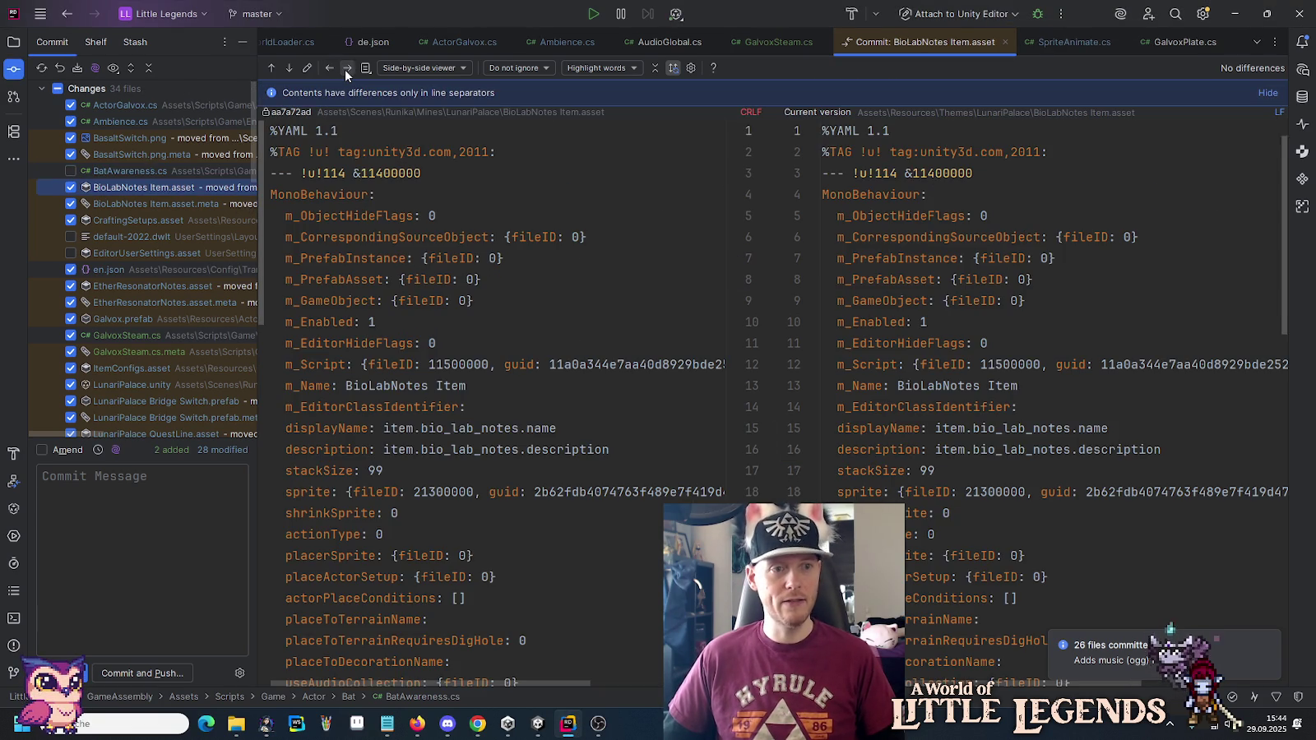
Step through the BioLabNotes files to en.json and its second change.
click(345, 69)
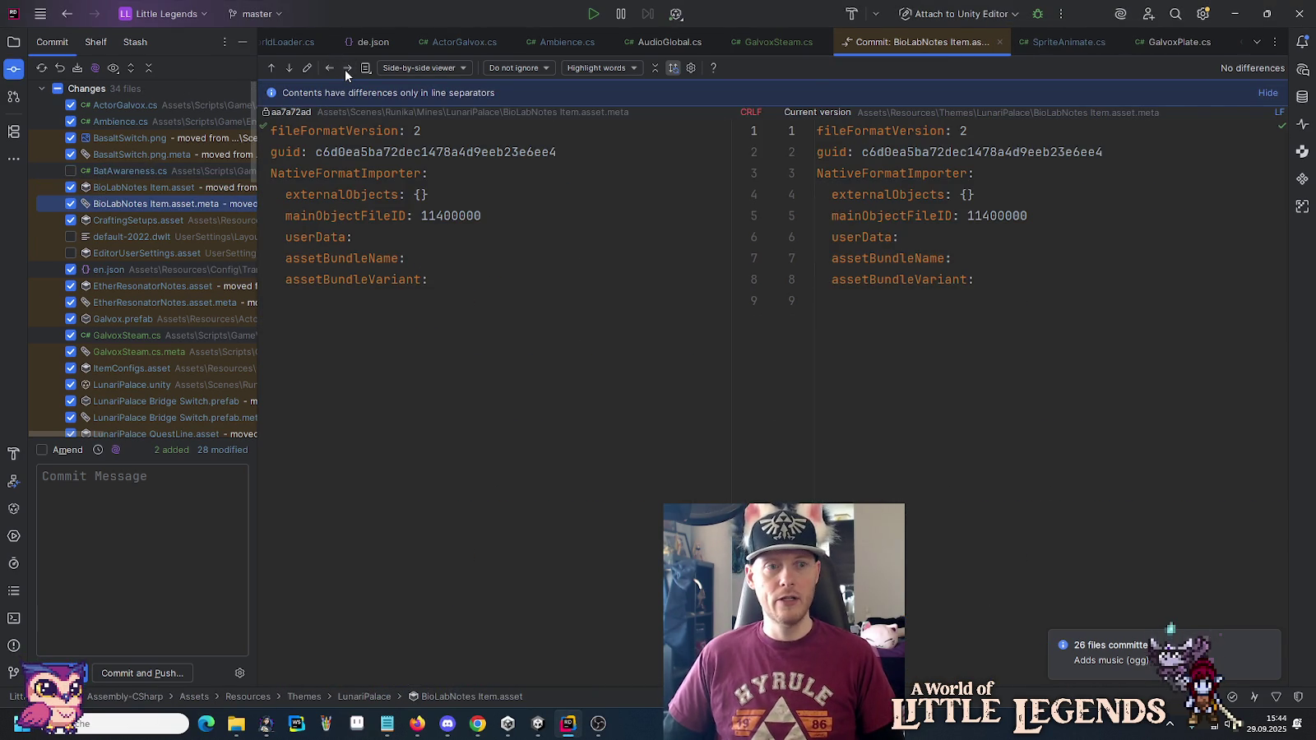
click(345, 69)
click(344, 69)
click(344, 69)
click(345, 69)
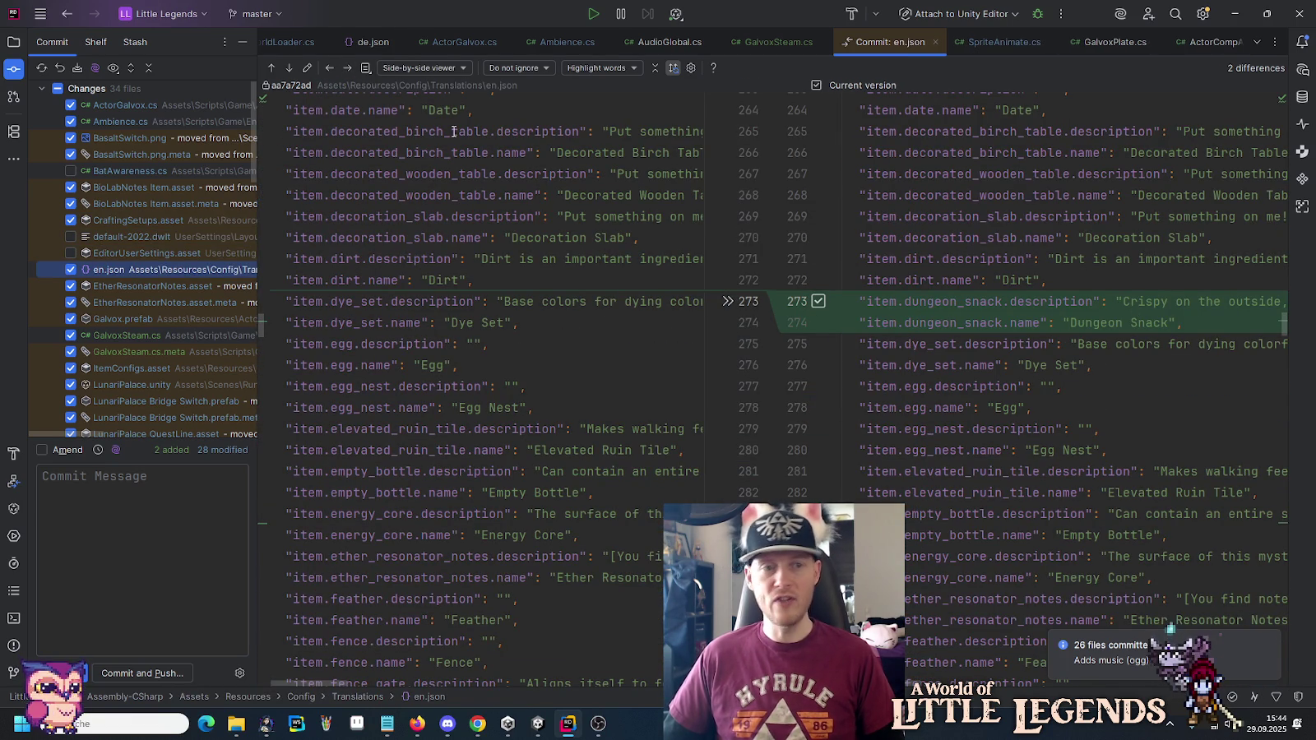
click(290, 69)
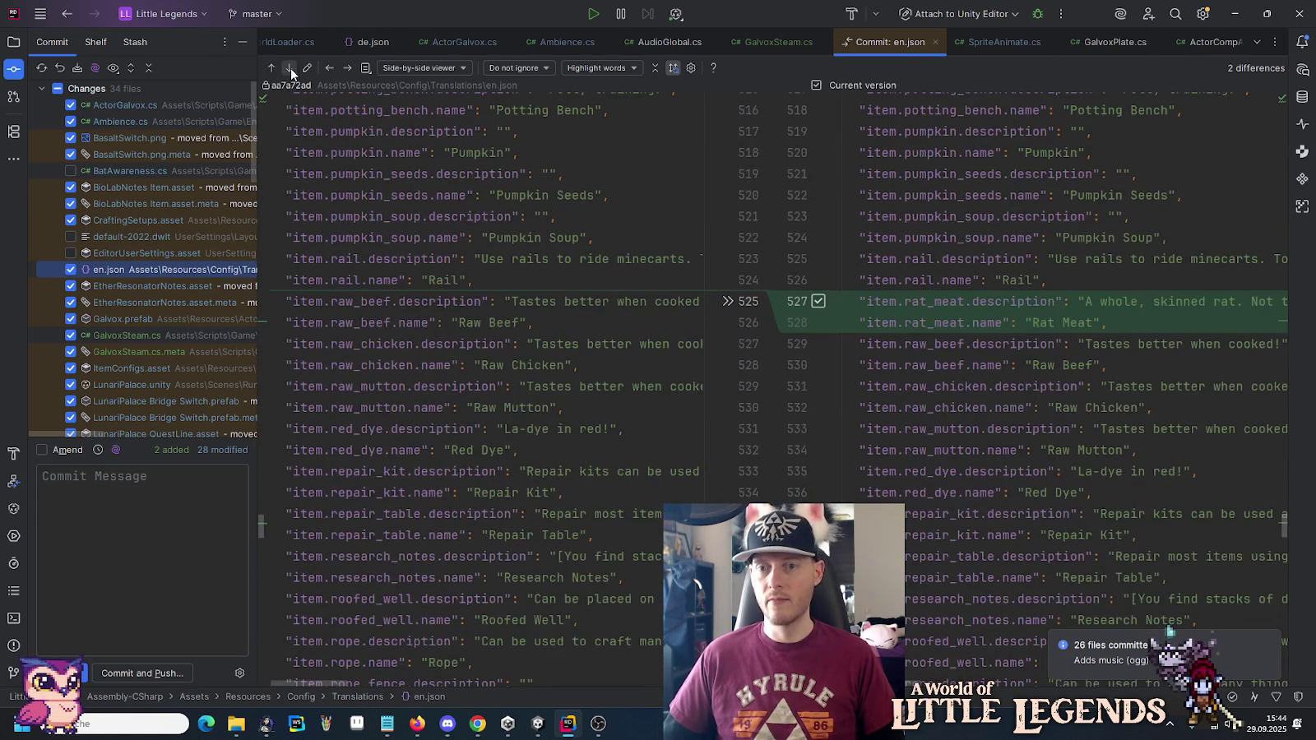
Advance through EtherResonatorNotes files and Galvox.prefab to the new GalvoxSteam.cs.
click(348, 69)
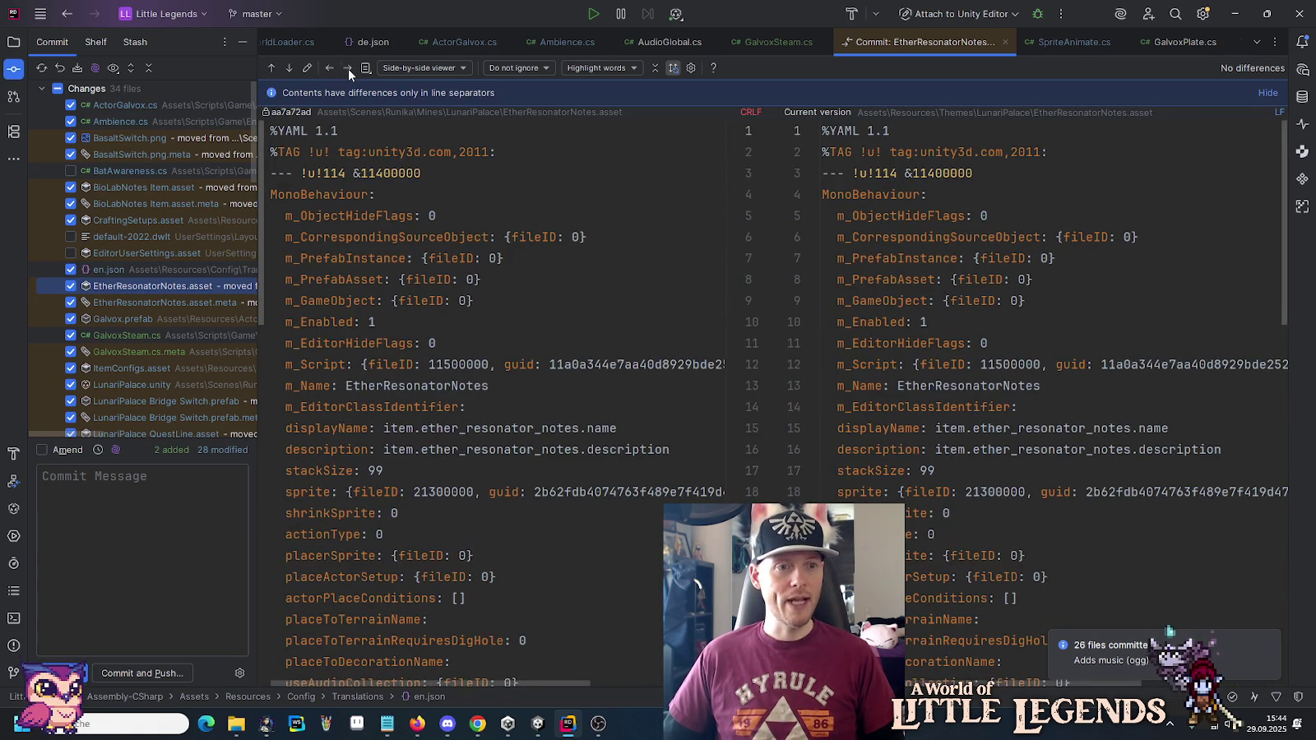
click(347, 67)
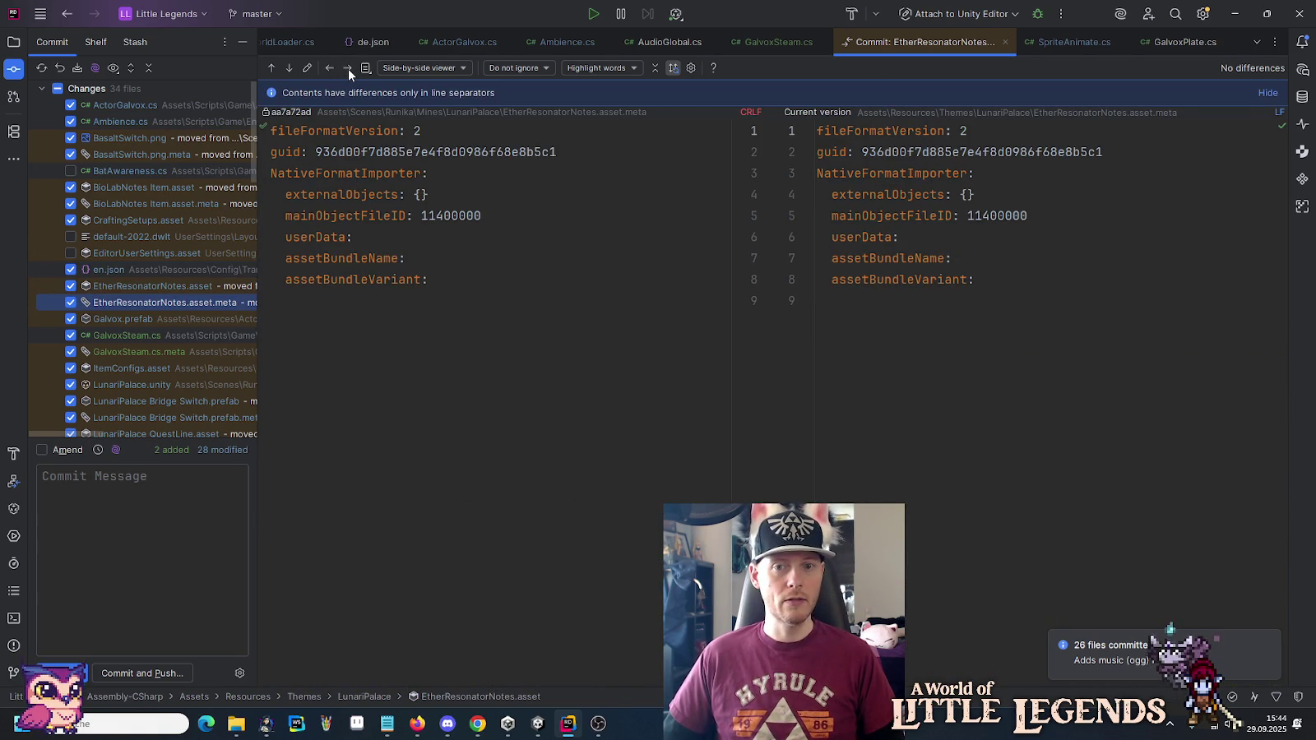
click(348, 67)
click(347, 67)
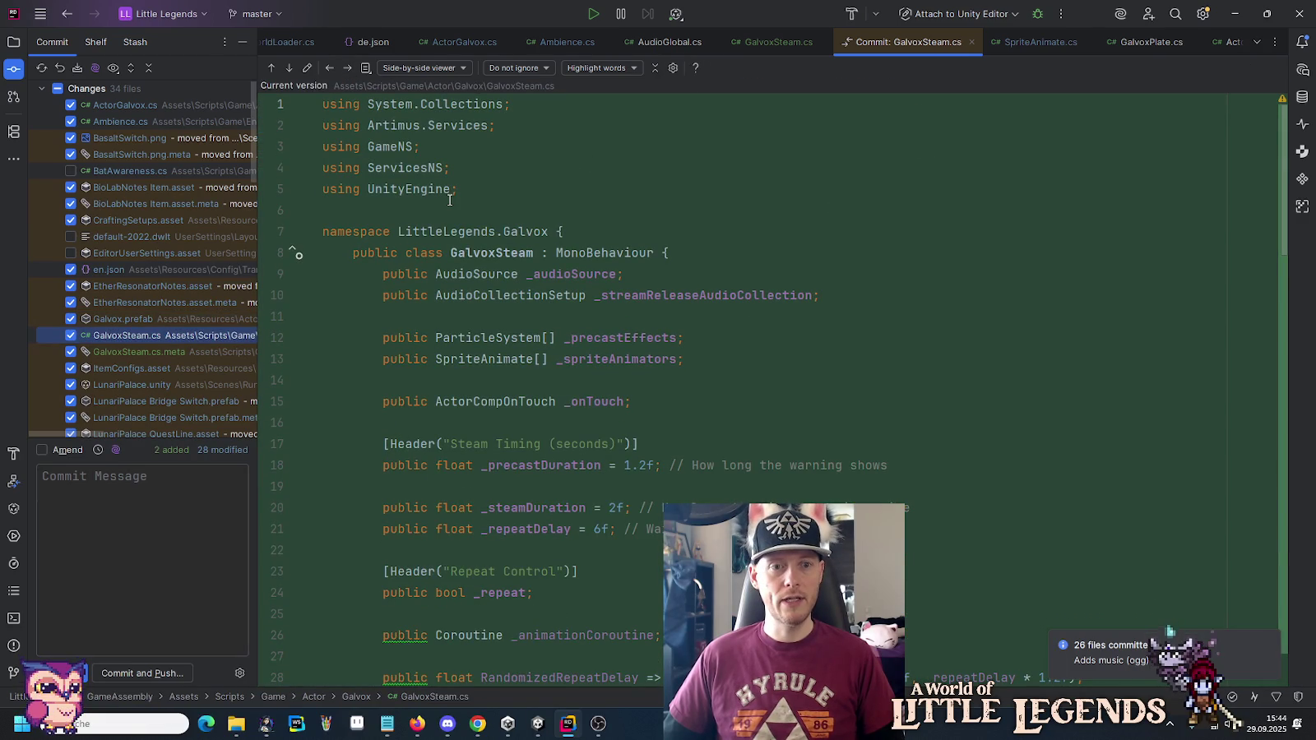
Read through GalvoxSteam.cs, checking the _repeat inspection, then advance to GalvoxSteam.cs.meta.
scroll(450, 200, down, 3)
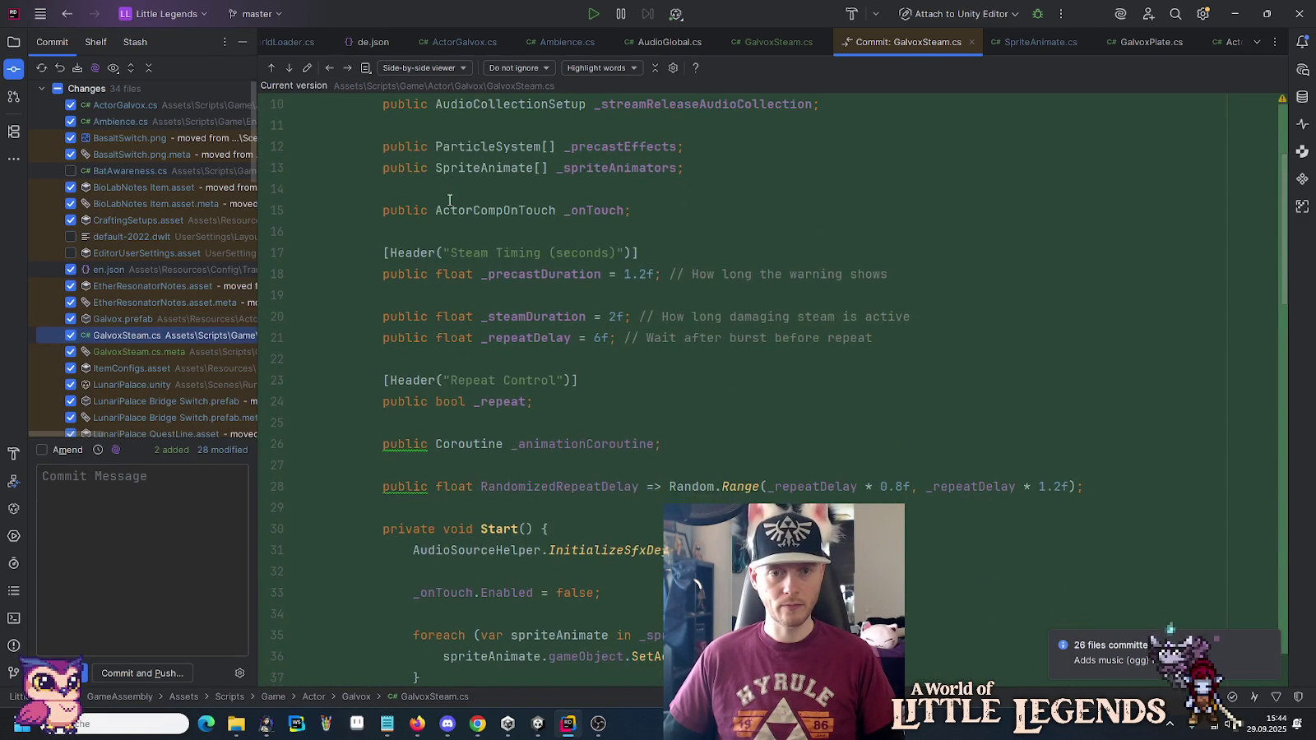
scroll(449, 200, down, 2)
scroll(449, 200, down, 3)
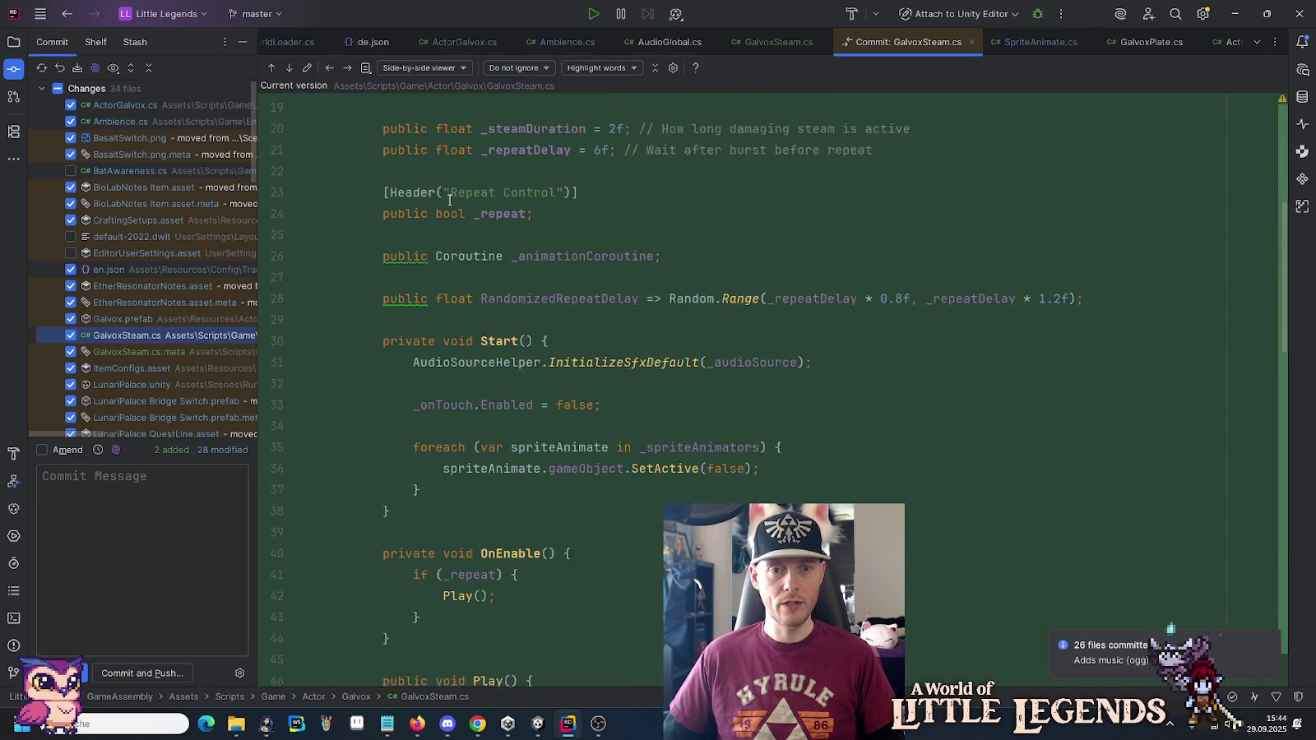
scroll(449, 200, down, 7)
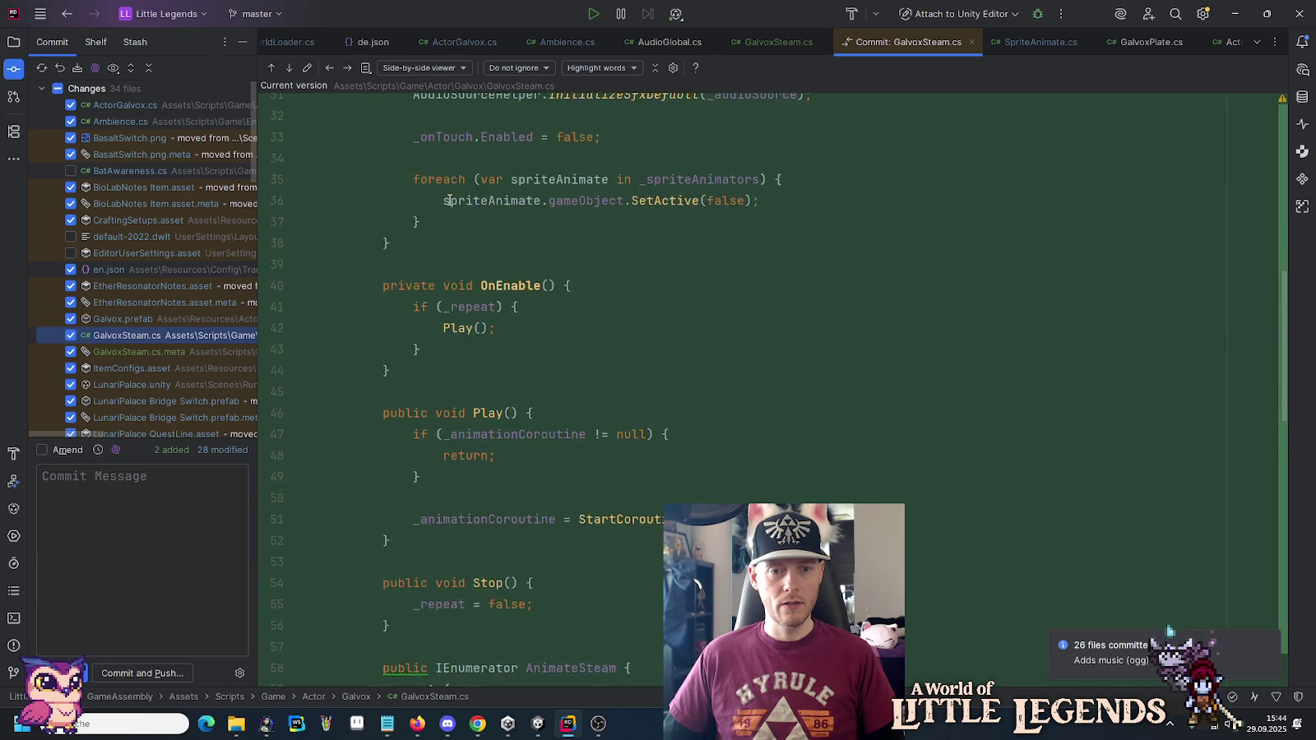
scroll(449, 200, up, 10)
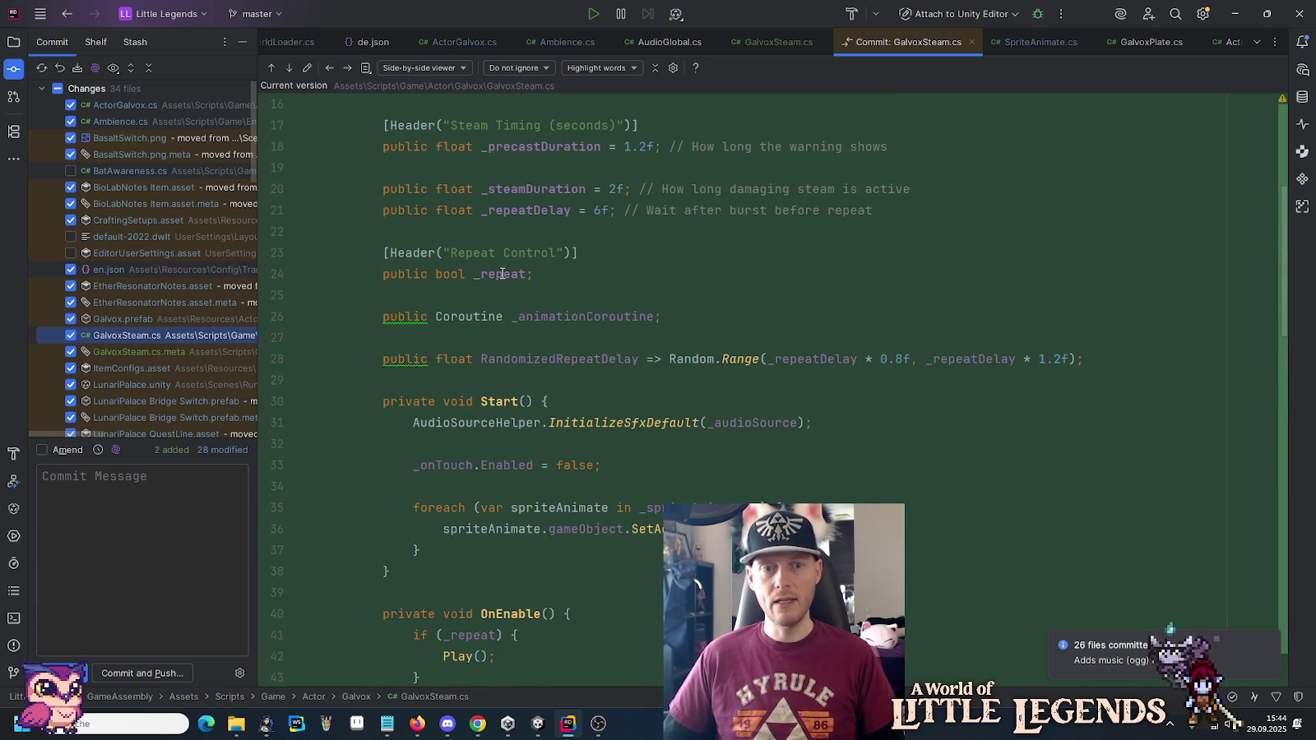
mouse_move(503, 274)
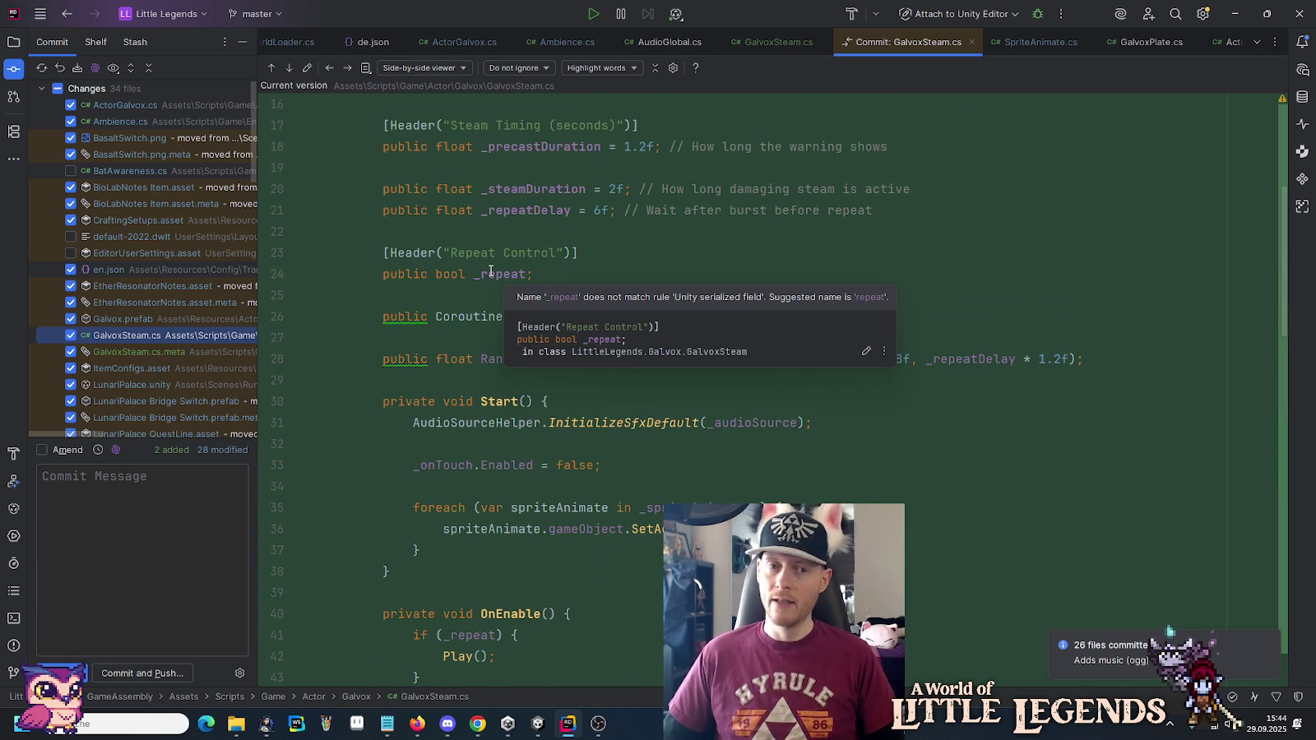
scroll(491, 271, down, 15)
scroll(491, 271, down, 5)
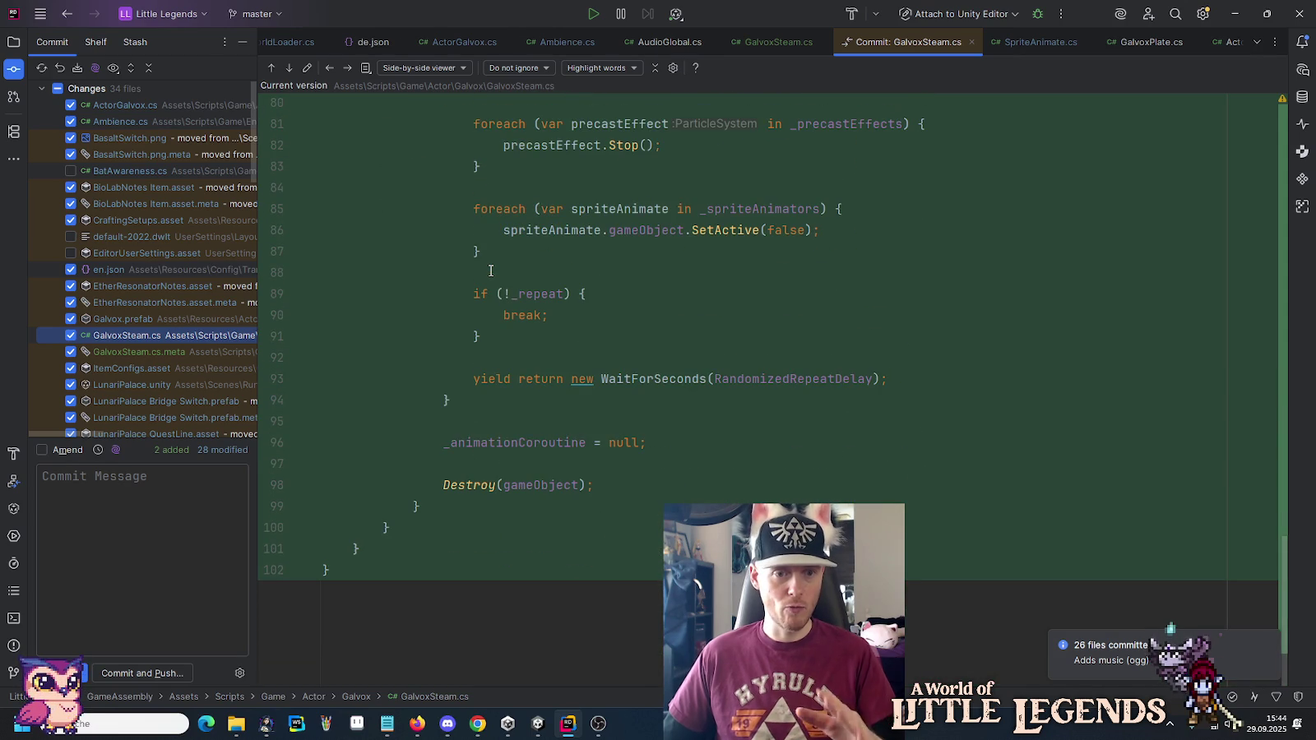
click(348, 71)
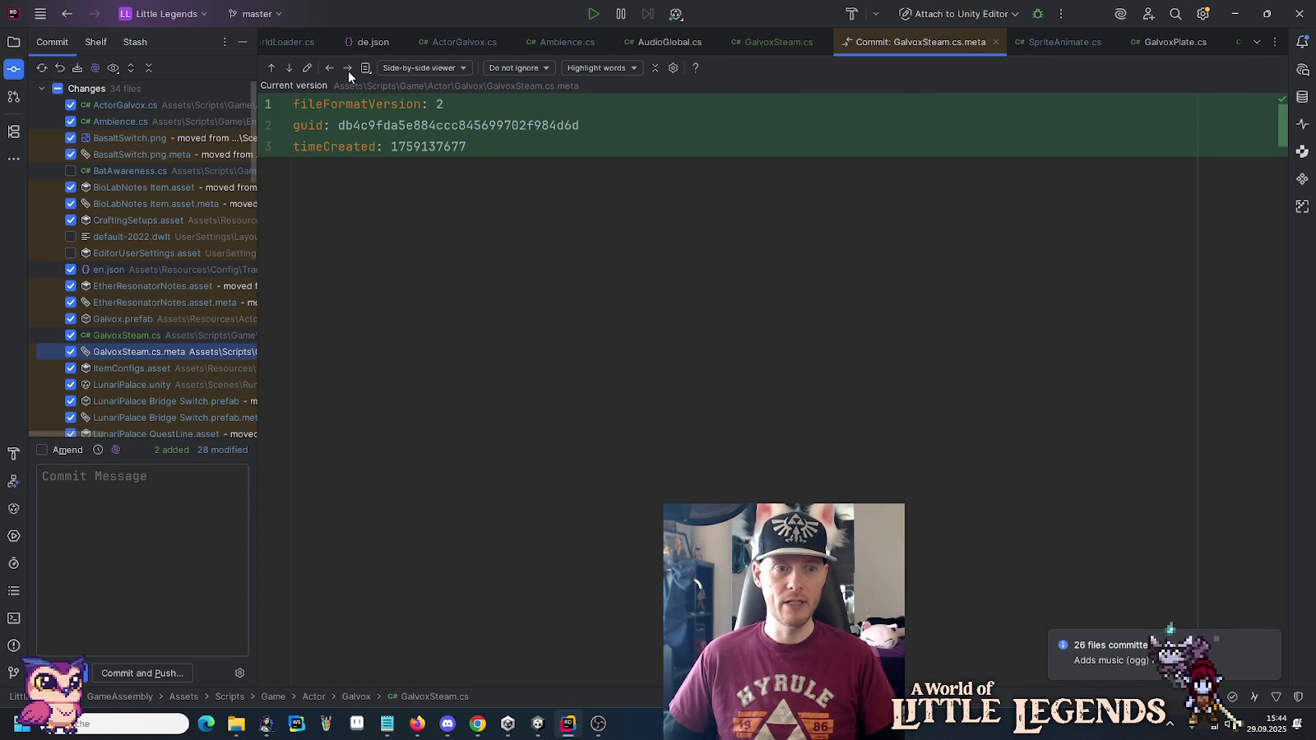
Review the ItemConfigs.asset, LunariPalace.unity and Bridge Switch prefab diffs.
click(348, 71)
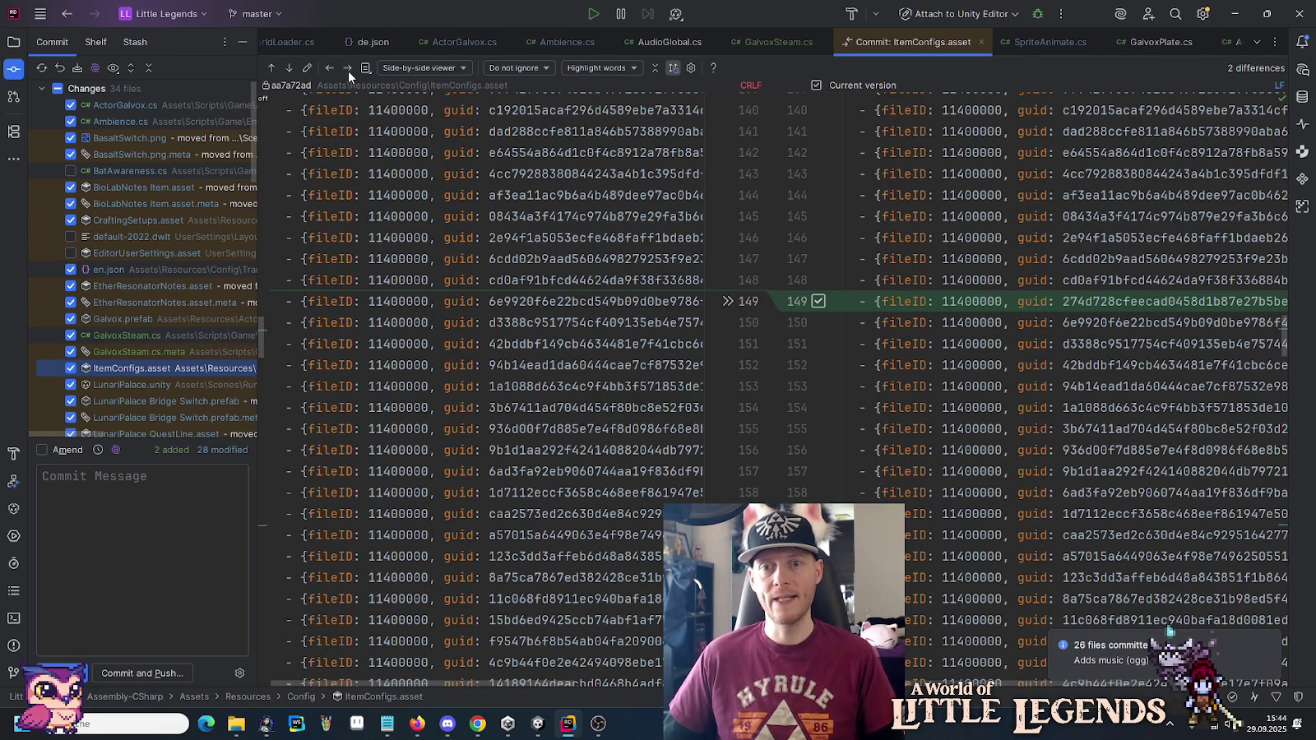
click(348, 69)
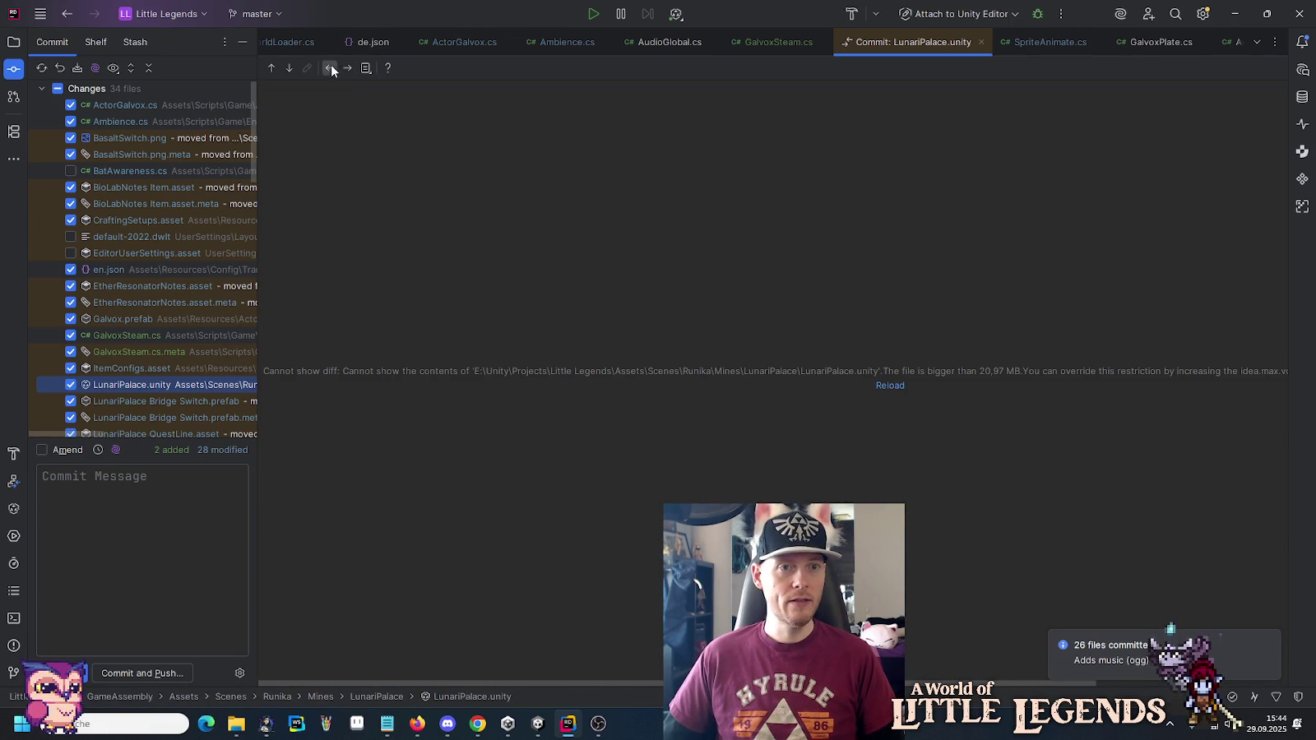
click(329, 67)
click(289, 69)
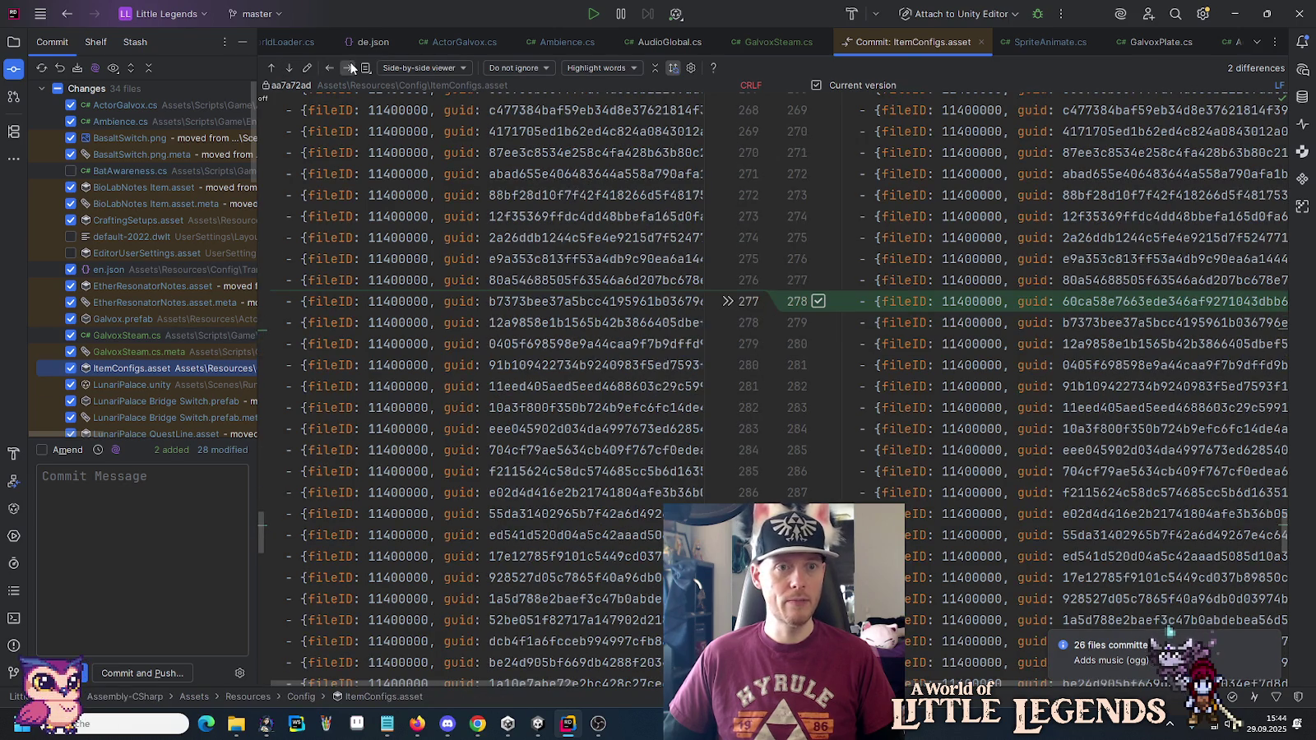
click(349, 68)
click(349, 68)
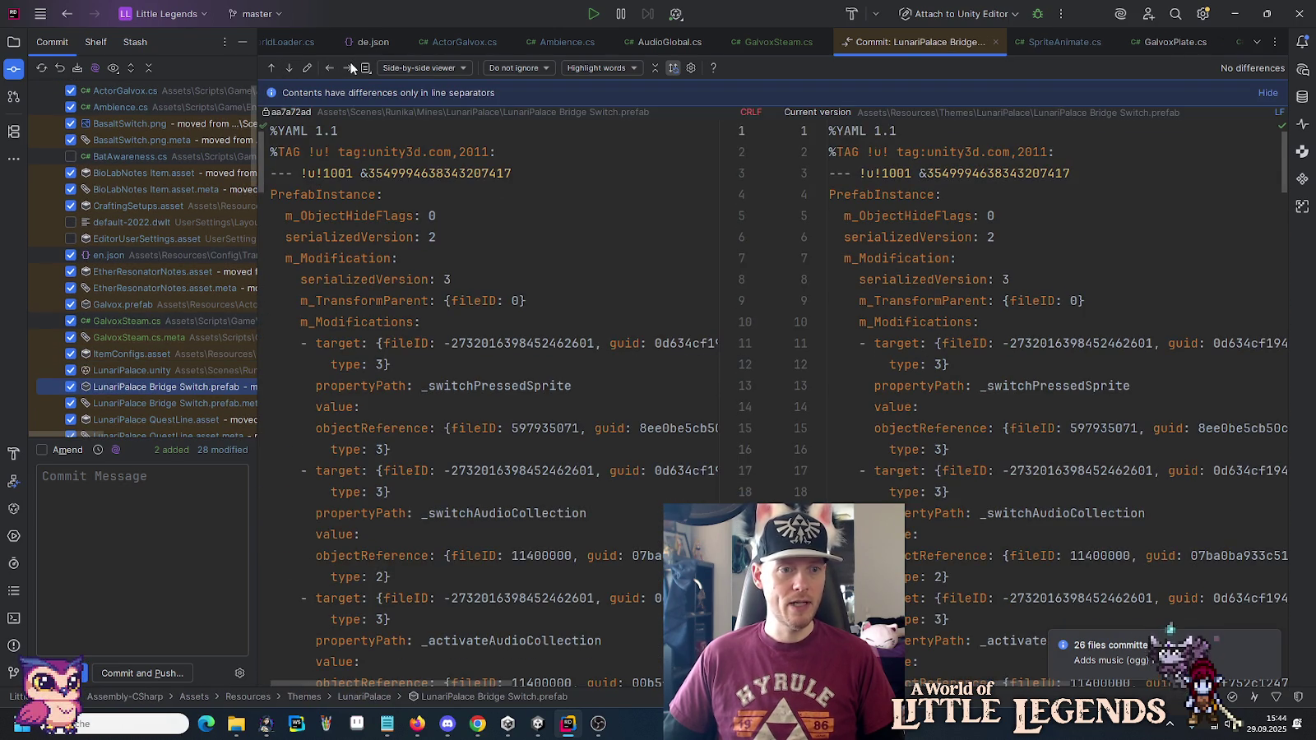
scroll(132, 281, down, 3)
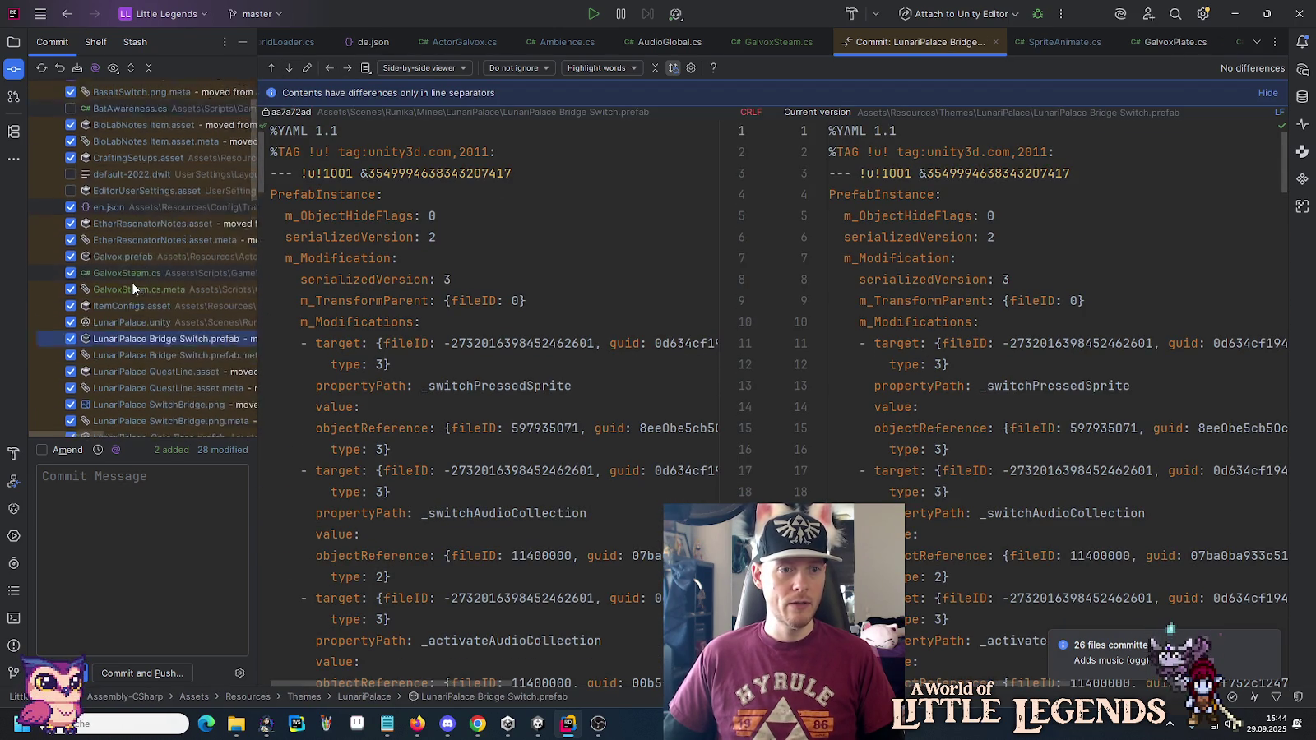
Step through the QuestLine asset and SwitchBridge.png files to LunariPalace_Gate Base.prefab.
click(349, 69)
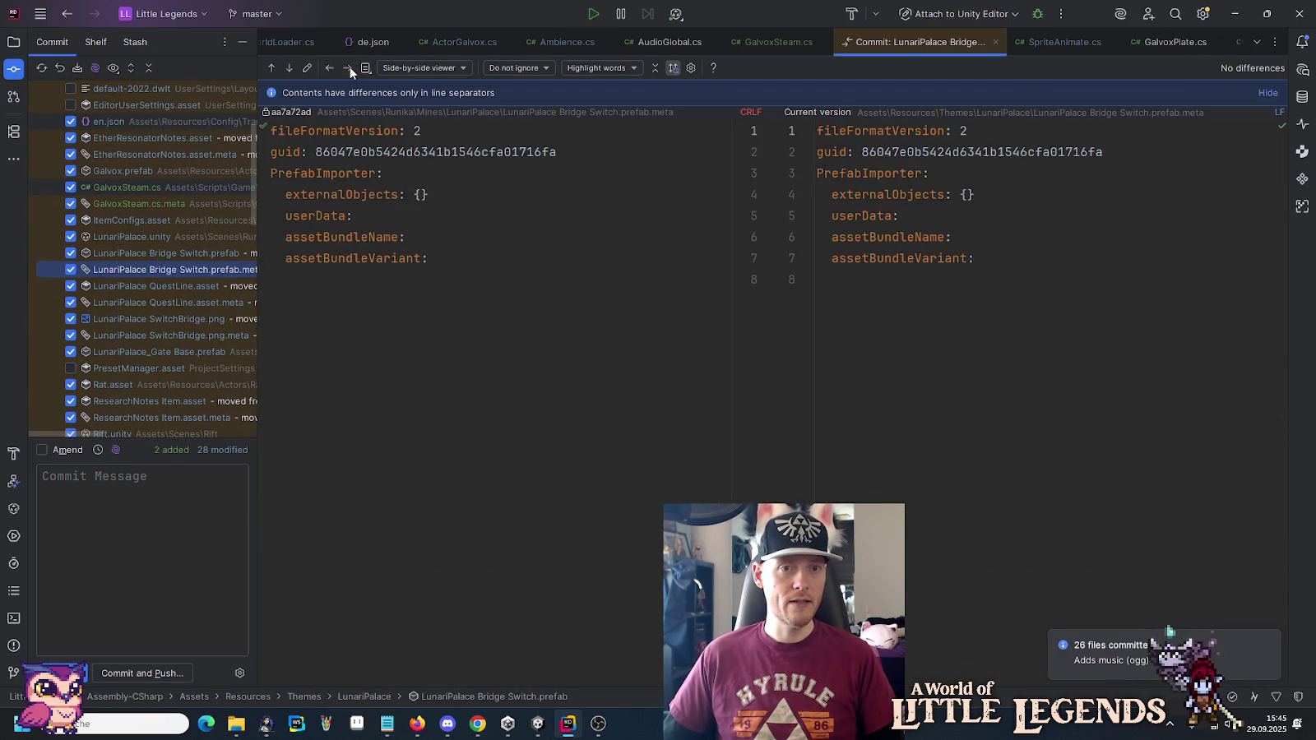
click(349, 68)
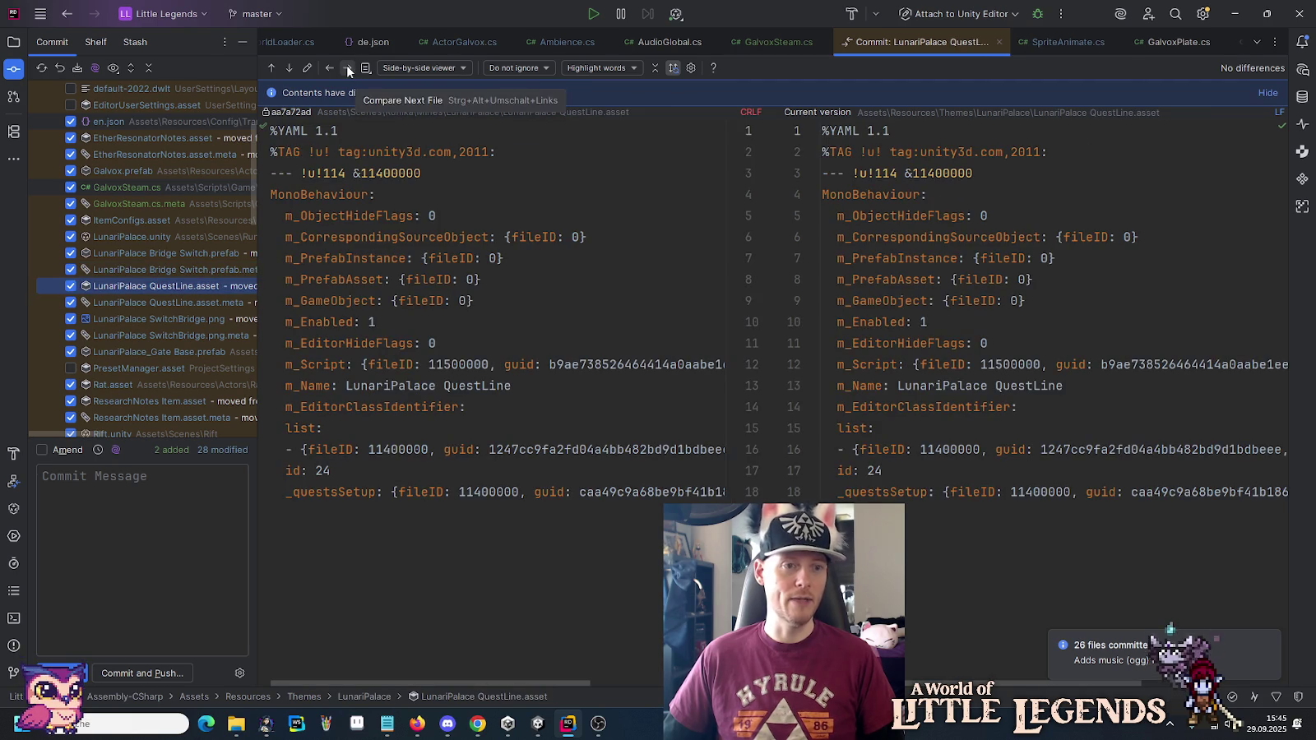
click(347, 66)
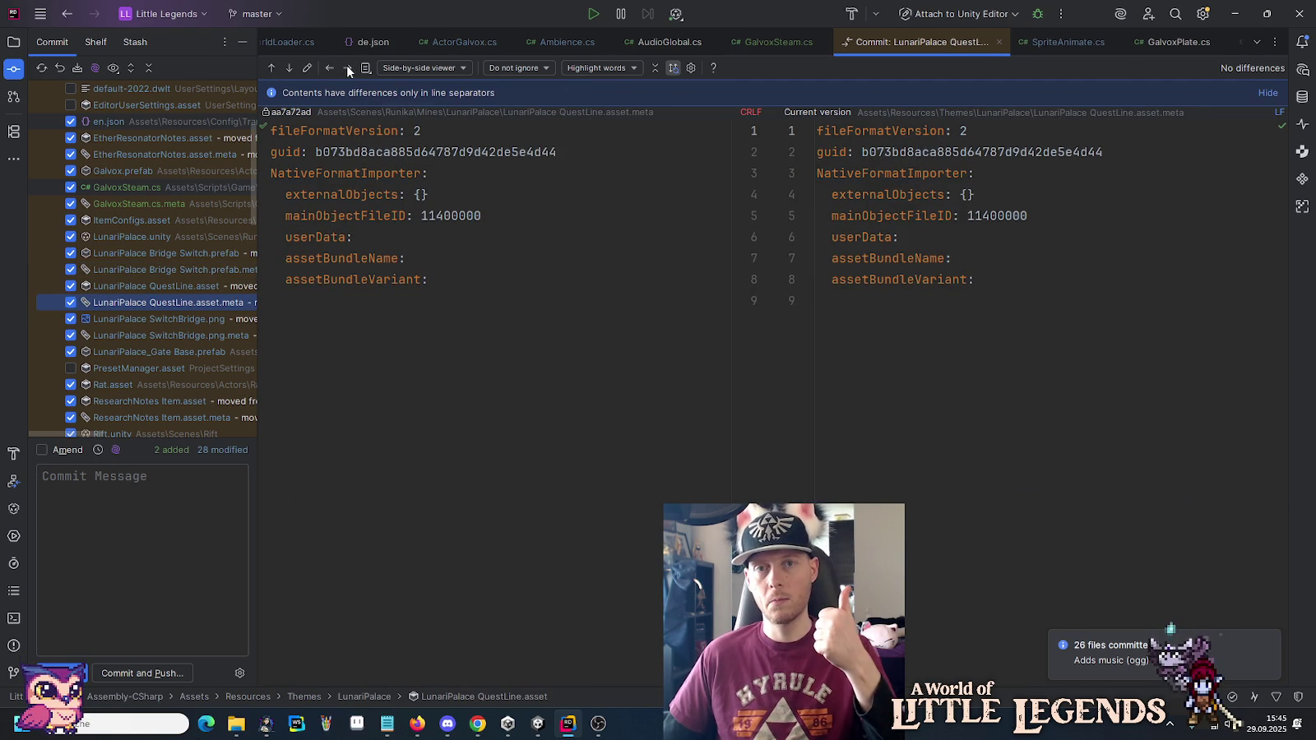
click(346, 66)
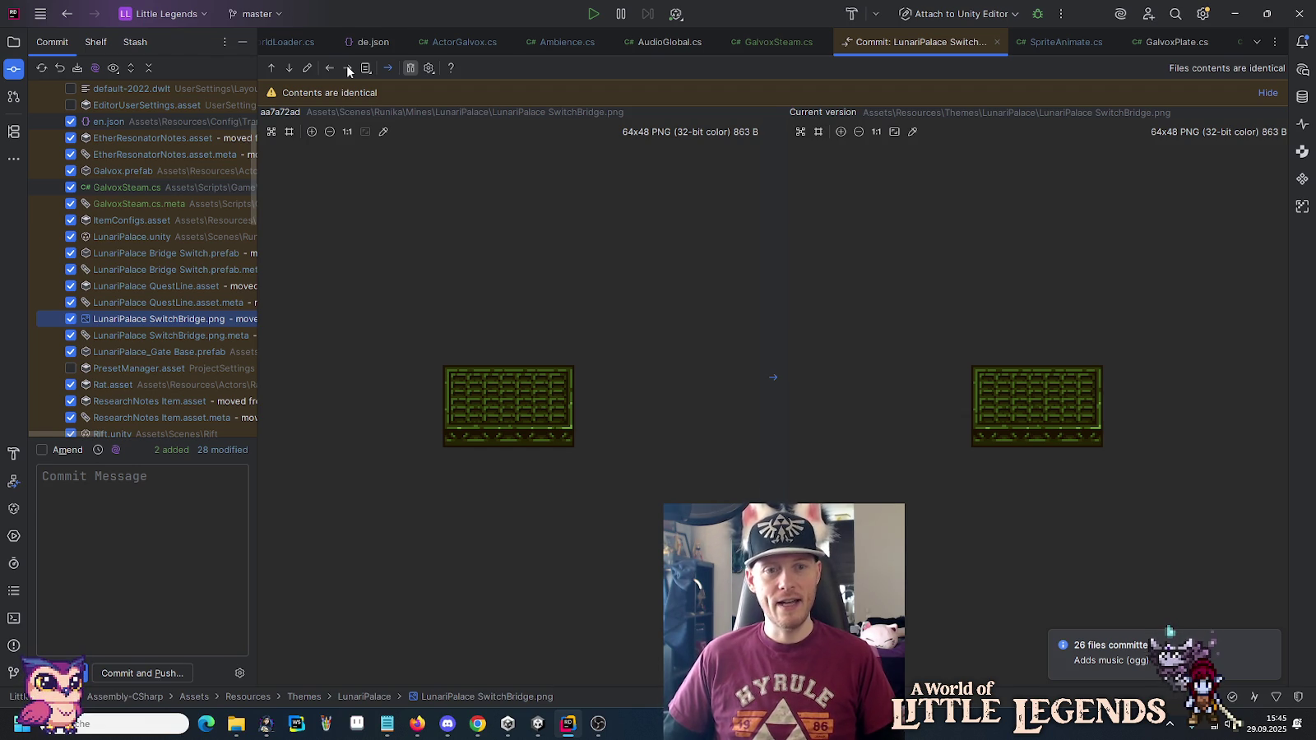
click(348, 66)
click(347, 66)
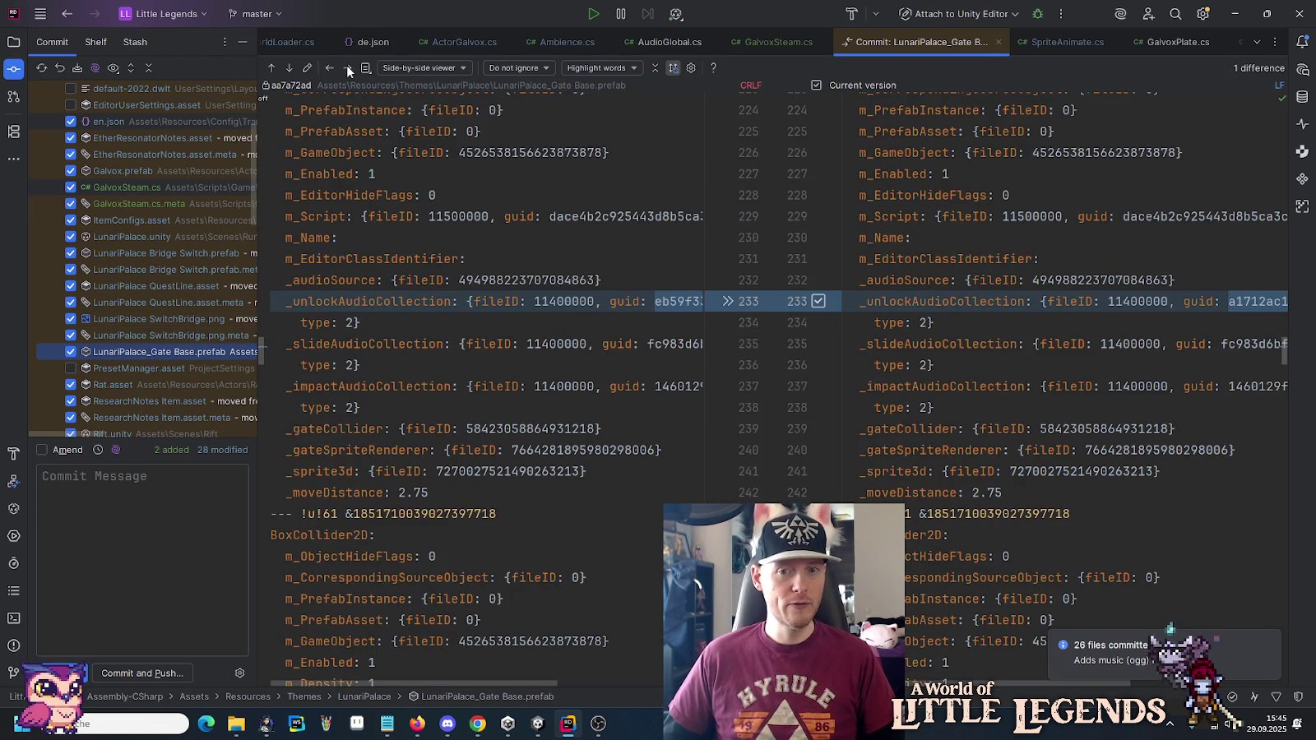
Tick PresetManager.asset to include it in the commit.
click(346, 65)
click(346, 65)
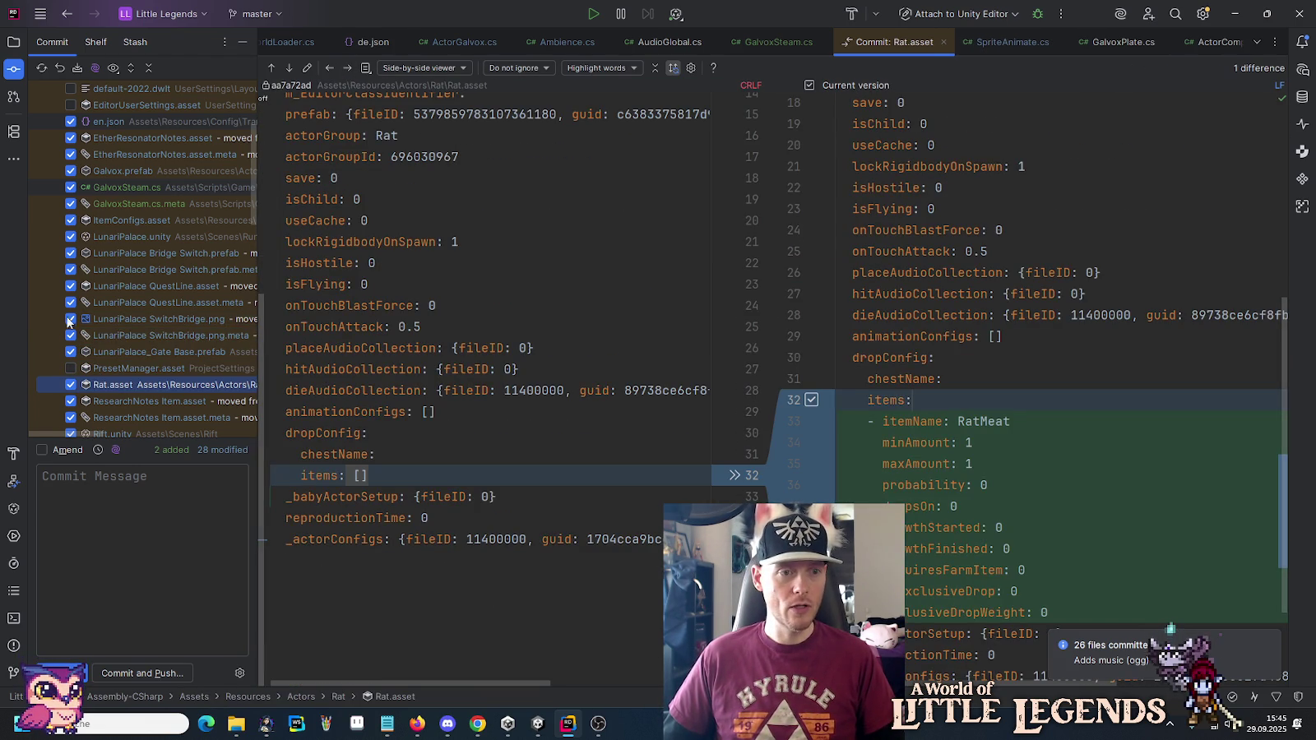
click(71, 370)
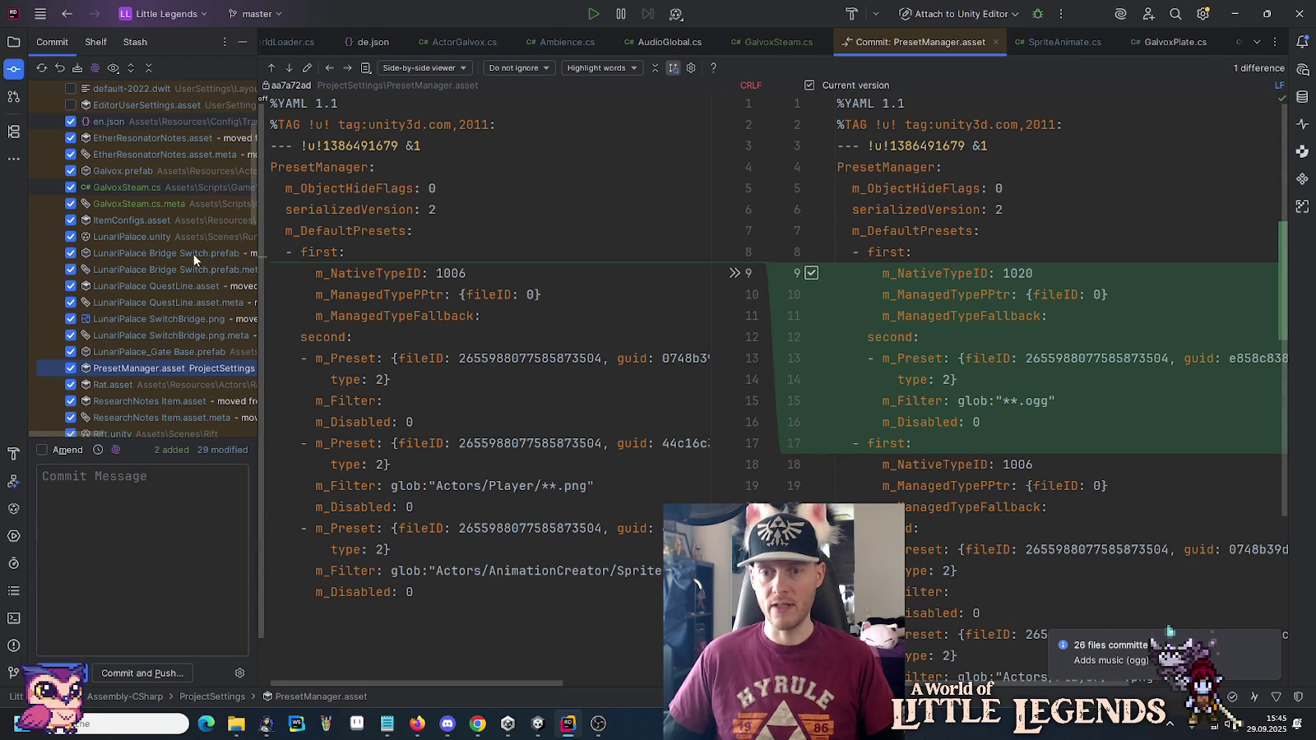
Review Rat.asset and ResearchNotes Item files through to Rift.unity's orthographic size change.
click(346, 70)
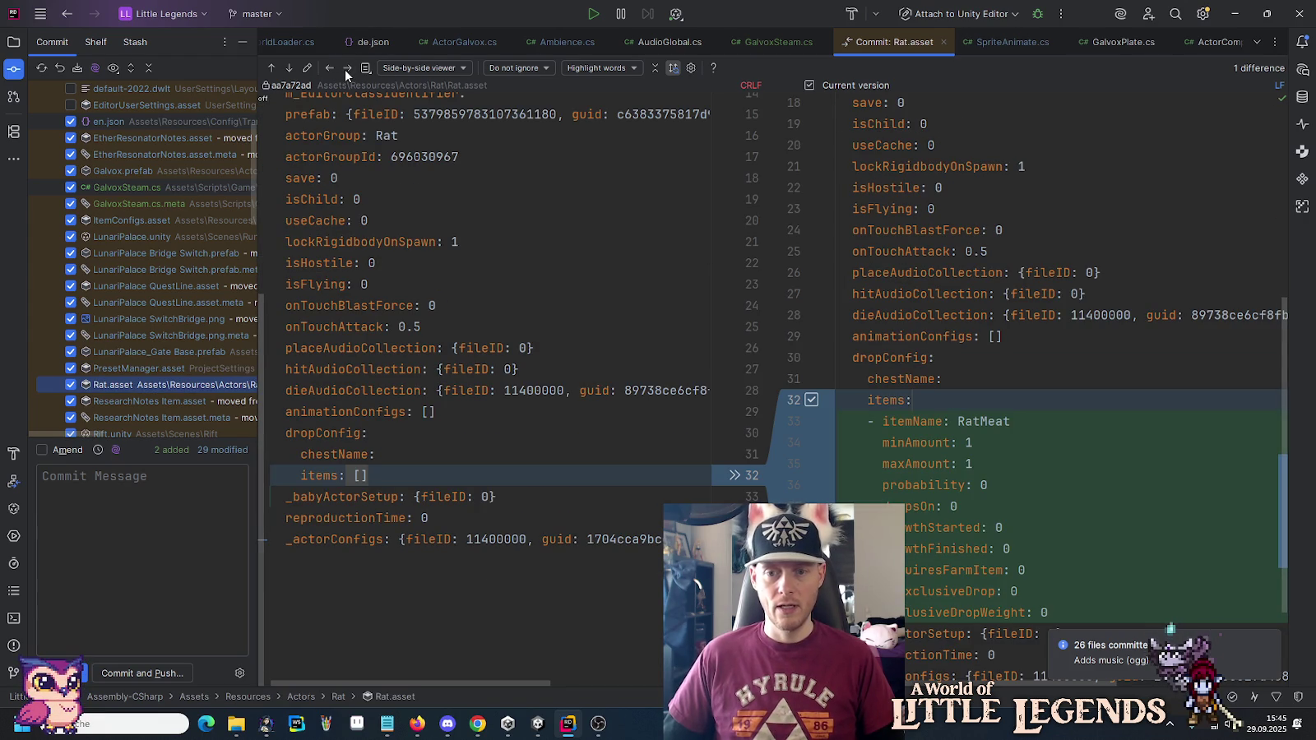
click(346, 69)
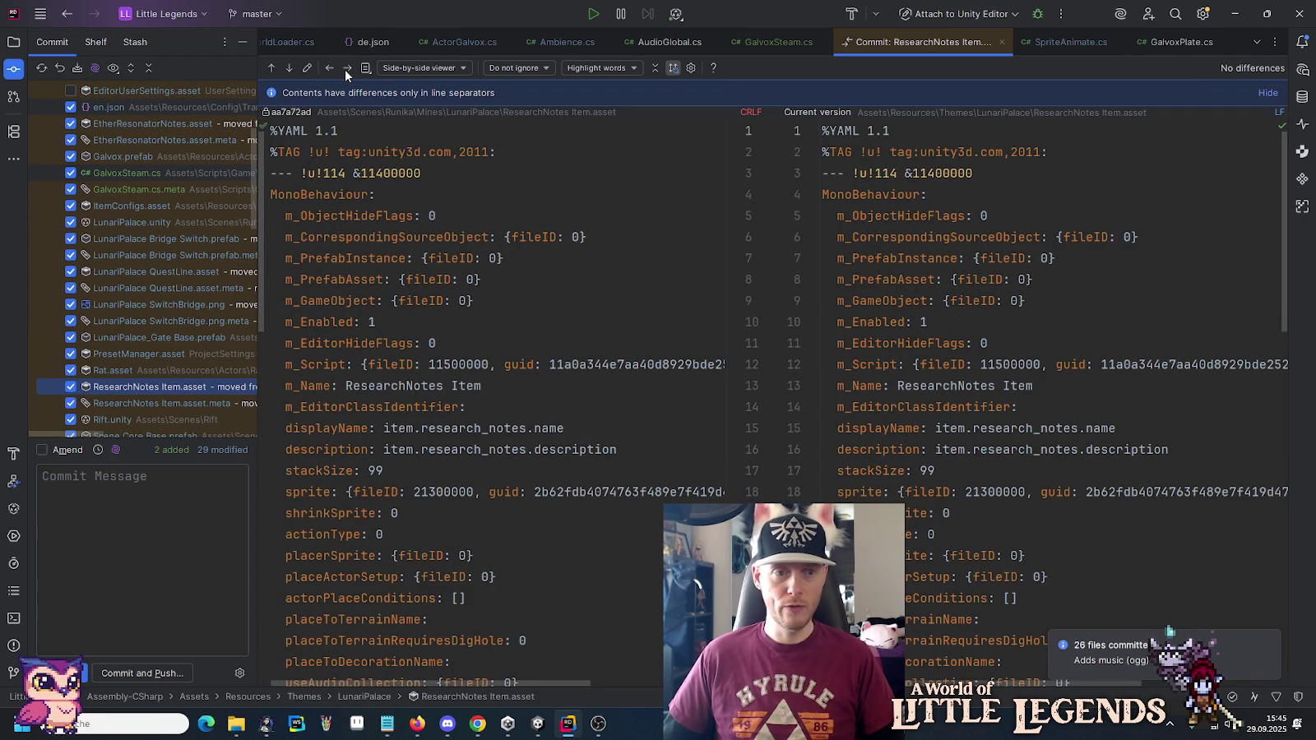
click(346, 69)
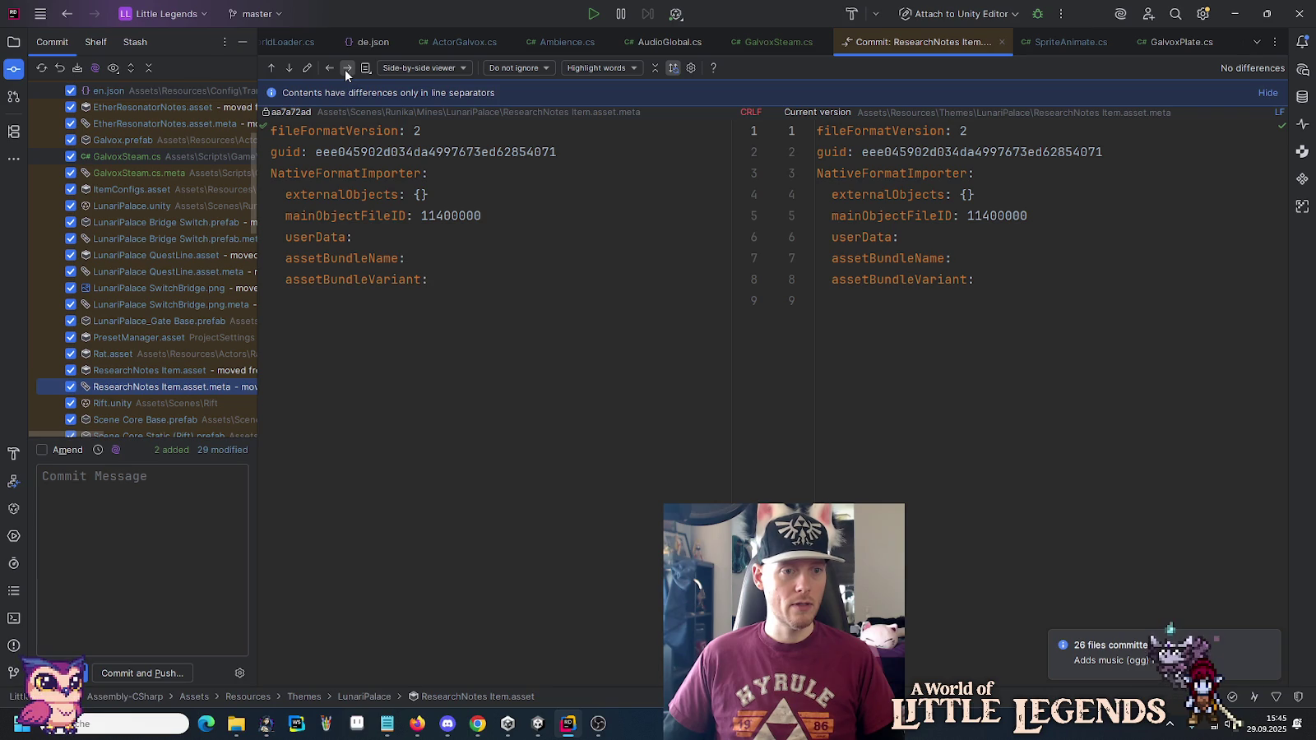
click(345, 69)
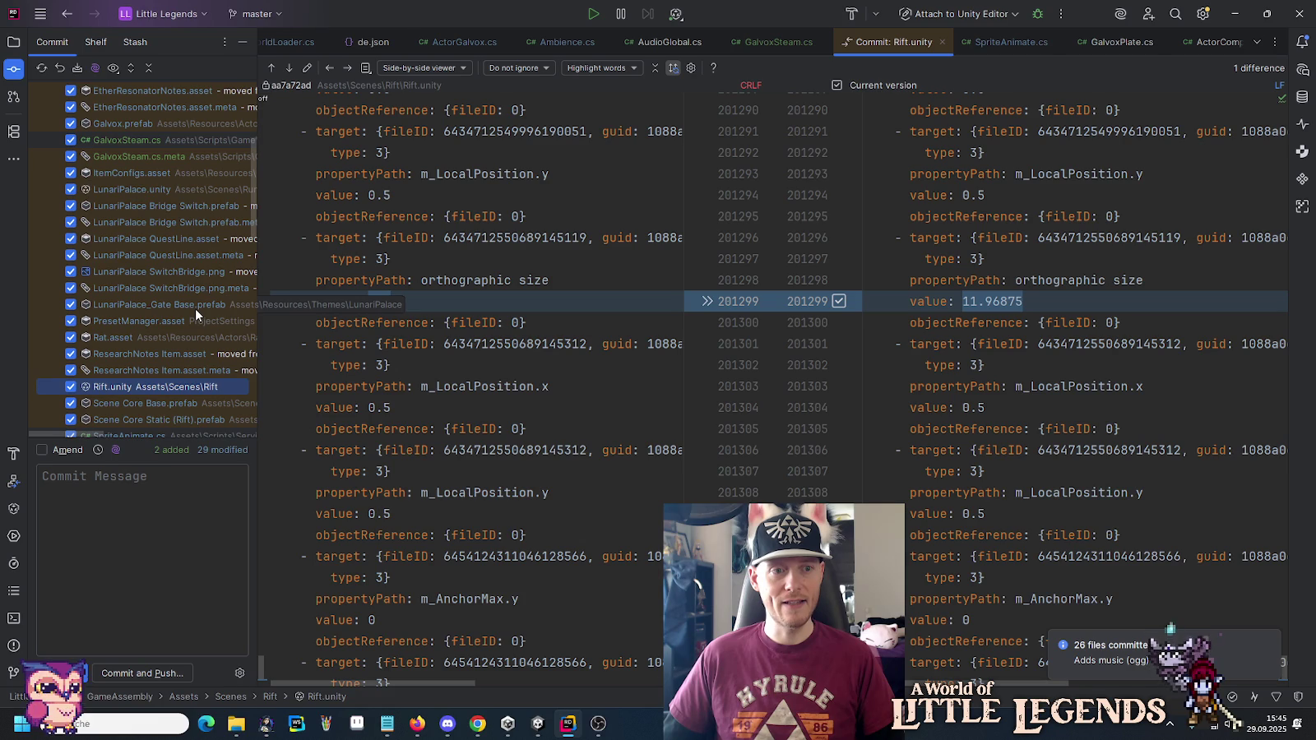
Scroll the Changes list to the top, uncheck every file, then re-include only en.json.
scroll(196, 308, down, 5)
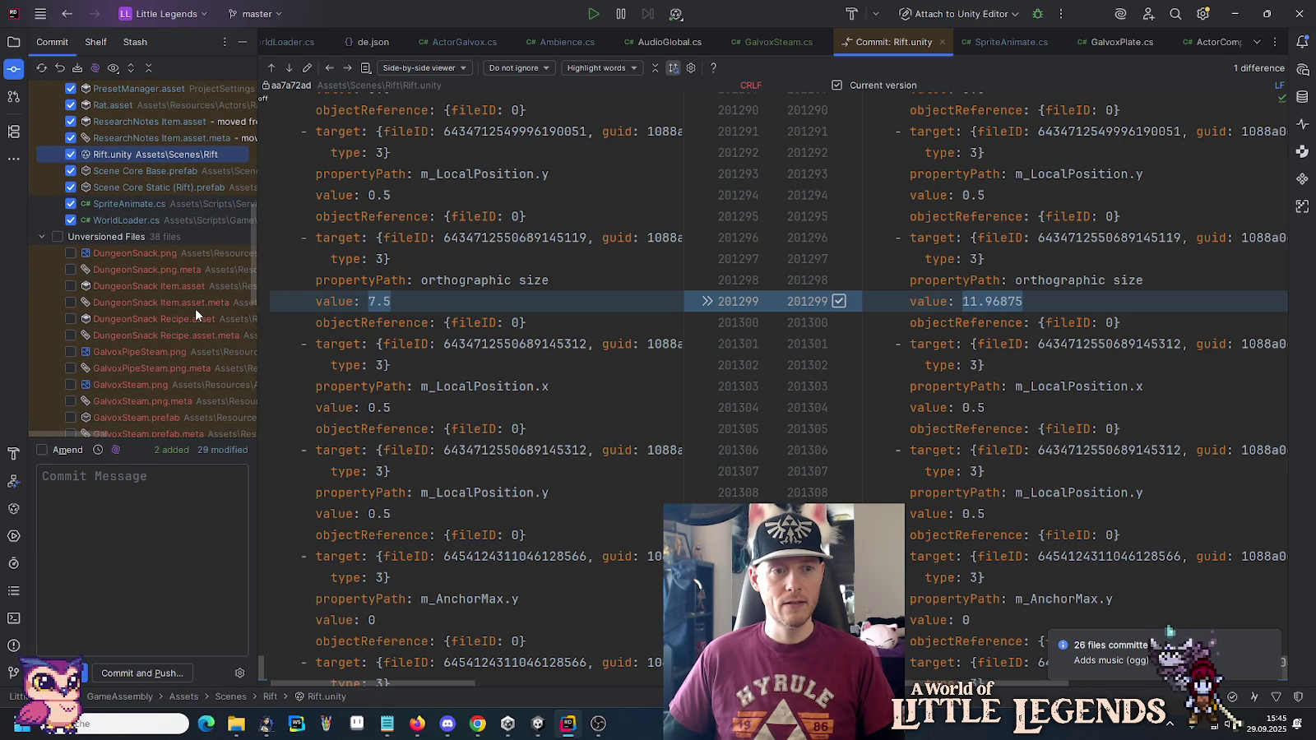
scroll(196, 309, down, 3)
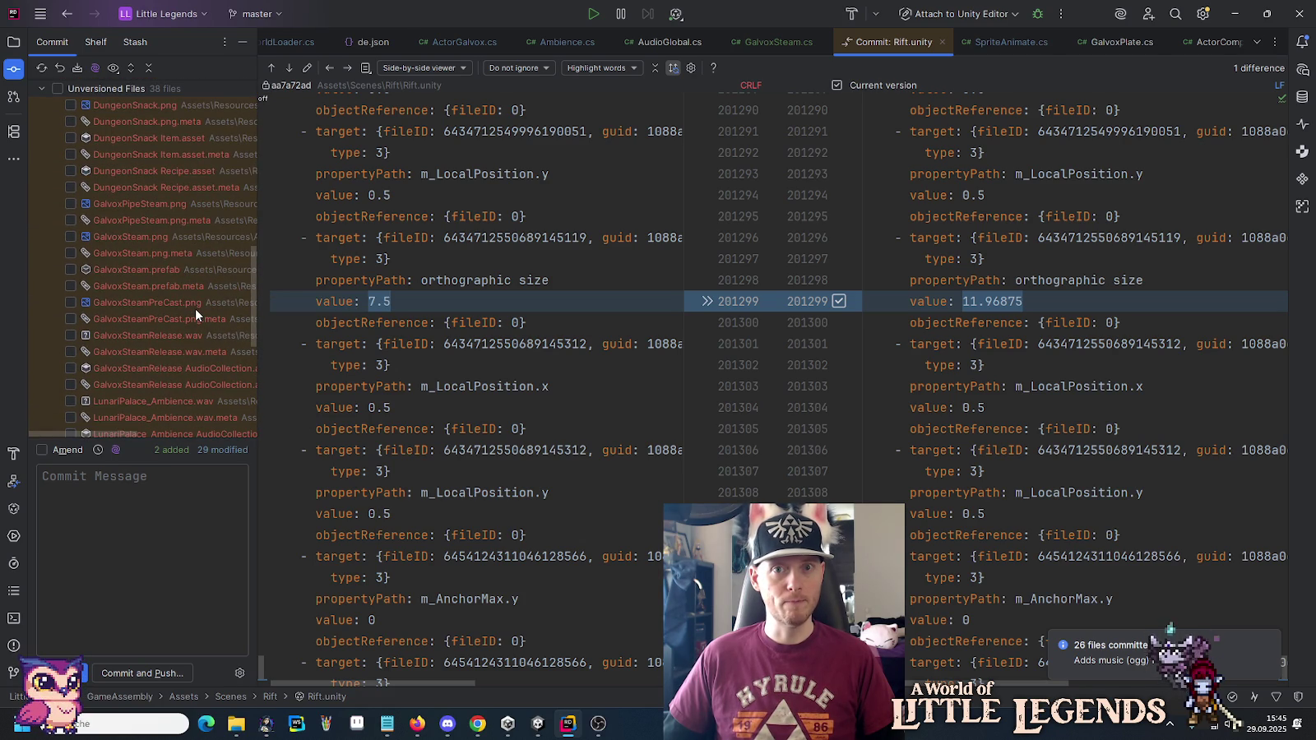
scroll(196, 309, up, 10)
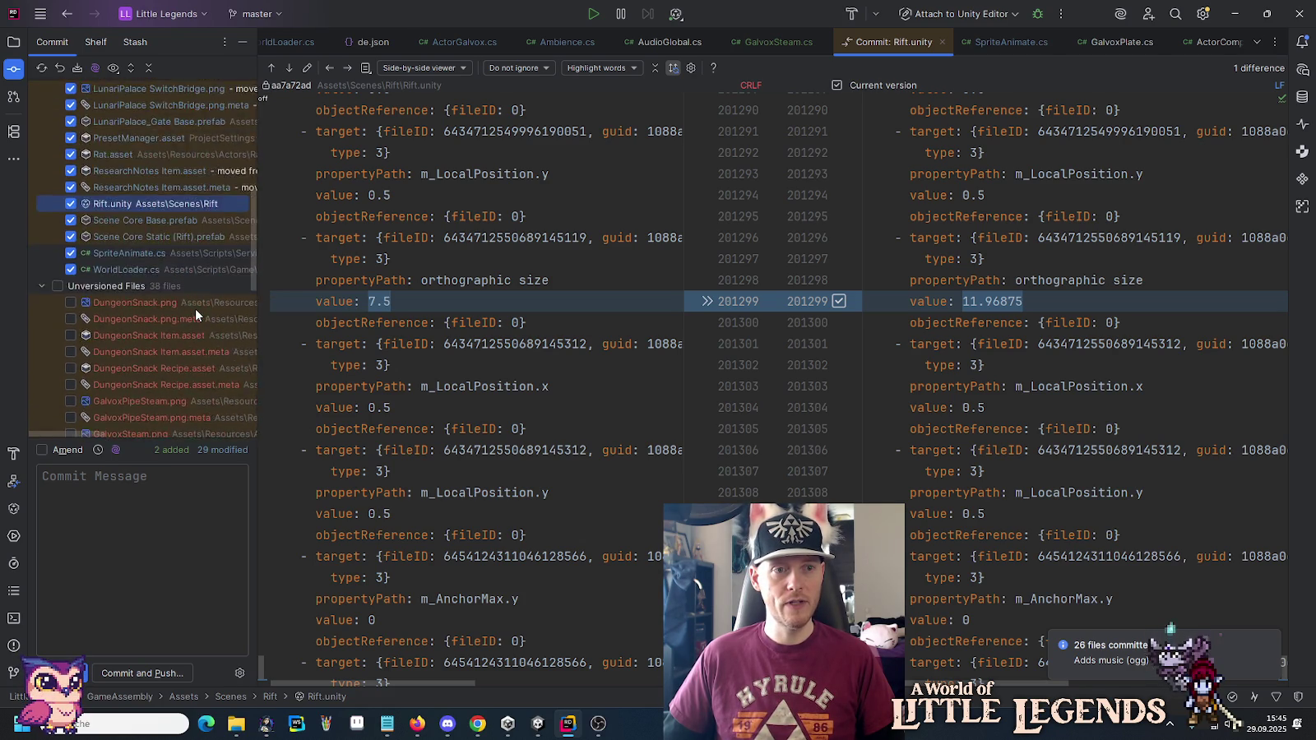
scroll(196, 308, down, 12)
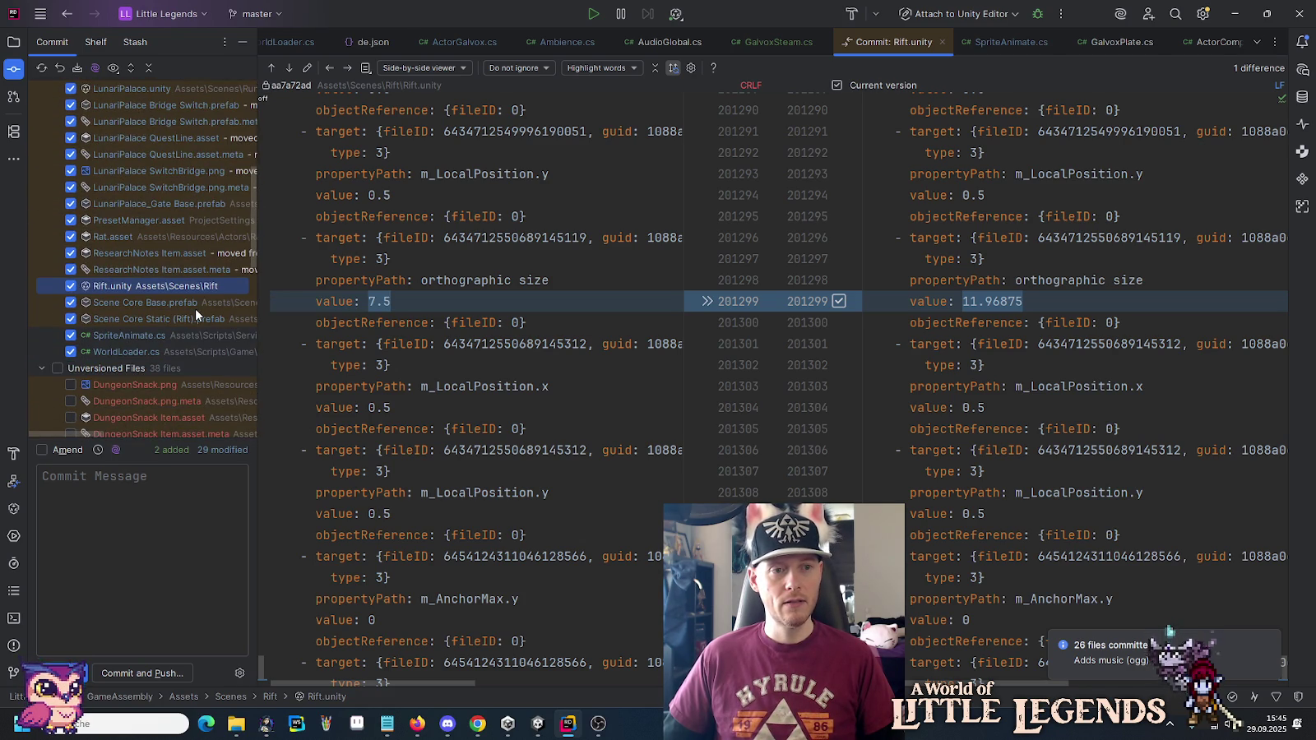
scroll(196, 308, down, 7)
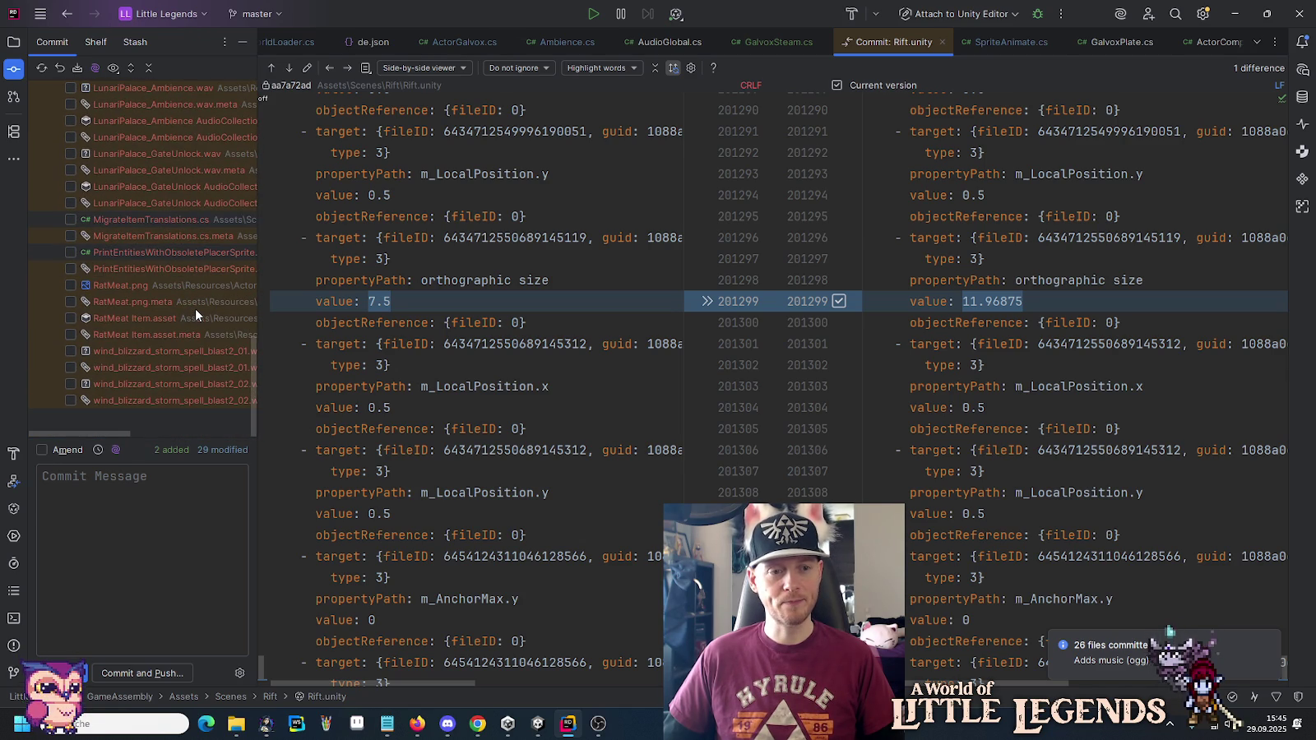
scroll(196, 309, up, 8)
scroll(196, 309, up, 10)
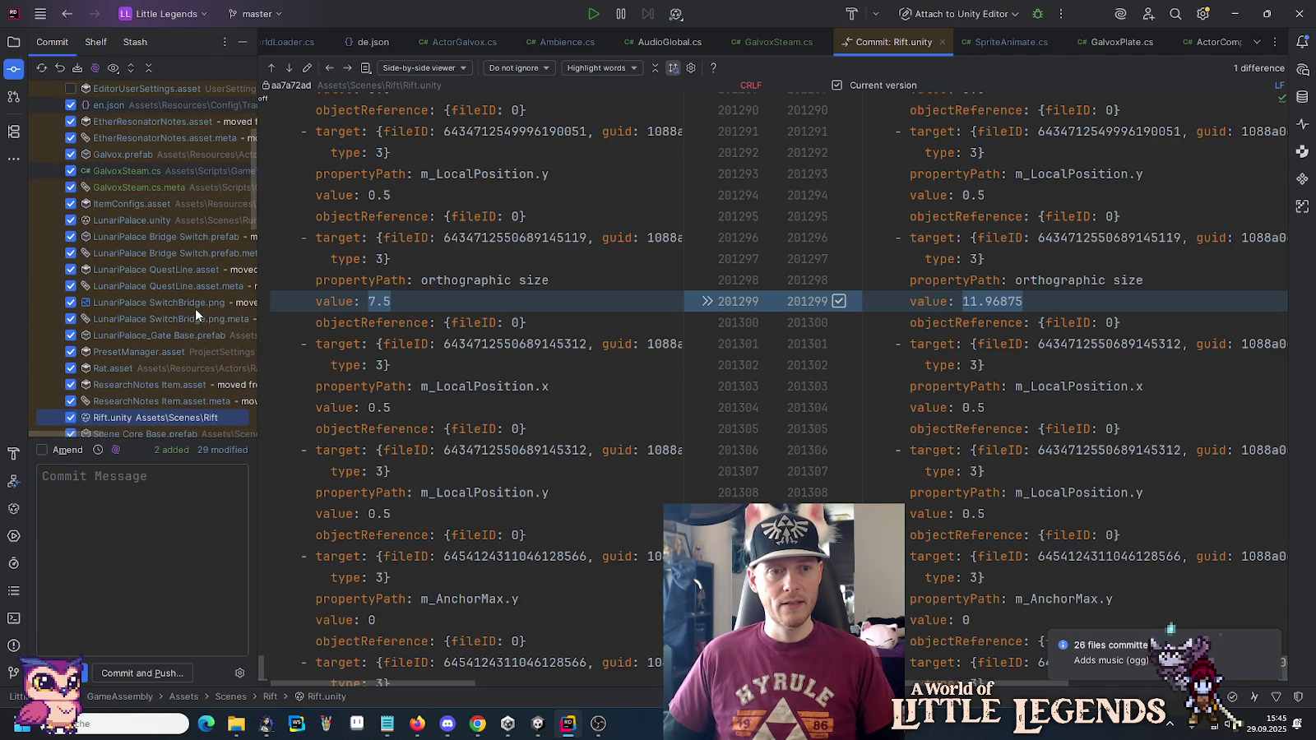
scroll(196, 308, down, 6)
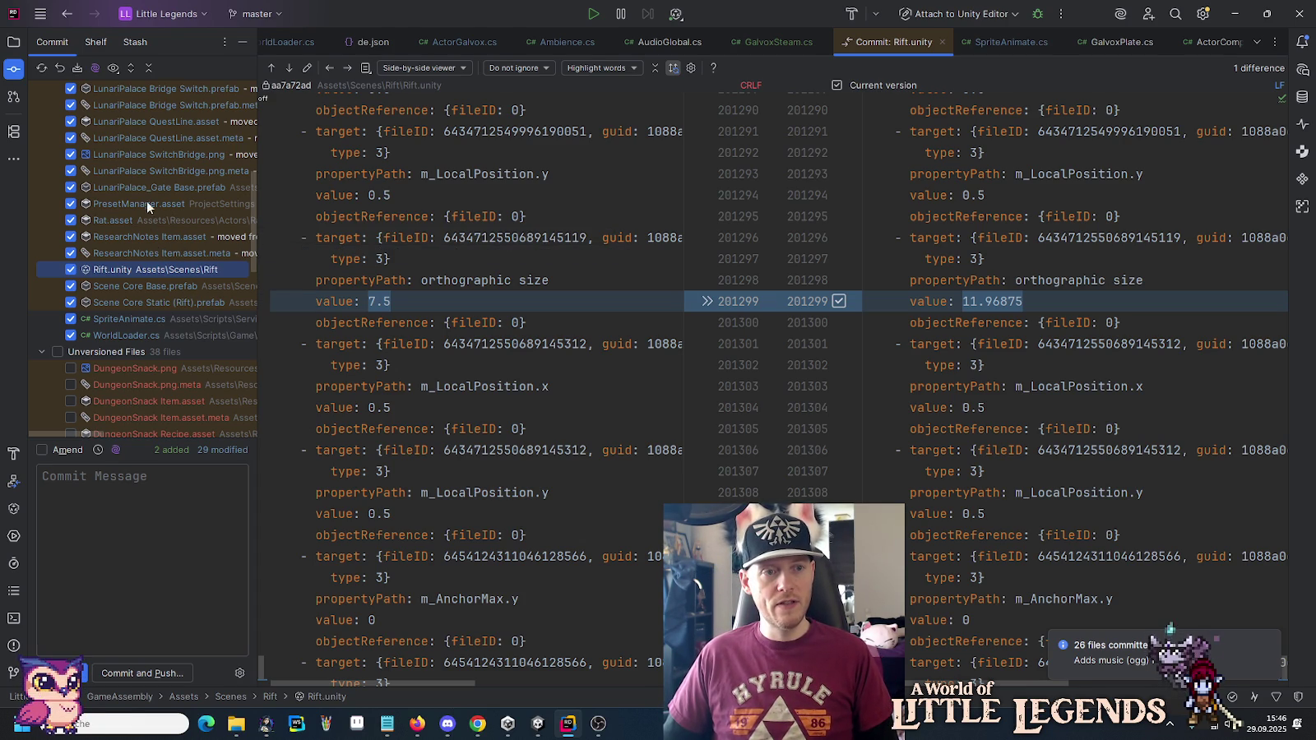
scroll(138, 161, up, 3)
scroll(139, 162, up, 2)
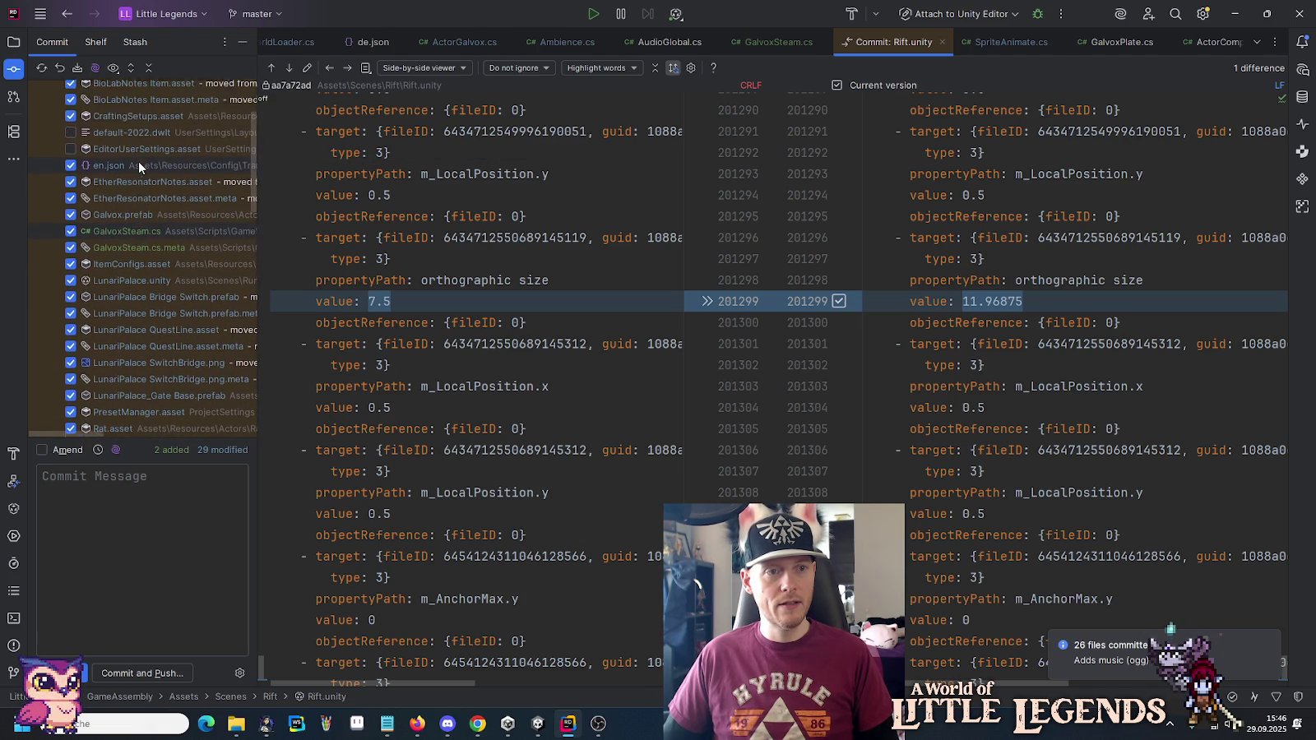
scroll(139, 161, up, 2)
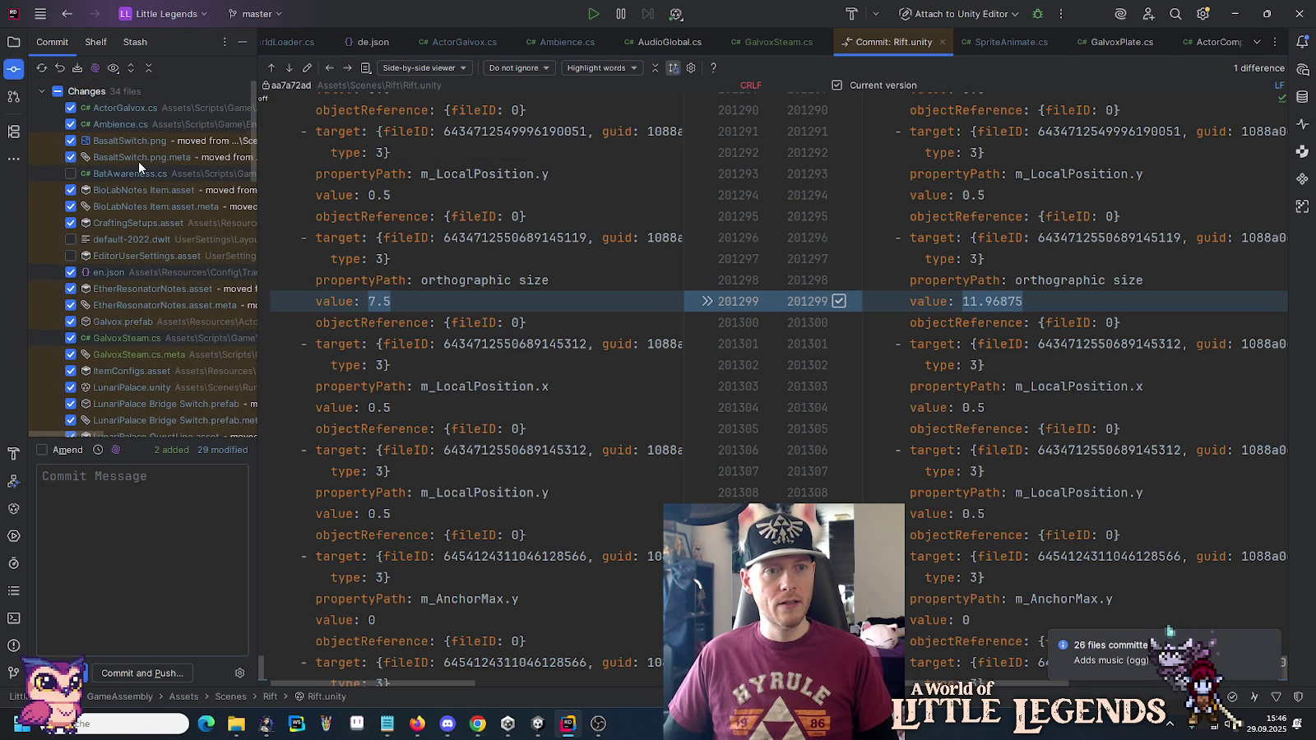
click(58, 92)
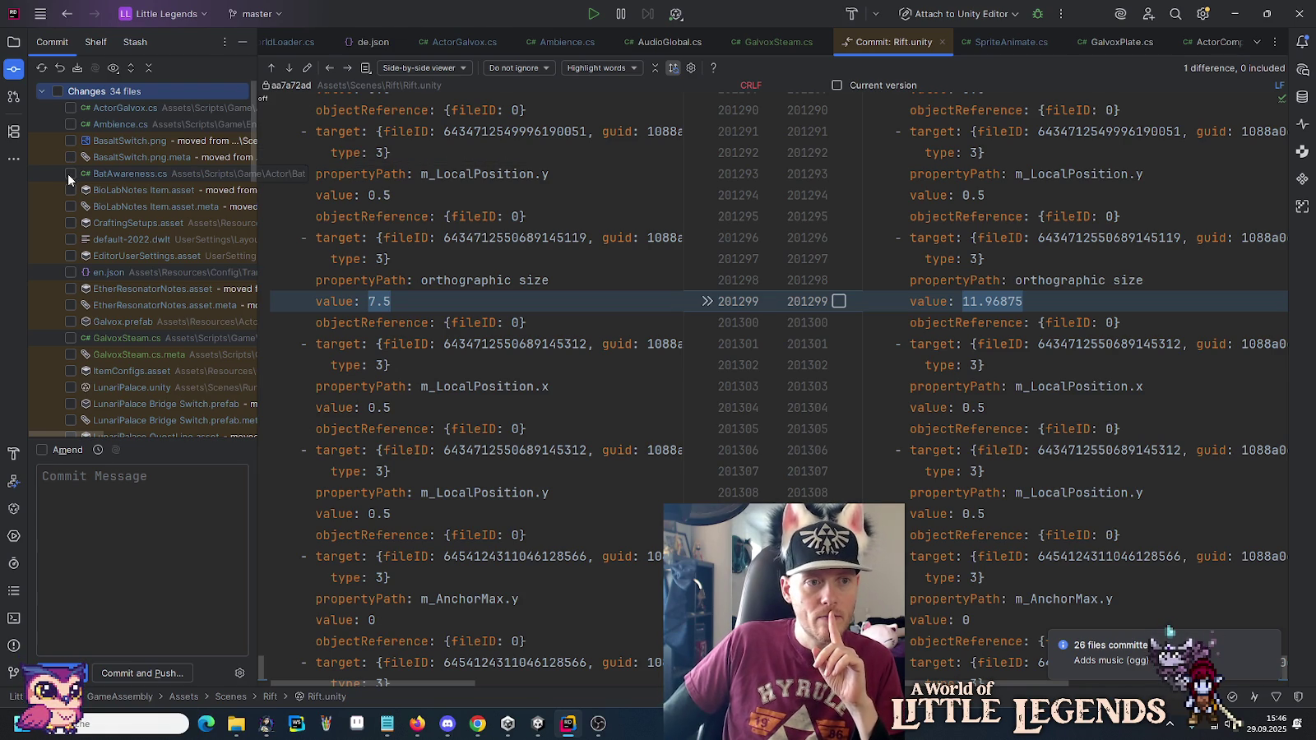
click(69, 272)
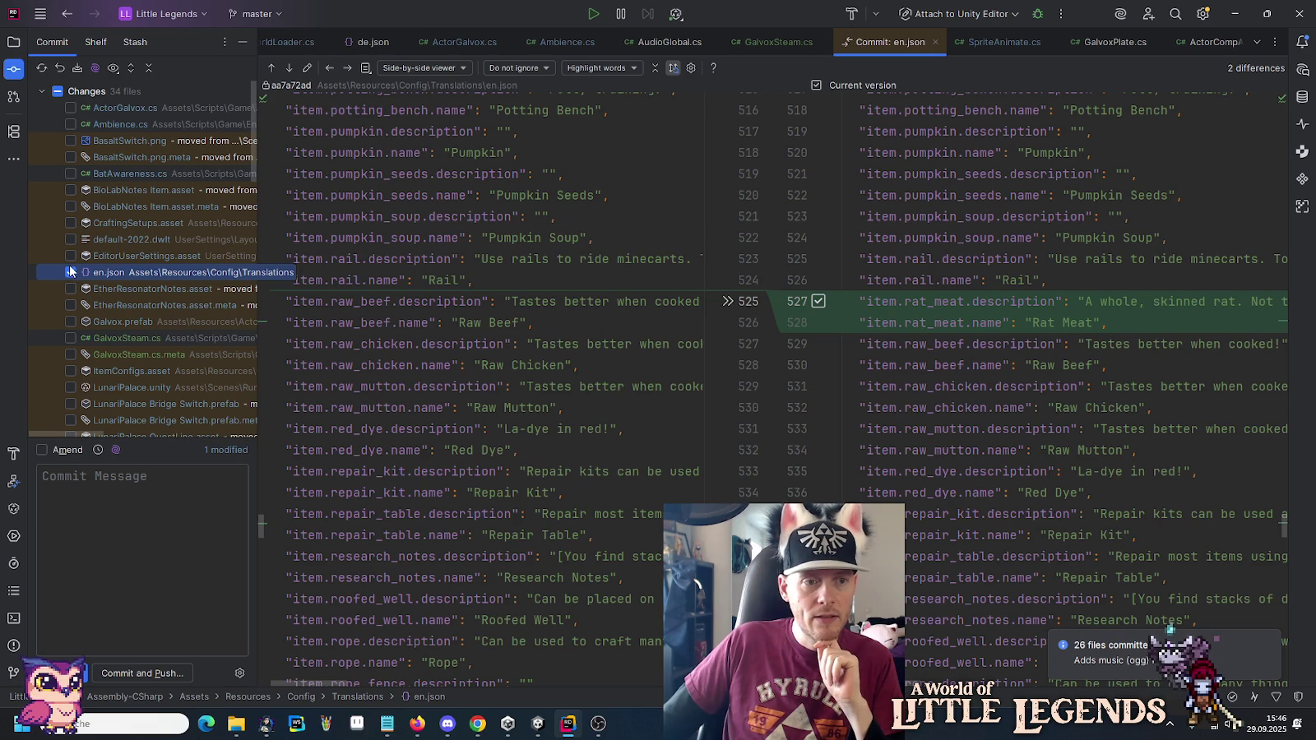
Include the modified ItemConfigs.asset and Rat.asset in the pending commit.
scroll(70, 272, down, 2)
click(70, 270)
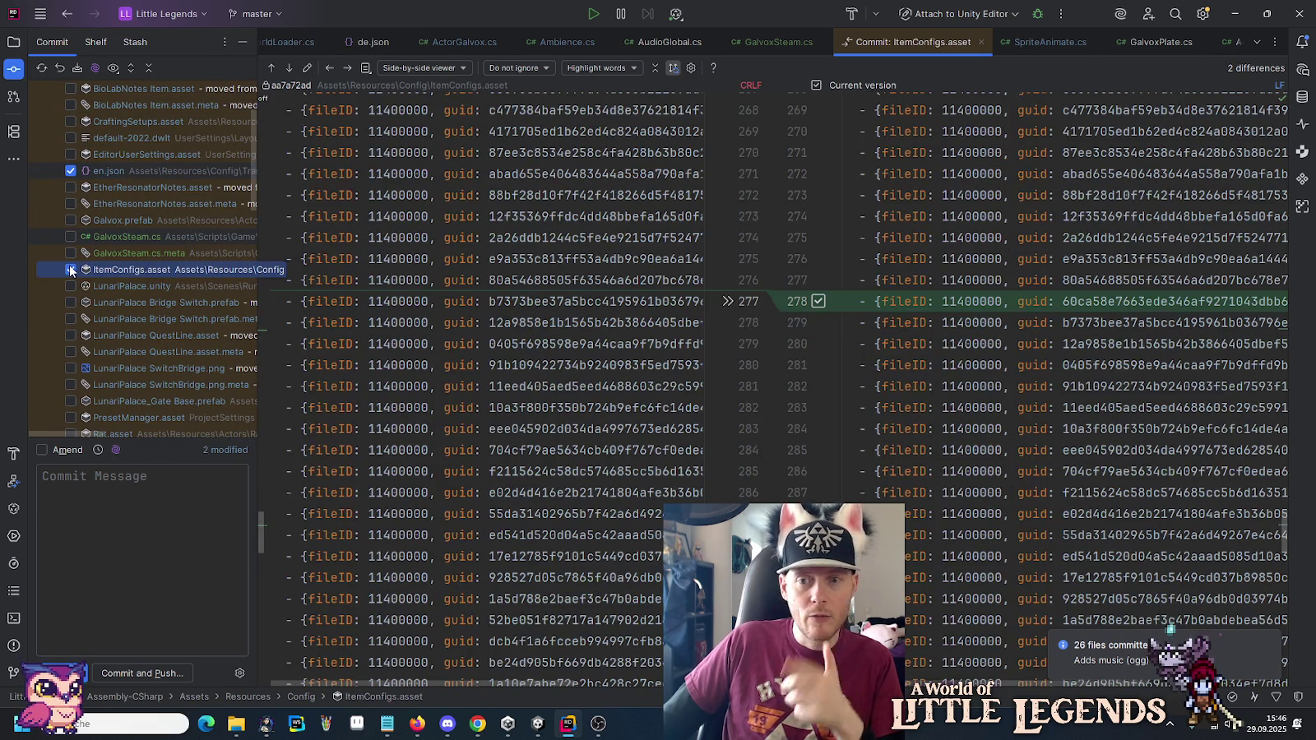
scroll(69, 264, down, 3)
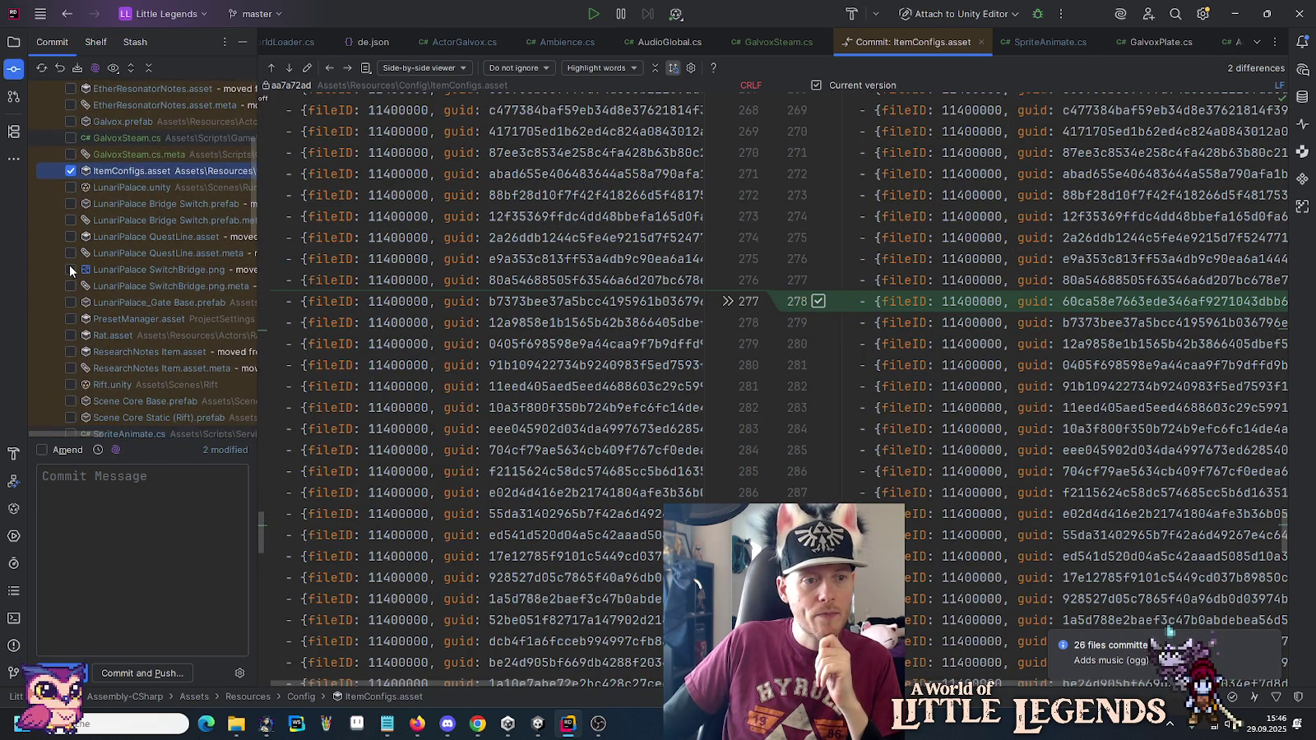
click(68, 286)
click(70, 287)
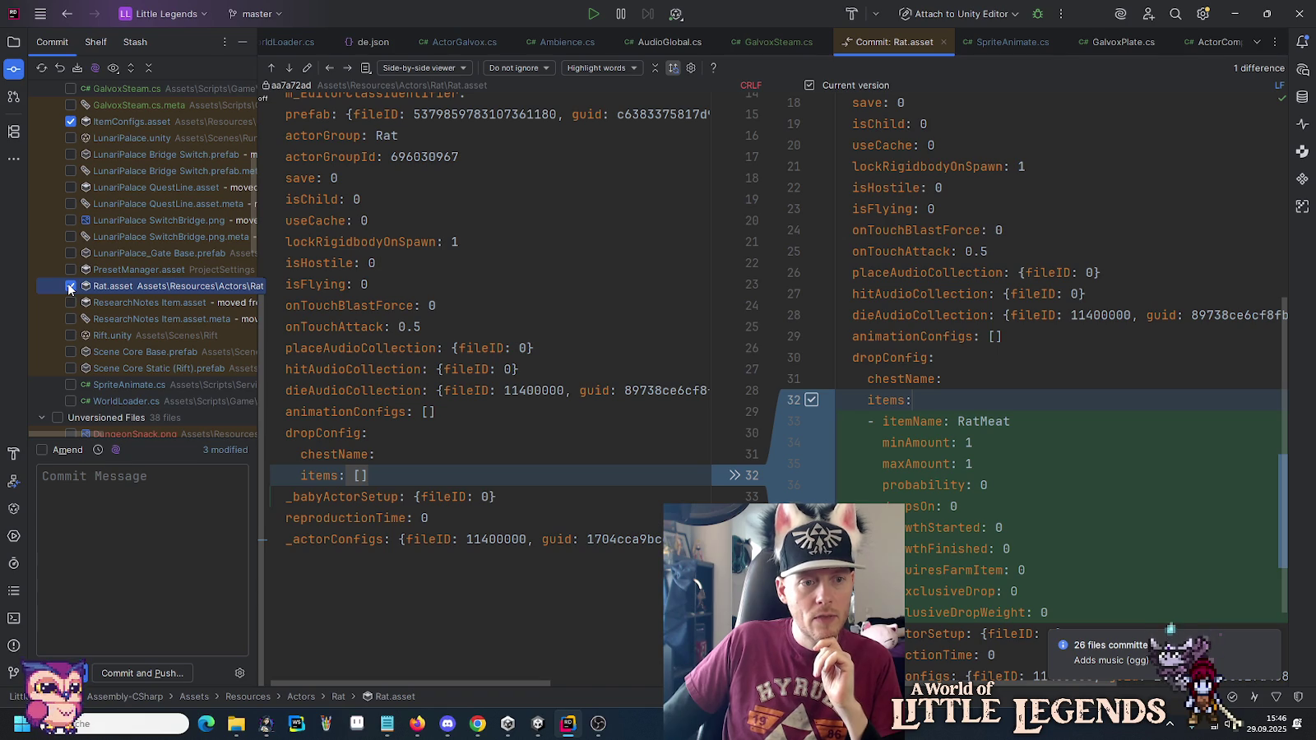
Add the six new DungeonSnack files: the png, Item asset and Recipe asset, each with its meta.
scroll(68, 286, down, 2)
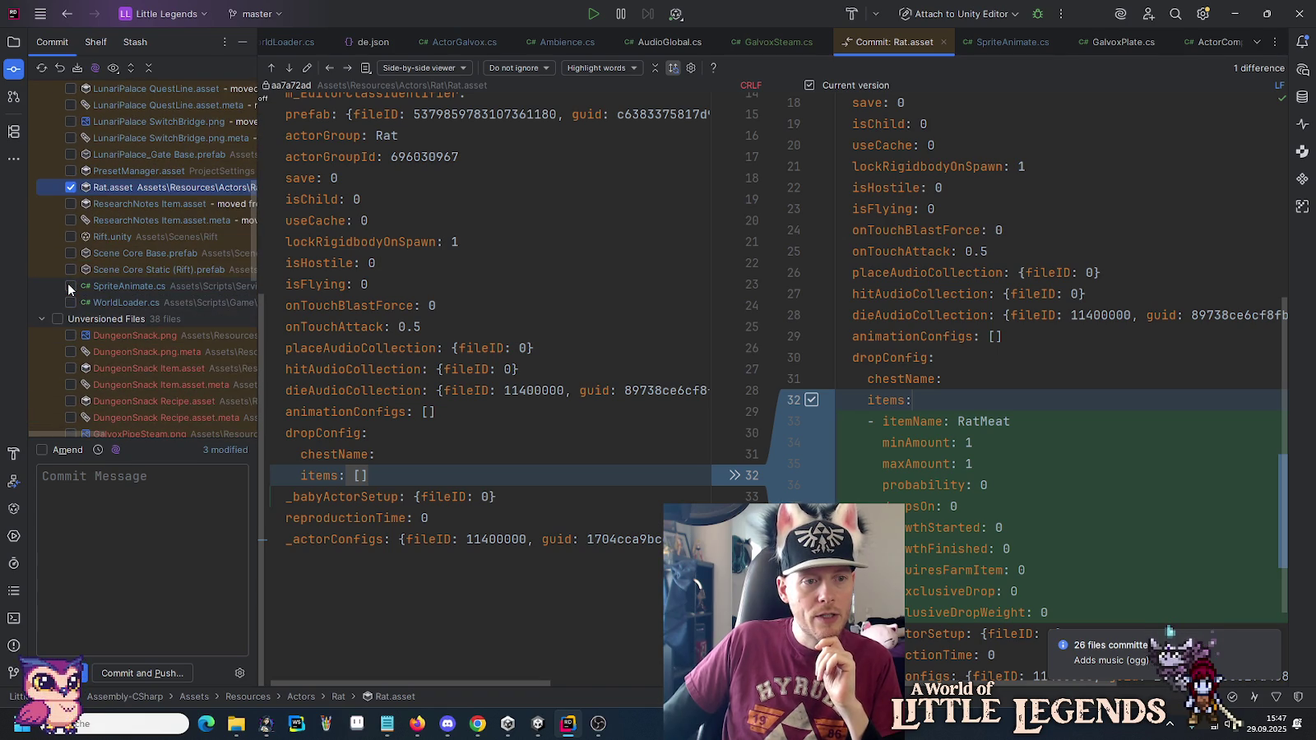
scroll(68, 287, down, 3)
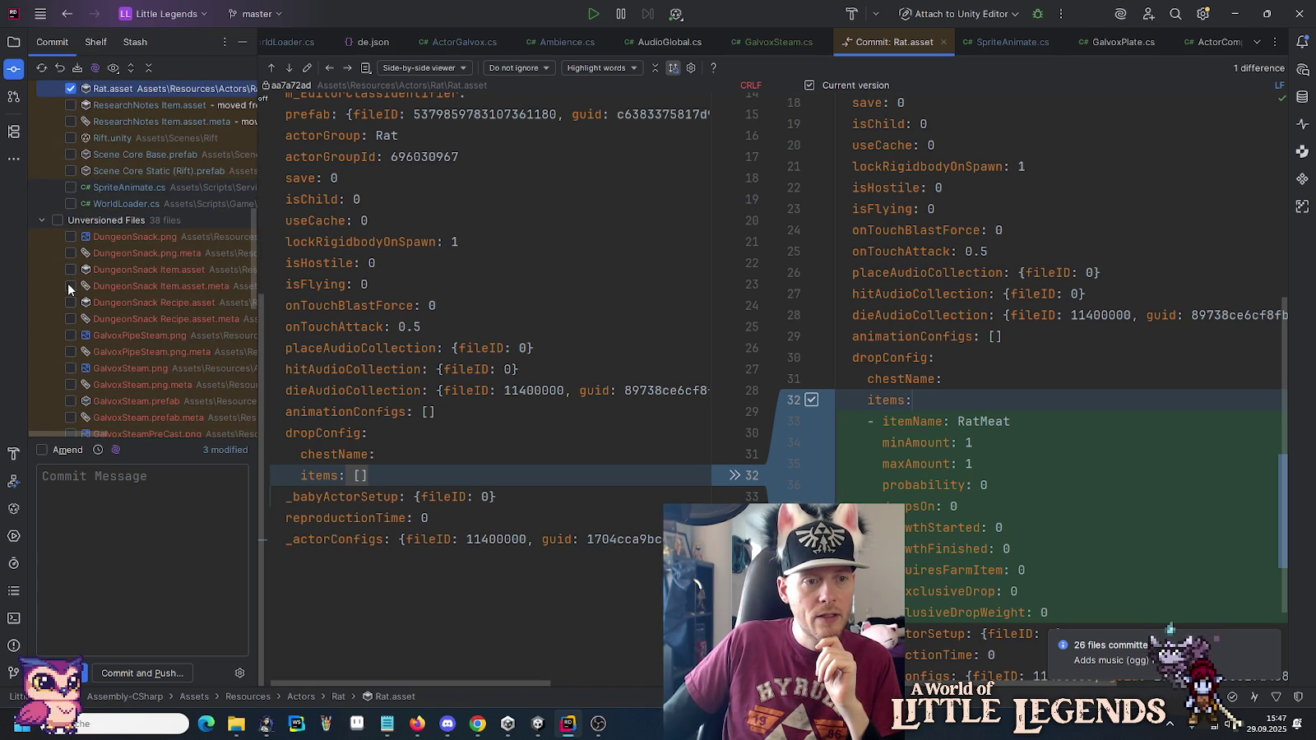
click(70, 187)
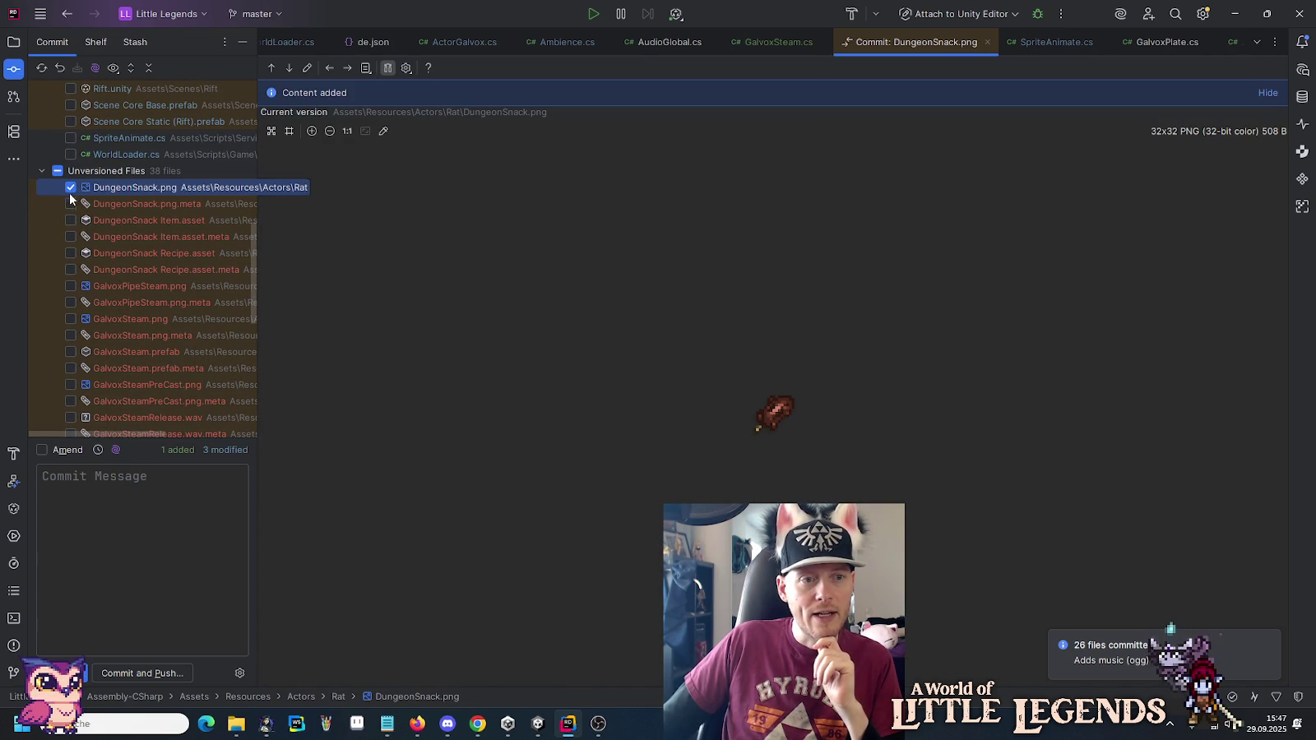
click(71, 204)
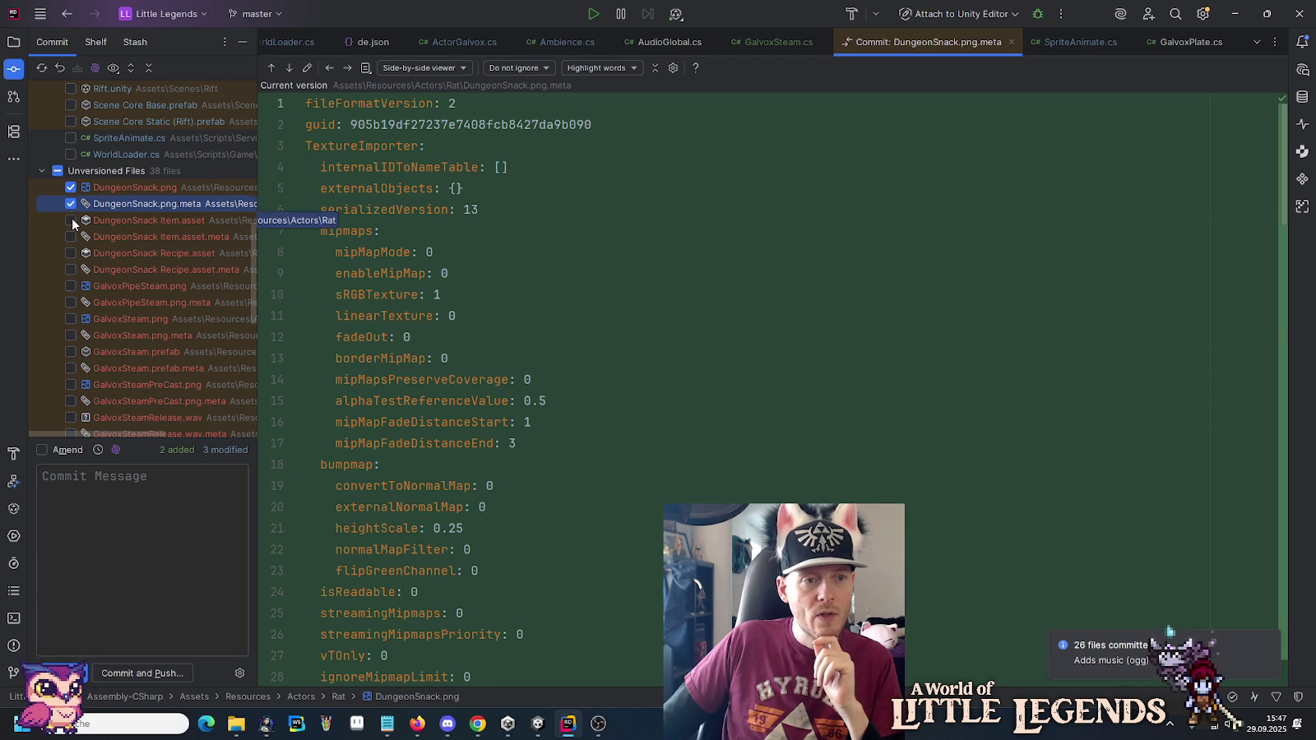
click(71, 219)
click(71, 237)
click(71, 254)
click(72, 270)
Tick RatMeat.png, RatMeat Item.asset and both their meta files for the commit.
scroll(72, 271, down, 3)
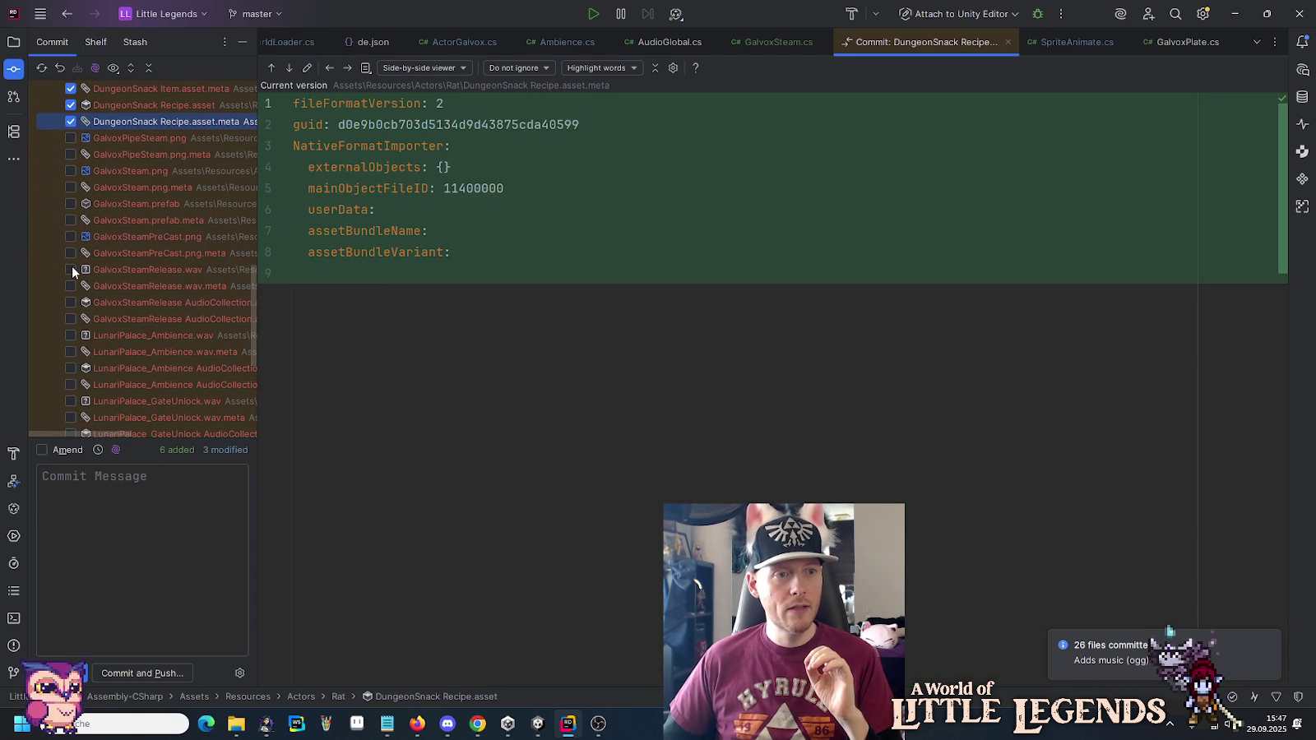
scroll(73, 271, down, 5)
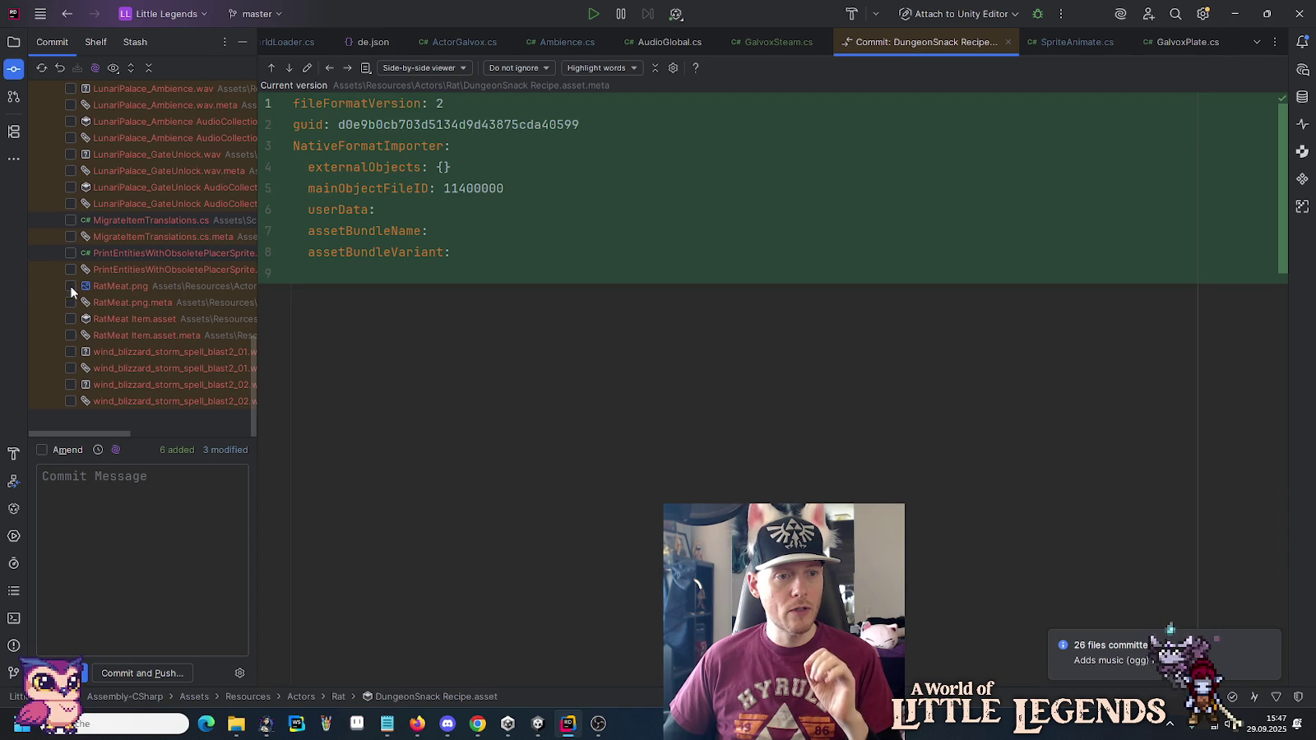
click(71, 287)
click(71, 303)
click(71, 319)
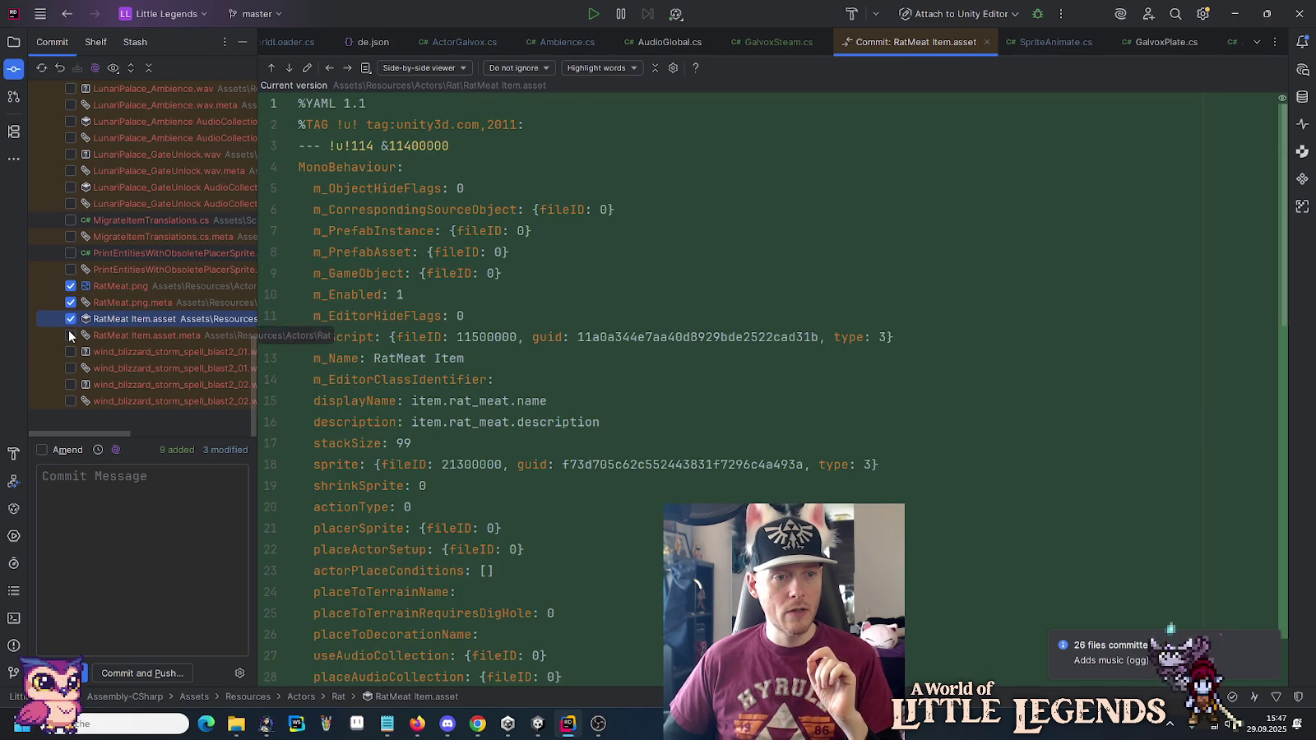
click(70, 336)
scroll(100, 339, up, 8)
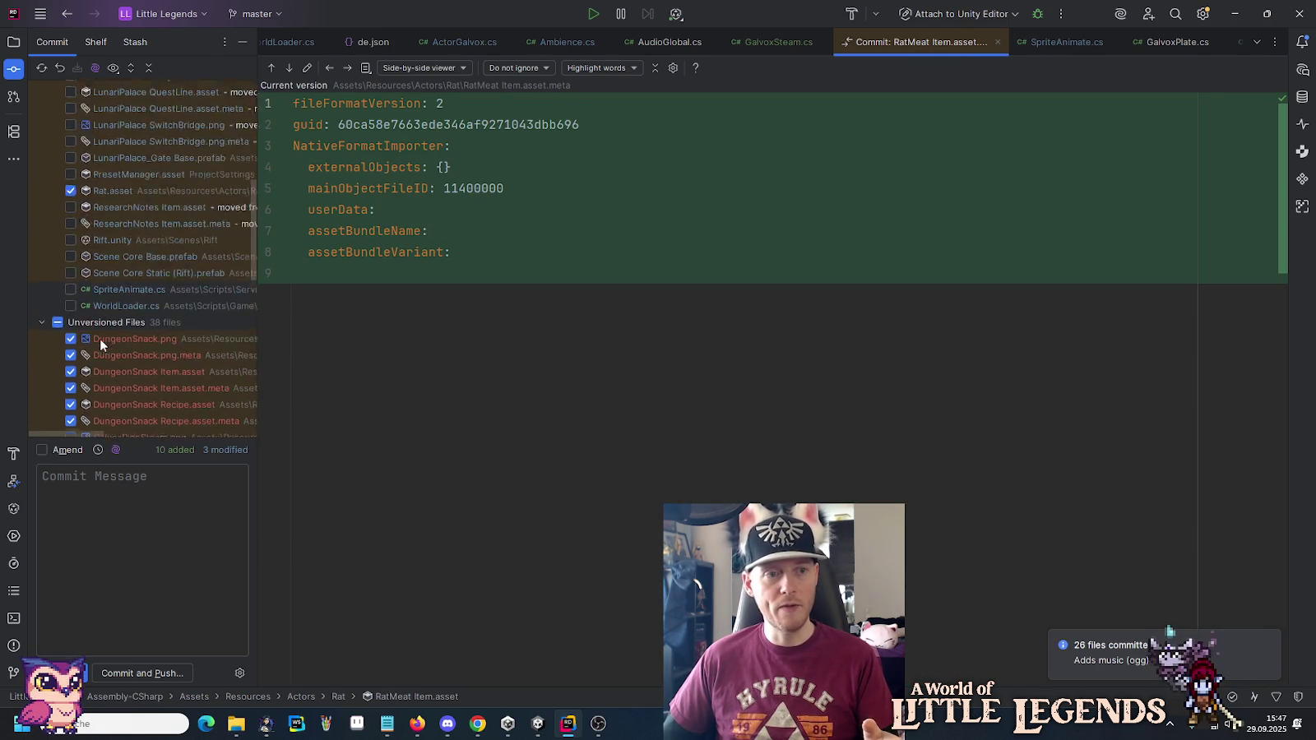
scroll(99, 338, up, 7)
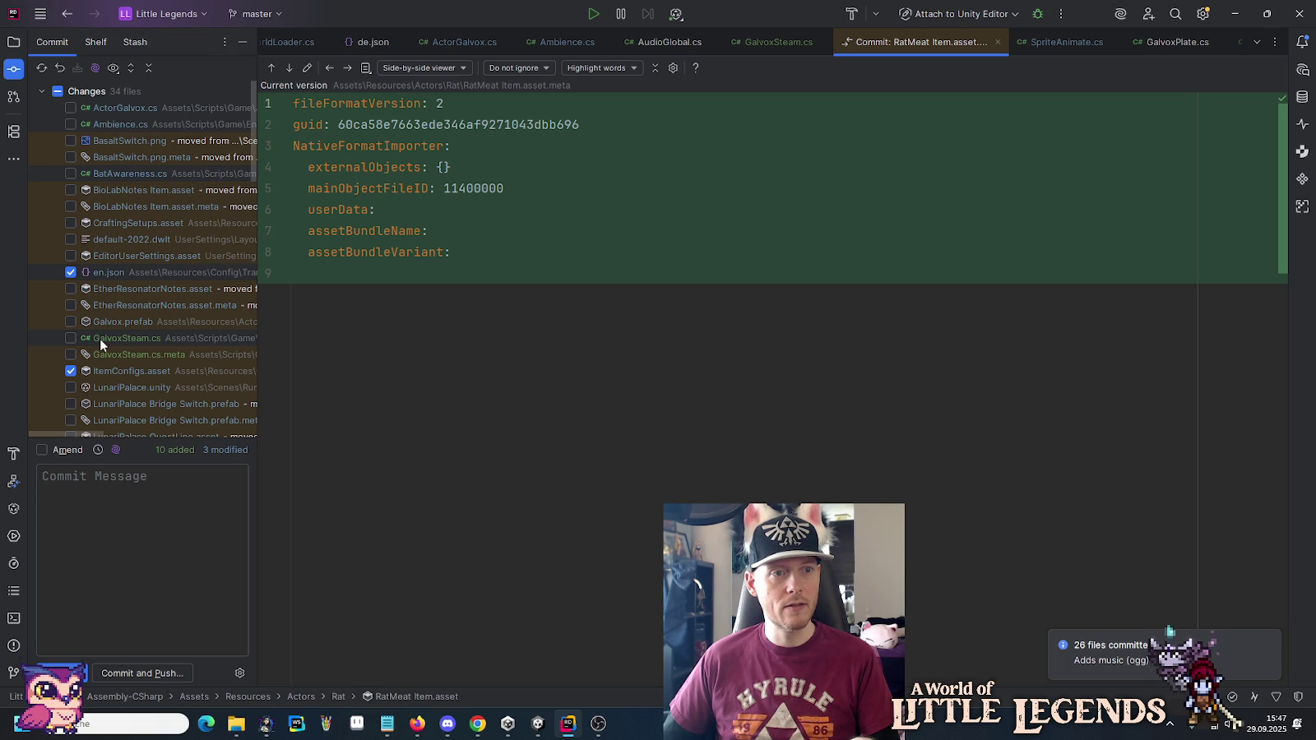
scroll(100, 338, down, 10)
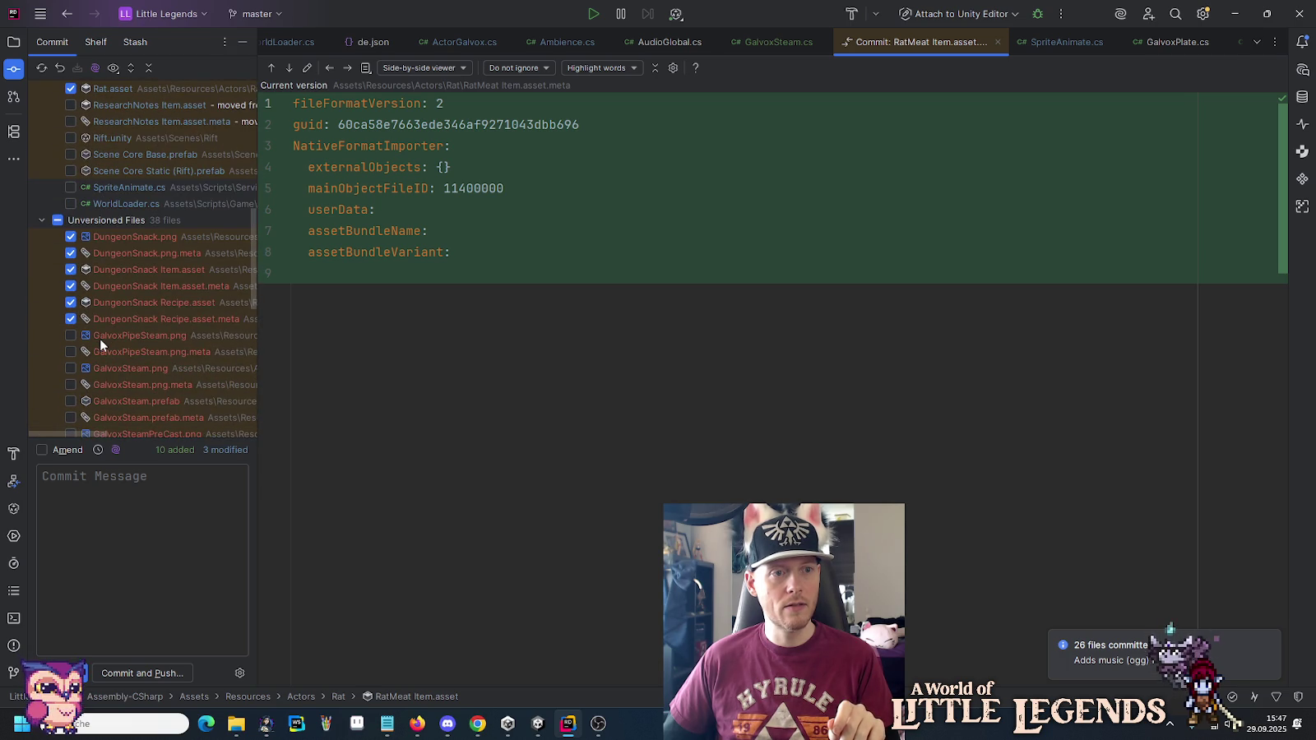
scroll(99, 338, down, 6)
click(121, 513)
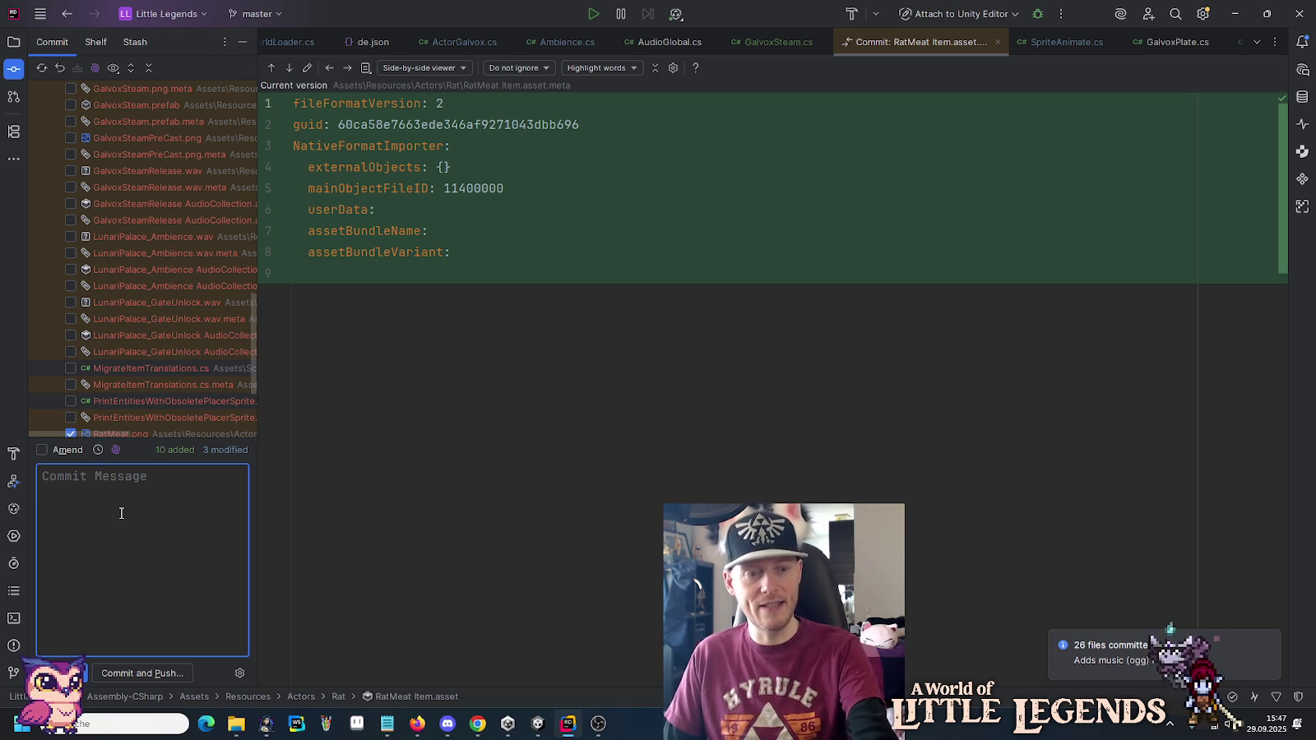
Commit the 13 files as 'Adds rat meat.' despite failed checks and push to origin/master.
text(Adds rat meat.)
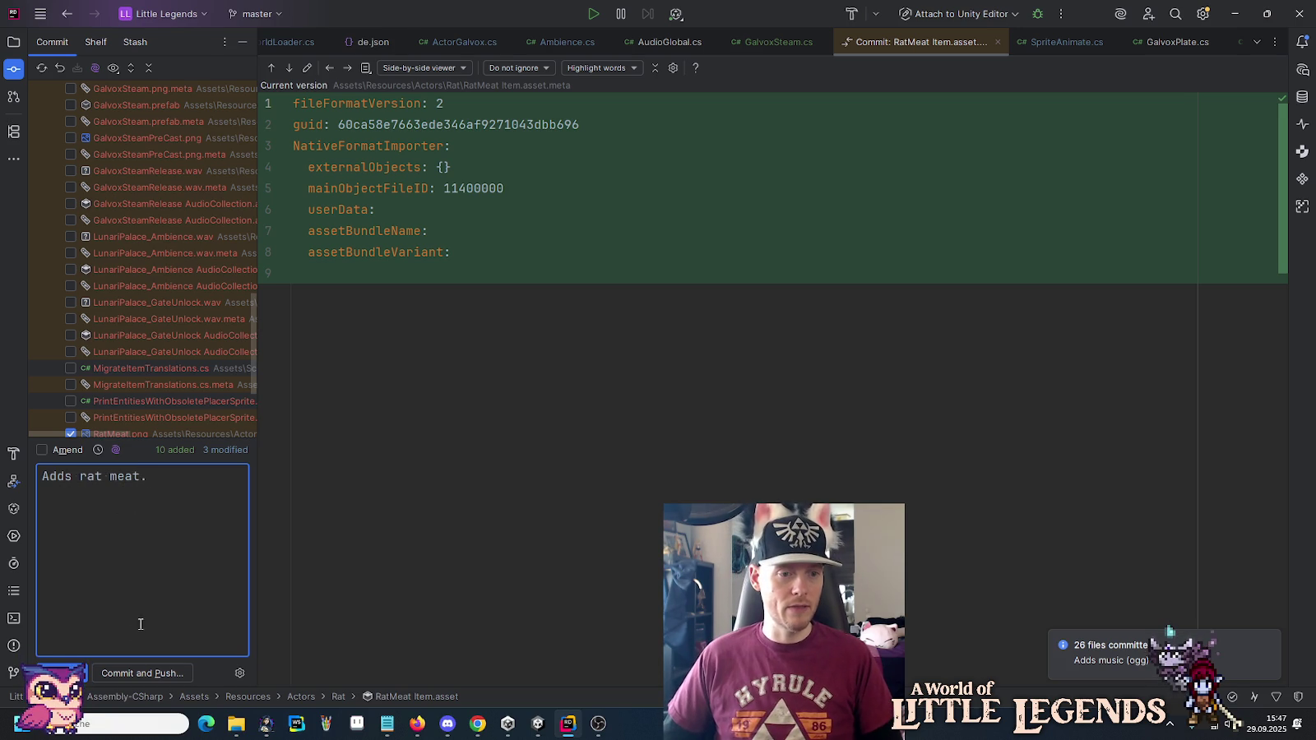
click(125, 668)
click(687, 376)
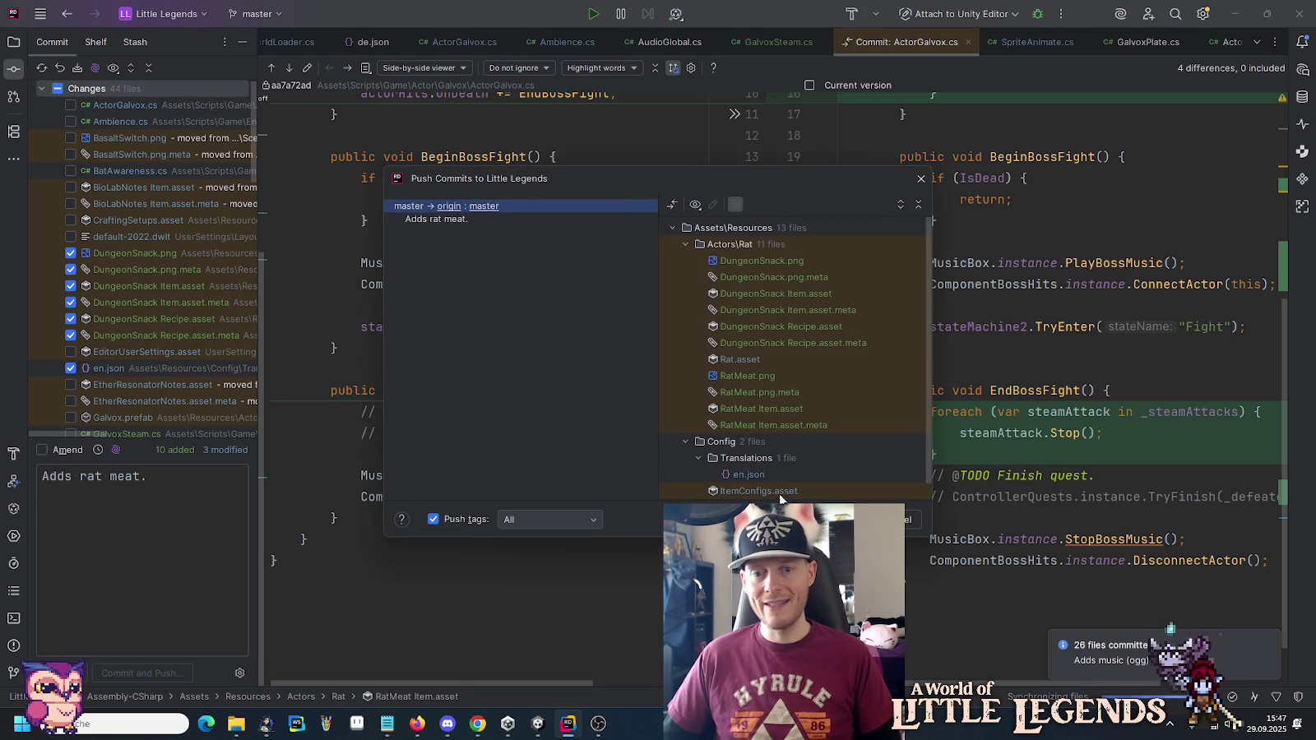
key(Return)
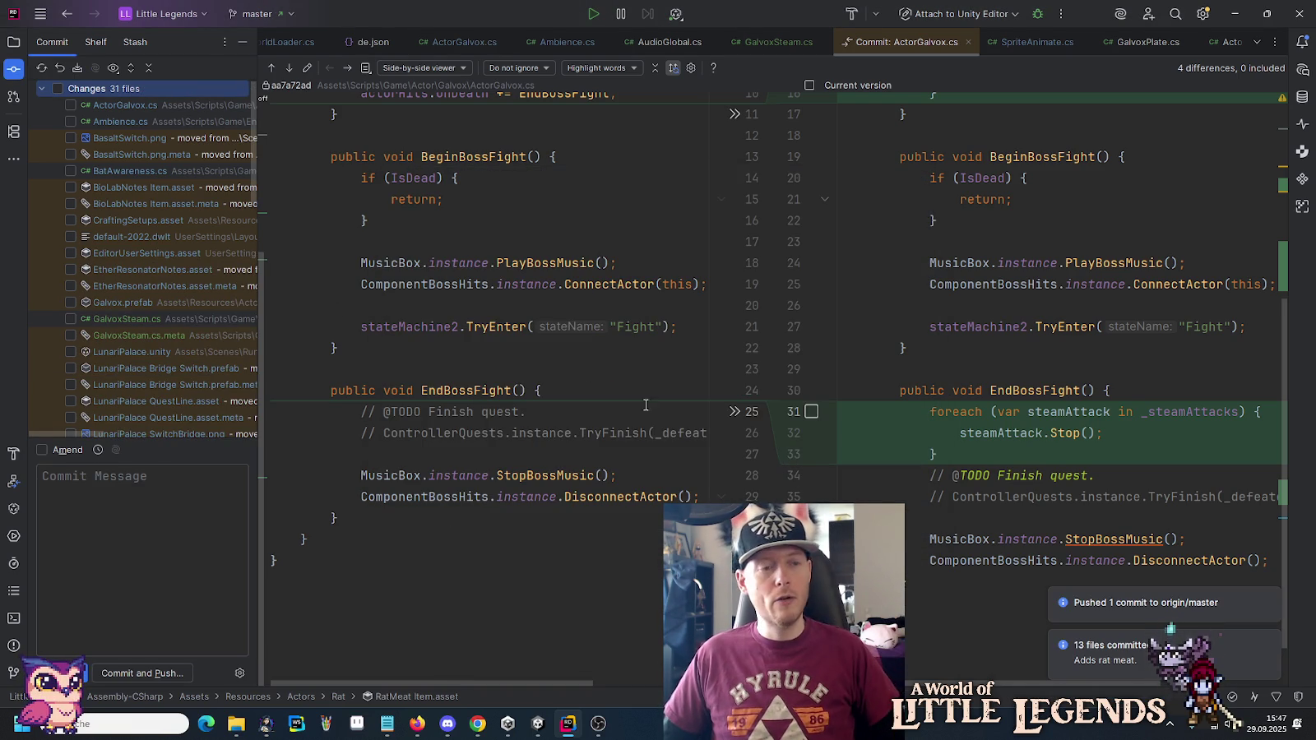
key(alt+1)
Start a commit for the Assets directory, excluding BatAwareness.cs and including PresetManager.asset.
right_click(66, 65)
mouse_move(257, 141)
click(352, 145)
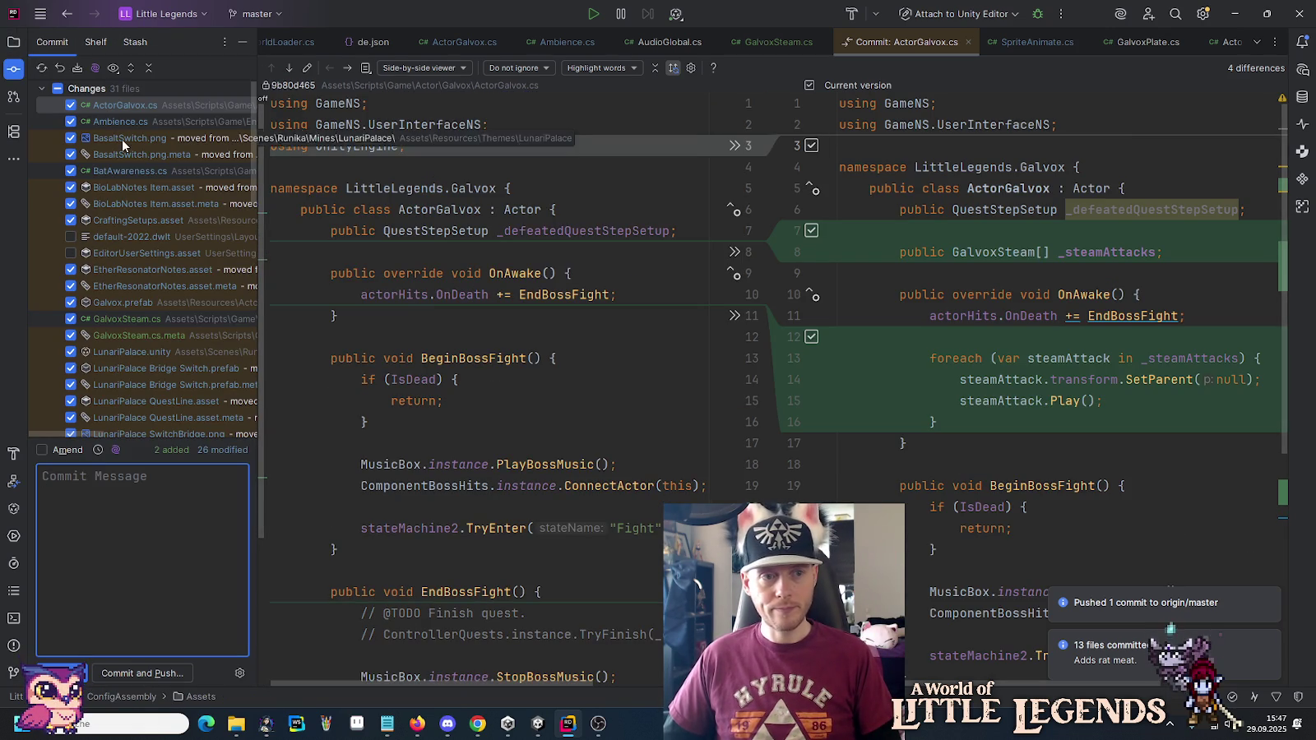
click(71, 172)
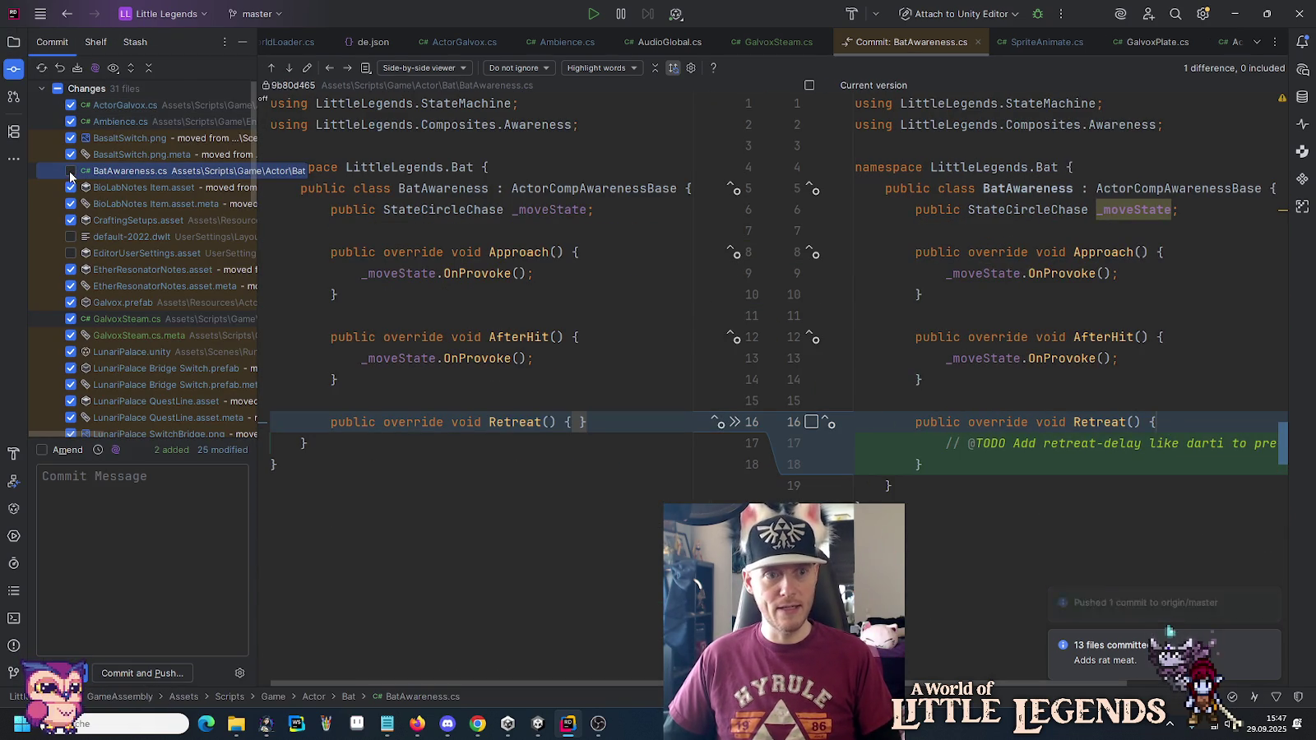
scroll(168, 263, down, 5)
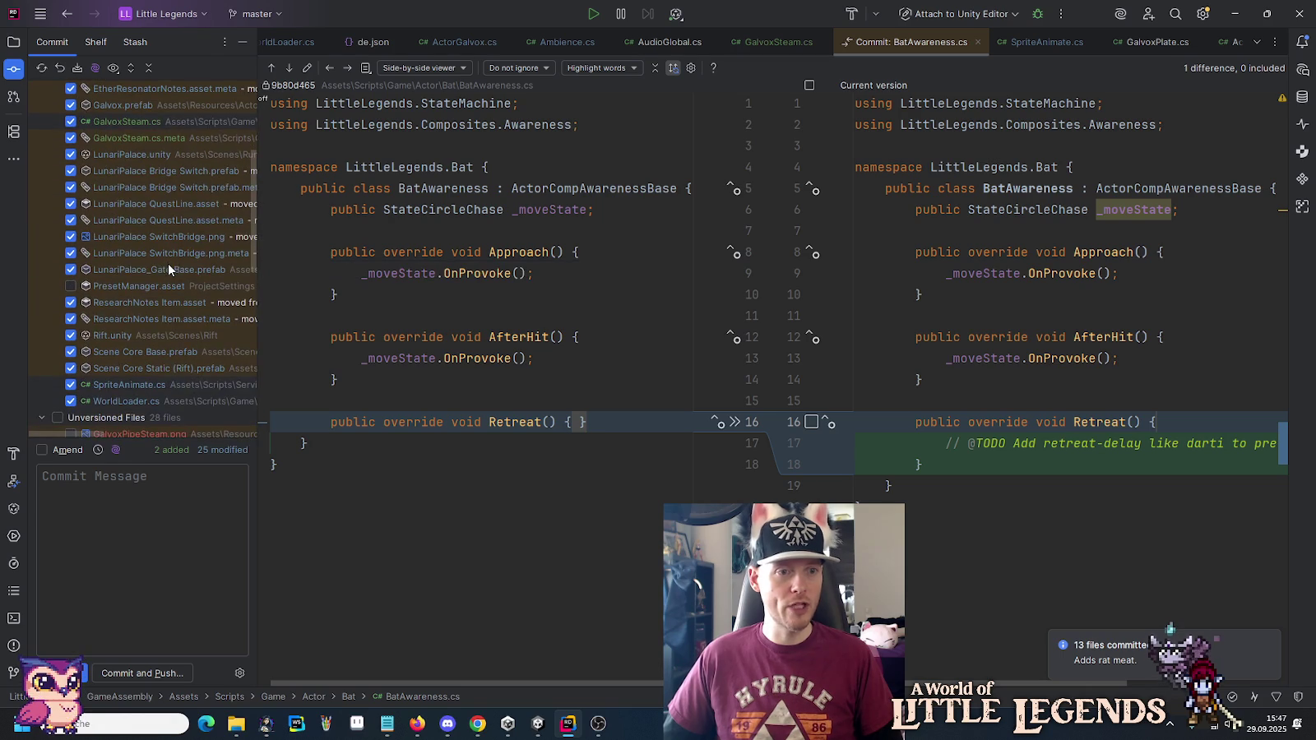
click(111, 288)
scroll(111, 288, down, 4)
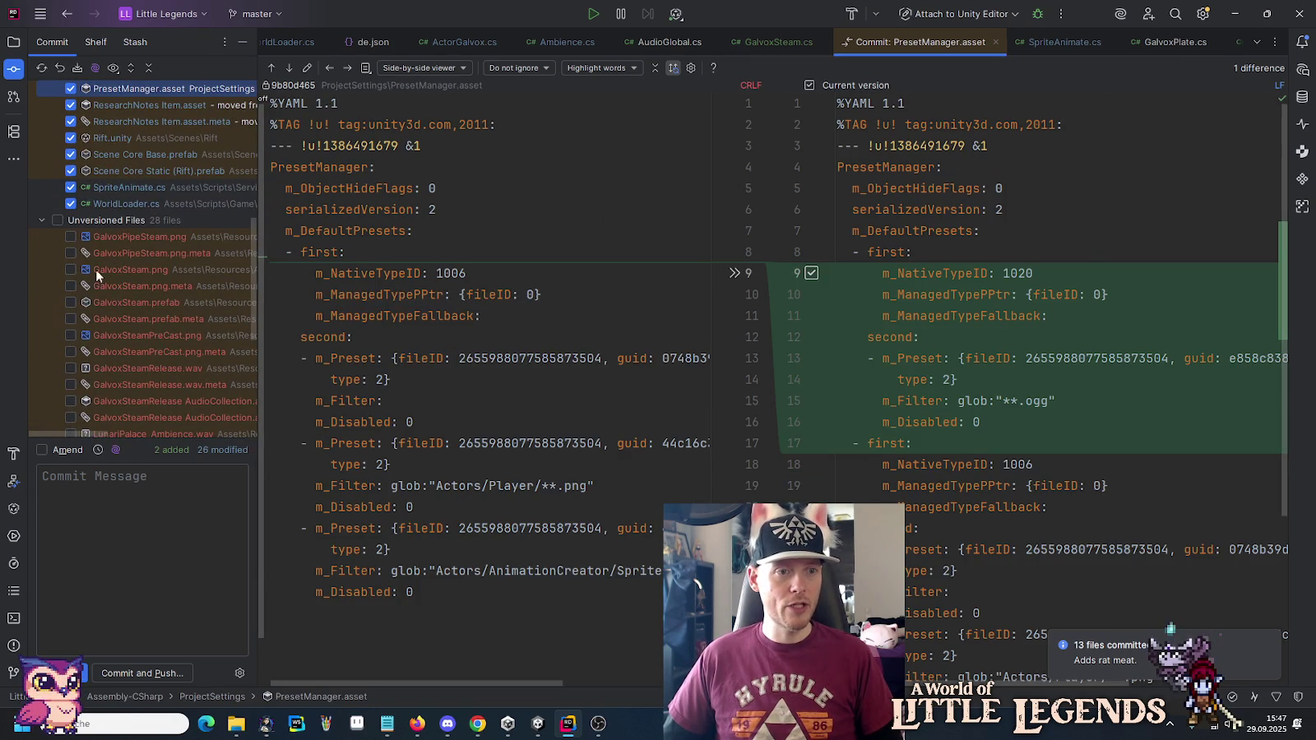
Include GalvoxPipeSteam.png, GalvoxSteam.png, GalvoxSteam.prefab and GalvoxSteamPreCast.png with their metas.
click(70, 237)
click(70, 255)
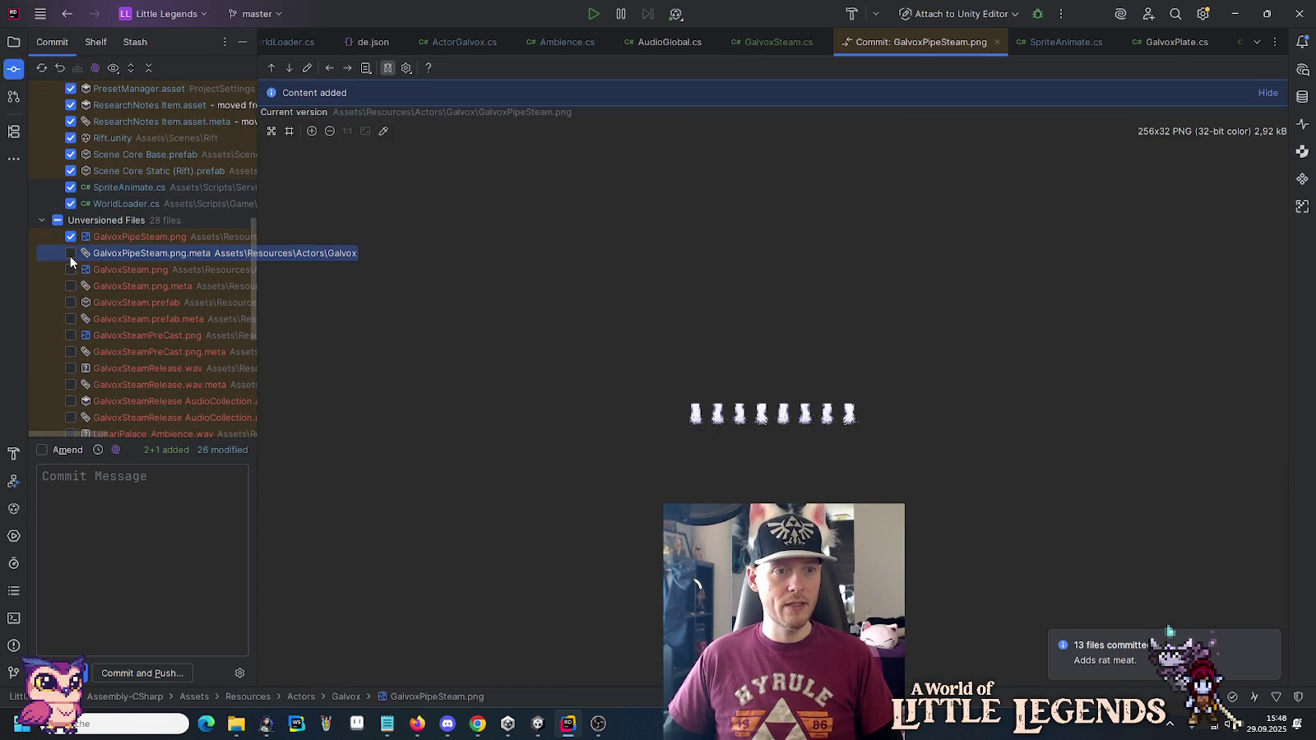
click(71, 269)
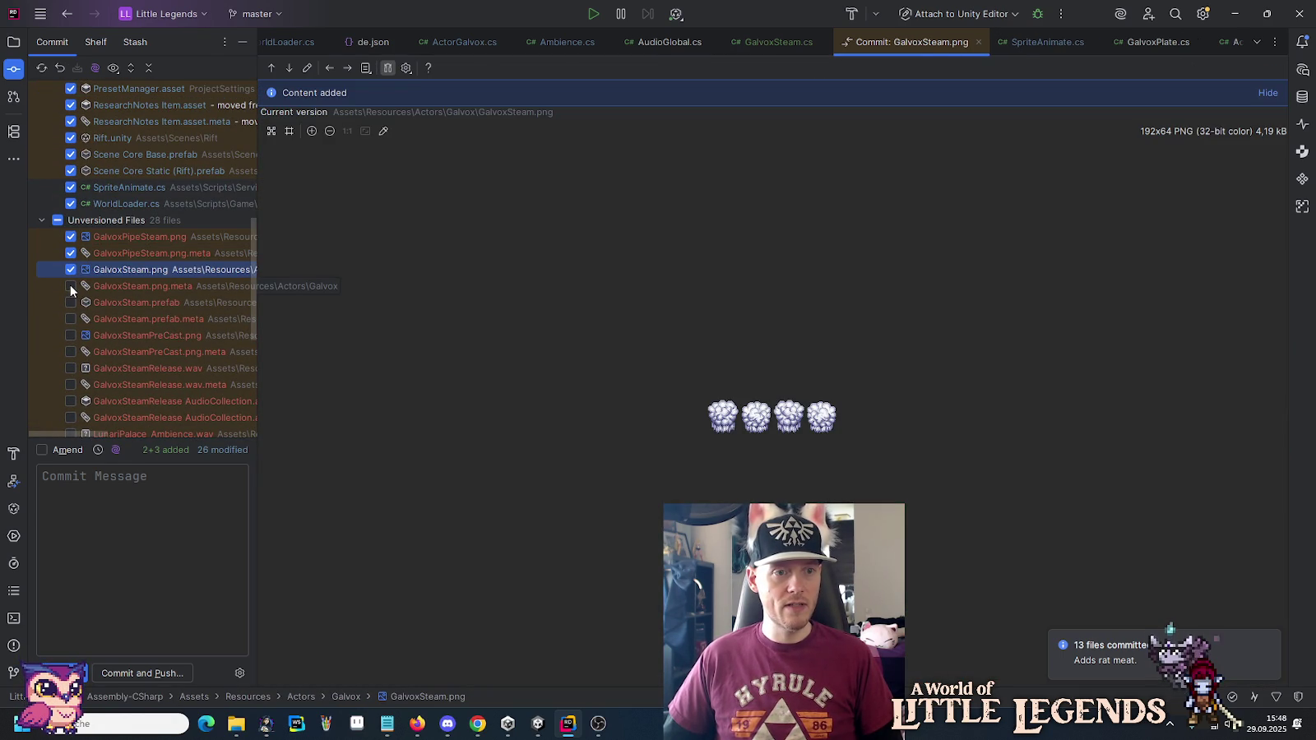
click(71, 286)
click(70, 303)
click(71, 319)
click(70, 335)
click(71, 352)
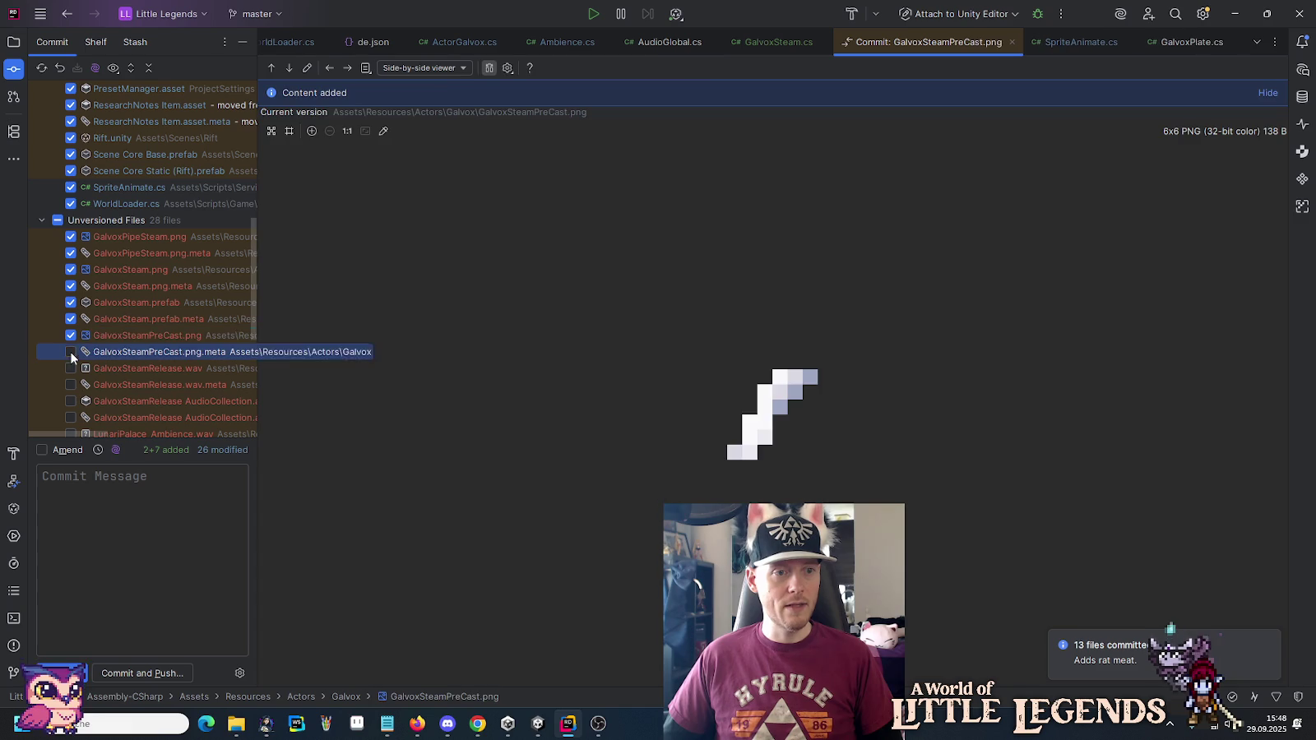
click(71, 352)
key(Up)
Include GalvoxSteamRelease.wav and its audio collection asset, both with meta files.
scroll(124, 345, down, 1)
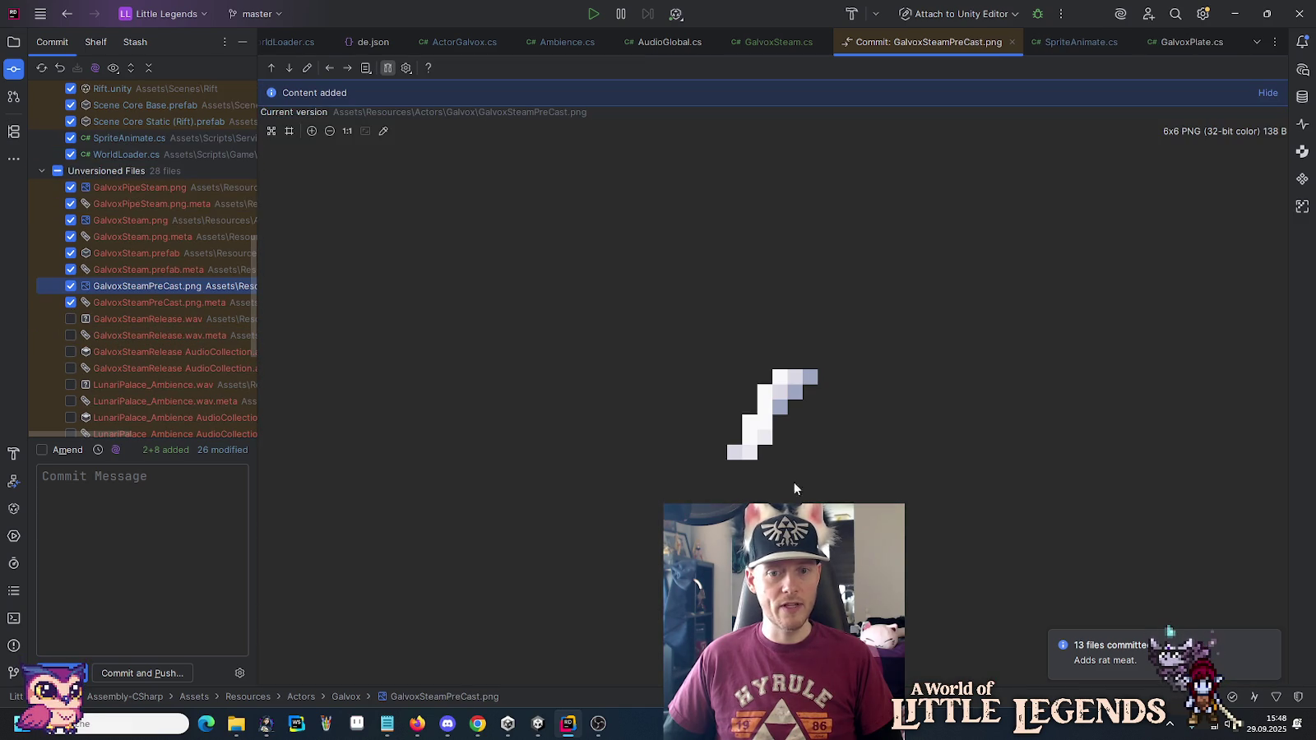
click(70, 319)
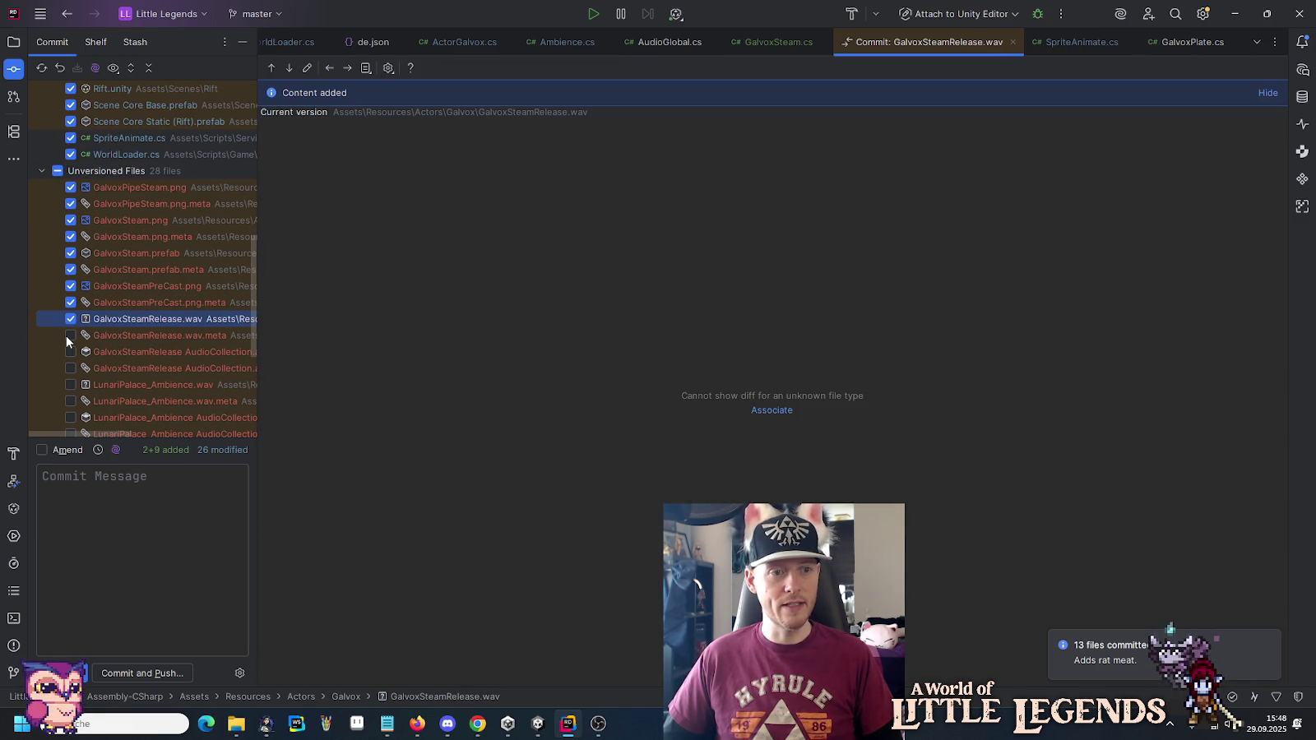
click(71, 336)
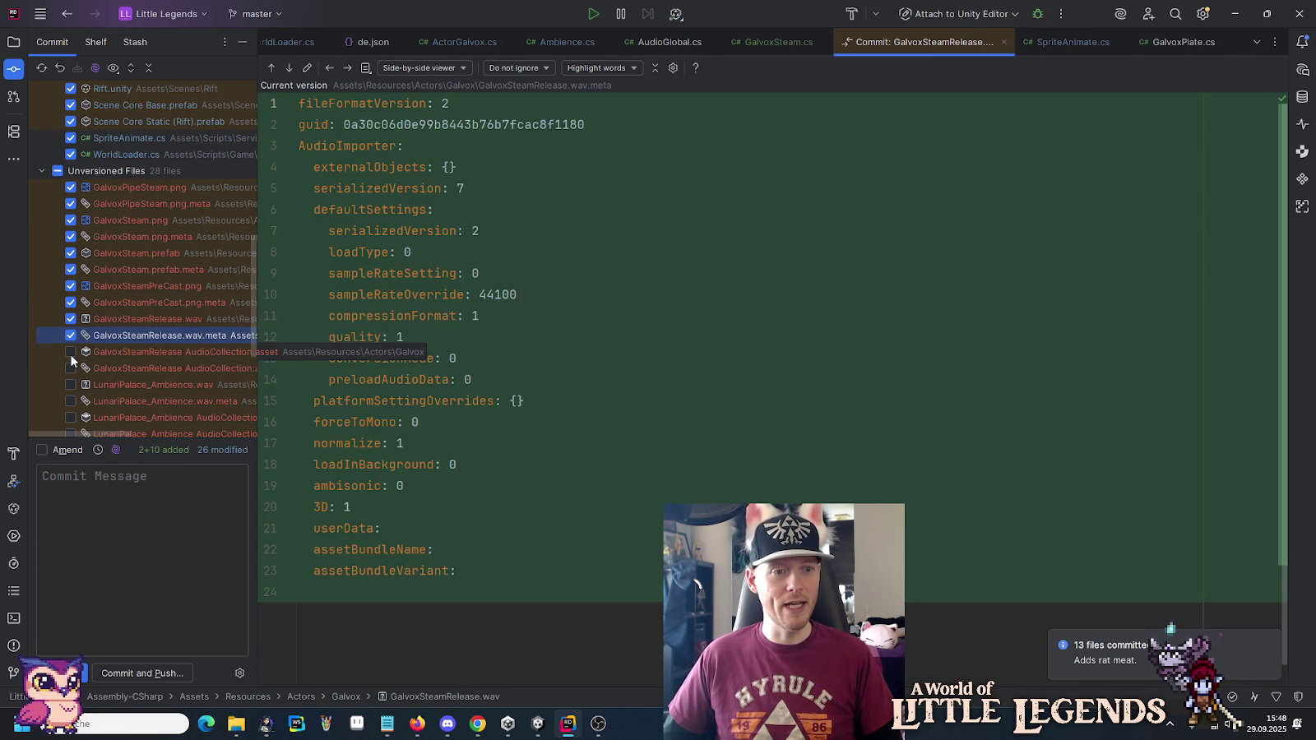
click(70, 352)
click(71, 369)
Include the LunariPalace_Ambience and LunariPalace_GateUnlock wavs and audio collections with their metas.
scroll(113, 339, down, 3)
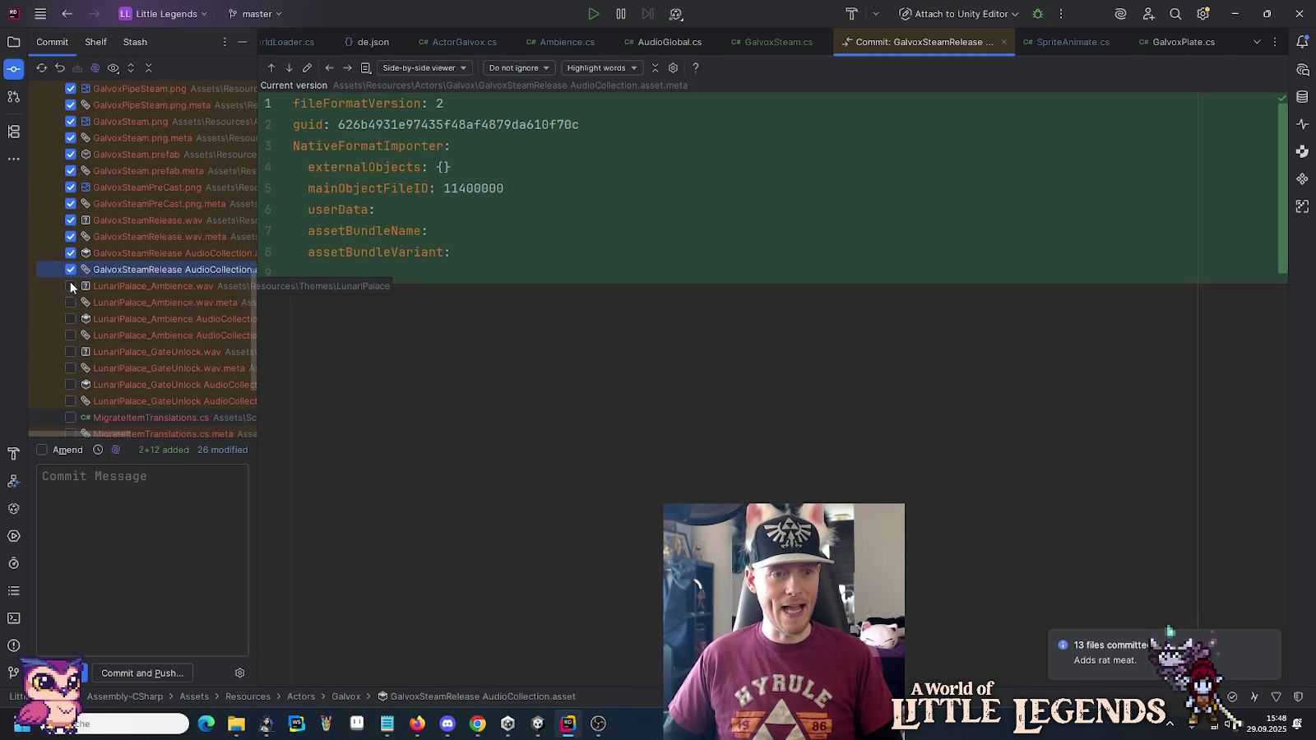
click(70, 286)
click(70, 303)
click(71, 320)
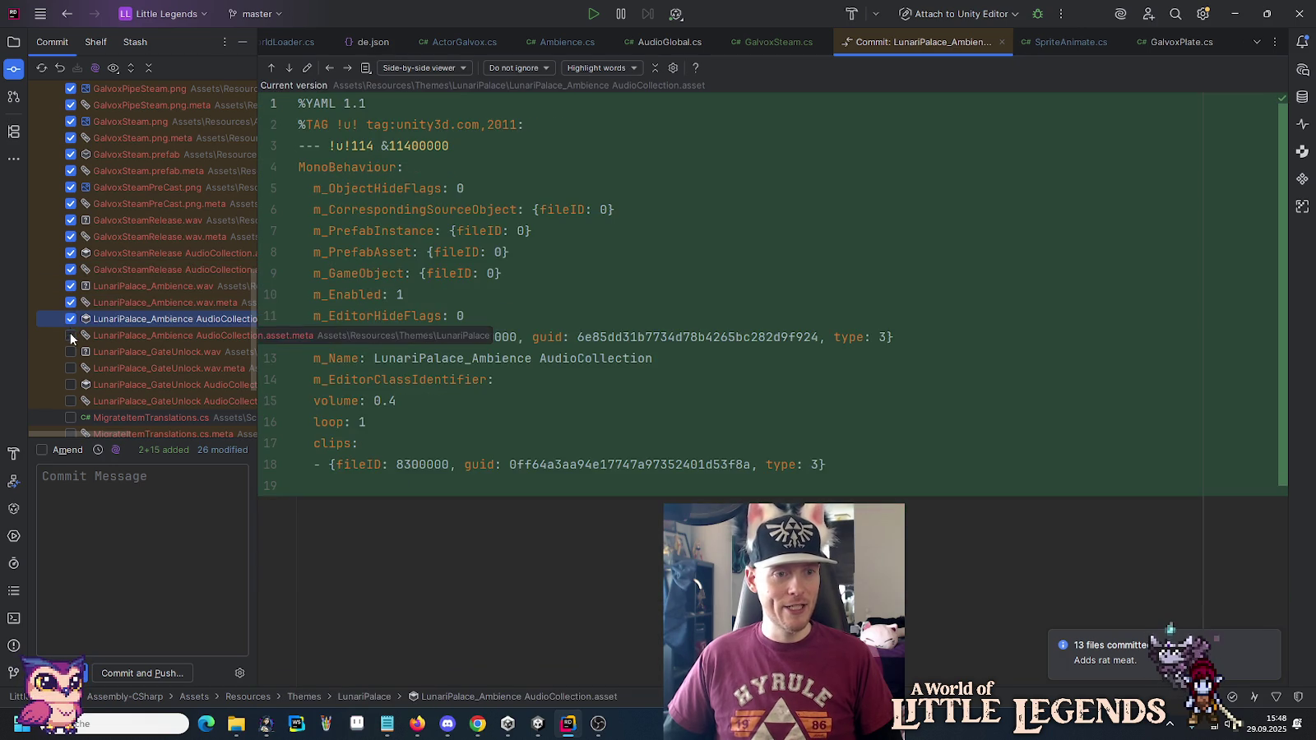
click(71, 336)
click(71, 352)
click(71, 369)
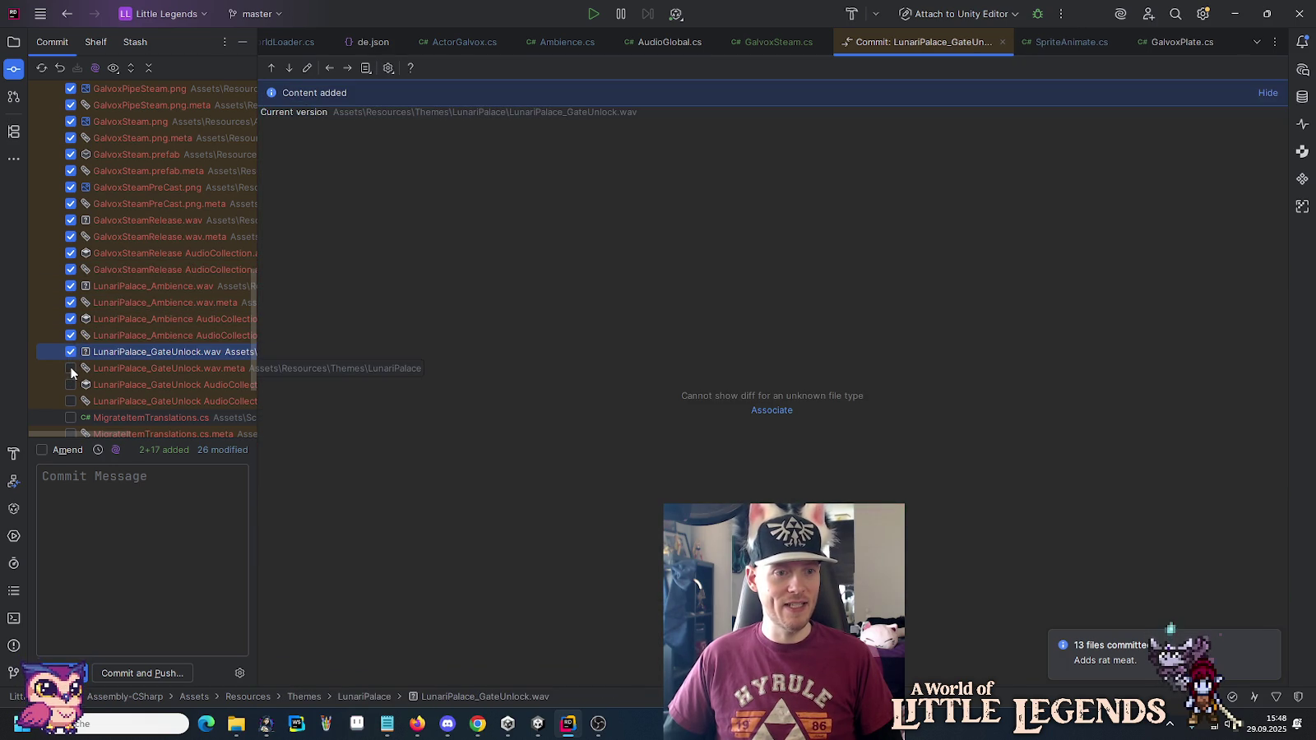
click(70, 385)
click(70, 401)
scroll(133, 330, down, 4)
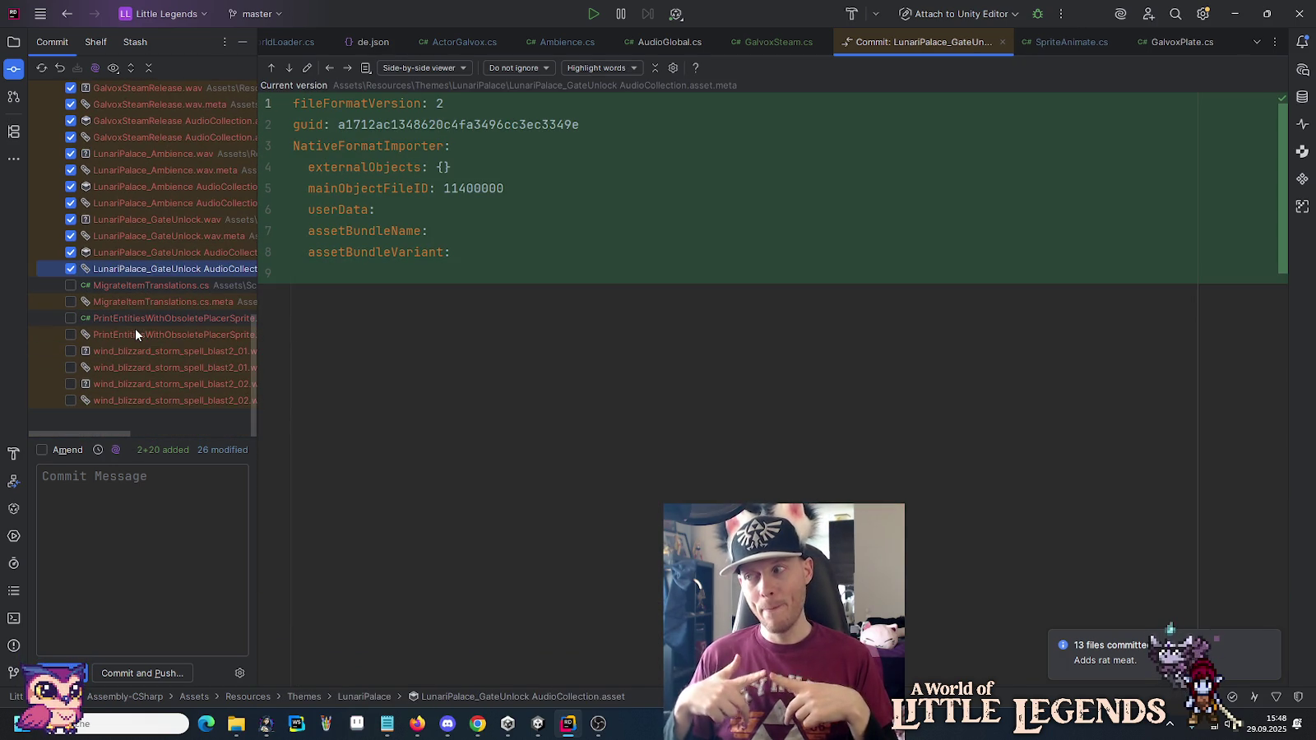
Commit the 22 added and 26 modified files as 'Adds Galvox steam effects.', overriding failed checks.
click(147, 530)
text(Adds )
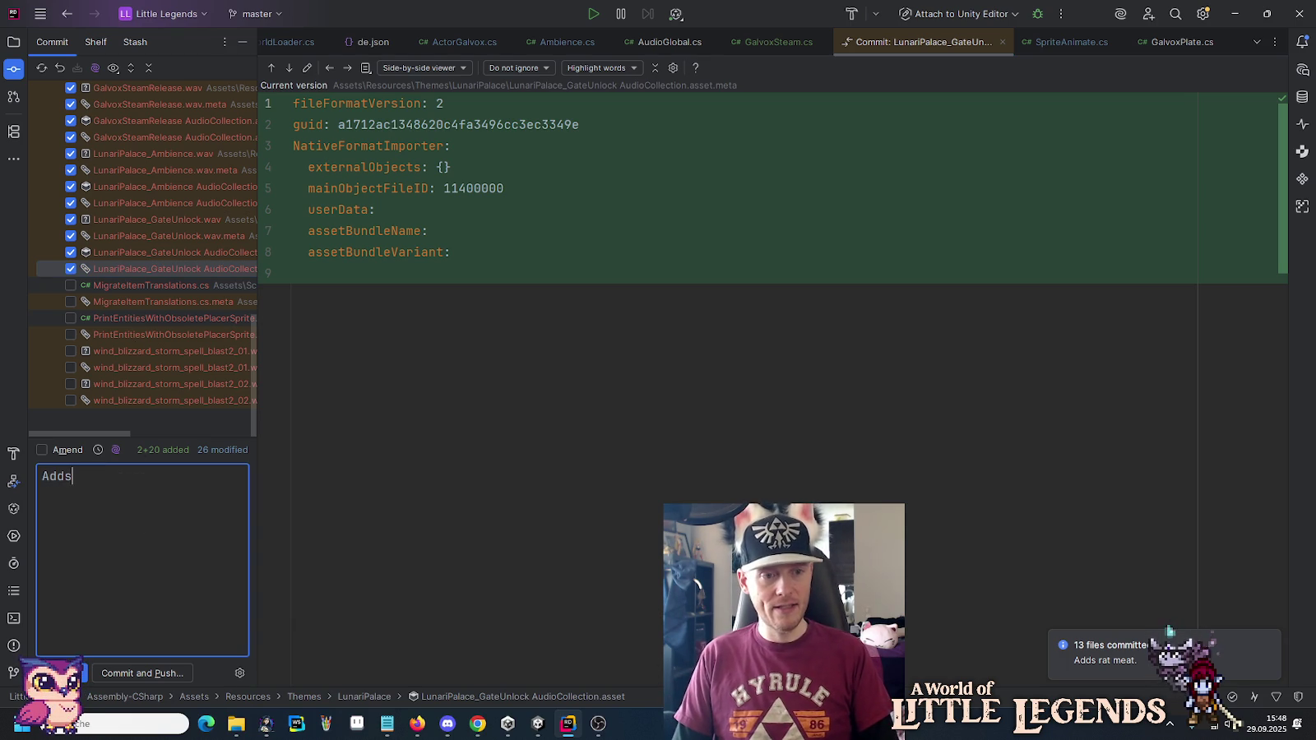
text(Ga)
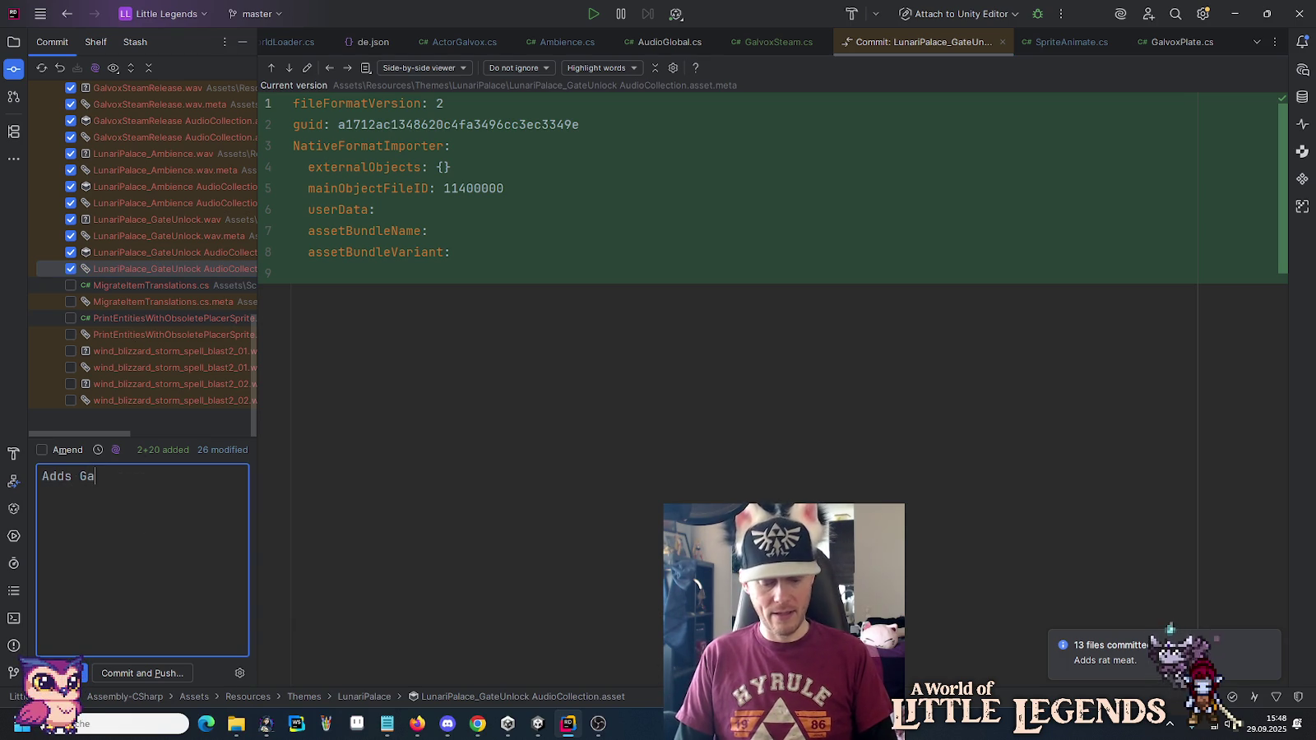
text(lvox s)
text(te)
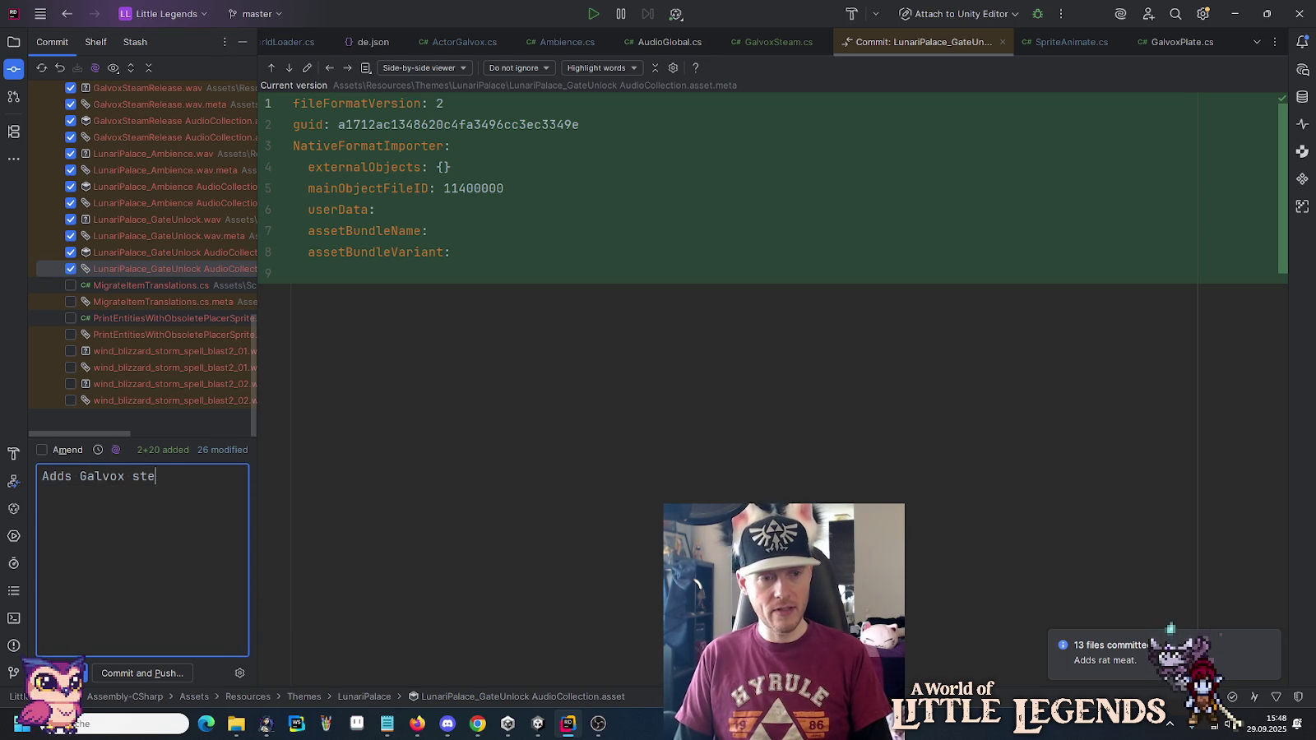
text(am effects.)
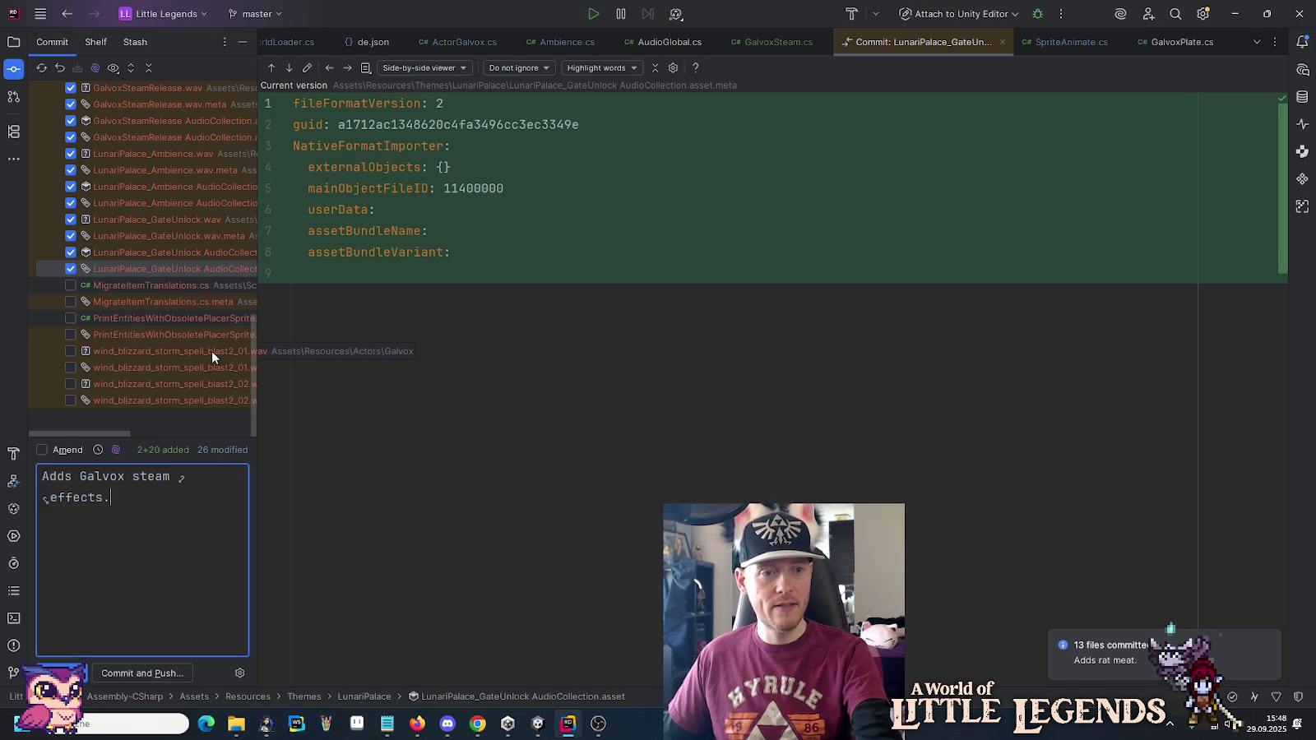
click(139, 675)
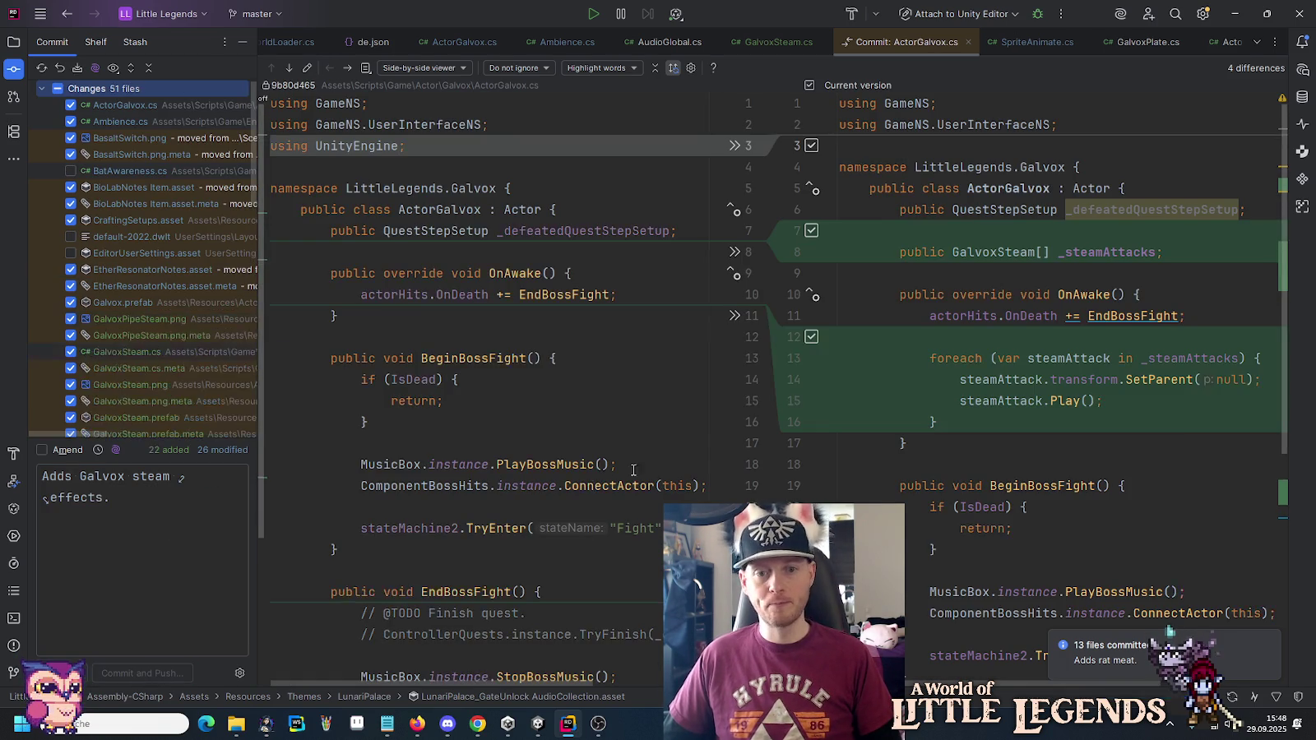
click(643, 377)
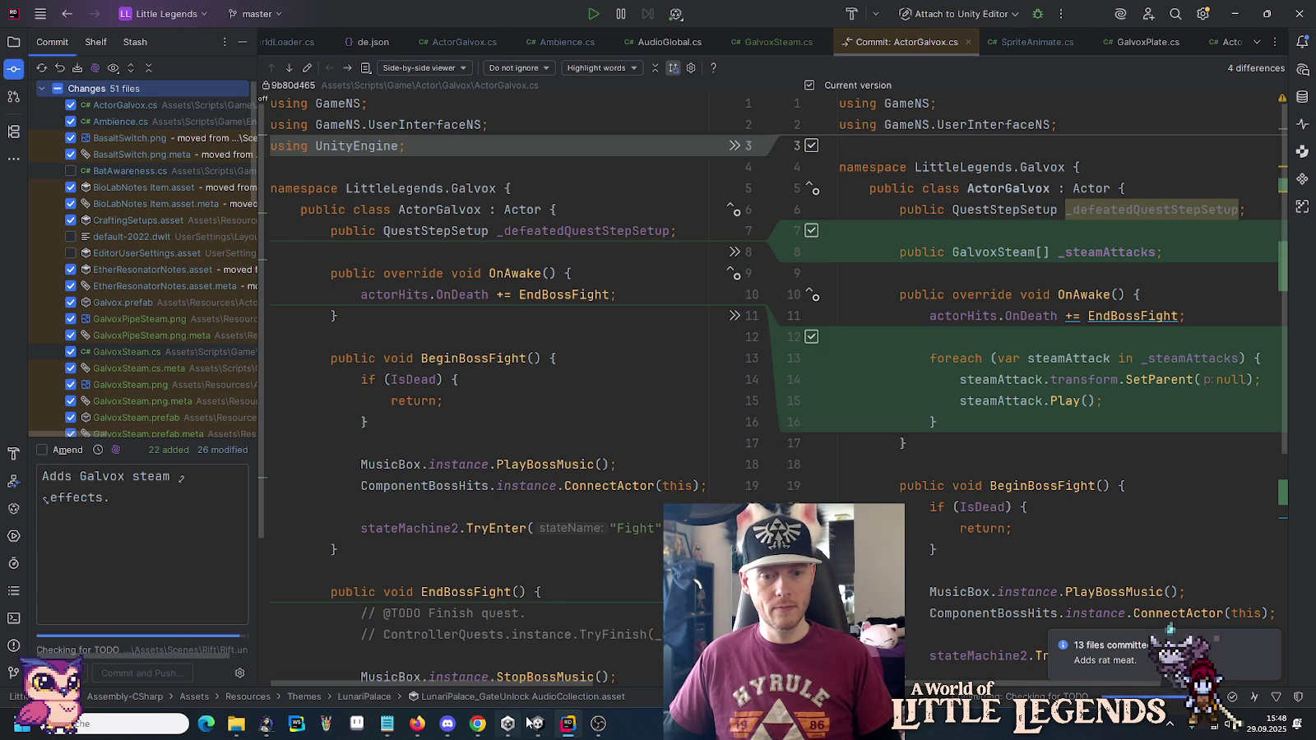
key(alt+Tab)
Delete both wind_blizzard_storm_spell_blast2 clips from the Resources/Actors/Galvox folder.
scroll(74, 537, up, 10)
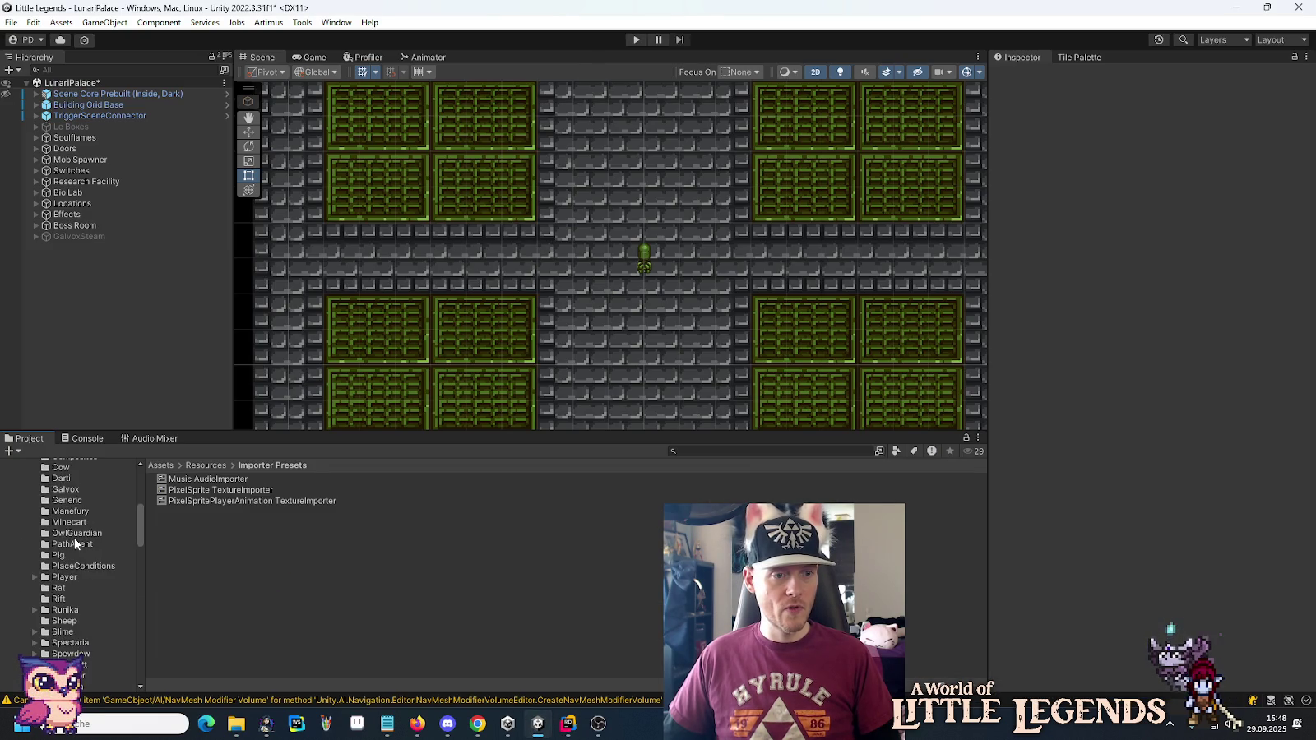
scroll(50, 568, down, 3)
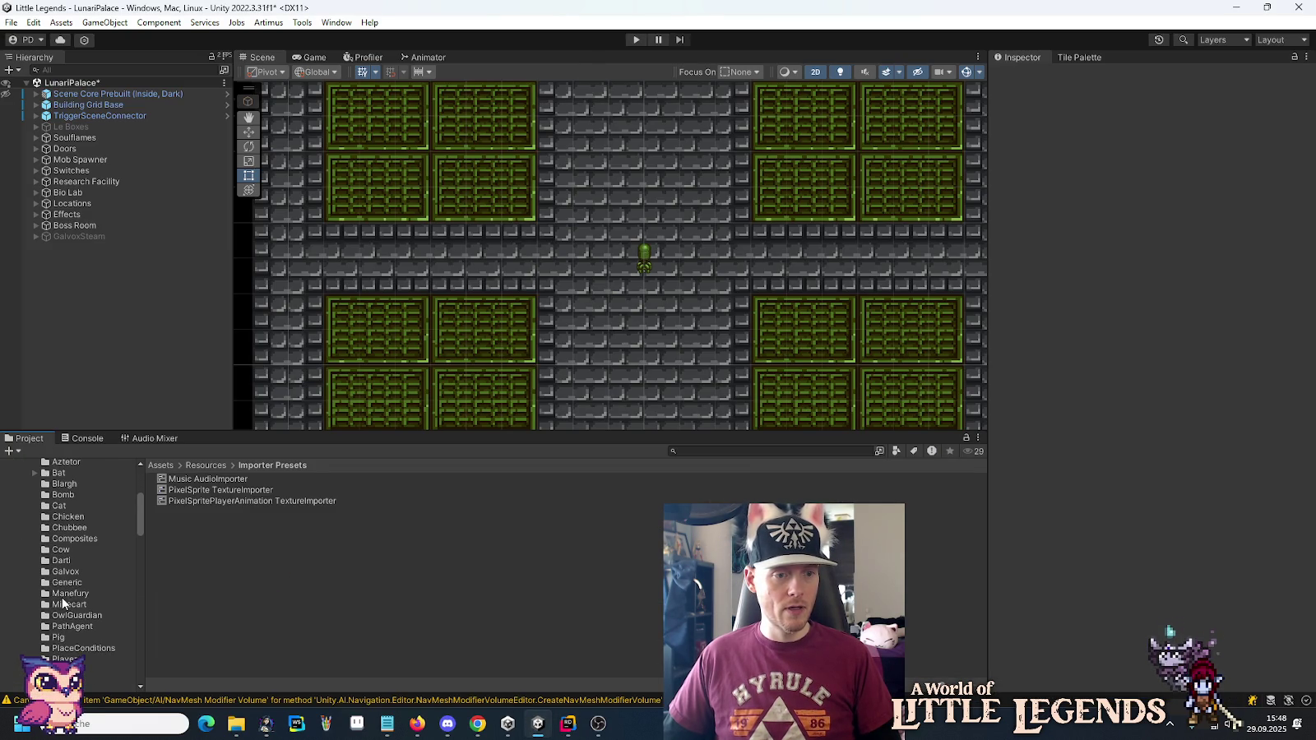
click(81, 573)
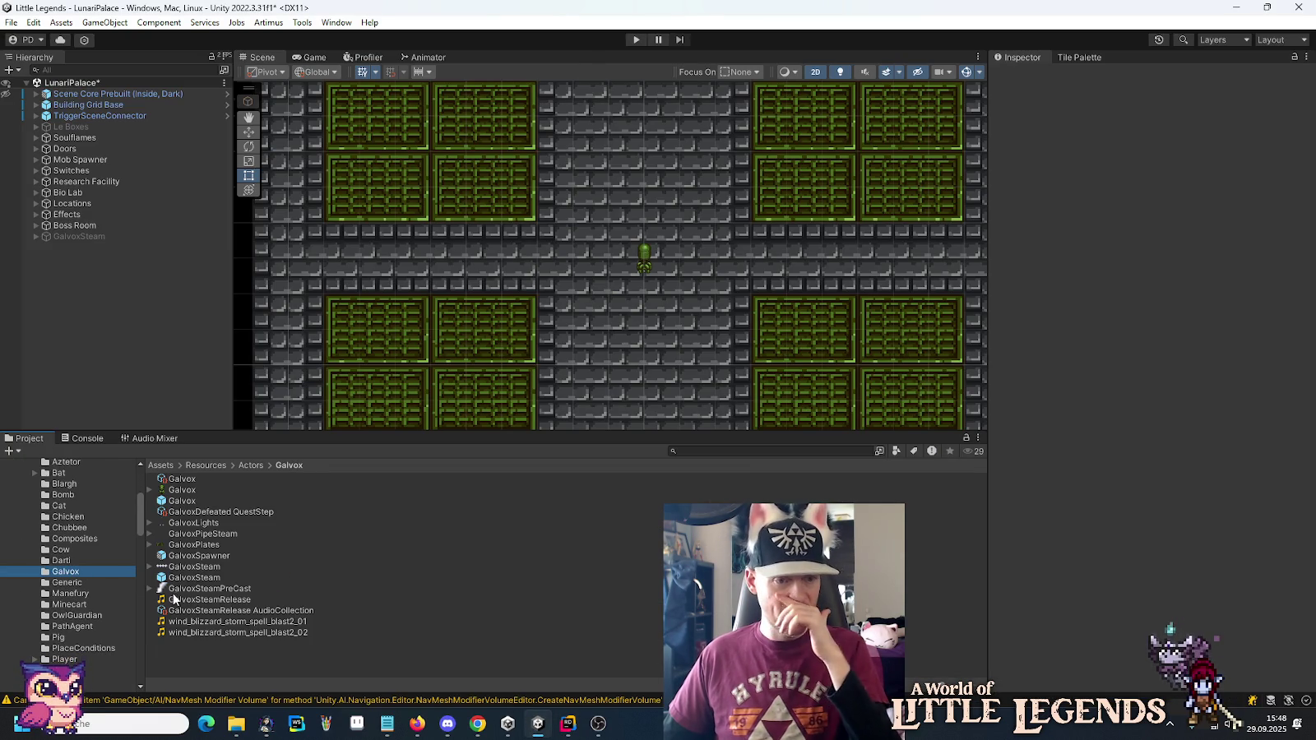
click(292, 623)
shift+click(282, 631)
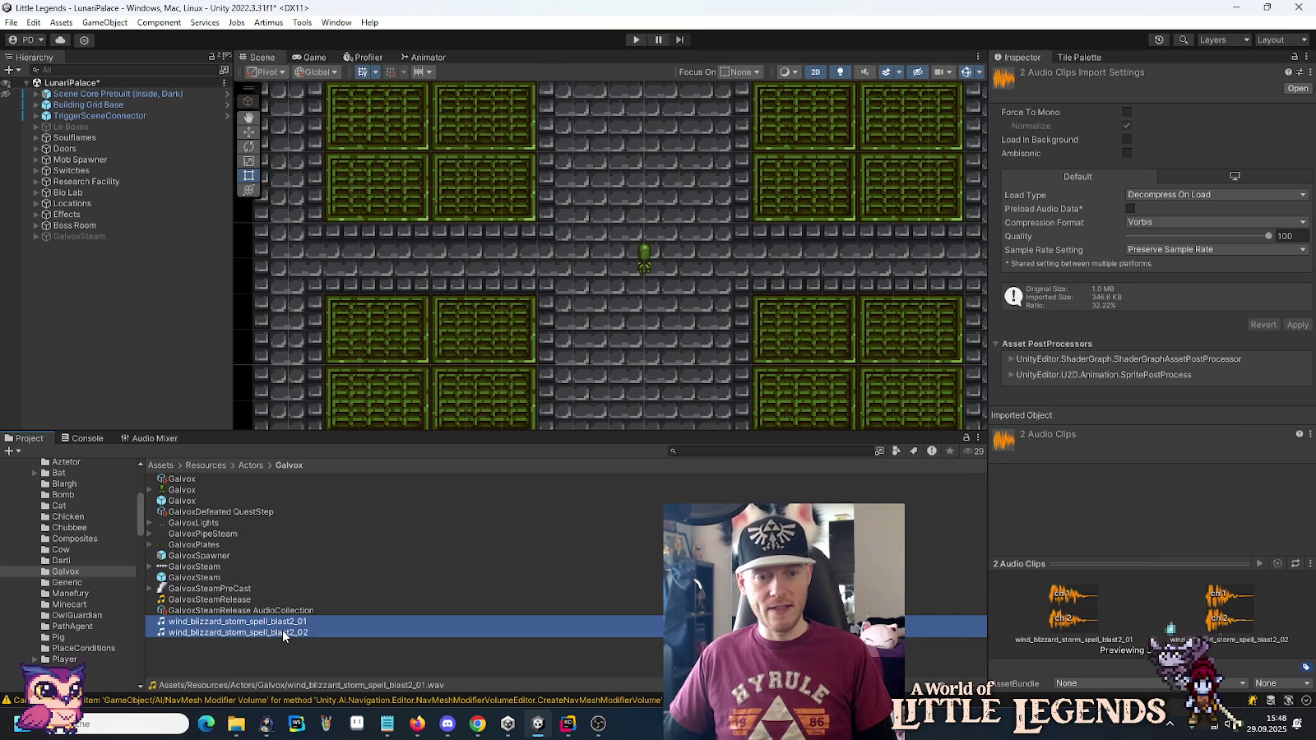
key(Delete)
key(Return)
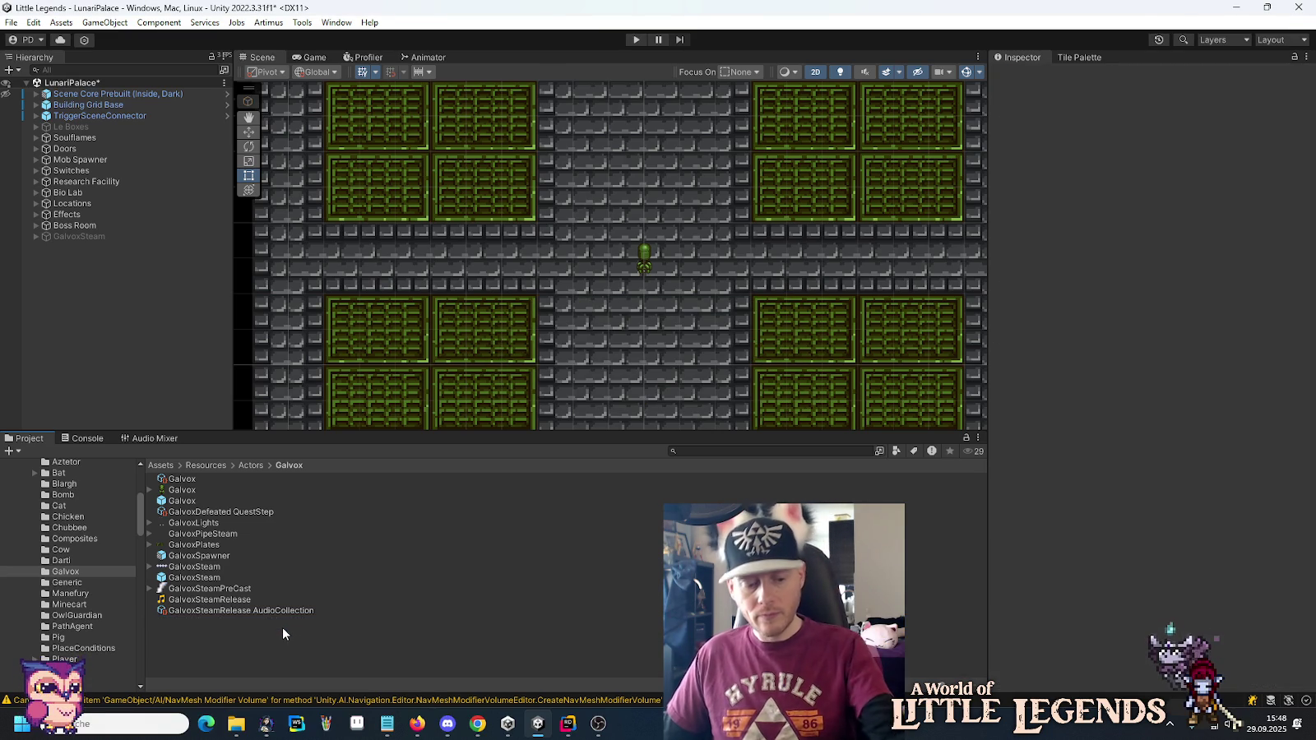
scroll(59, 583, up, 3)
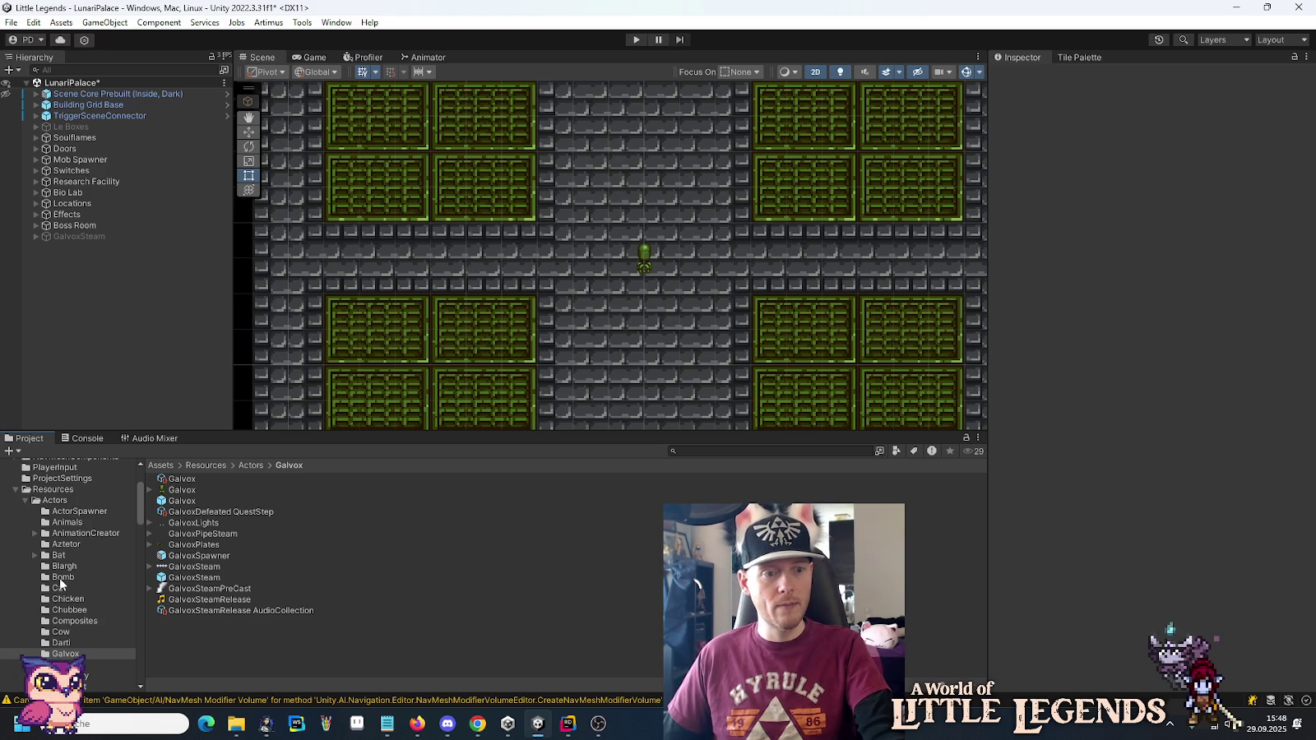
Browse the ActorSpawner and PlaceConditions folders, then save the LunariPalace scene with Ctrl+S.
scroll(62, 505, down, 2)
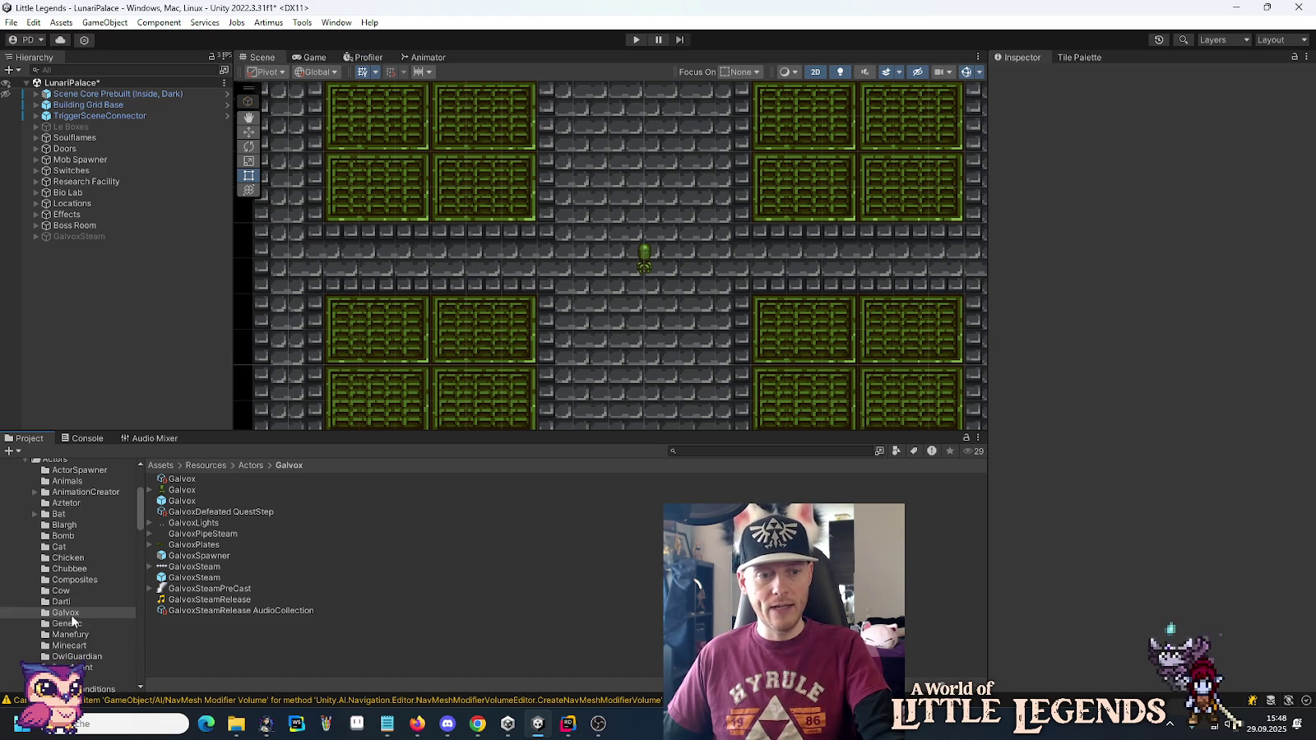
scroll(74, 576, down, 3)
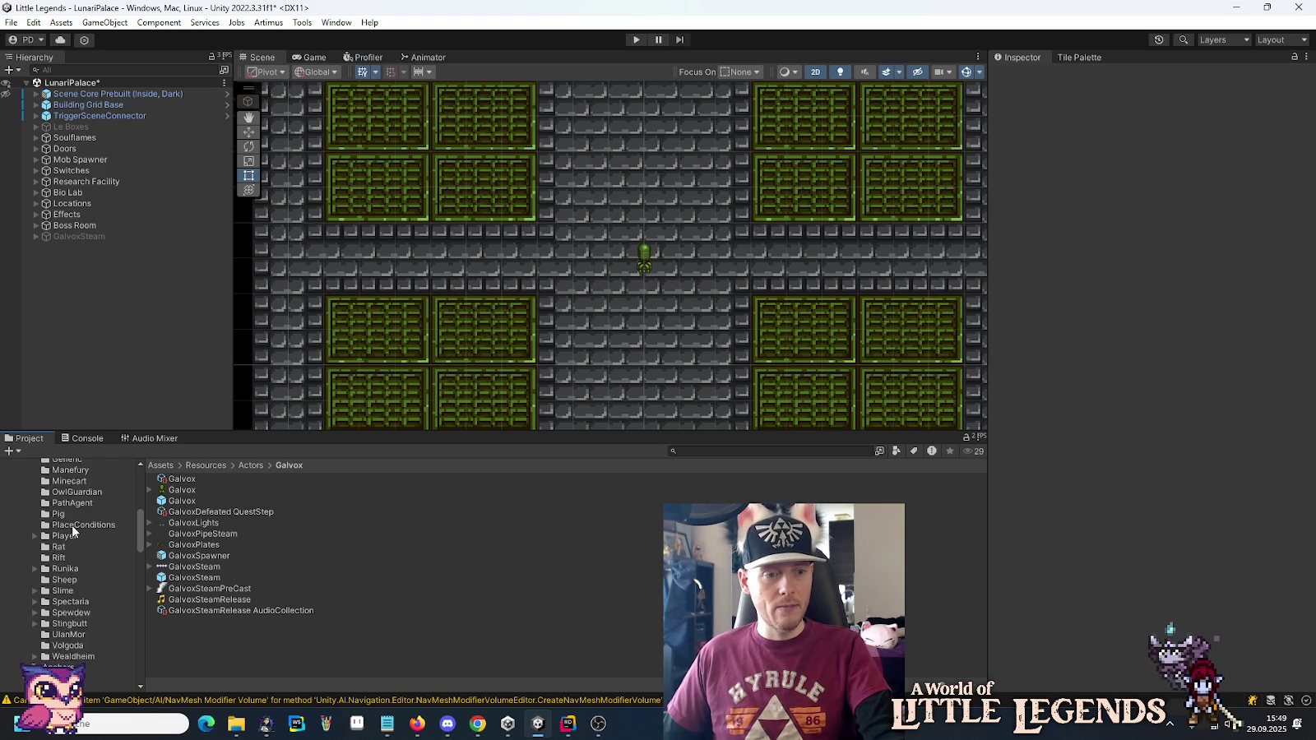
scroll(73, 527, up, 3)
scroll(73, 529, up, 3)
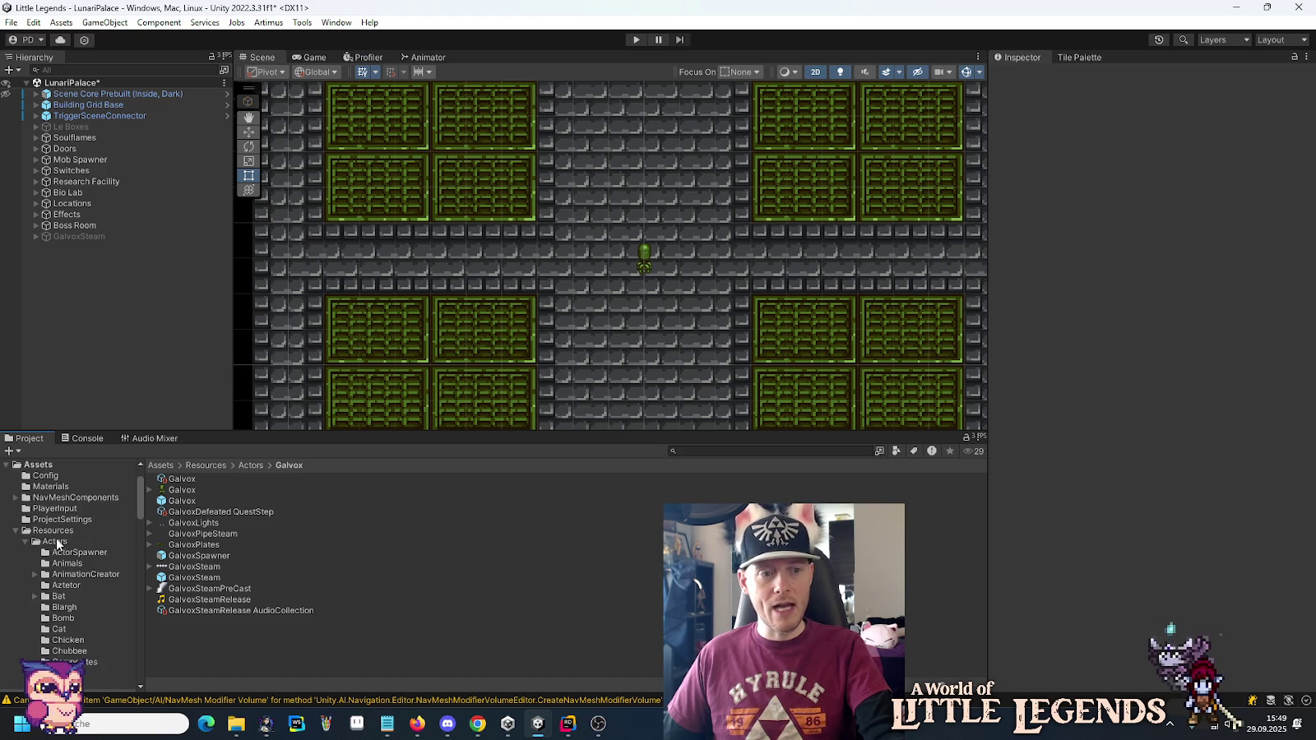
click(84, 552)
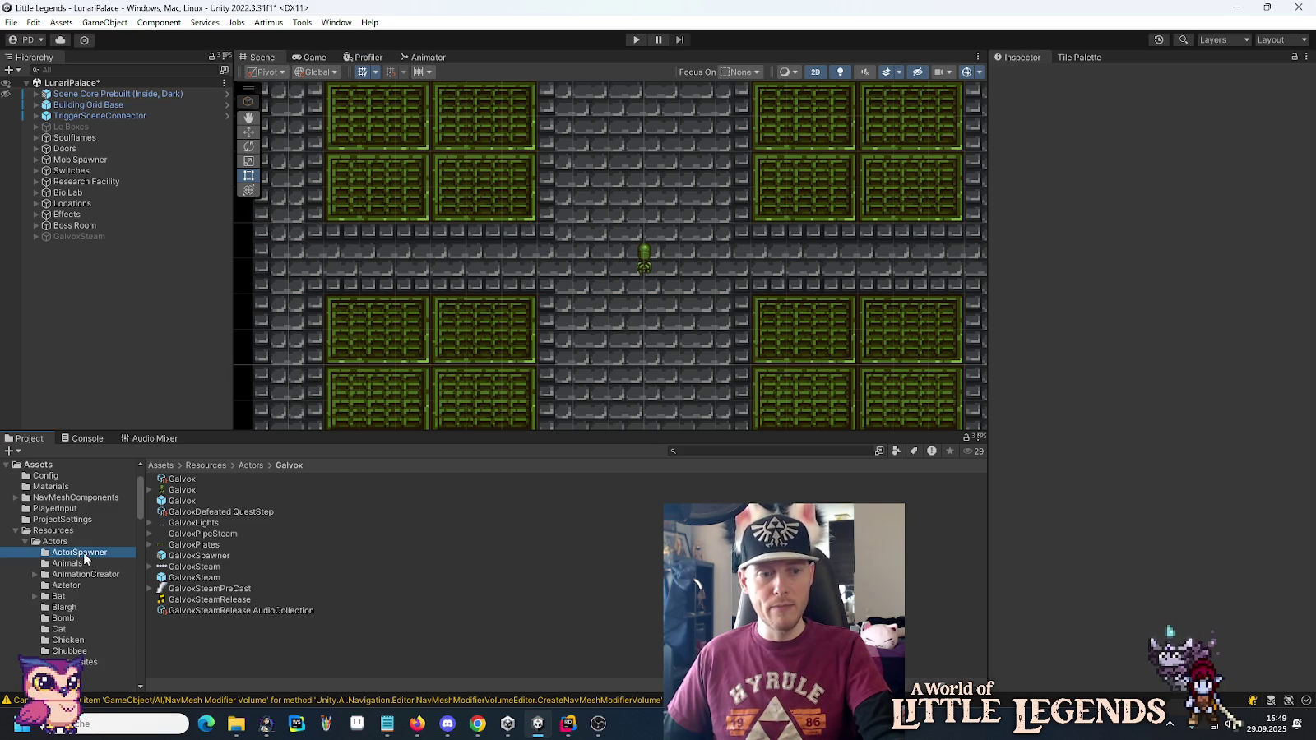
scroll(83, 553, down, 6)
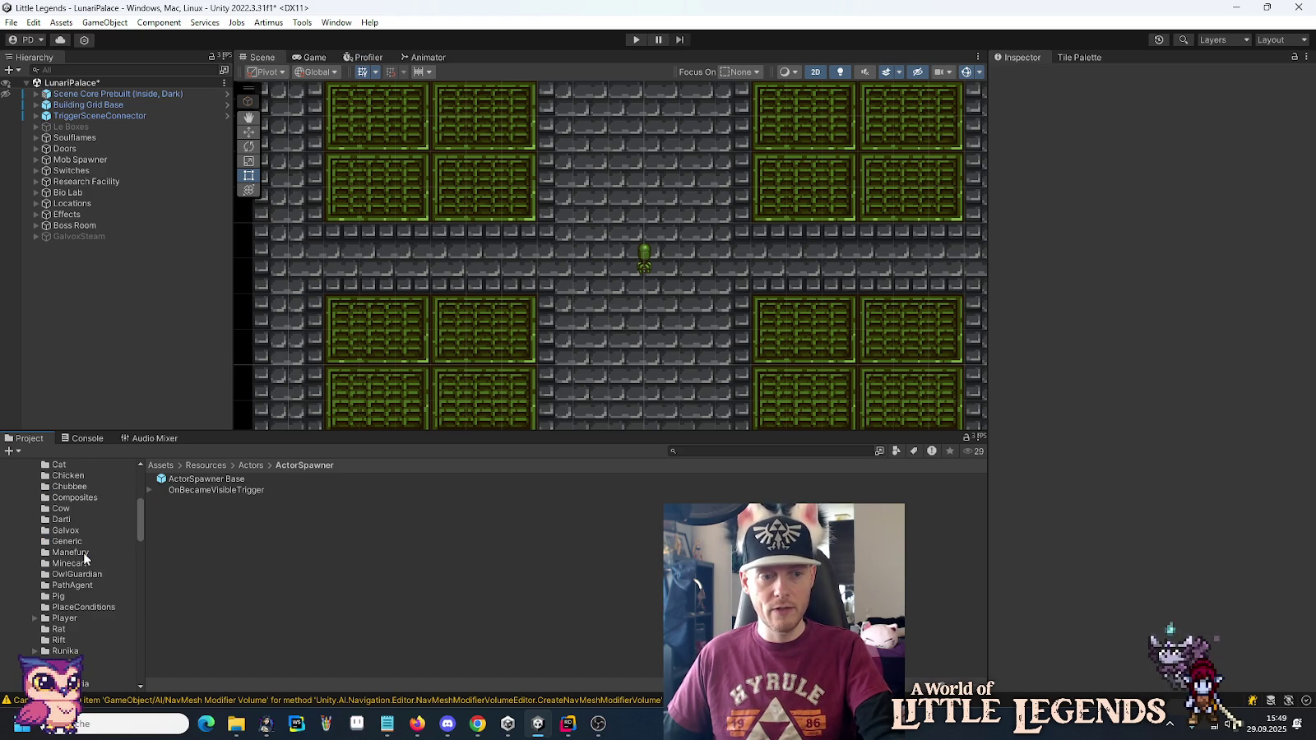
click(83, 609)
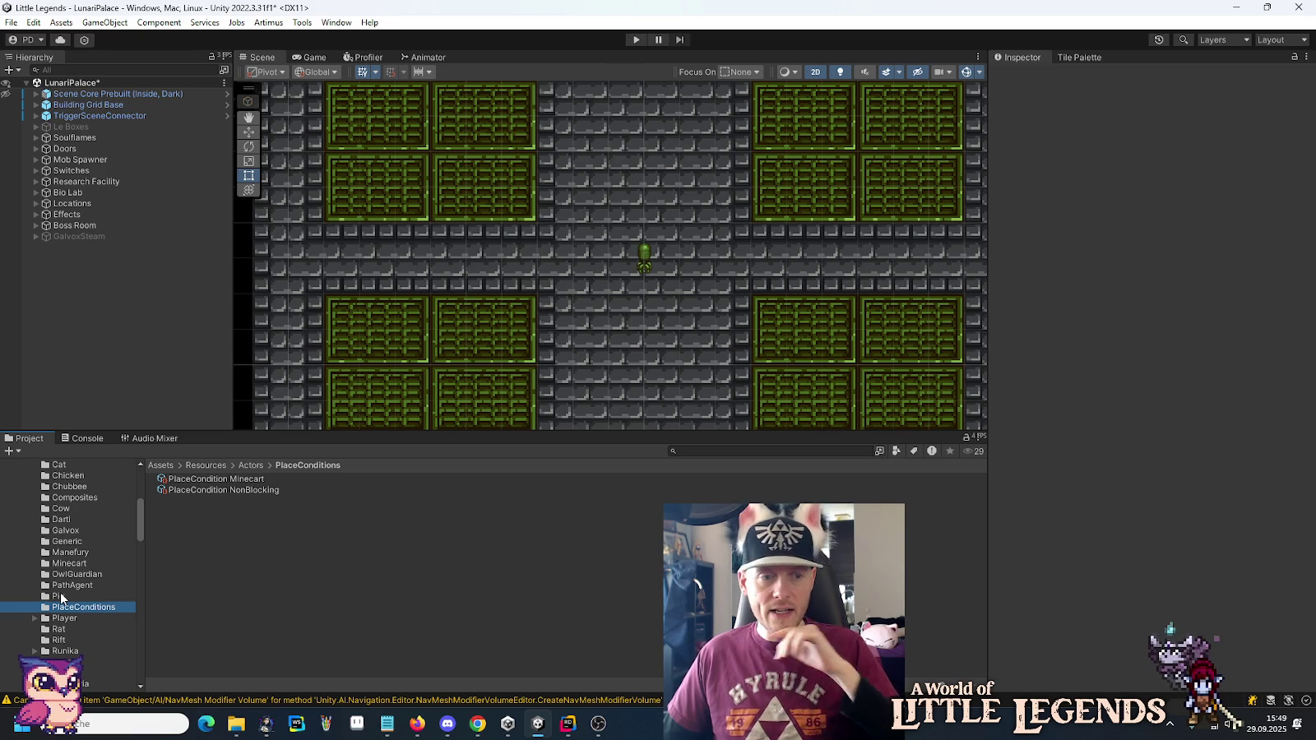
scroll(29, 508, up, 5)
click(25, 500)
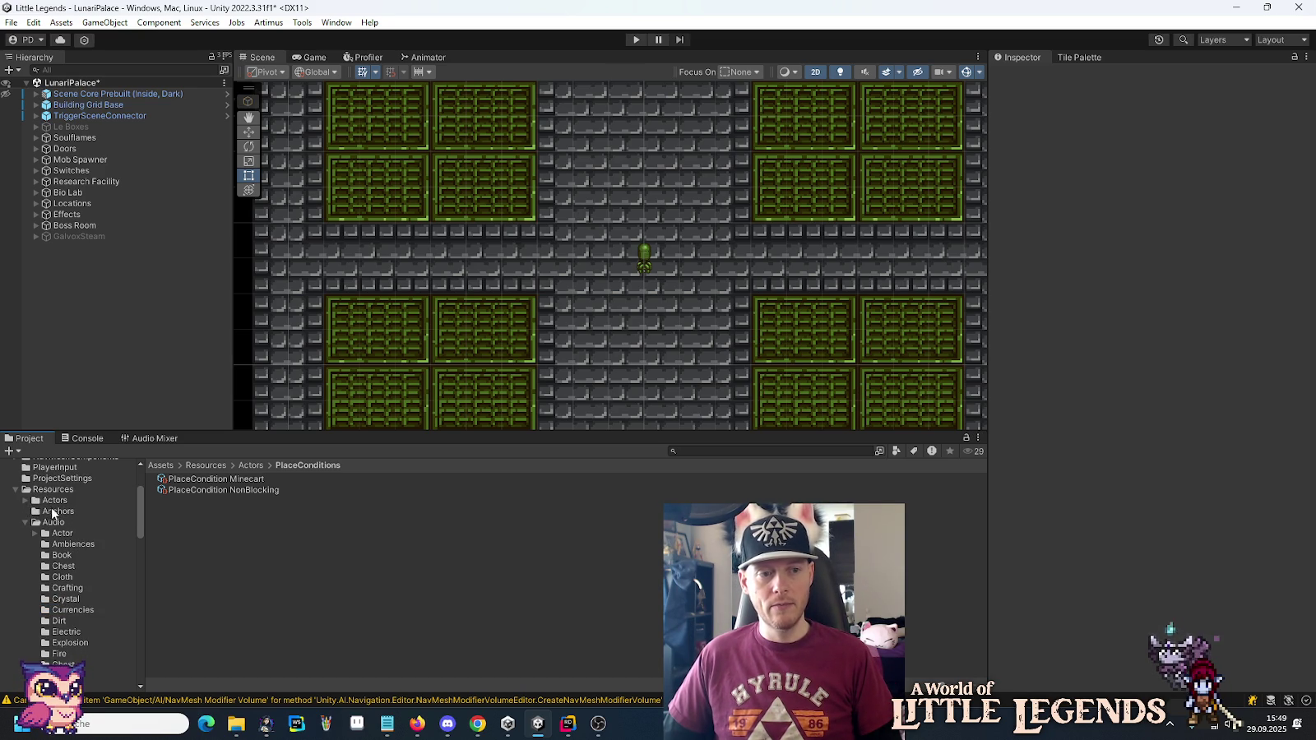
click(23, 499)
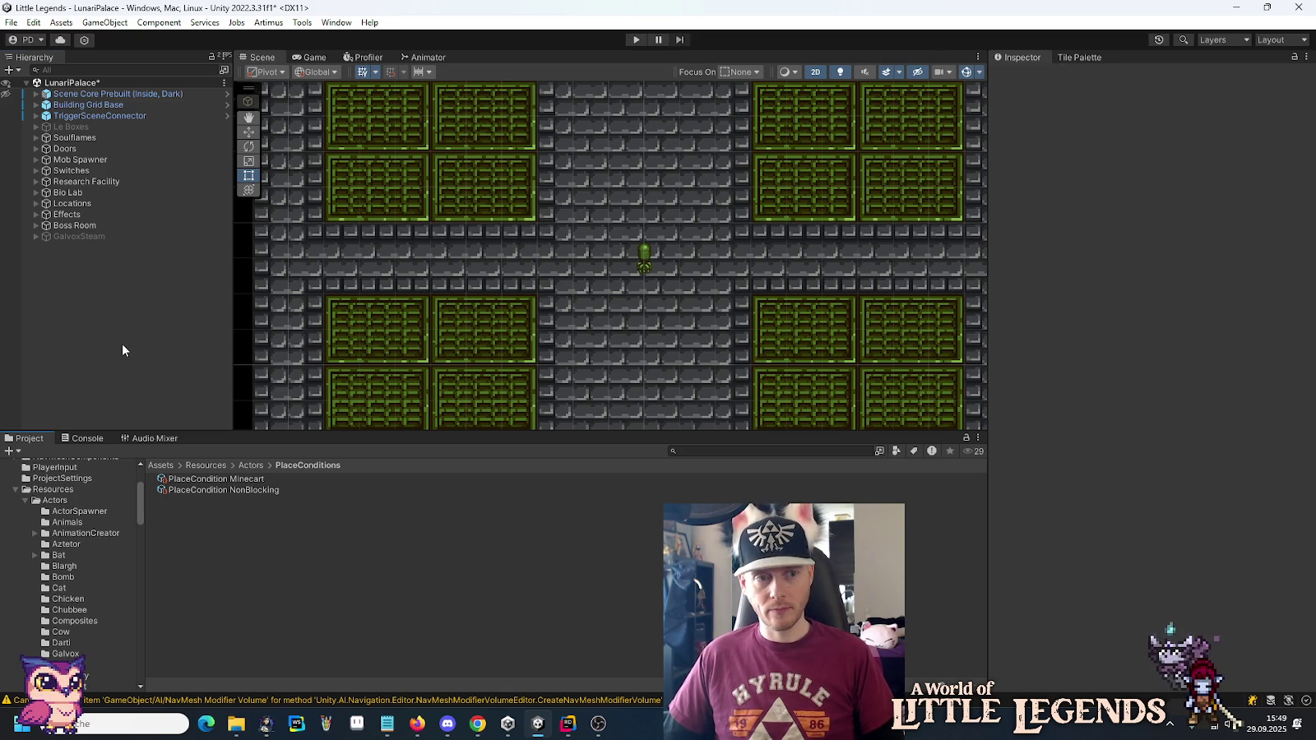
key(ctrl+s)
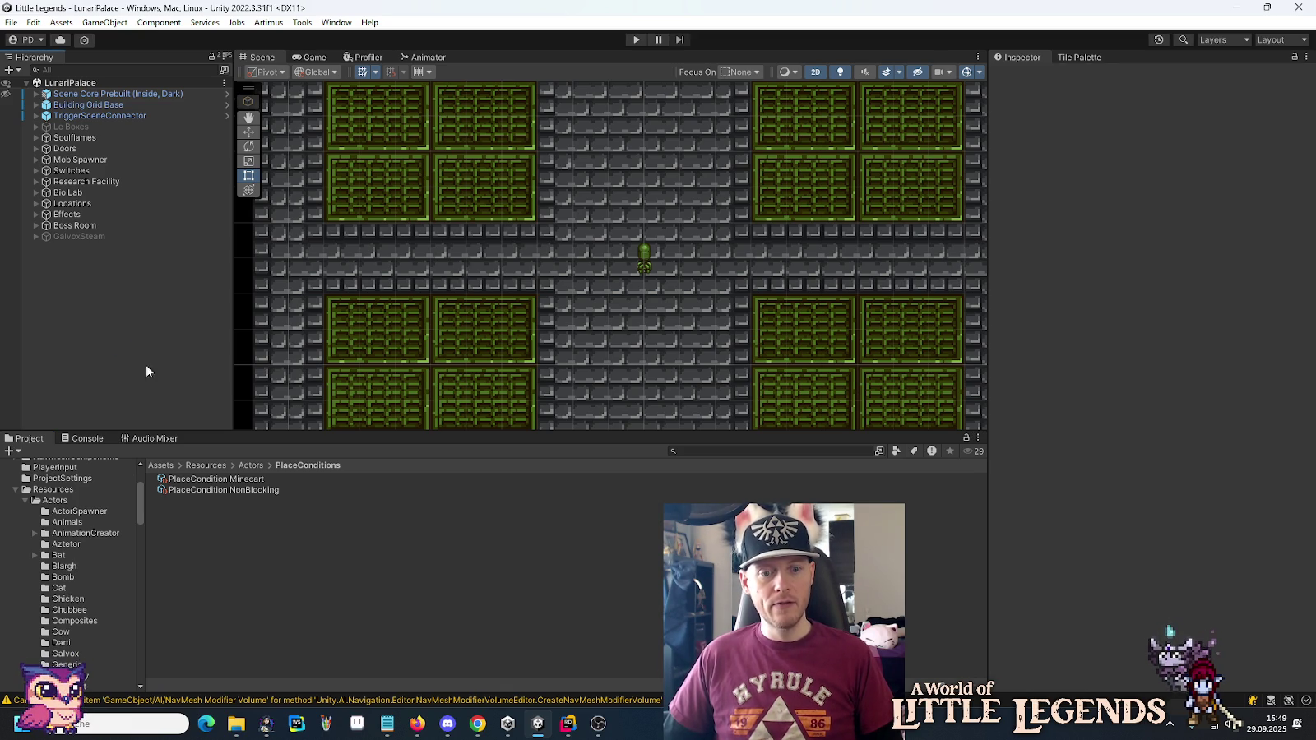
Push the 48-file 'Adds Galvox steam effects.' commit to origin/master, then return to Unity.
click(568, 724)
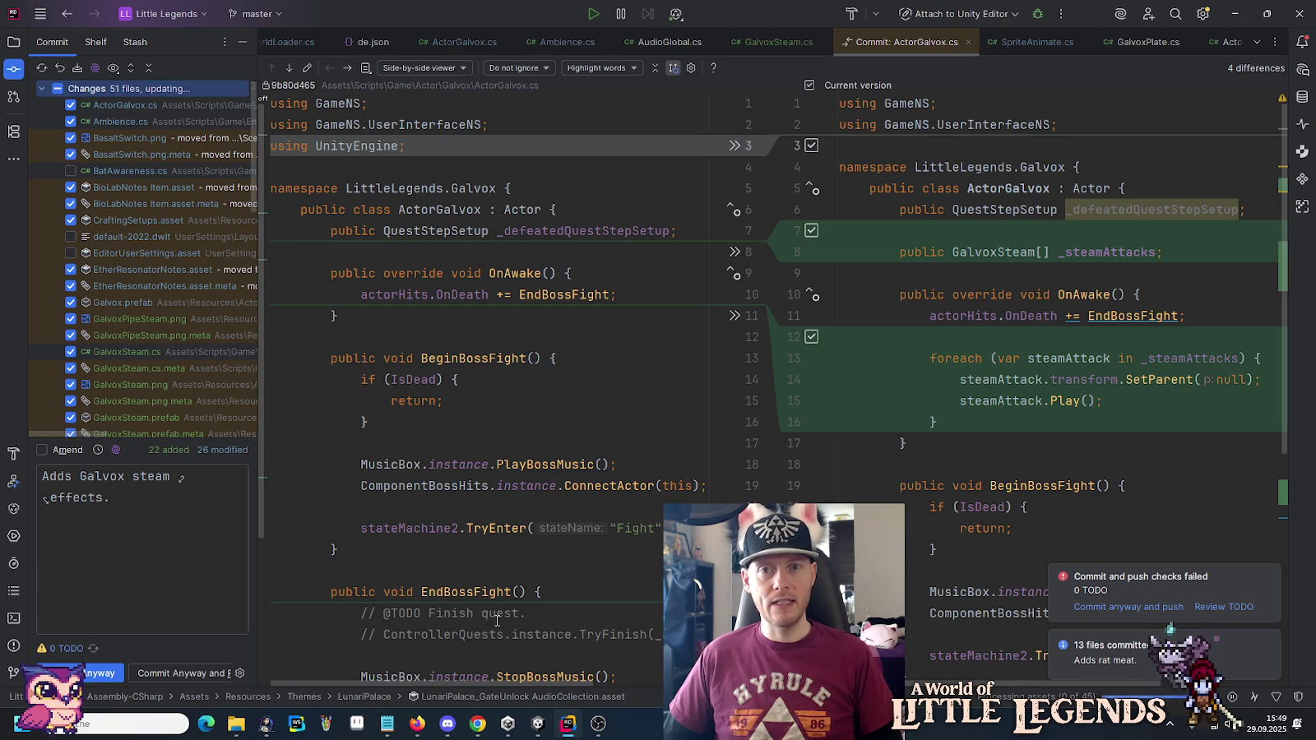
click(188, 673)
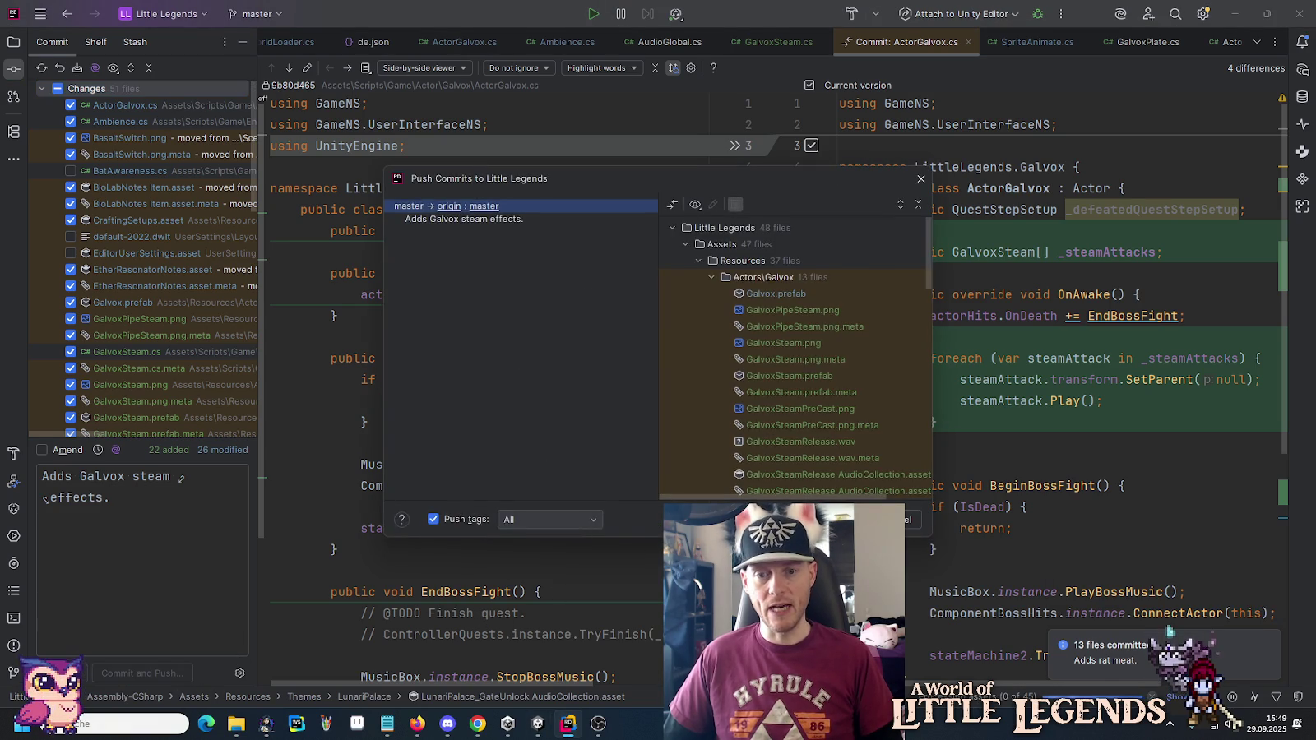
key(Return)
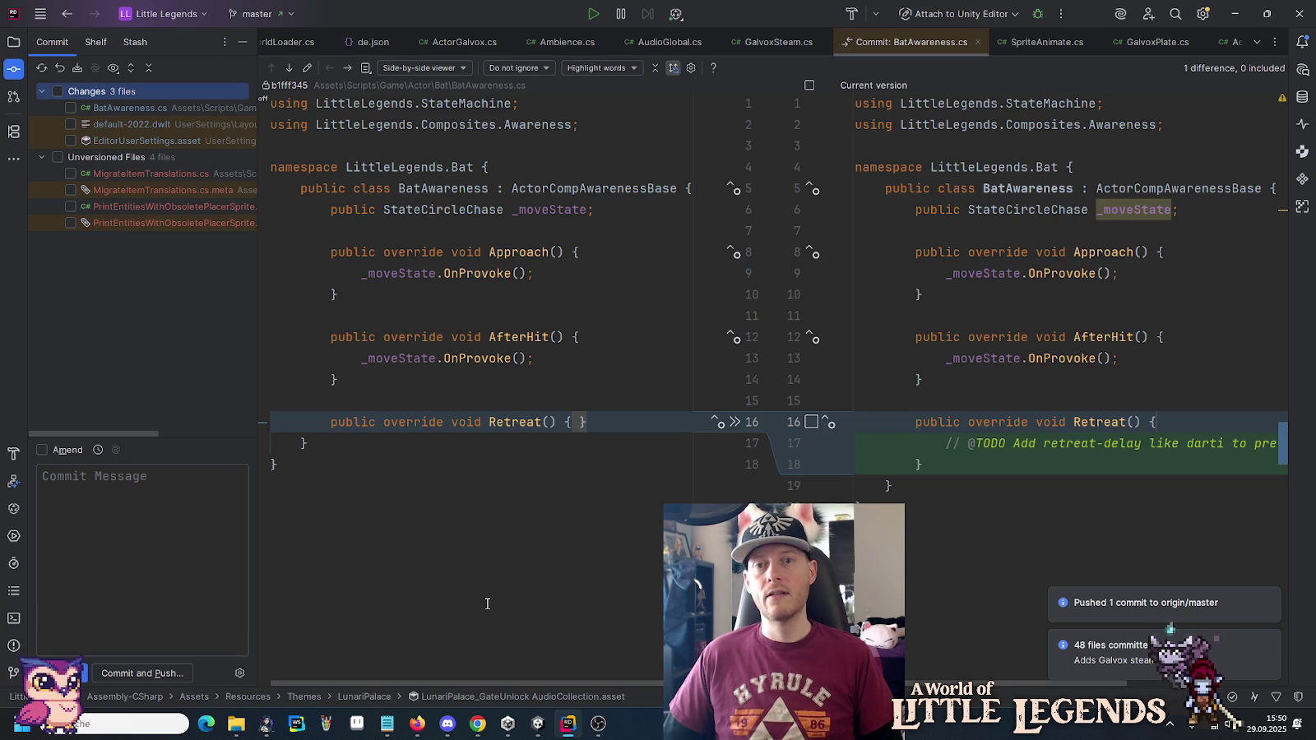
click(535, 728)
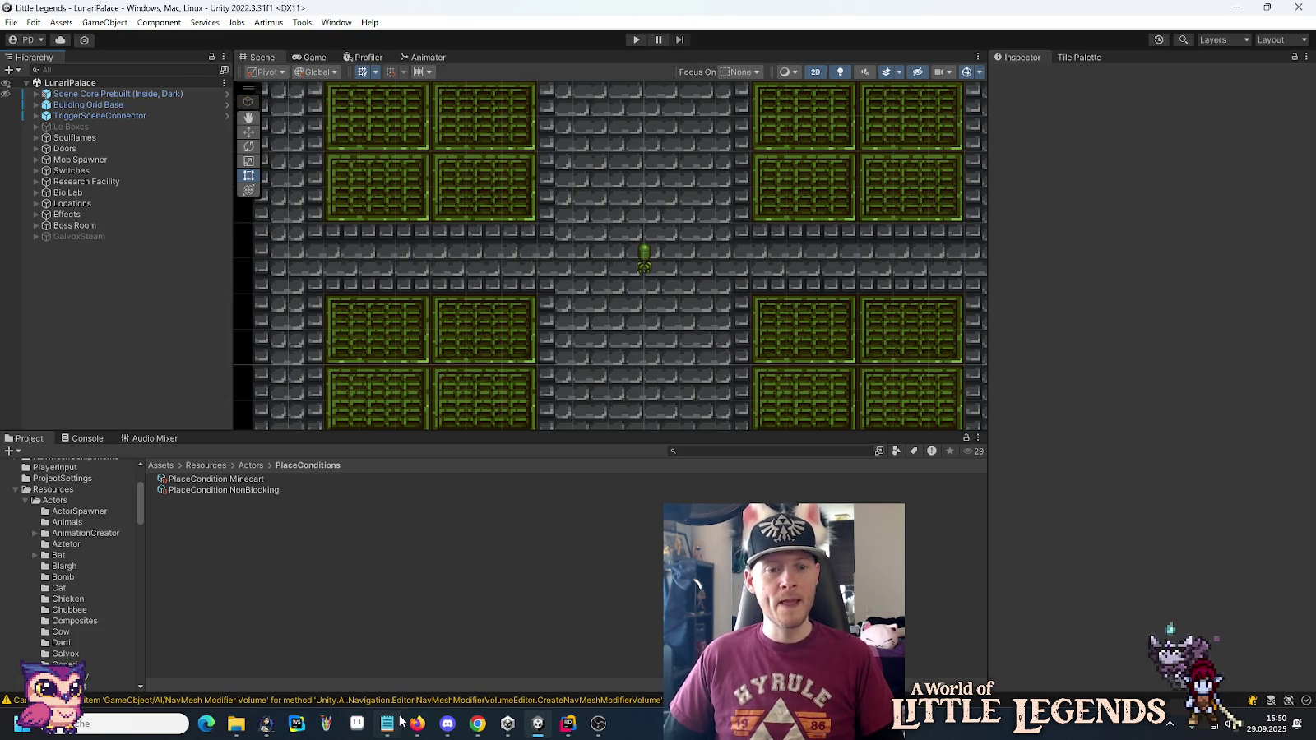
Browse the Actors folder and view the Galvox actor folder's assets.
mouse_move(401, 721)
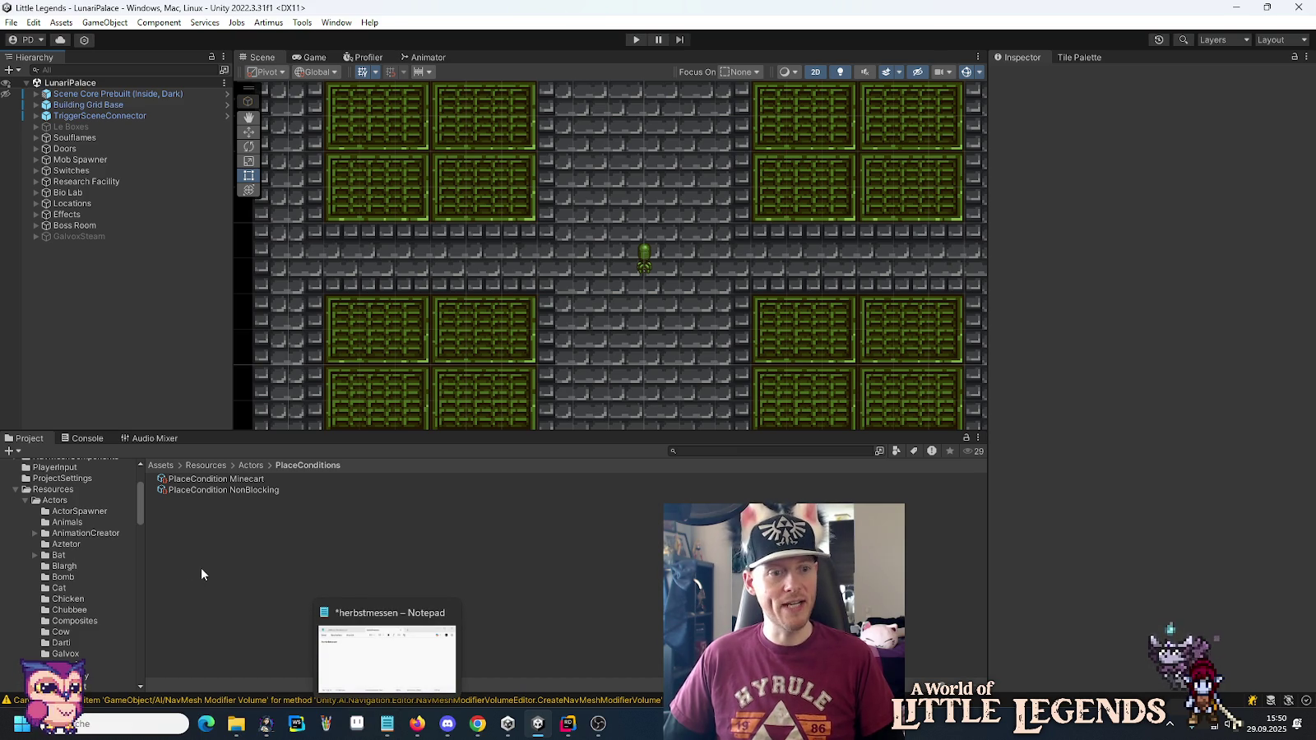
click(55, 501)
scroll(89, 539, down, 3)
scroll(89, 539, down, 3)
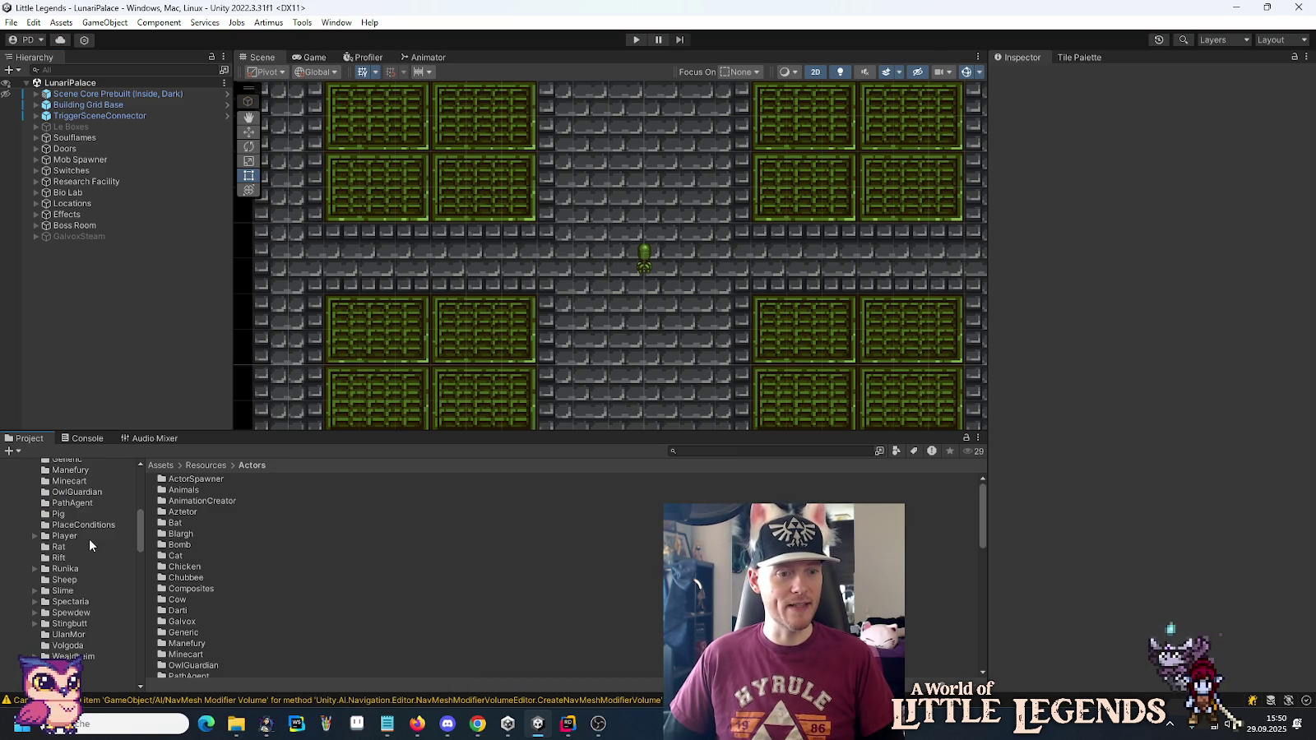
scroll(88, 568, up, 3)
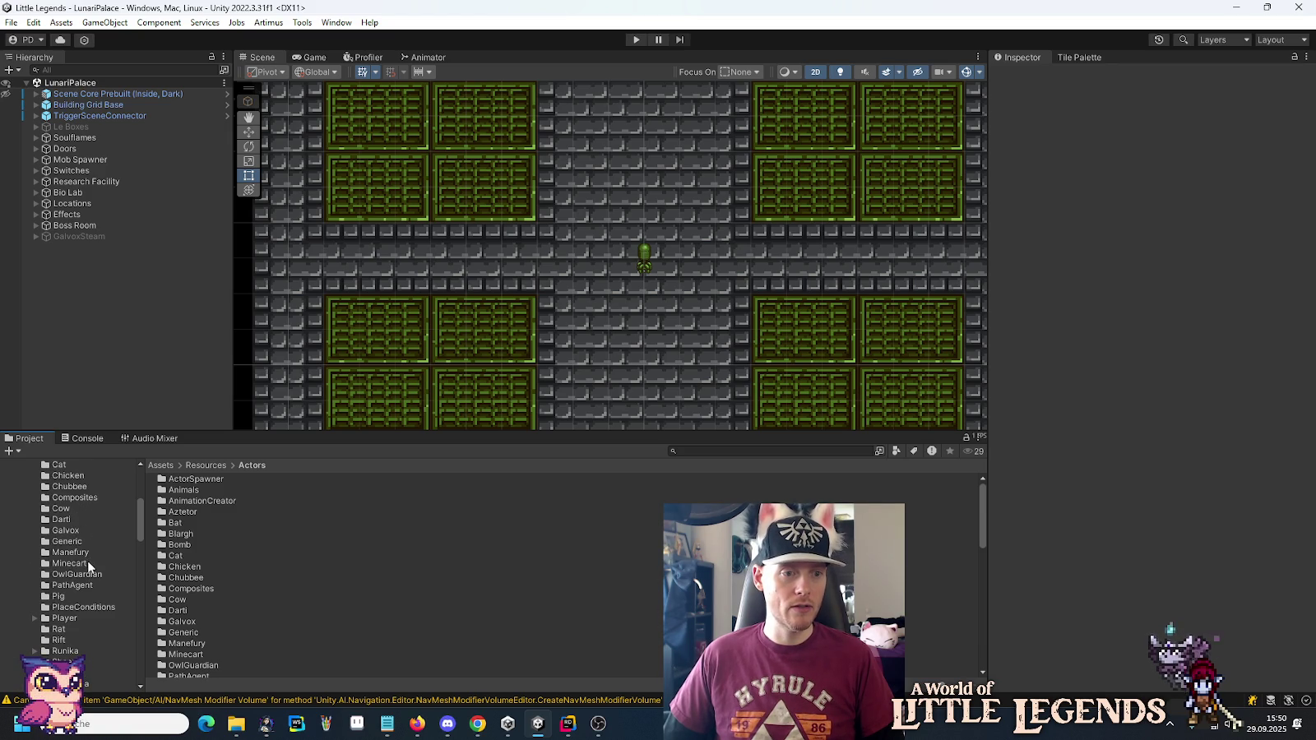
scroll(84, 580, up, 2)
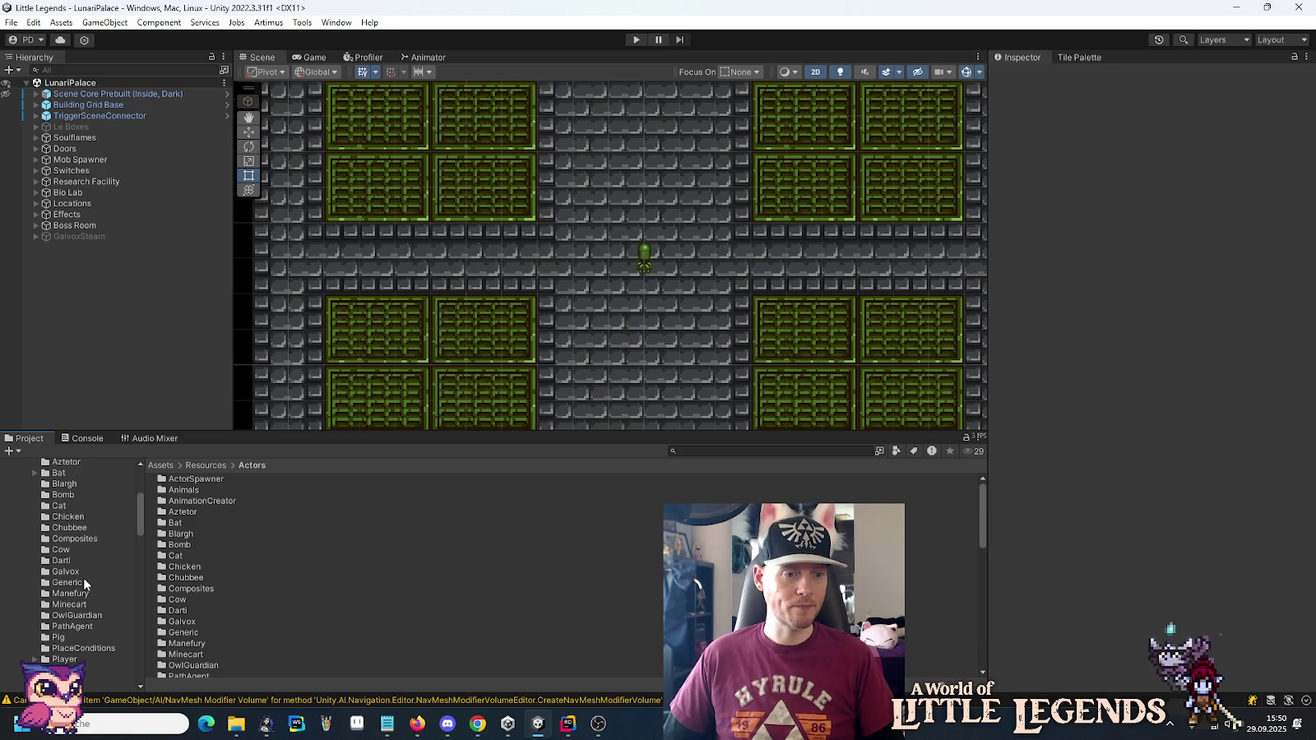
scroll(77, 599, up, 2)
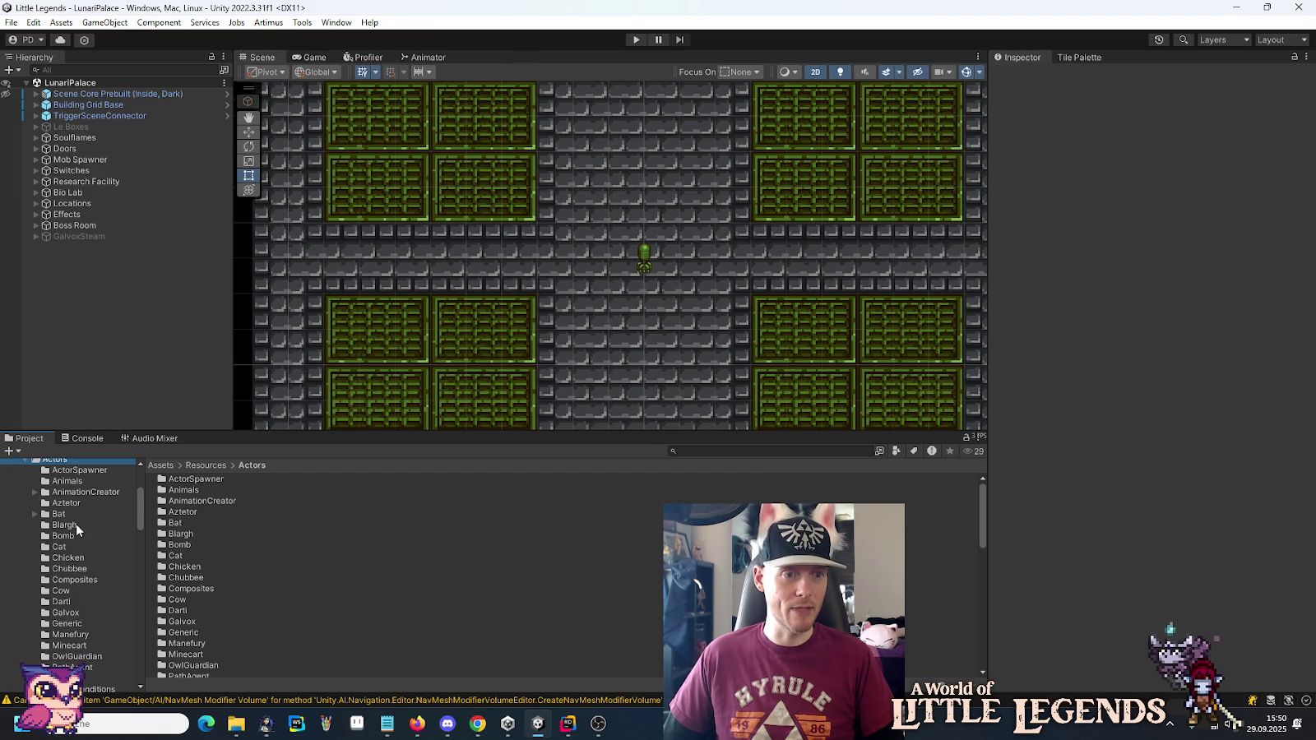
click(65, 613)
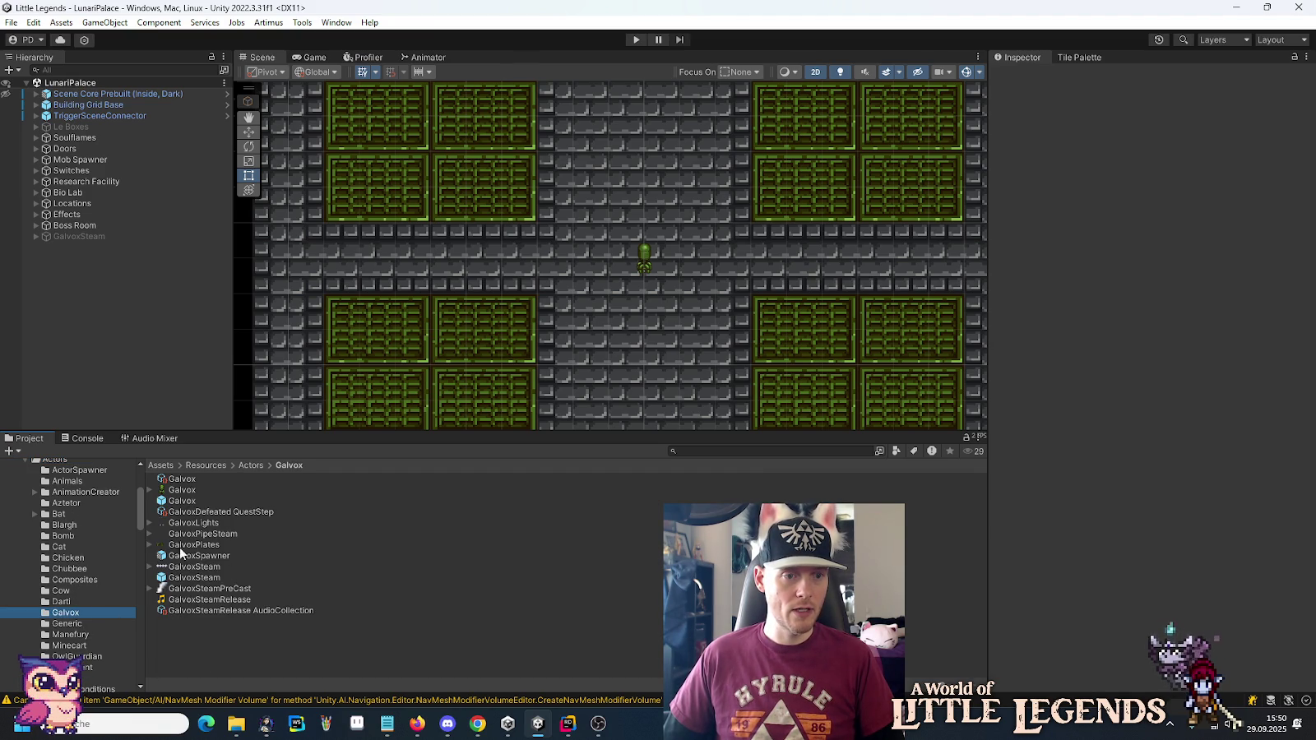
Open Resources/Themes/LunariPalace to list its gate prefabs, audio collections and notes.
scroll(49, 582, down, 5)
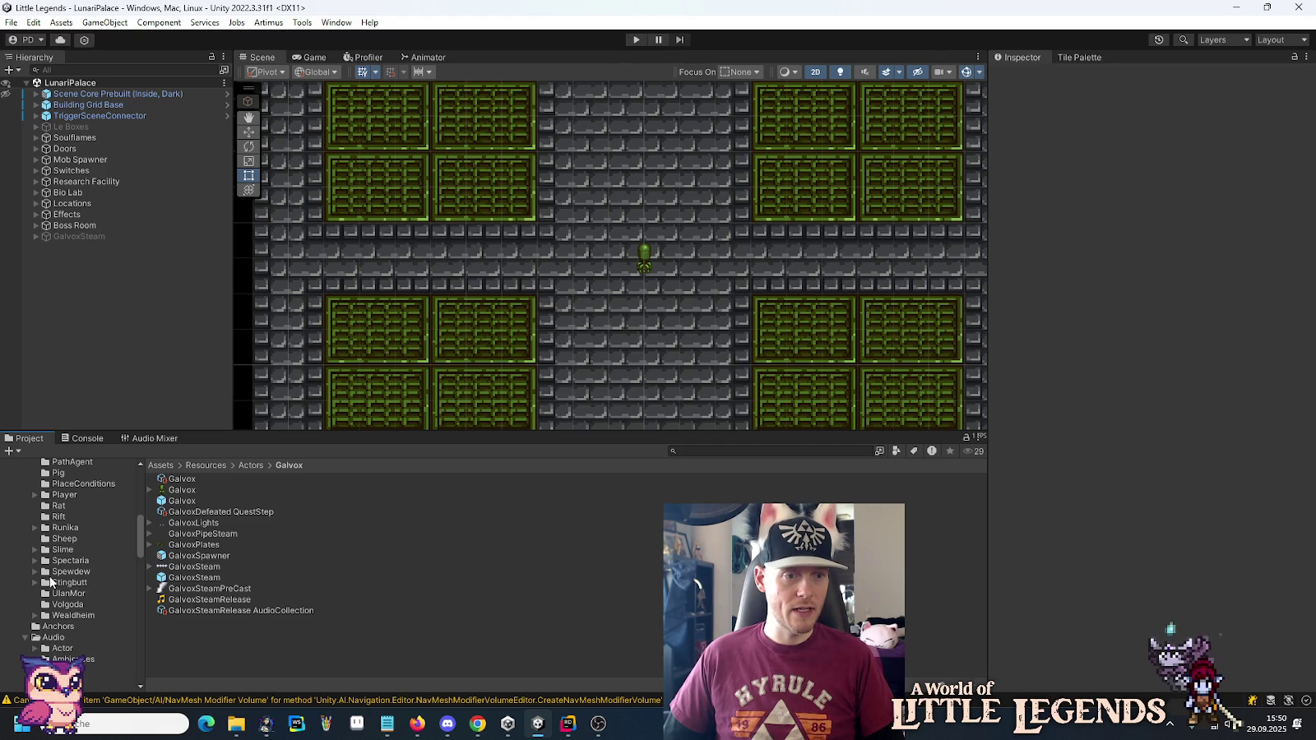
scroll(31, 560, down, 5)
scroll(30, 572, down, 10)
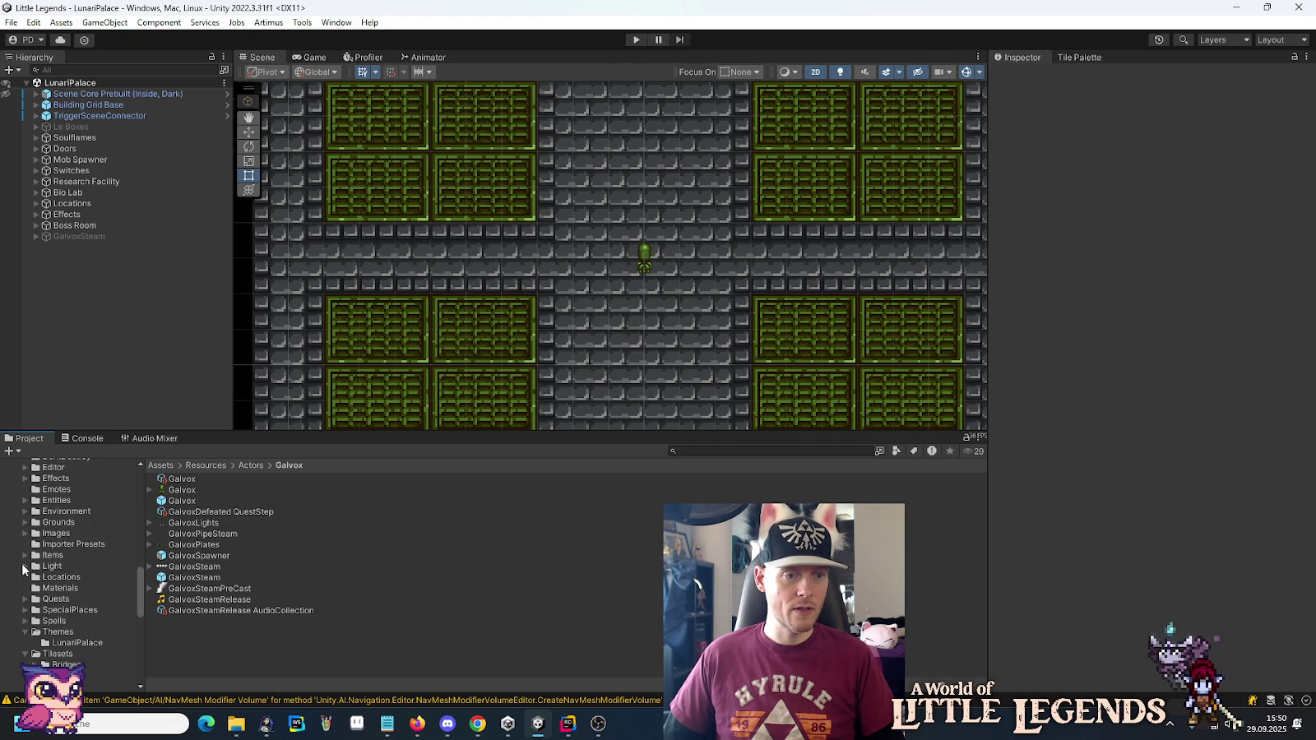
click(58, 644)
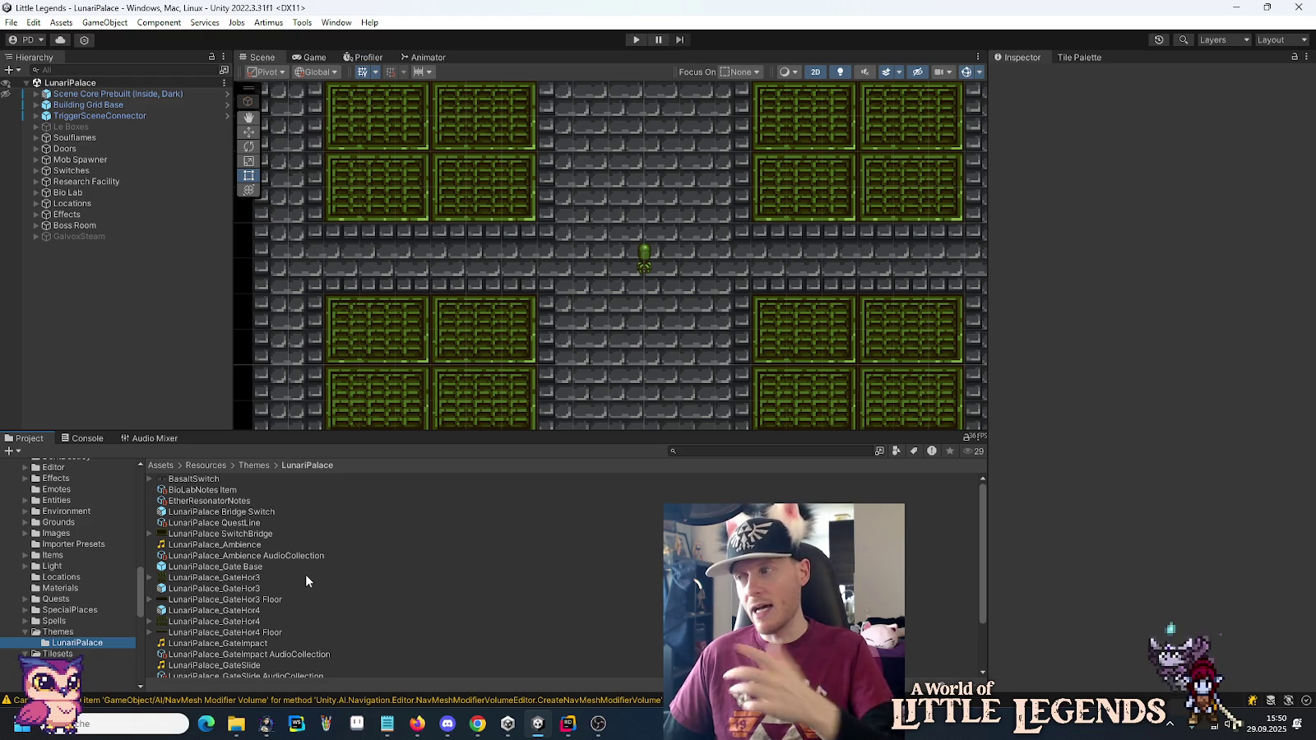
scroll(337, 576, down, 2)
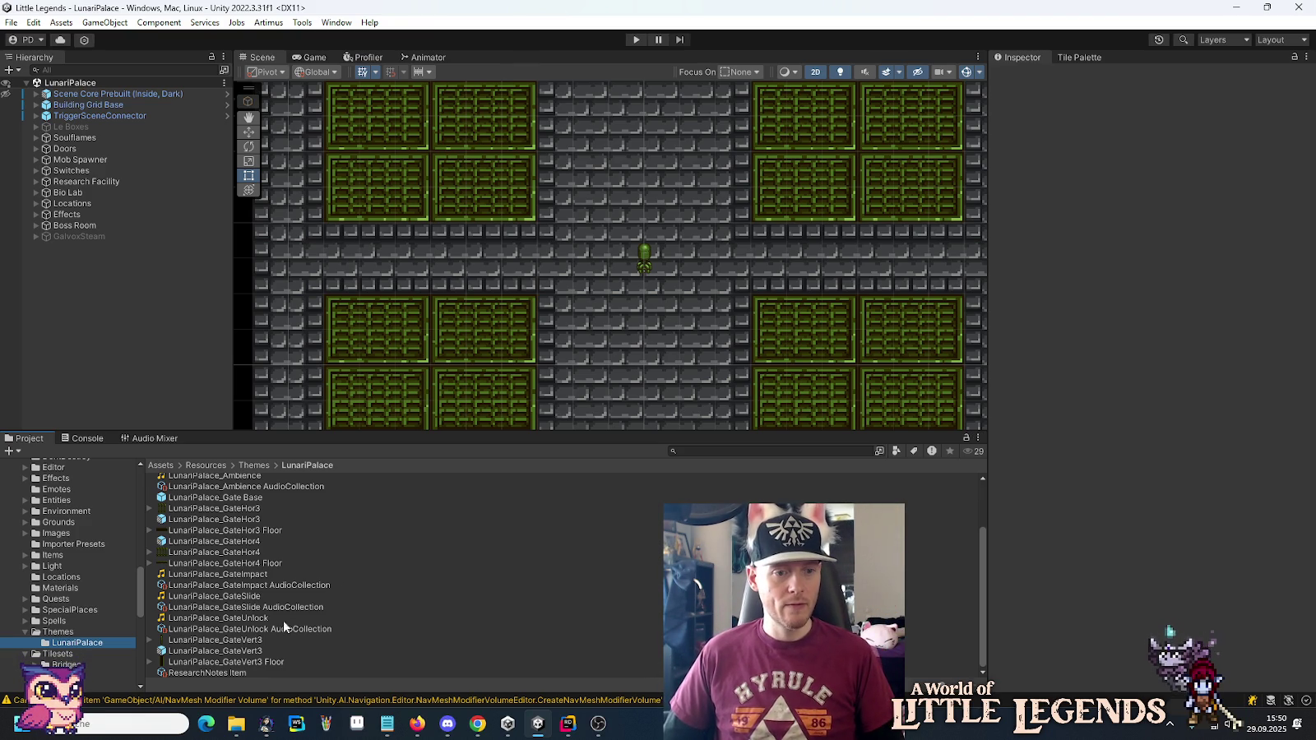
scroll(205, 613, up, 2)
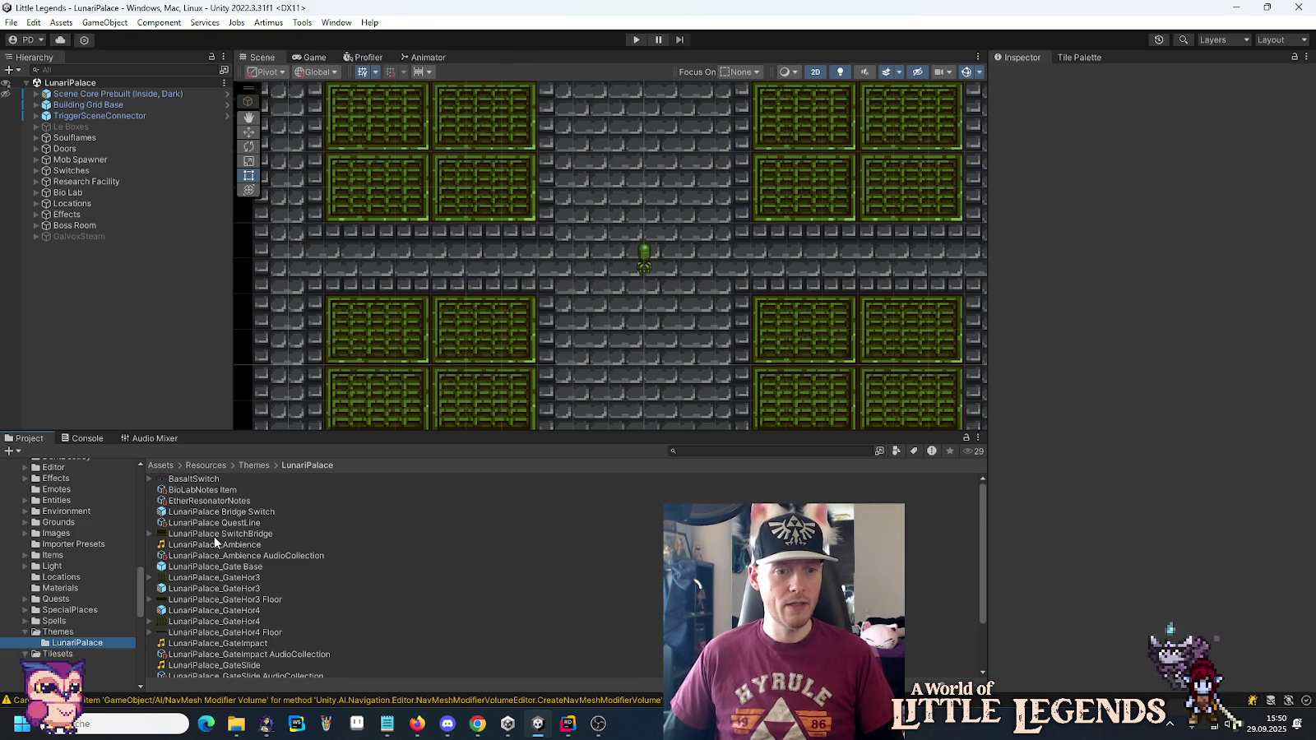
Check LunariPalace_Ambience's Vorbis quality-100 import settings, then bring up the Galvox source folder.
click(214, 545)
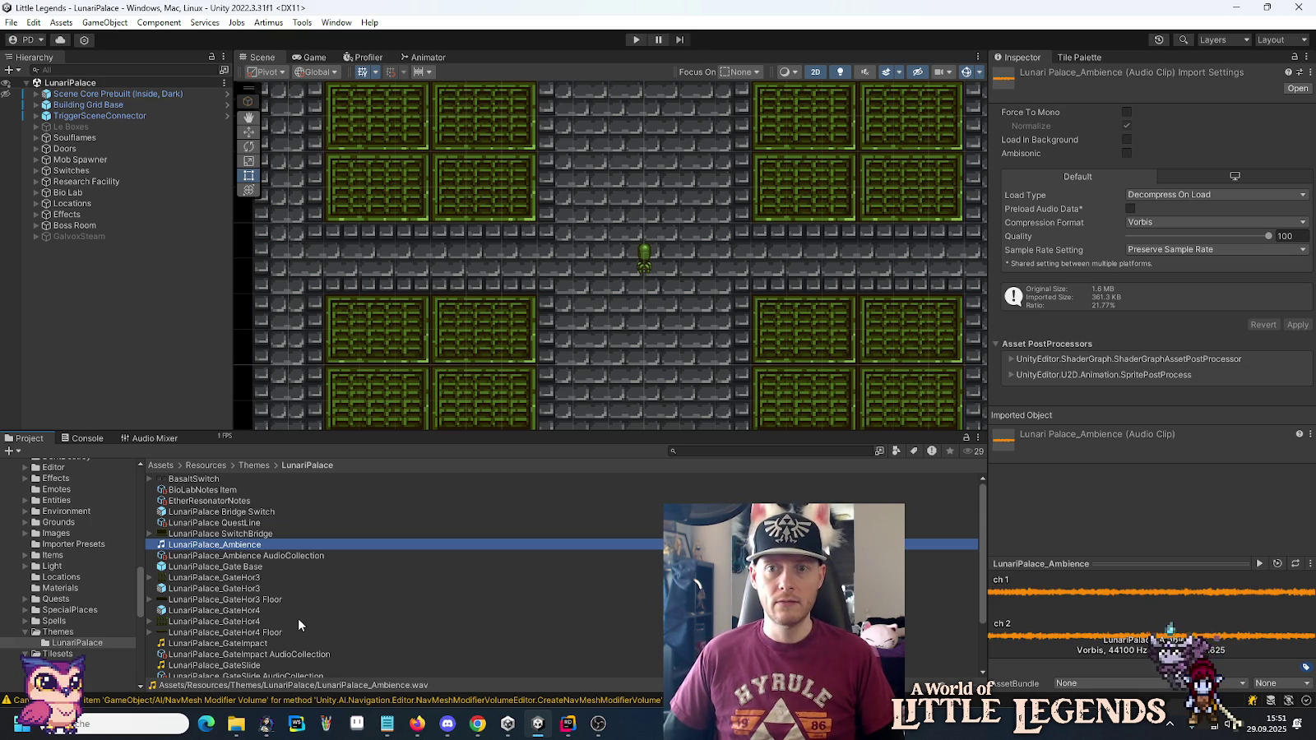
mouse_move(239, 725)
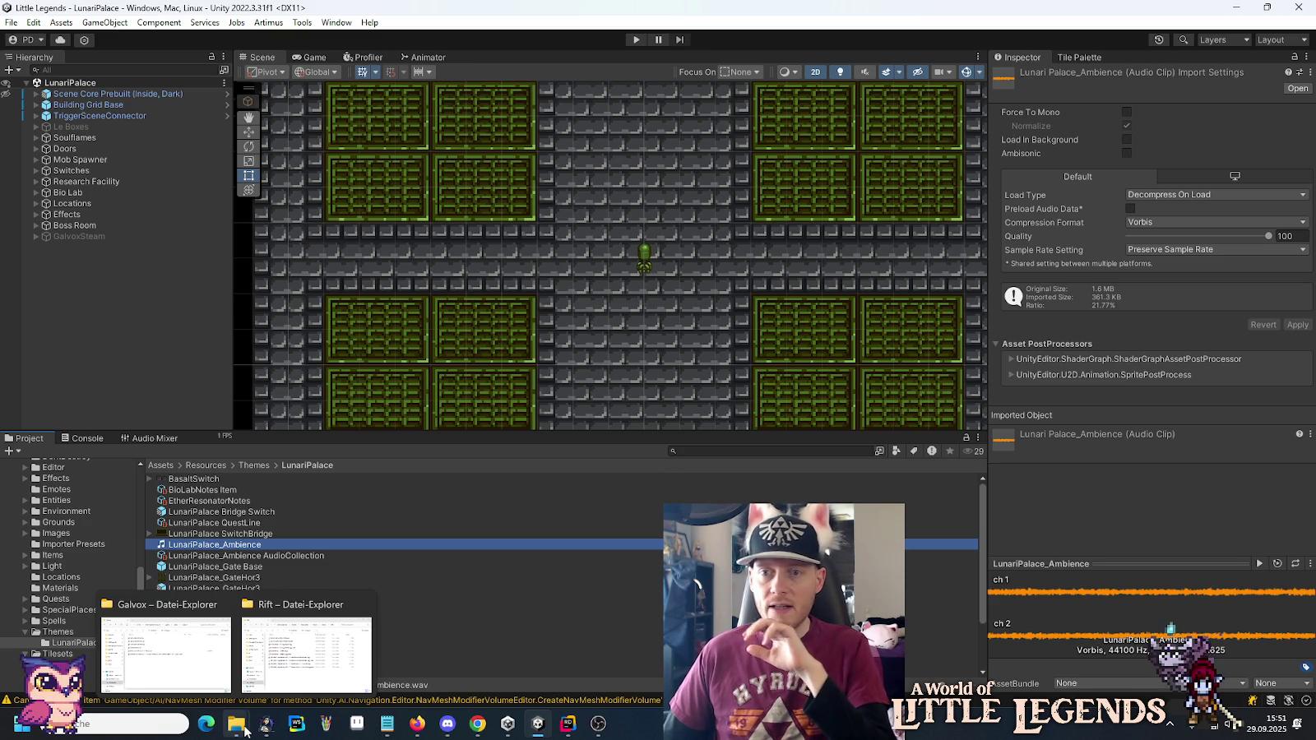
click(165, 650)
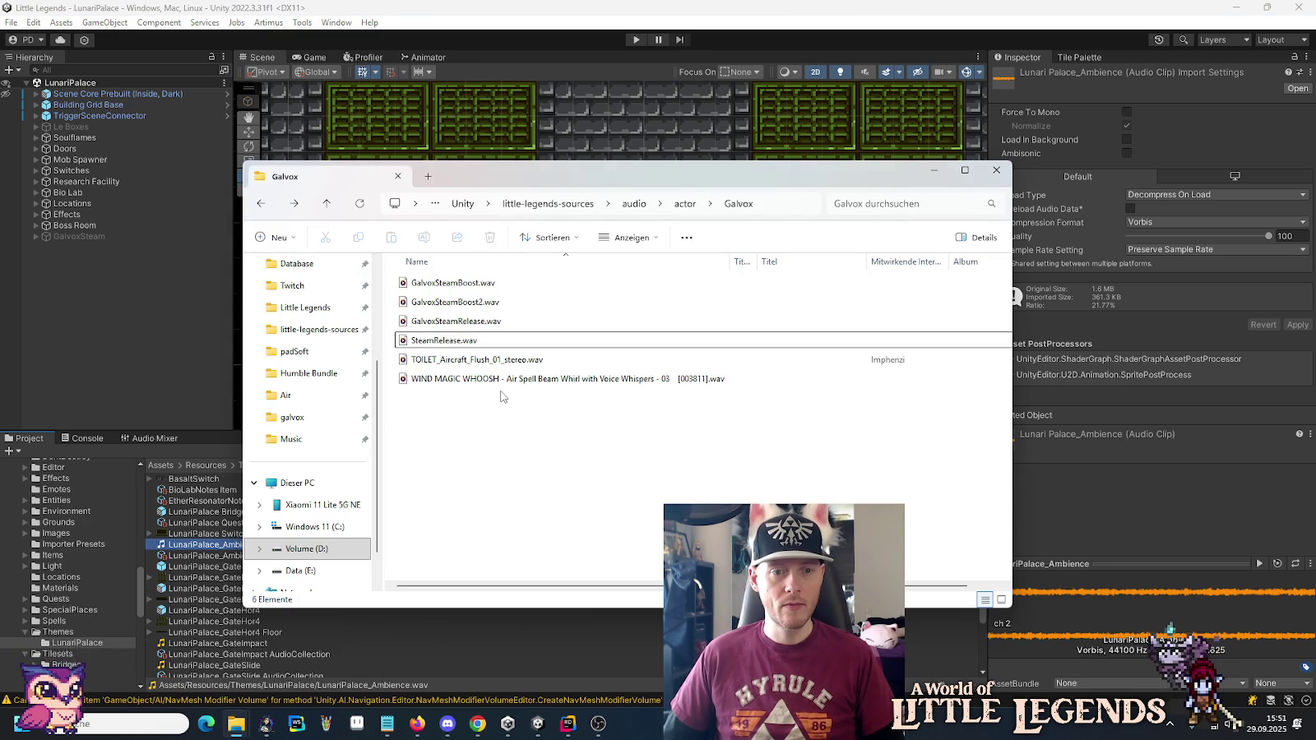
Delete TOILET_Aircraft_Flush_01_stereo.wav from the Galvox folder.
click(465, 360)
key(Delete)
key(Return)
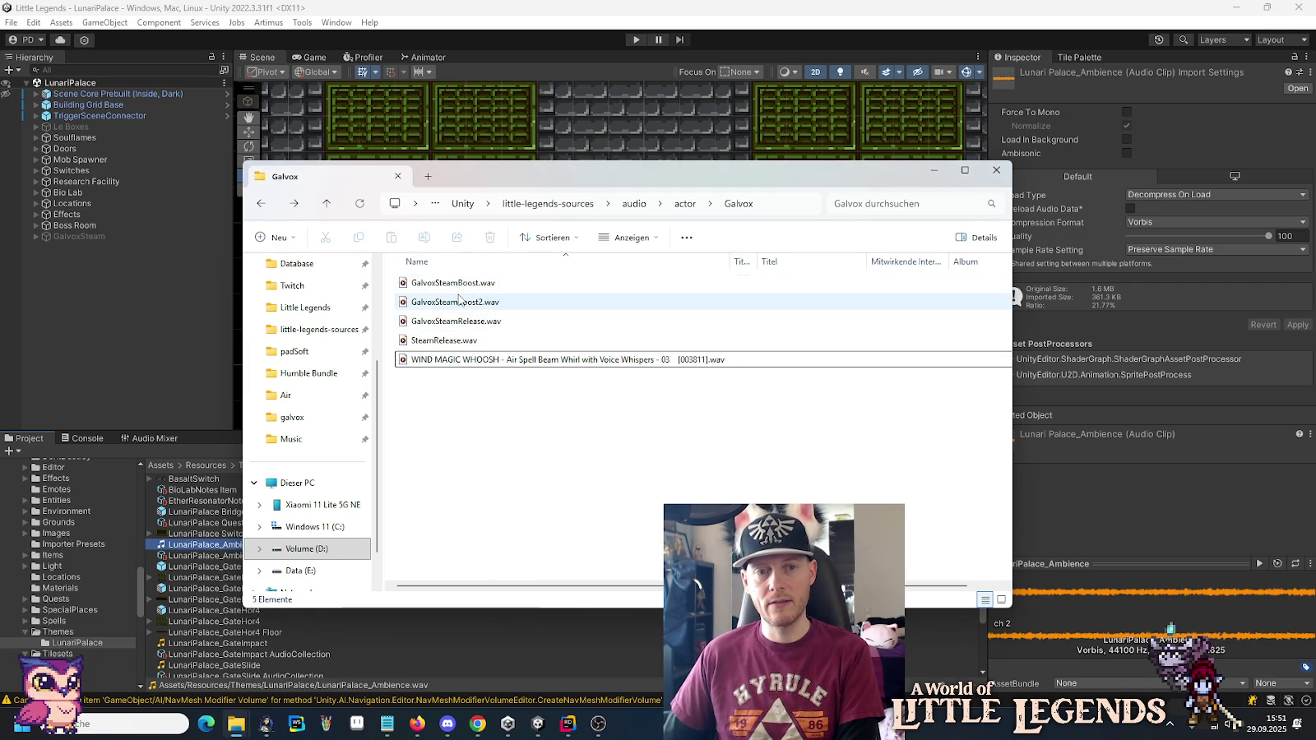
Browse up to the audio sources folder and look inside its ambiences folder.
click(459, 362)
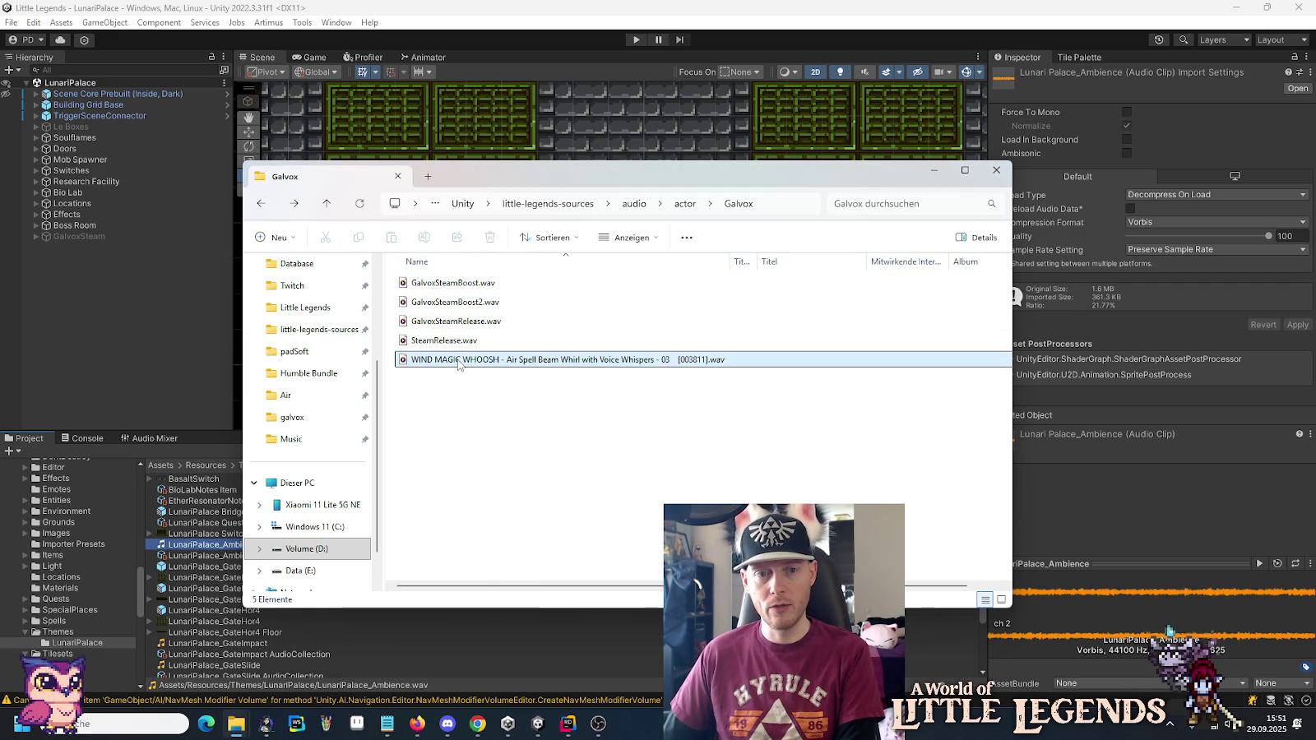
click(683, 204)
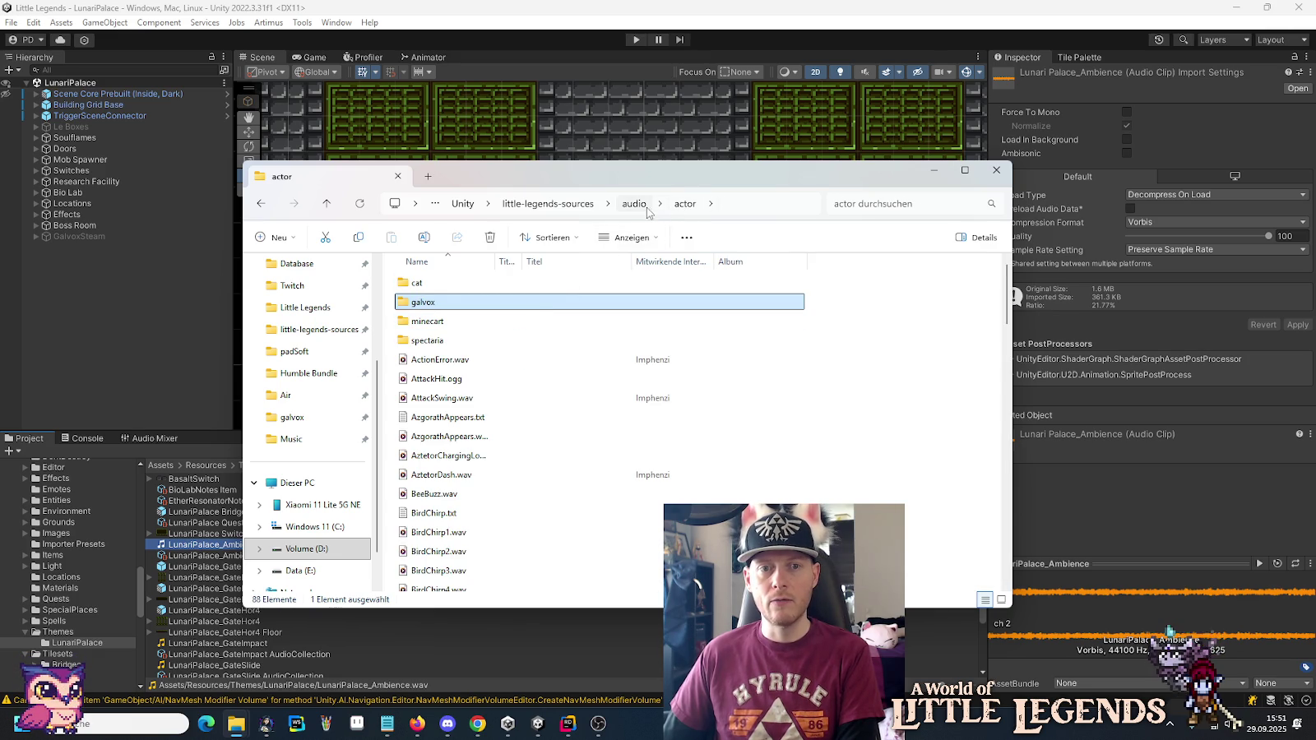
click(634, 204)
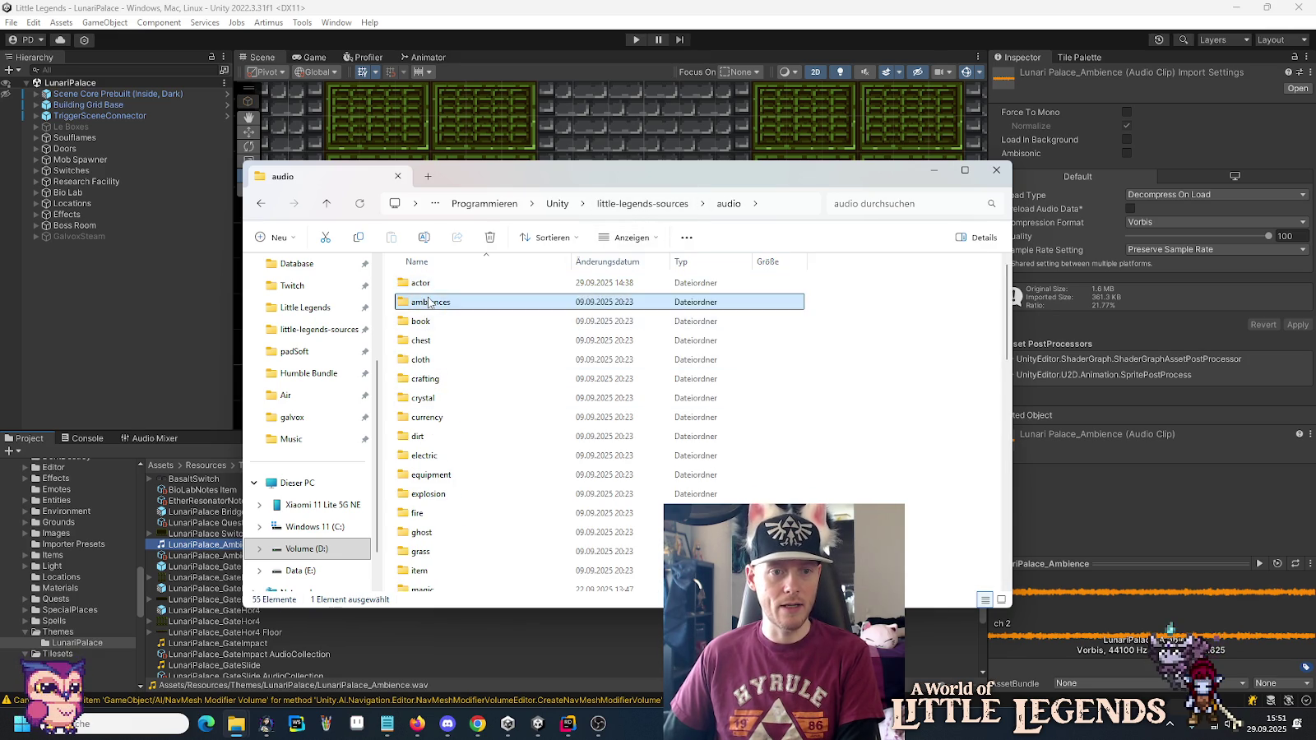
double_click(447, 371)
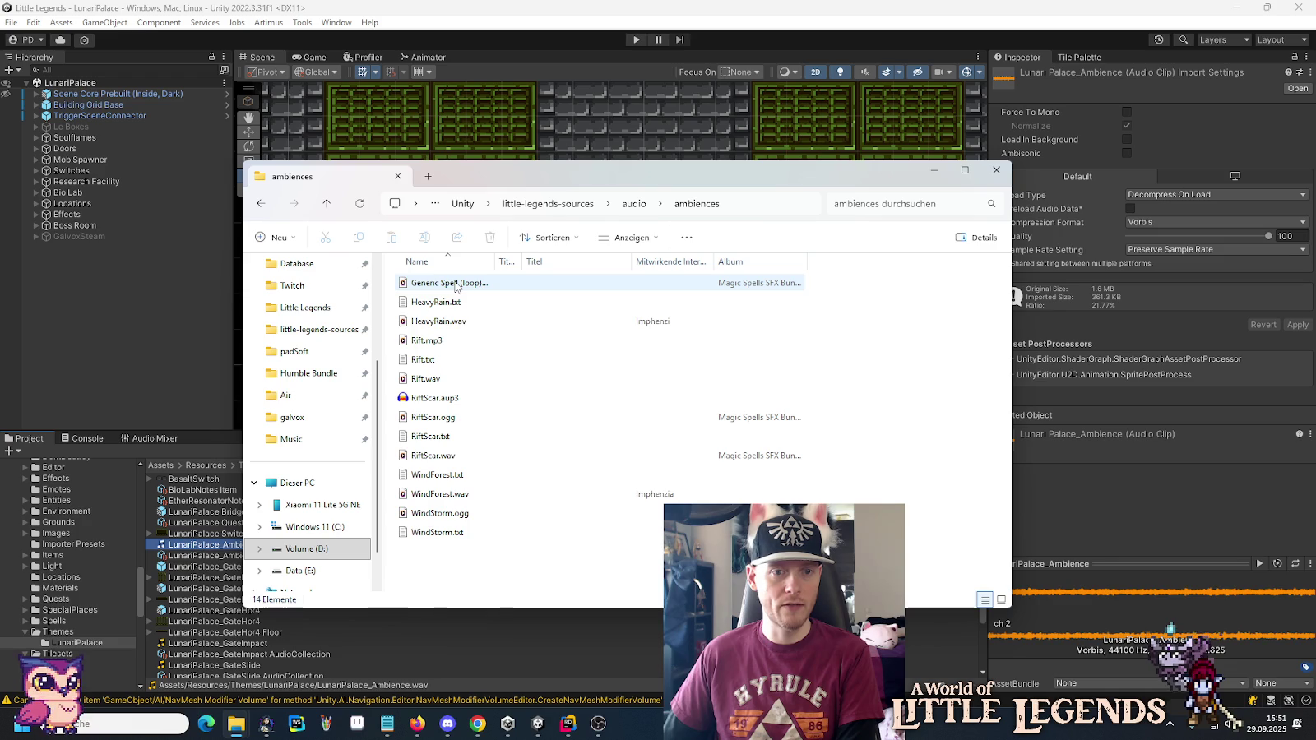
double_click(502, 263)
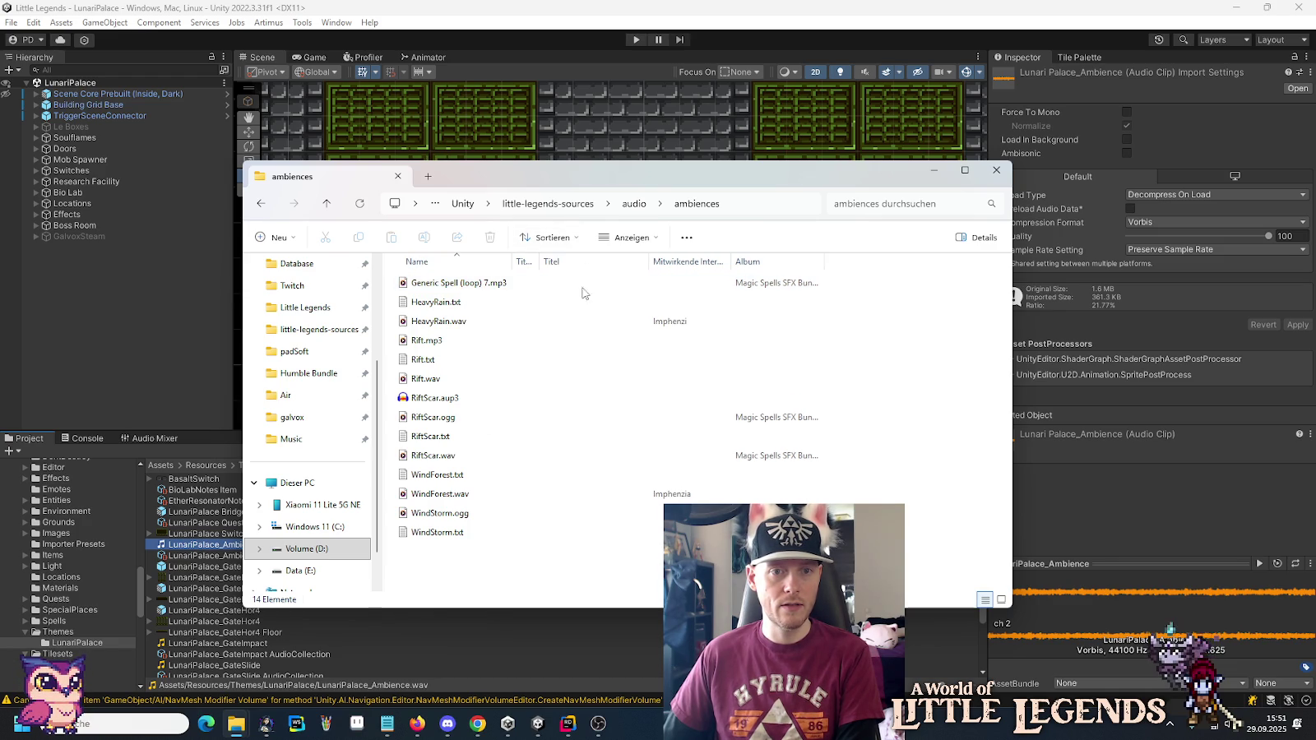
click(634, 204)
scroll(522, 424, down, 5)
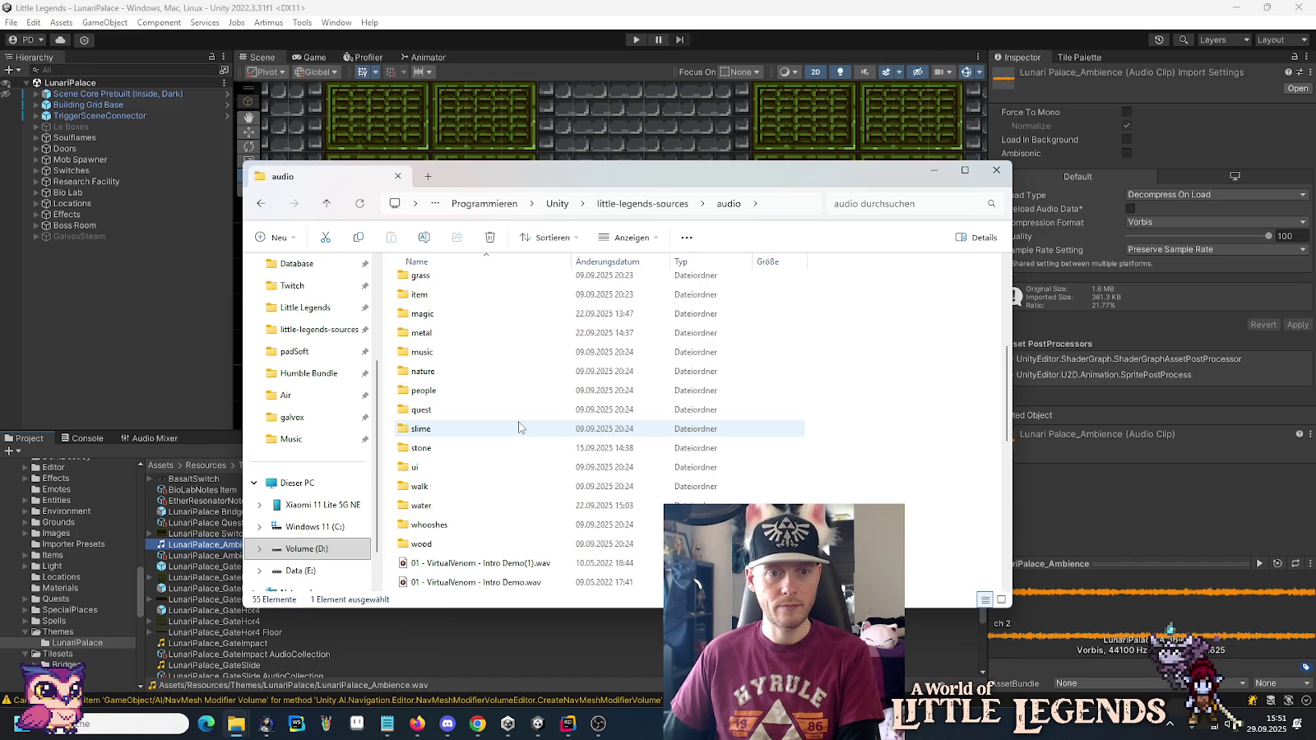
scroll(519, 427, up, 3)
scroll(520, 427, up, 2)
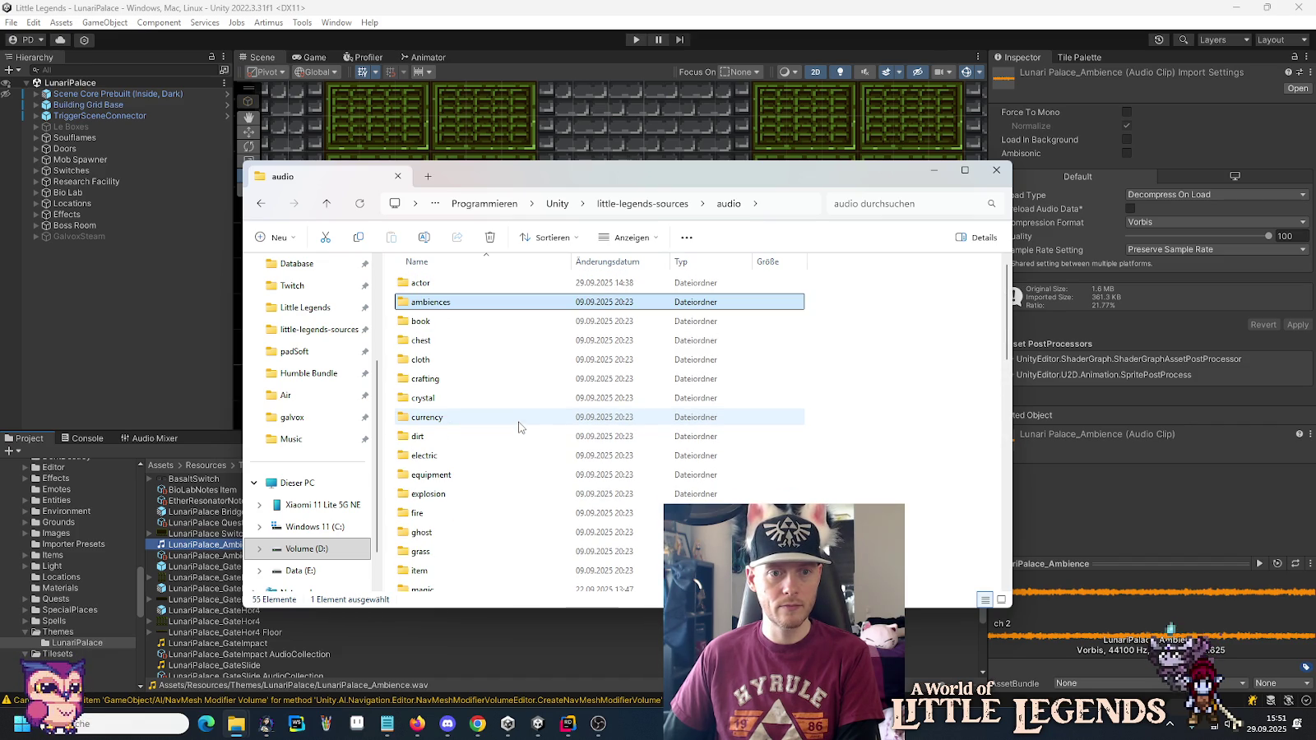
double_click(438, 301)
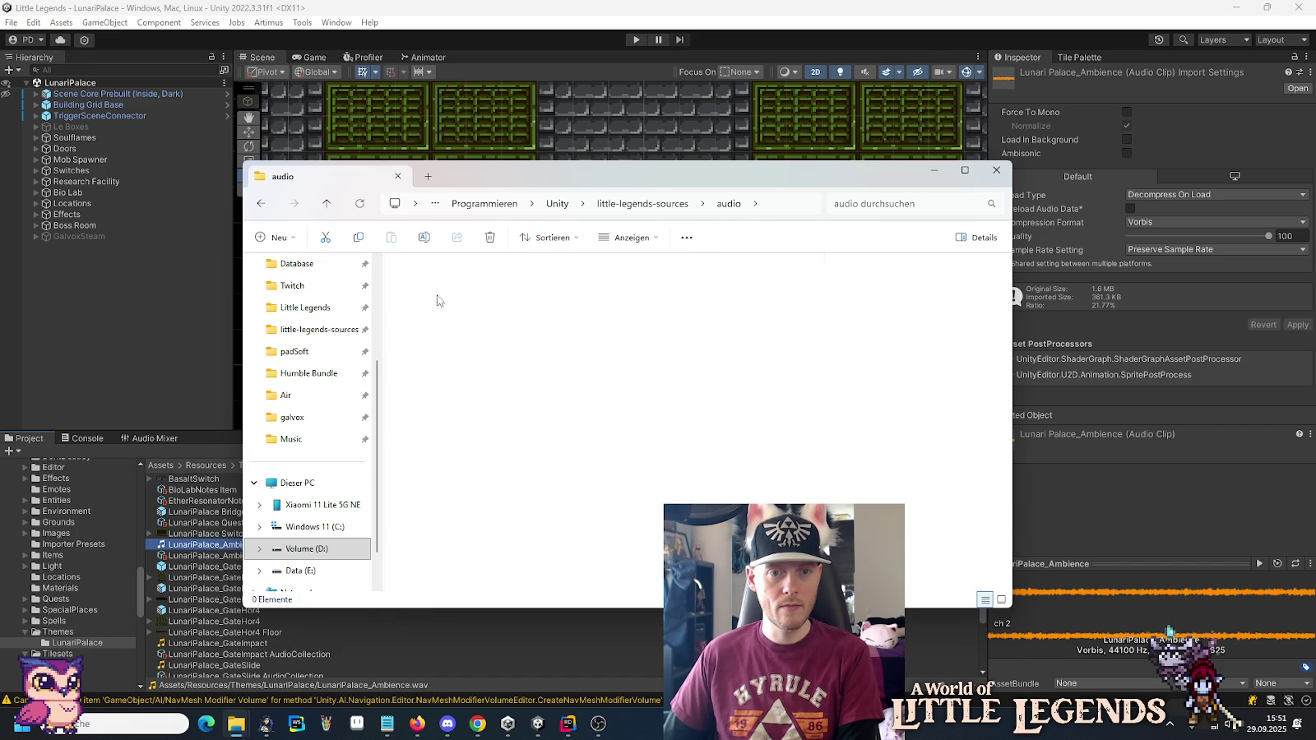
key(alt+Left)
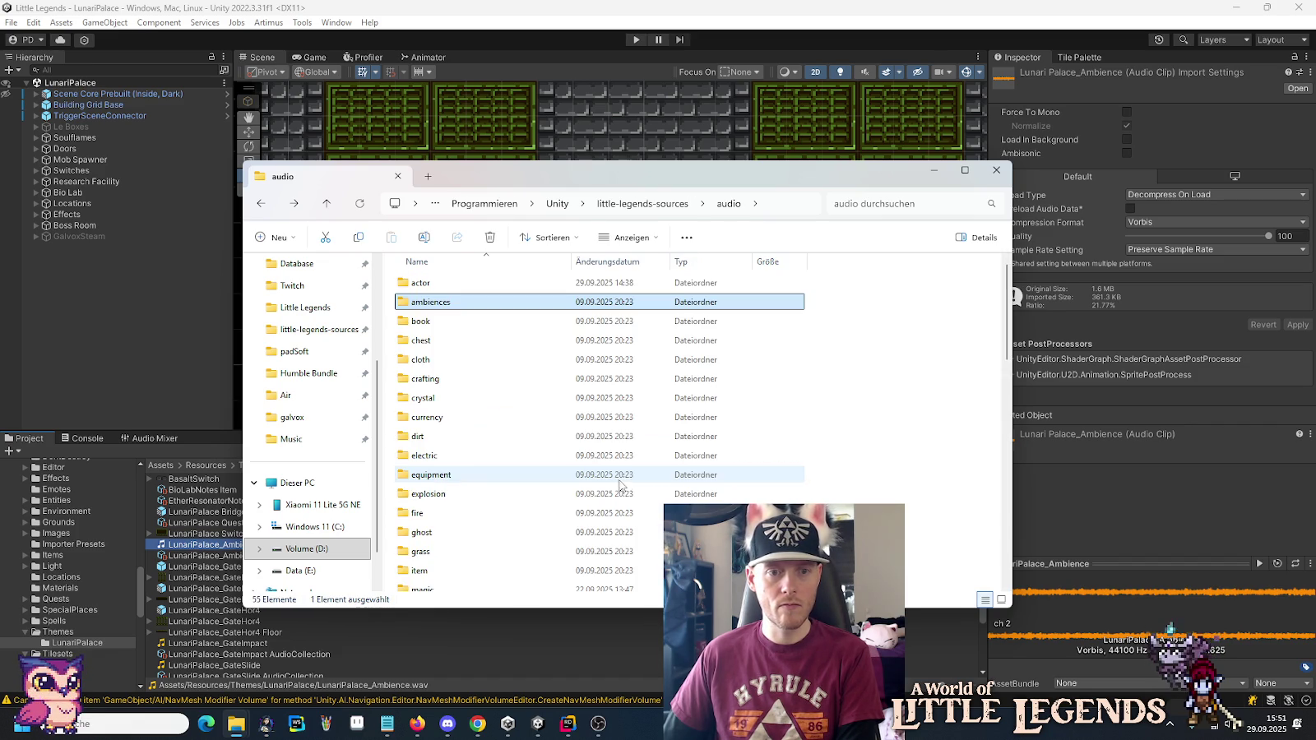
right_click(841, 405)
click(830, 375)
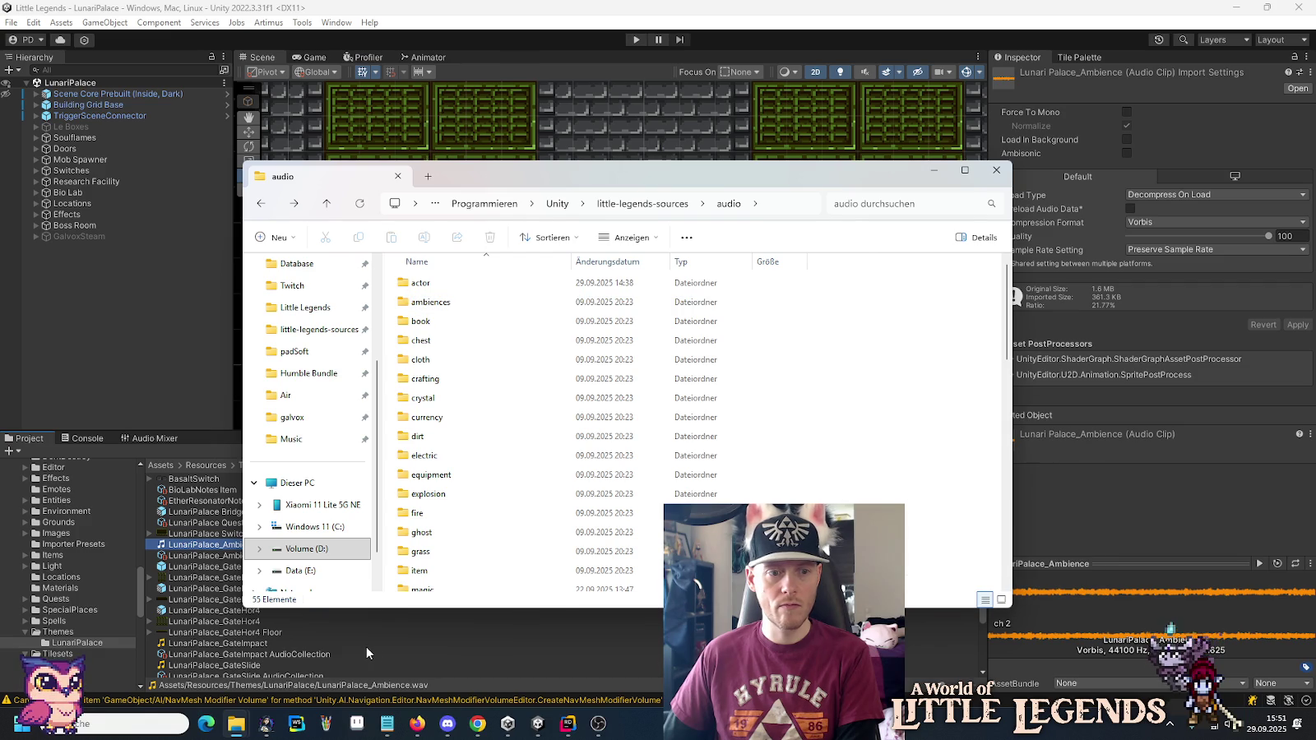
In the Rift project window, go to Resources > Themes and copy LunariPalace_Ambience.wav.
mouse_move(239, 724)
click(316, 666)
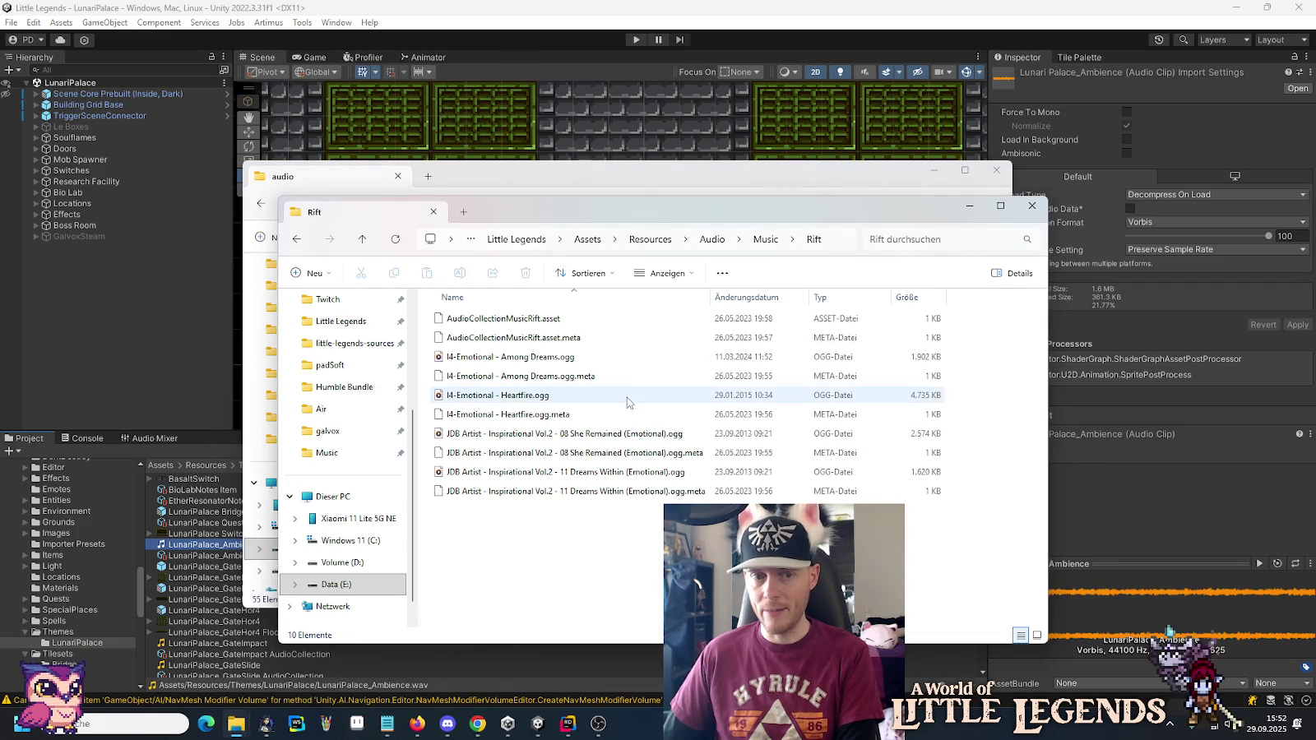
click(713, 239)
scroll(548, 502, down, 1)
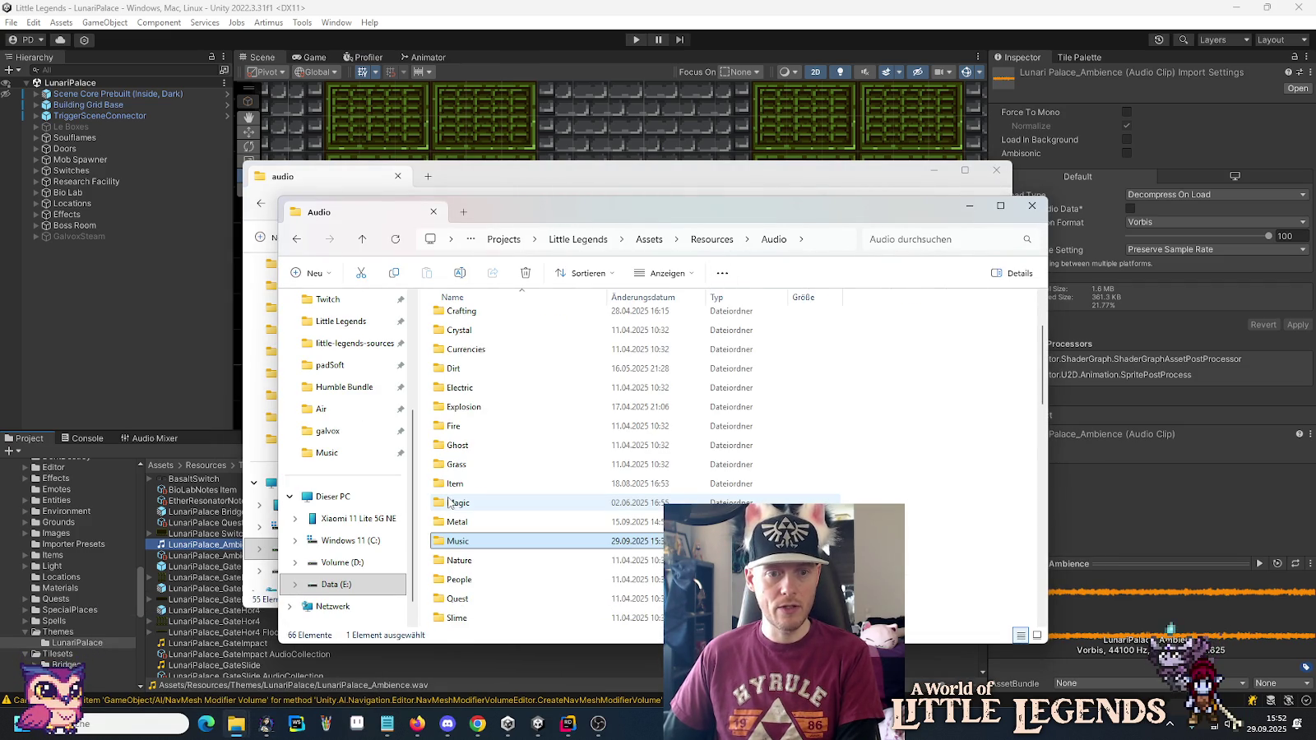
click(712, 239)
scroll(724, 460, down, 3)
scroll(732, 476, up, 3)
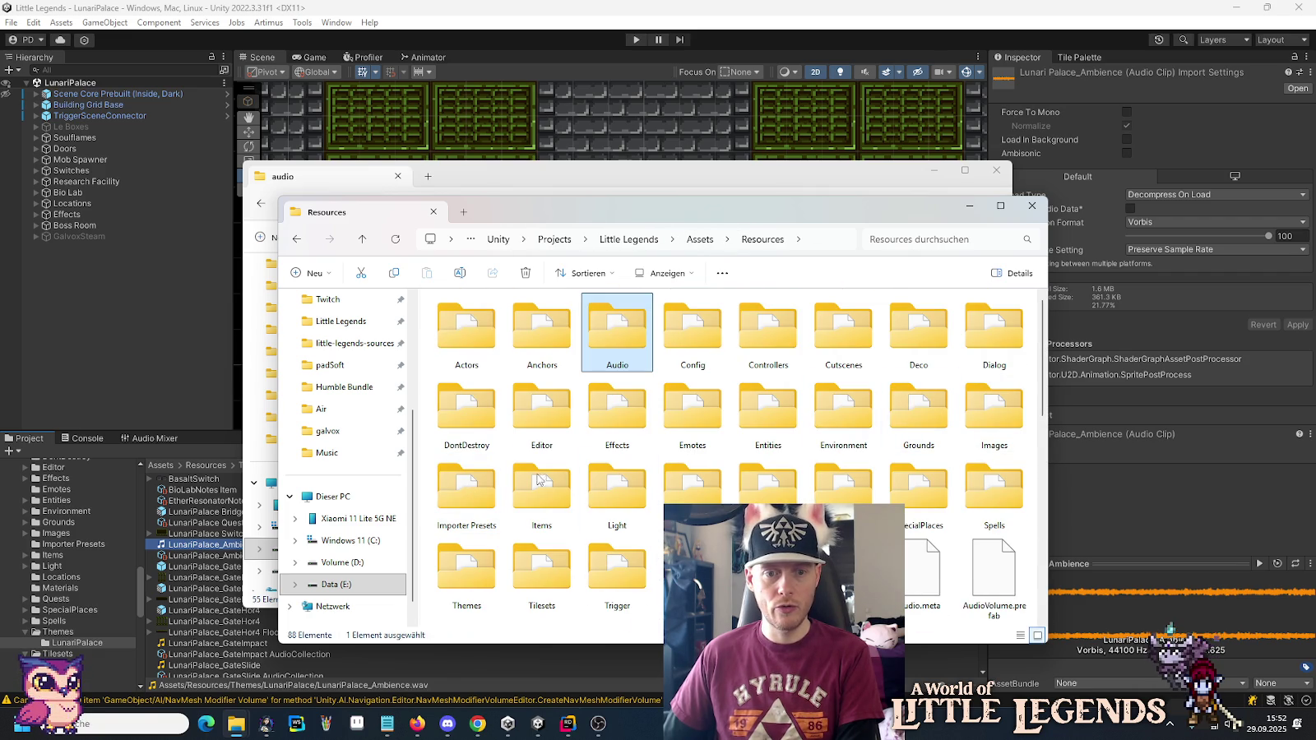
double_click(463, 568)
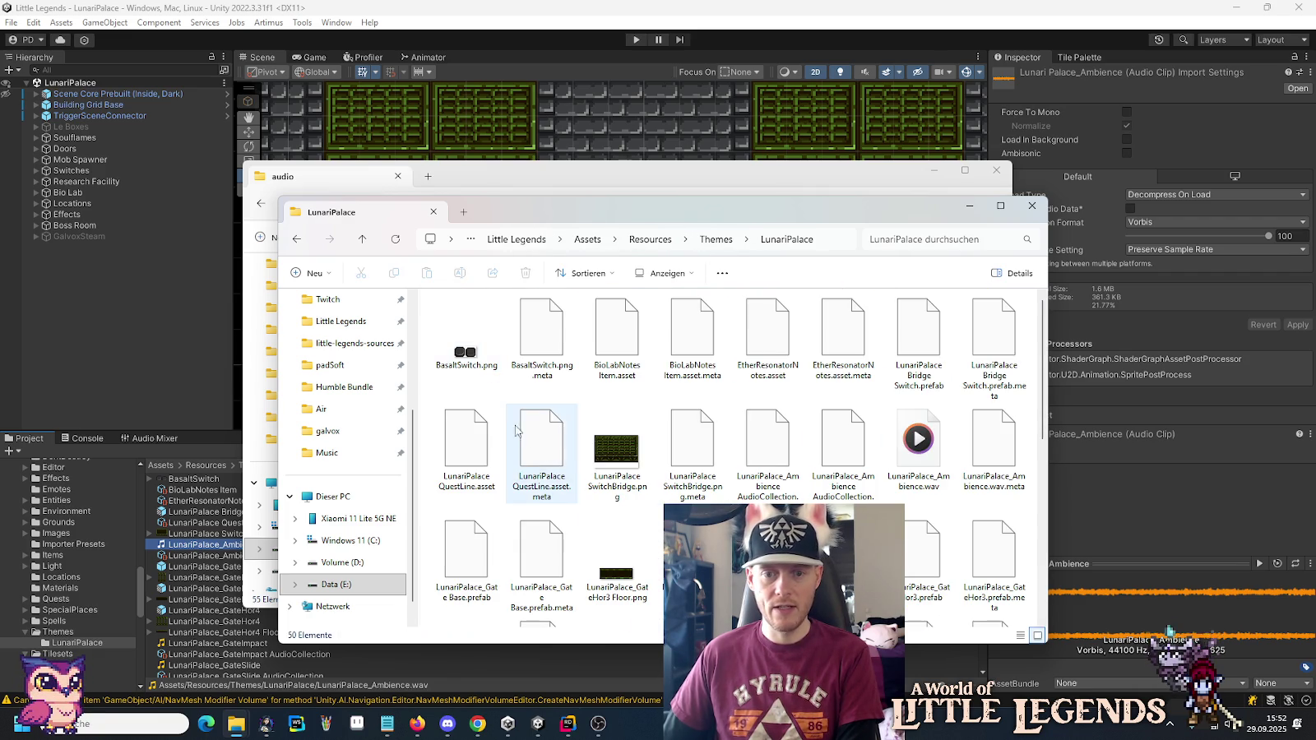
scroll(617, 428, down, 2)
scroll(879, 339, up, 2)
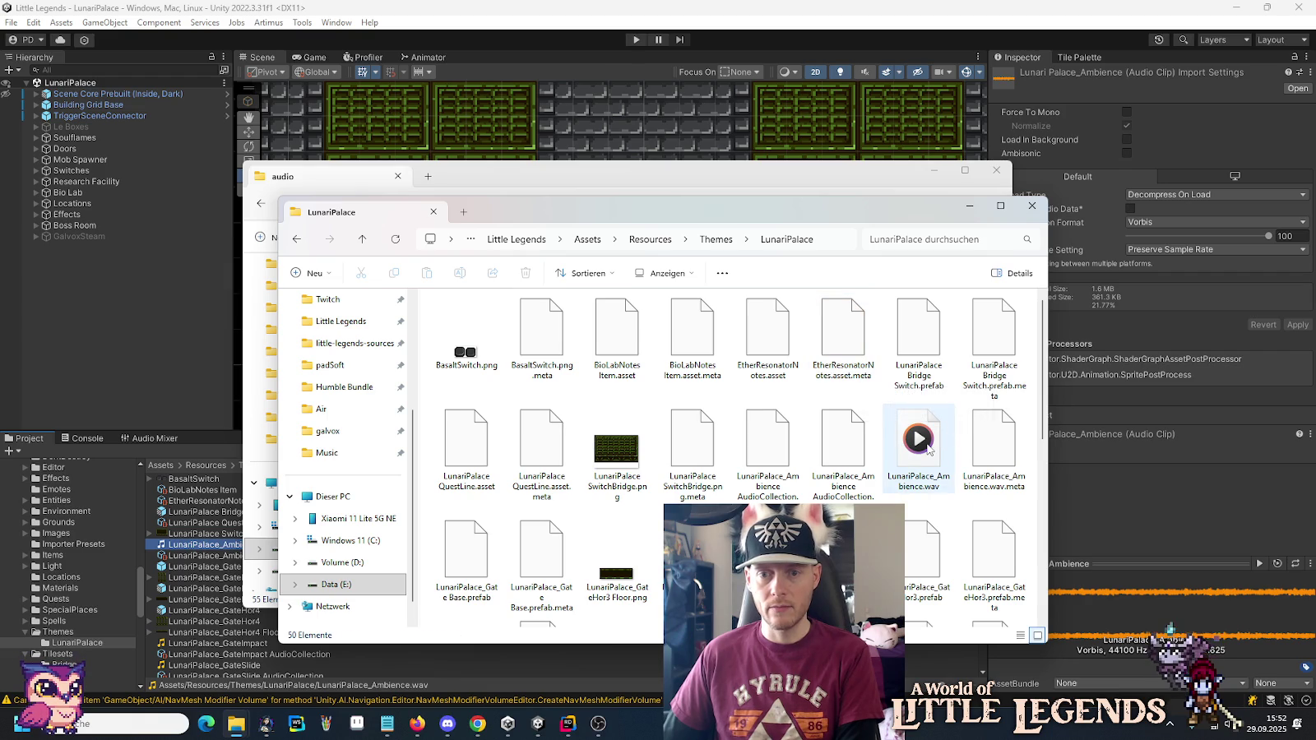
click(930, 447)
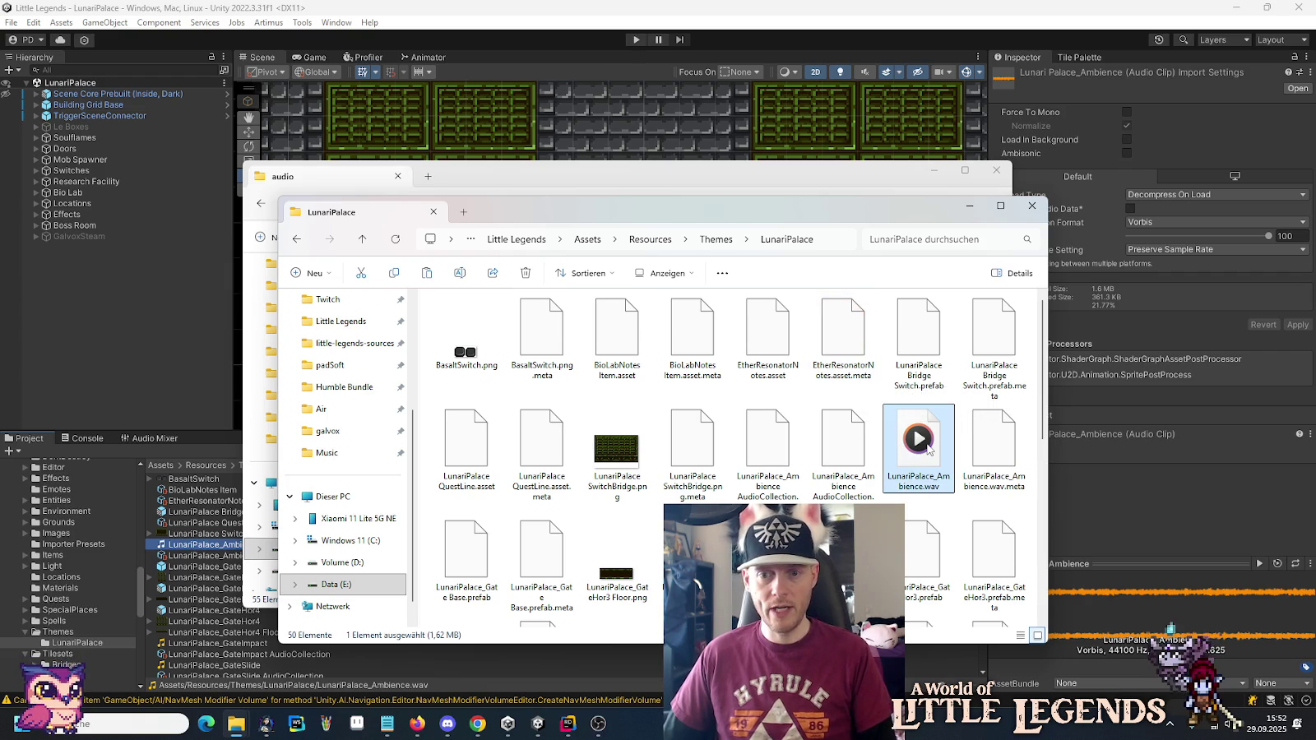
click(517, 186)
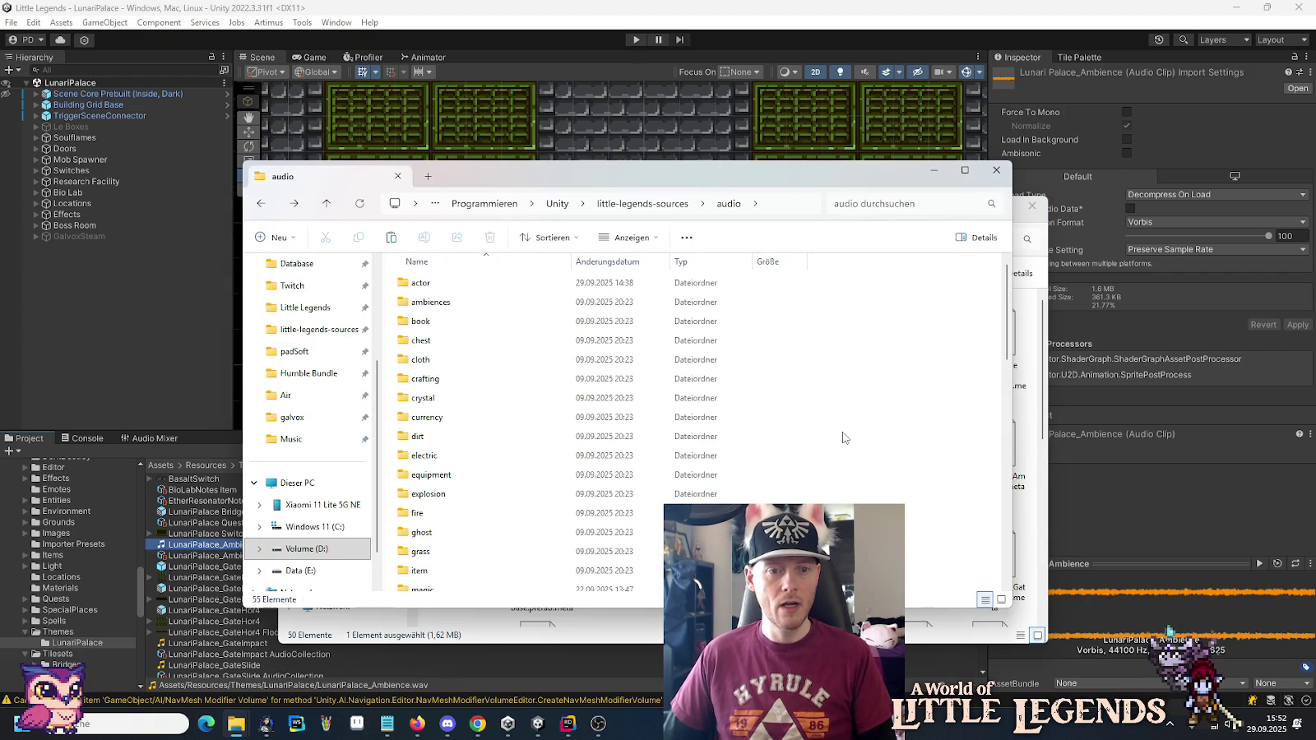
click(1029, 395)
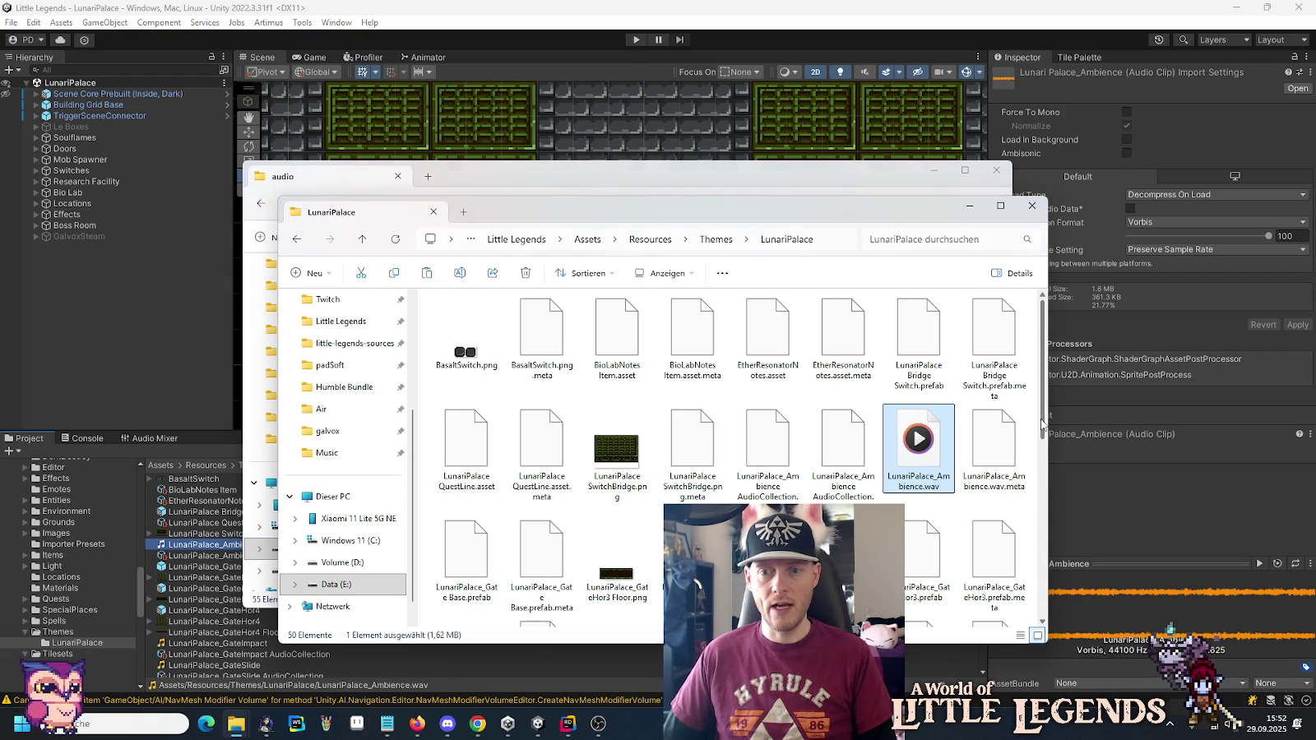
click(813, 186)
Create a 'themes' folder in the audio sources and paste LunariPalace_Ambience.wav into it.
right_click(870, 391)
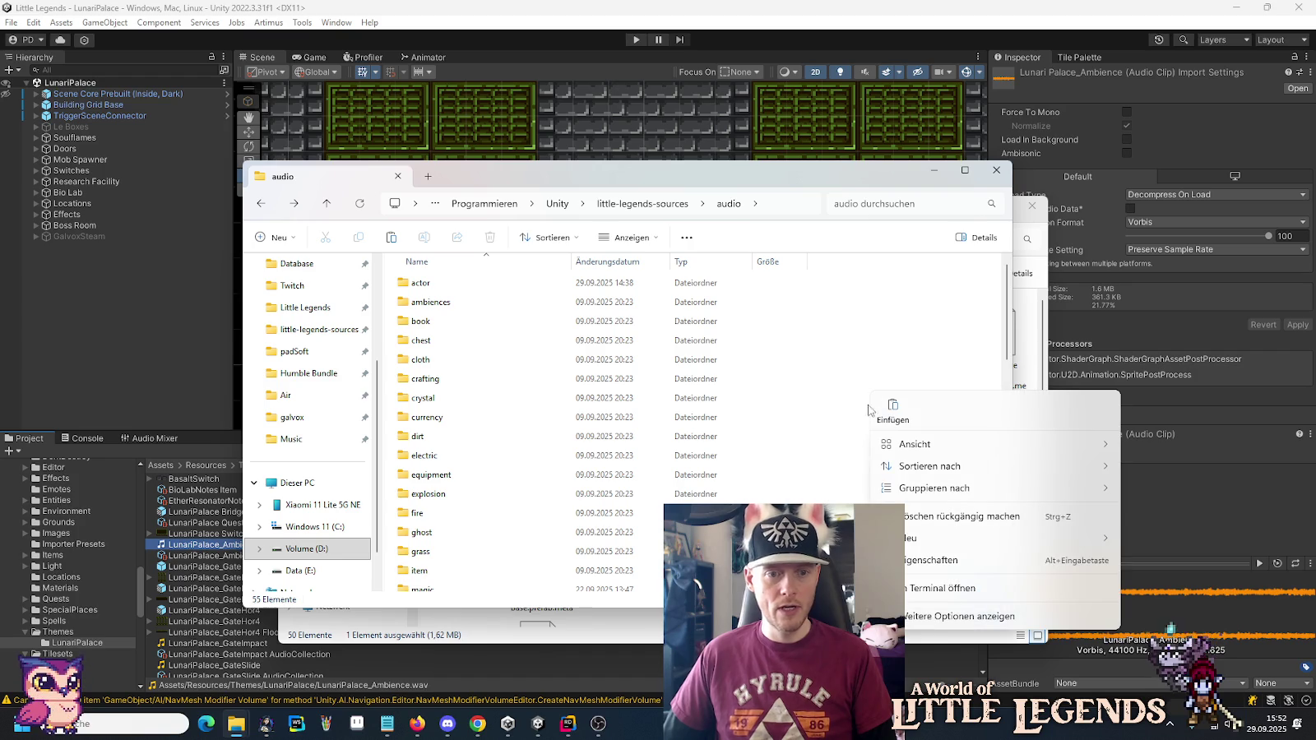
mouse_move(1020, 538)
click(1170, 339)
text(themes)
key(Return)
key(Return)
key(ctrl+v)
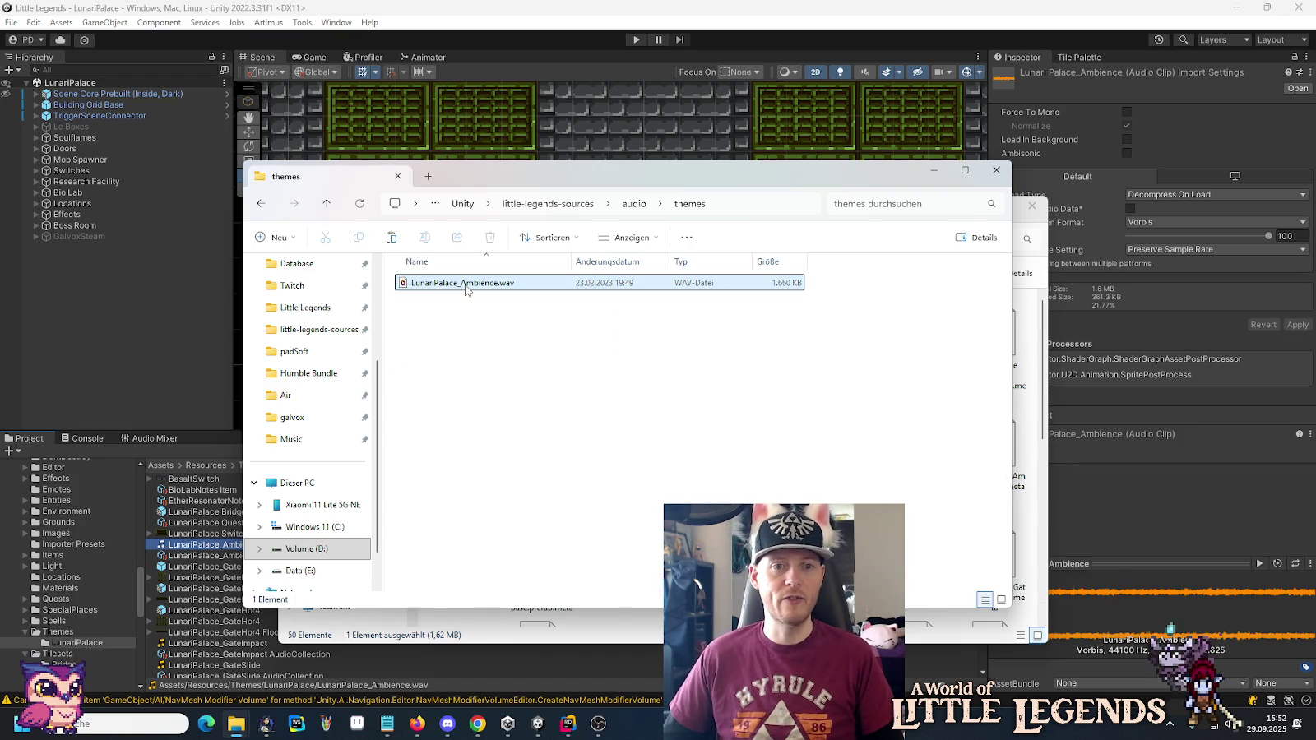
right_click(467, 284)
Open LunariPalace_Ambience.wav in Audacity and dismiss the welcome dialog.
mouse_move(516, 367)
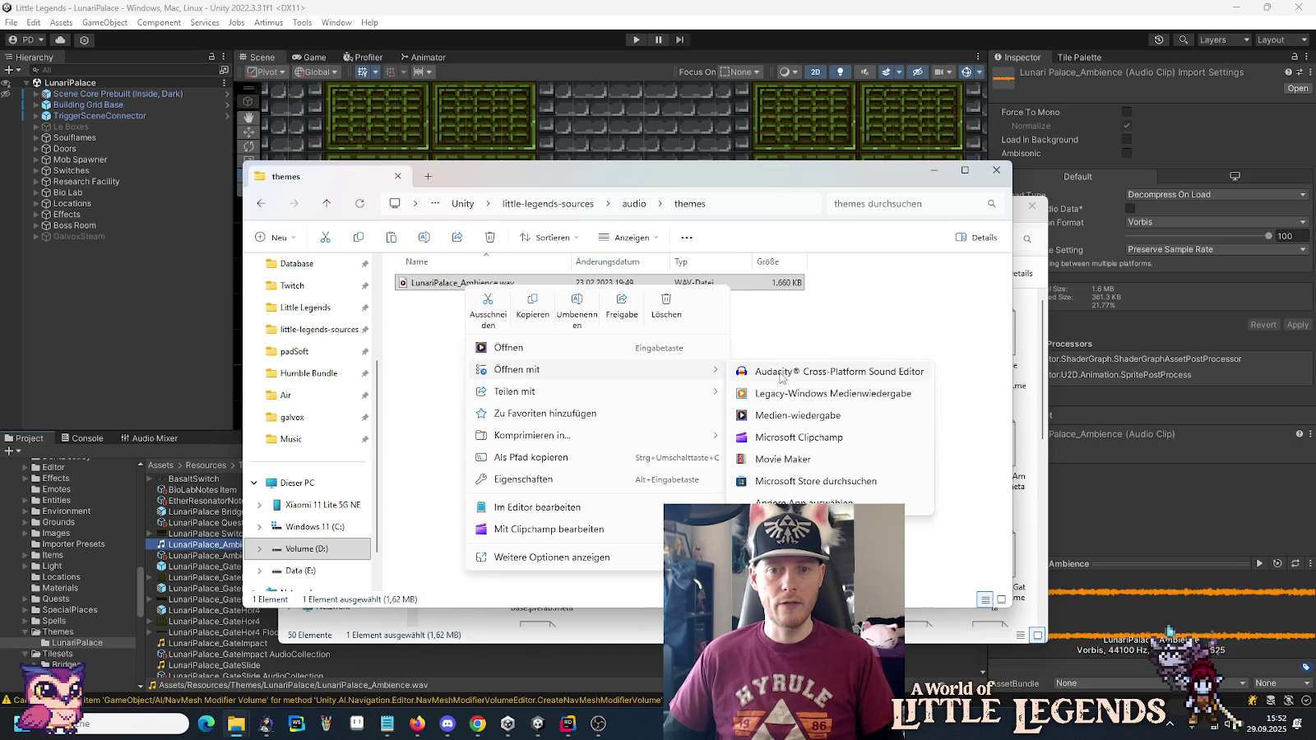
click(786, 367)
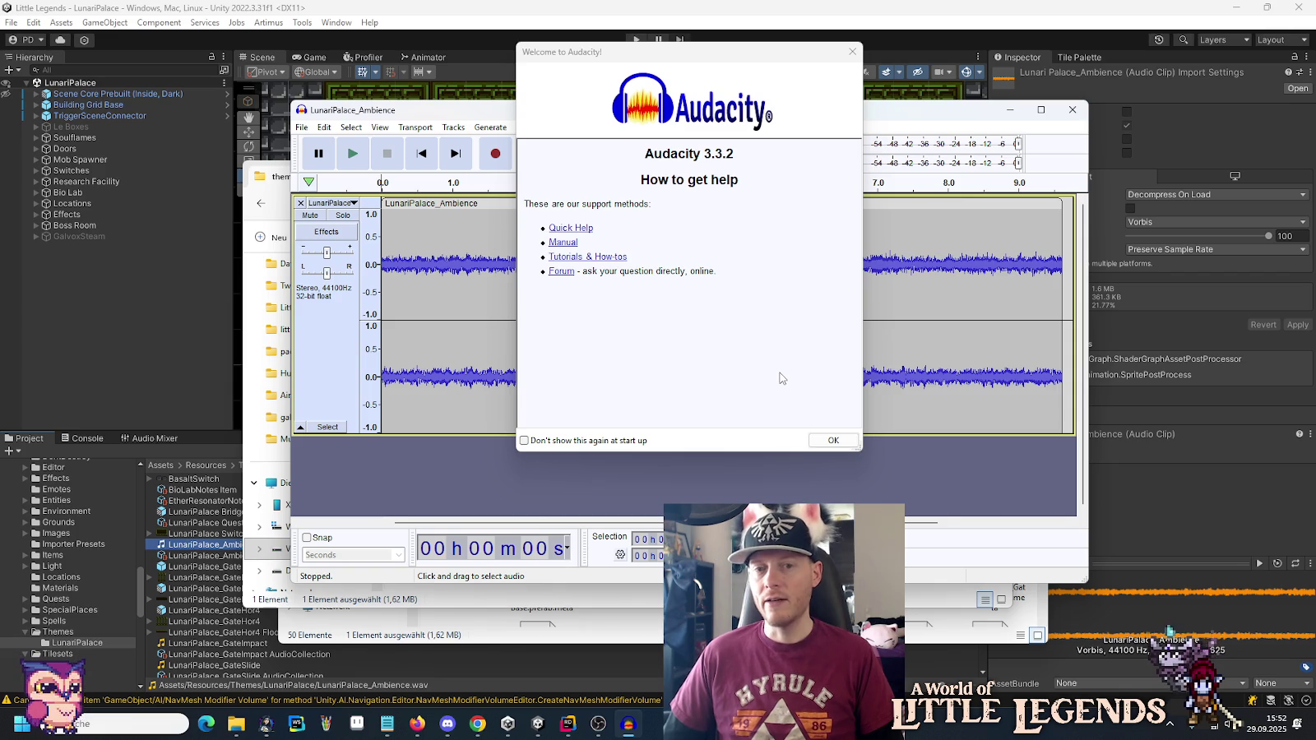
click(827, 442)
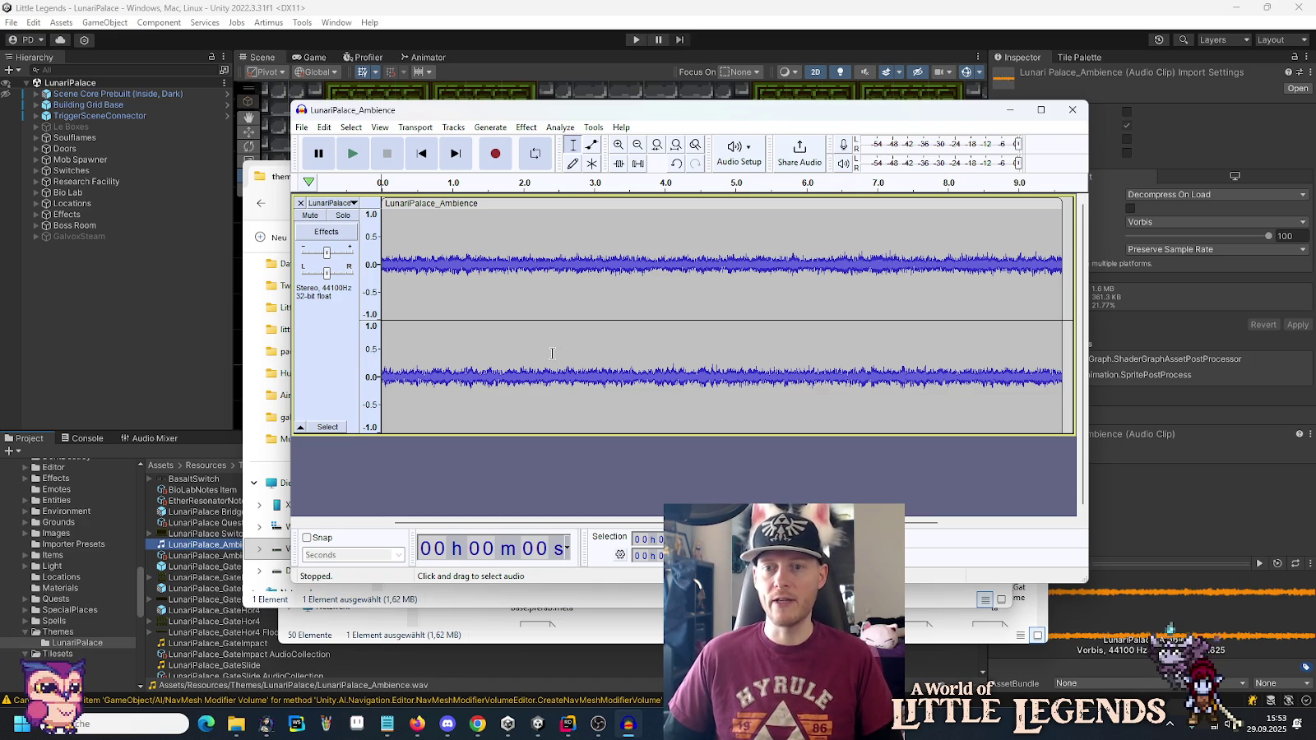
Export the track as Ogg Vorbis into the themes folder, then close Audacity.
click(302, 128)
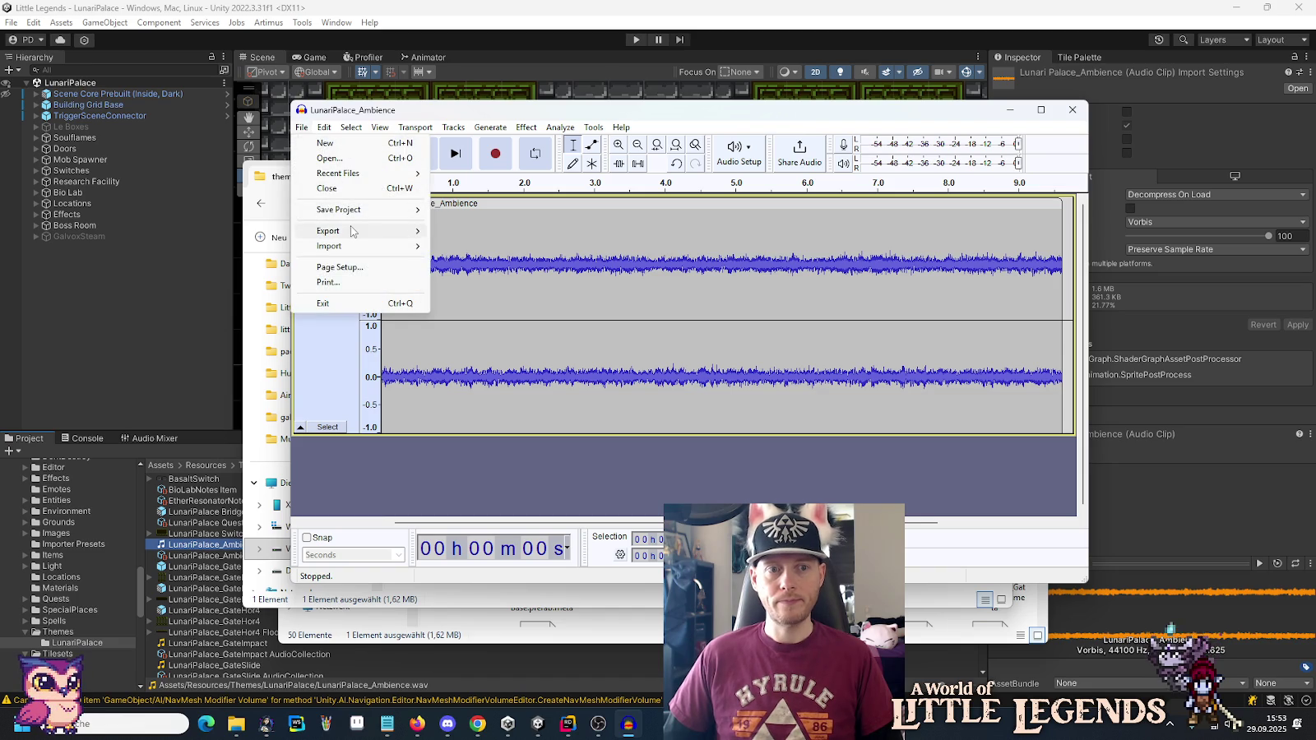
mouse_move(329, 231)
click(494, 261)
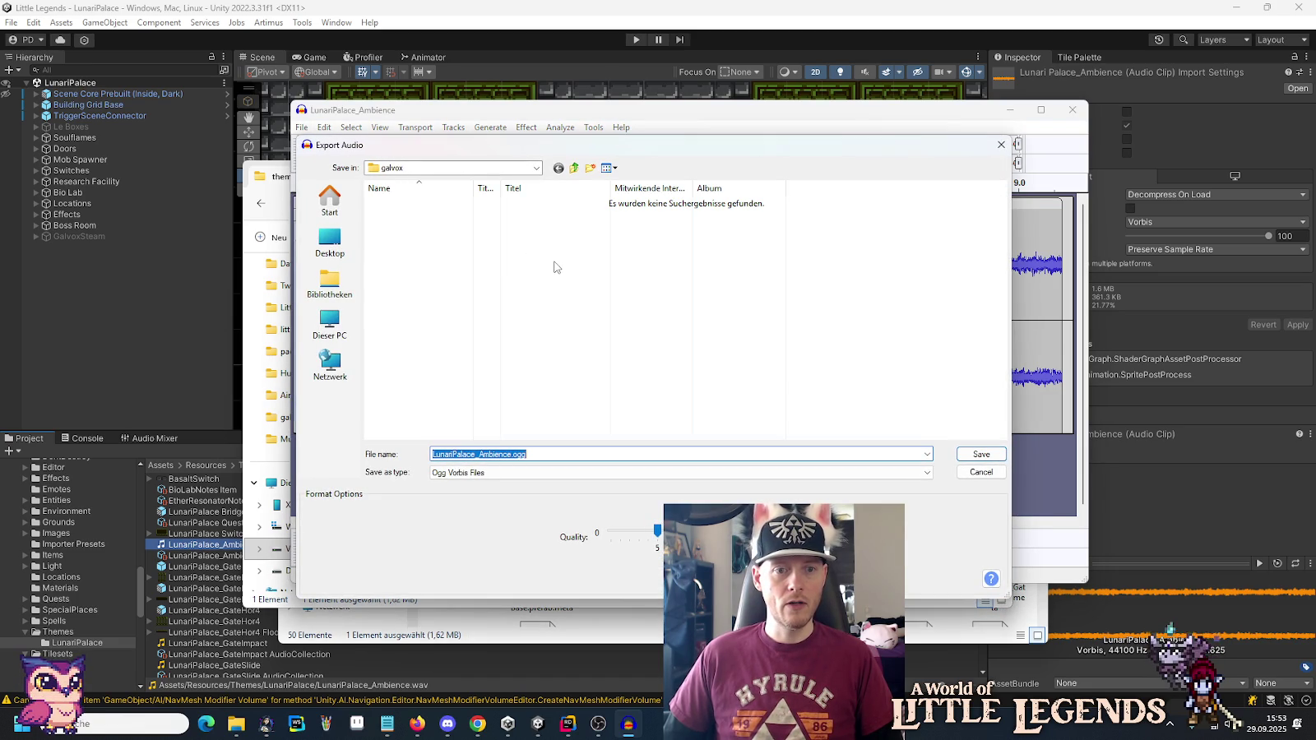
click(574, 169)
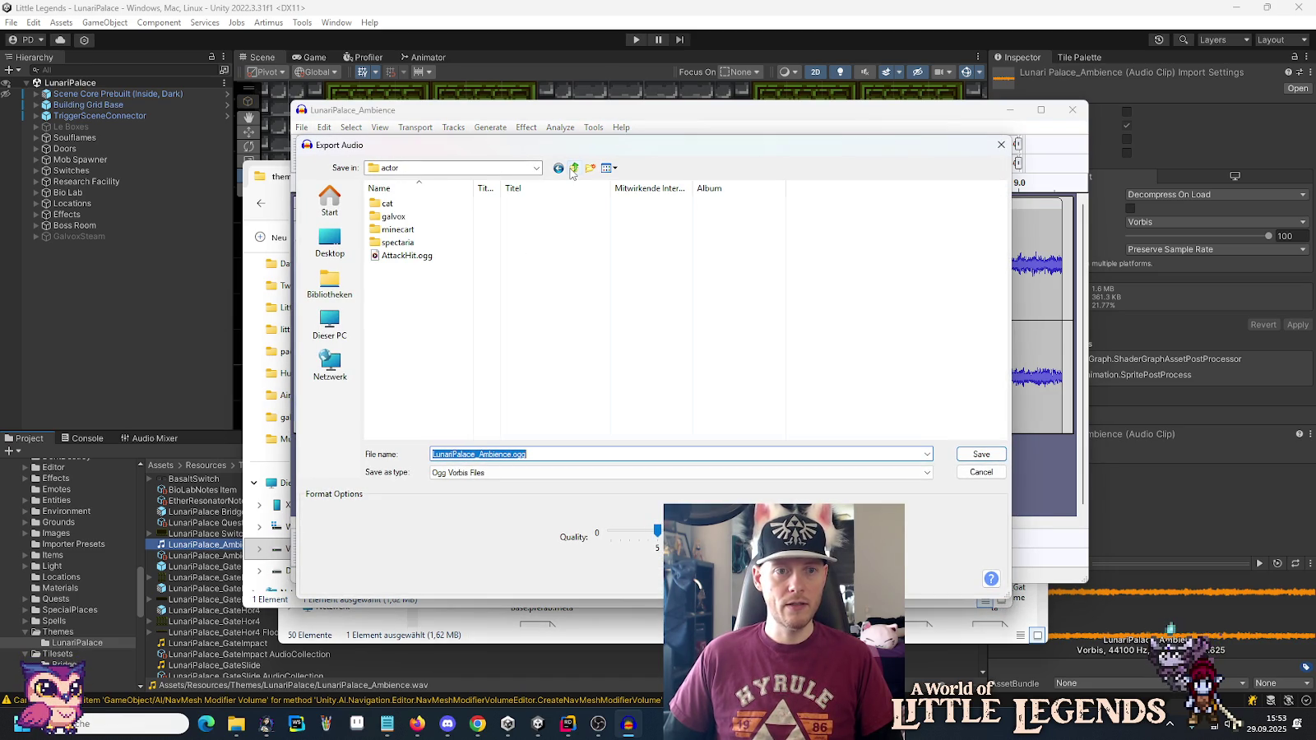
click(574, 170)
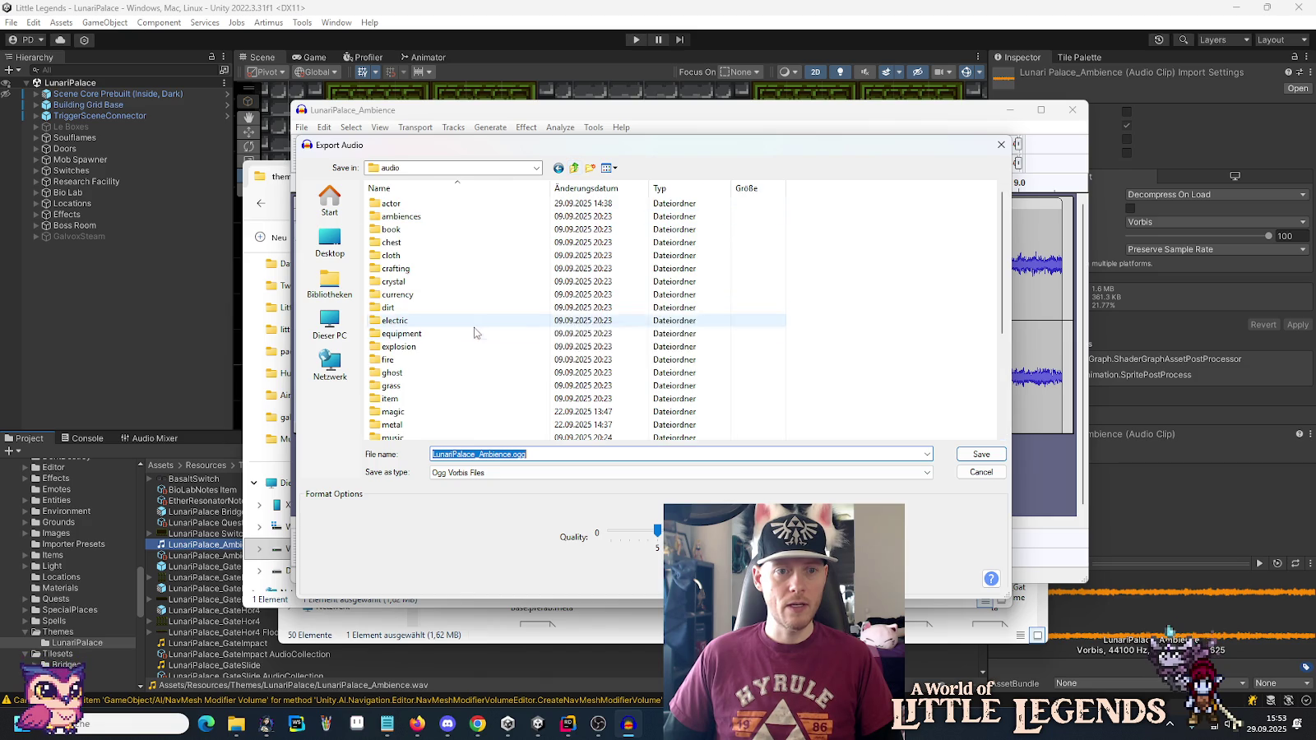
scroll(403, 415, down, 2)
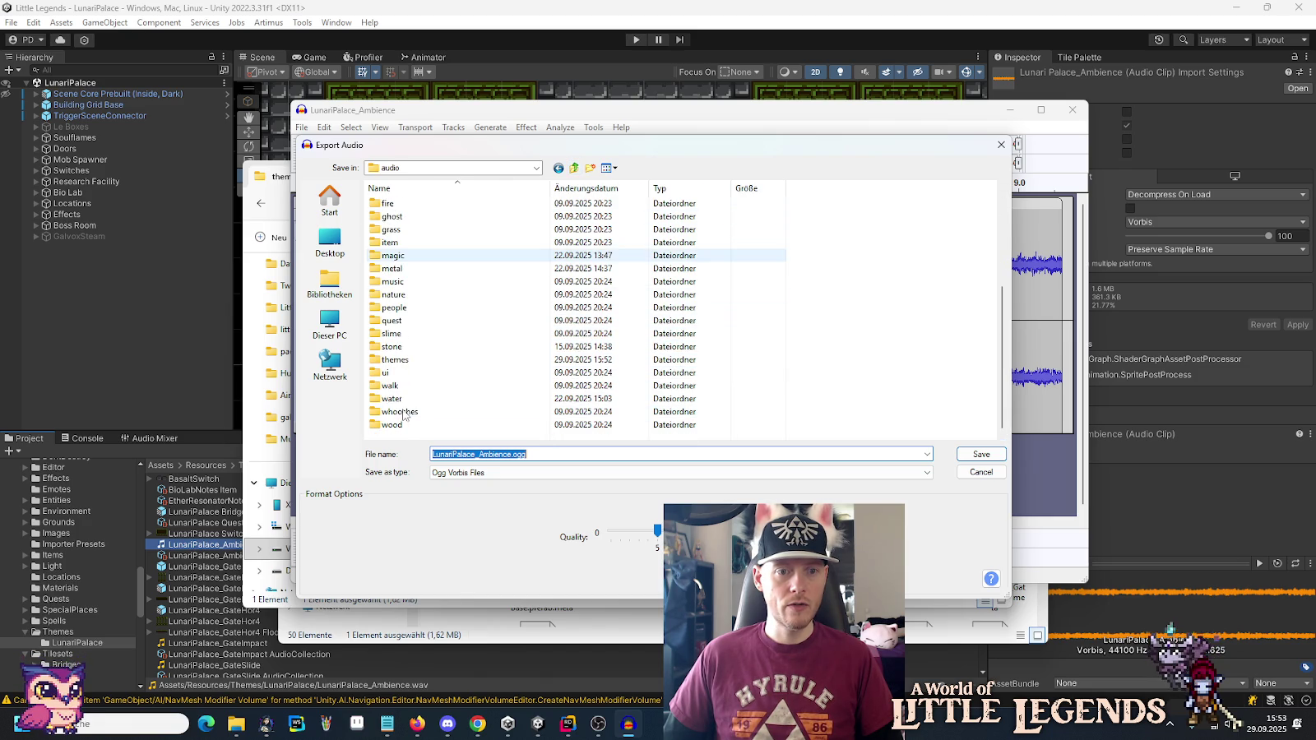
double_click(412, 362)
click(981, 455)
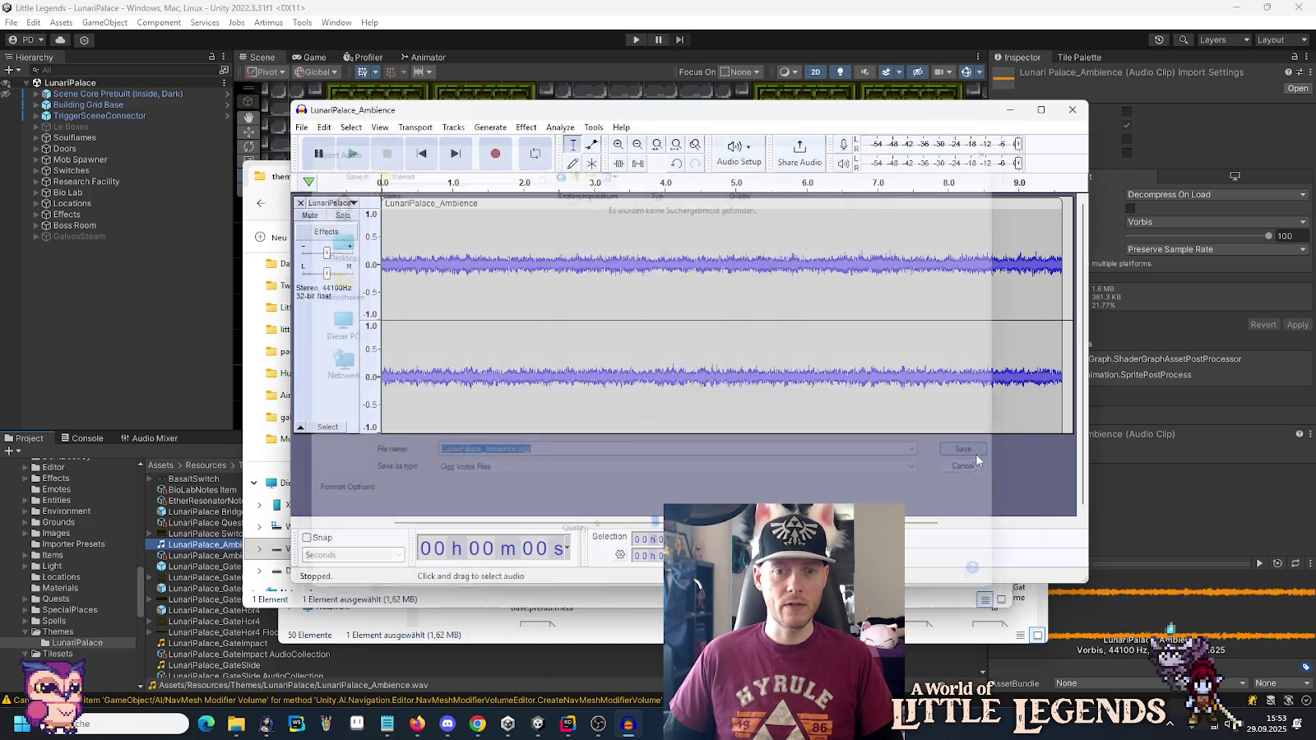
click(710, 480)
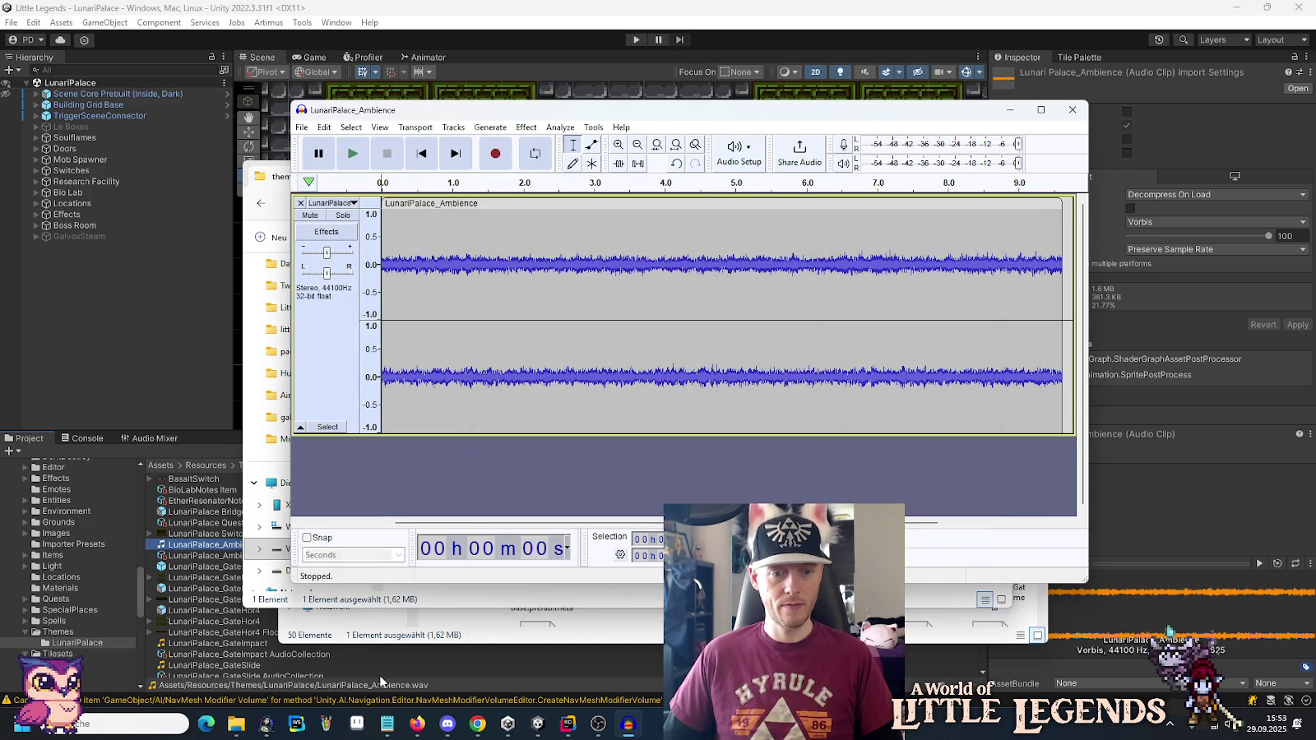
click(1073, 115)
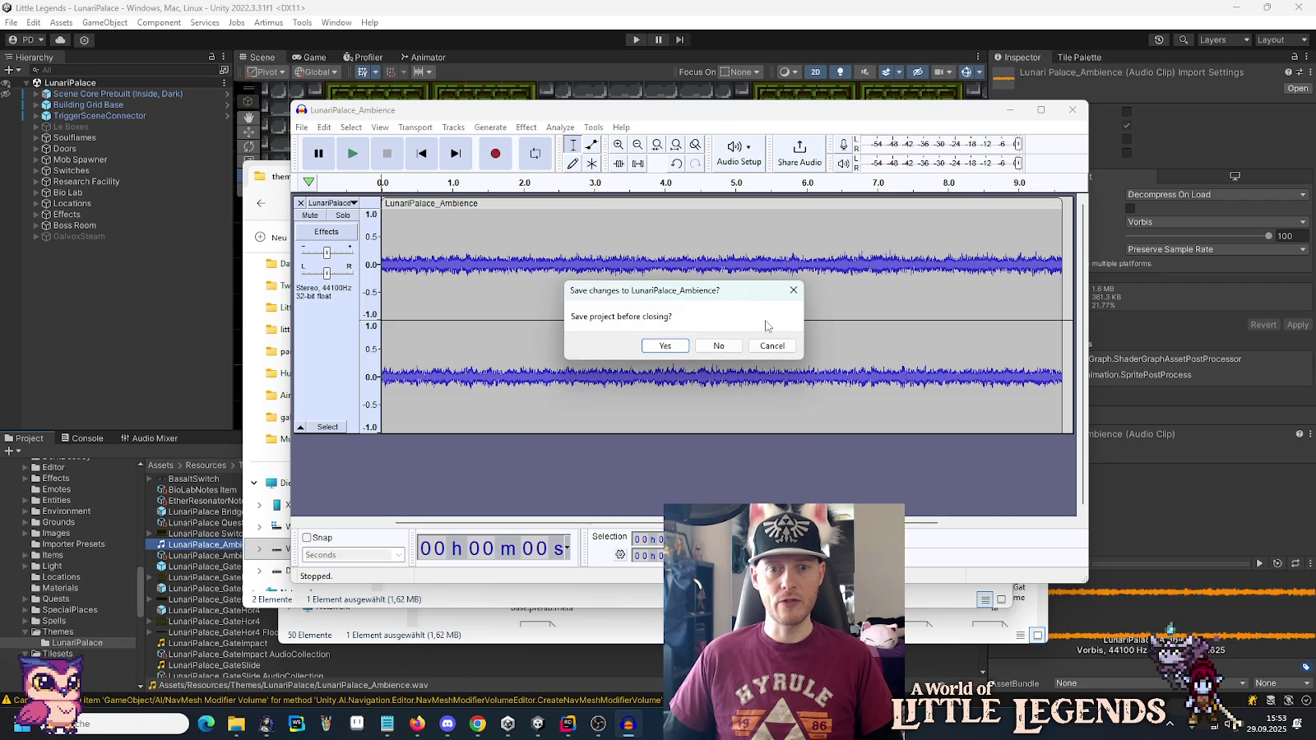
Discard the Audacity project and move LunariPalace_Ambience.ogg into the game's LunariPalace assets folder.
click(723, 344)
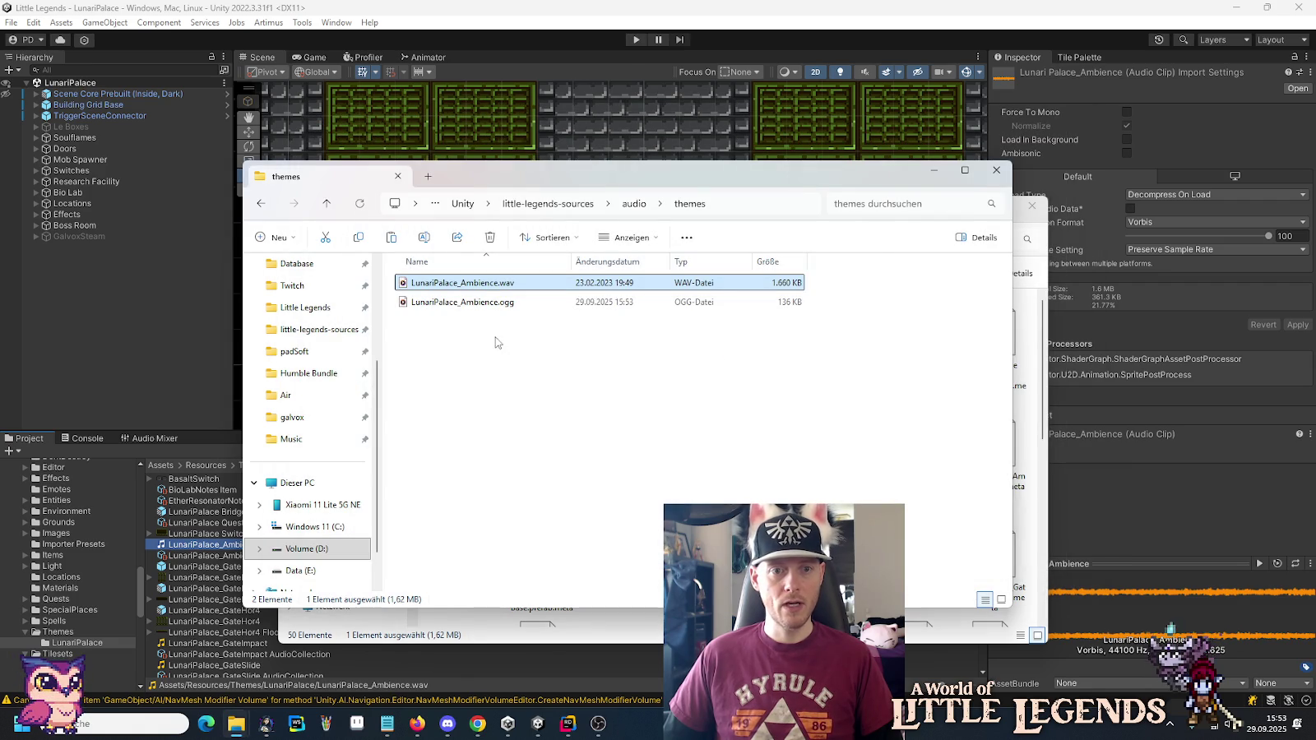
click(783, 306)
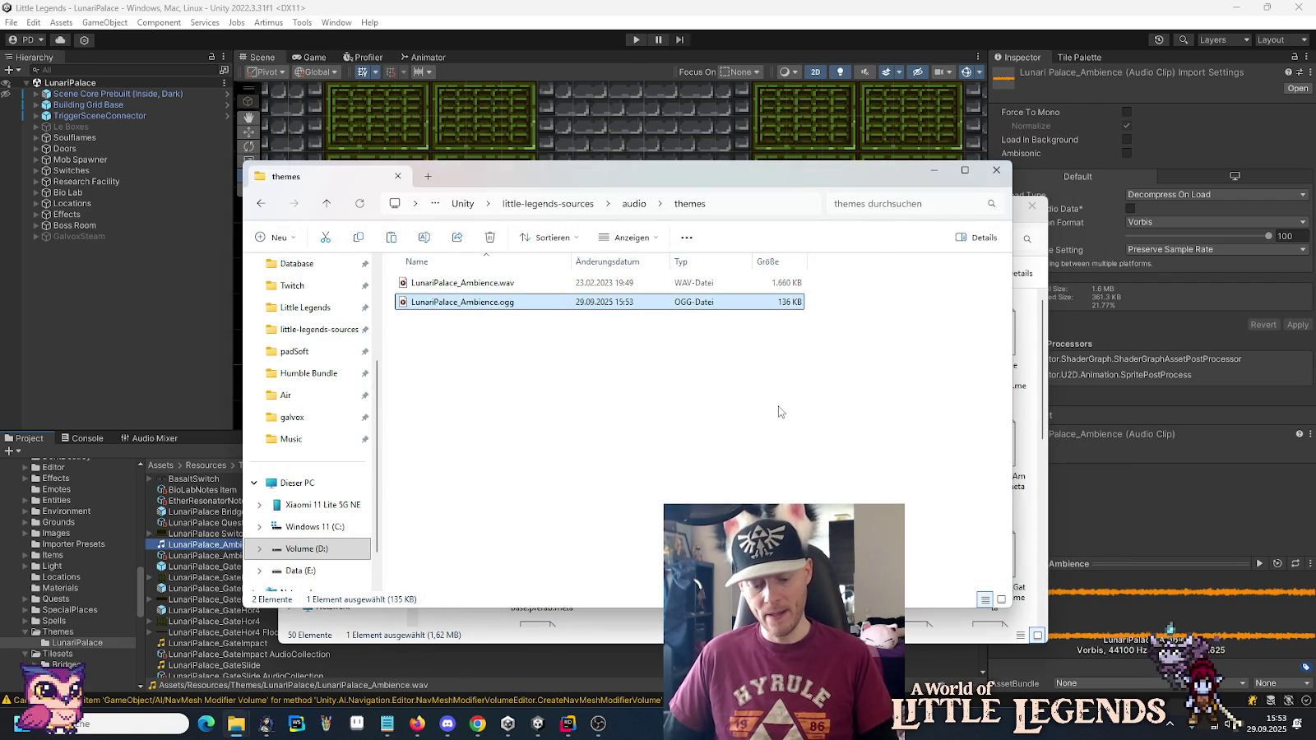
click(1049, 326)
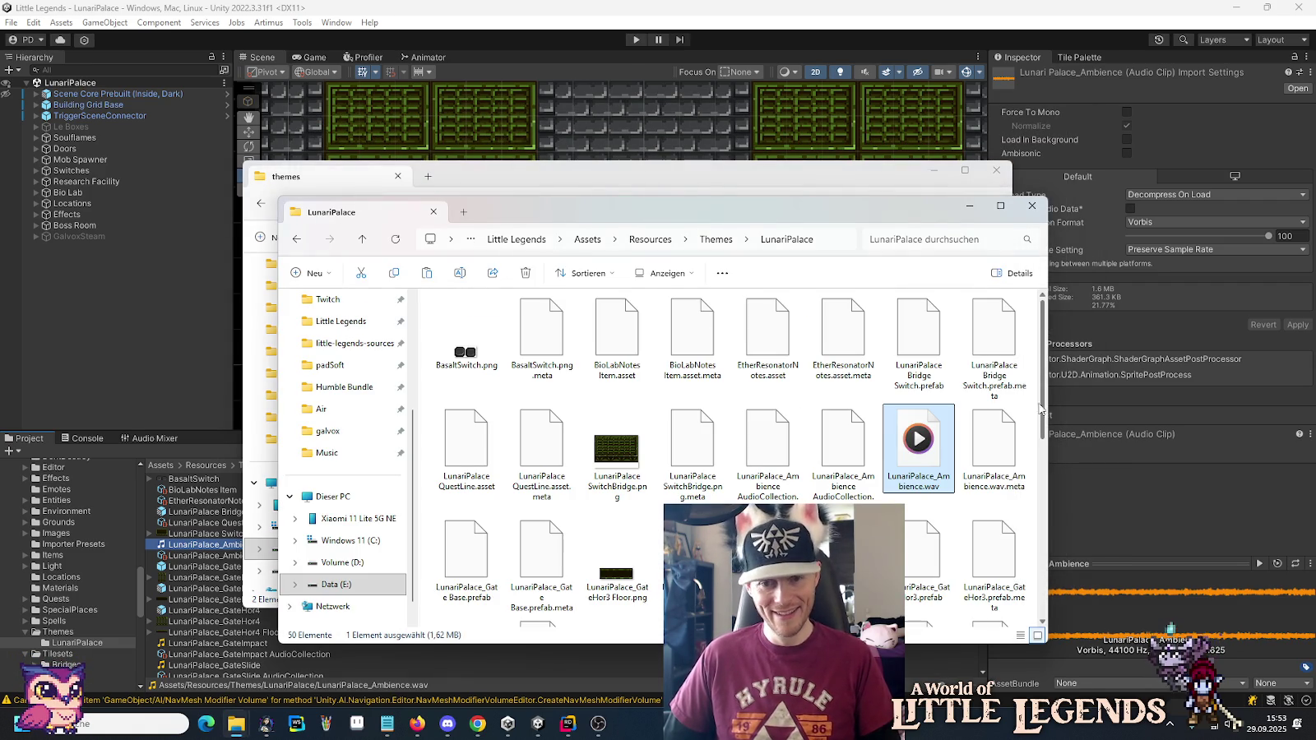
scroll(1044, 452, down, 3)
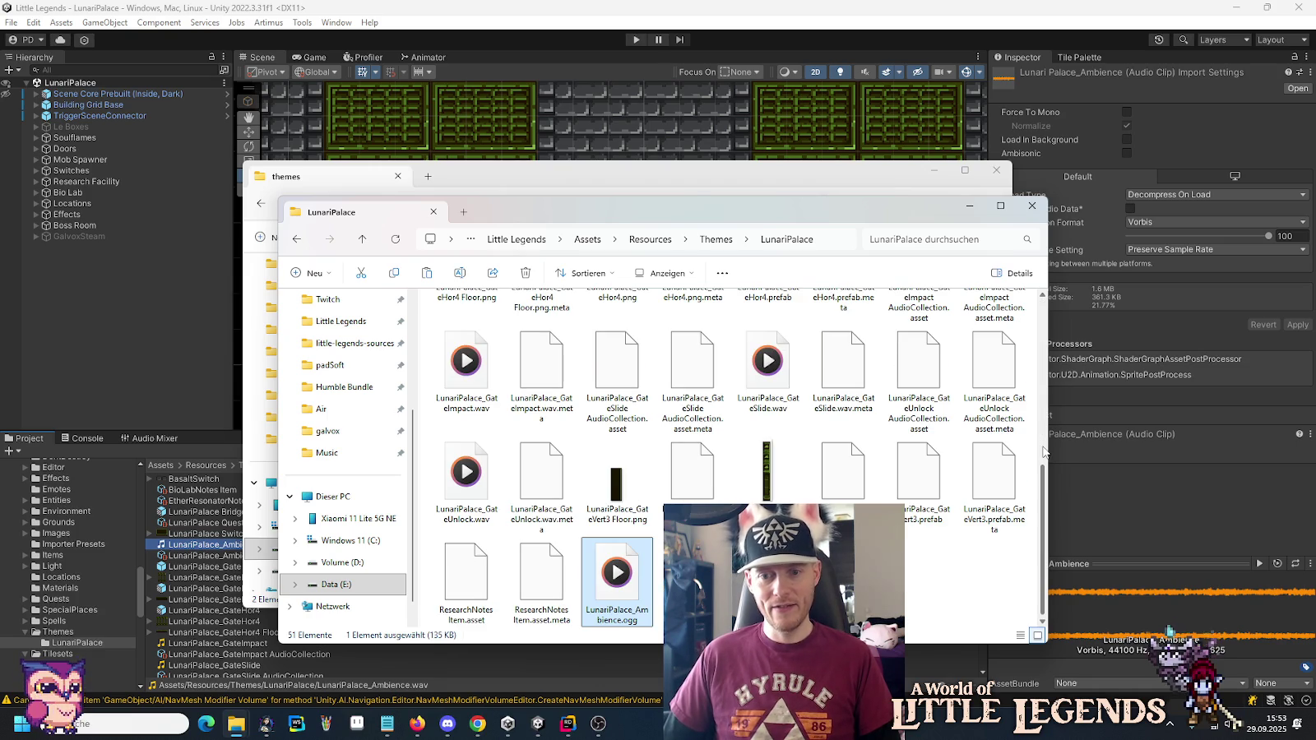
click(709, 20)
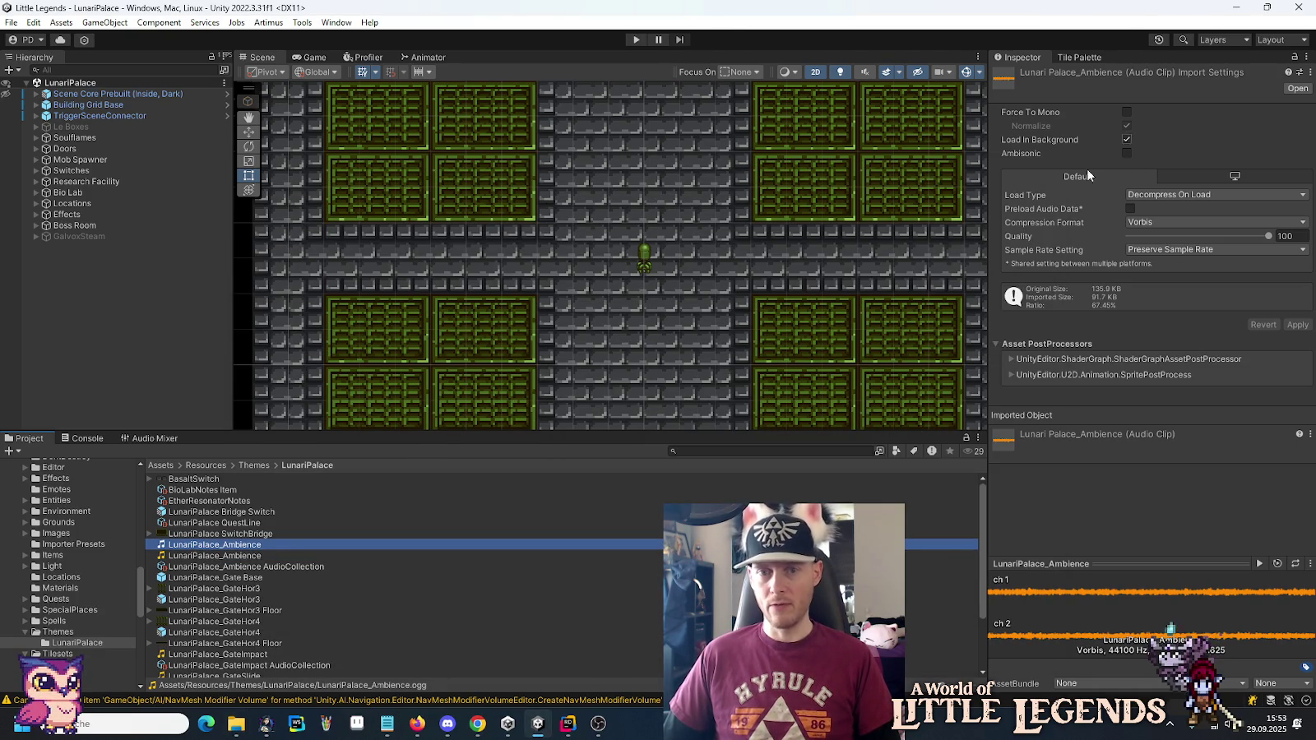
Delete the old LunariPalace_Ambience.wav asset from the Unity project.
click(238, 557)
key(Delete)
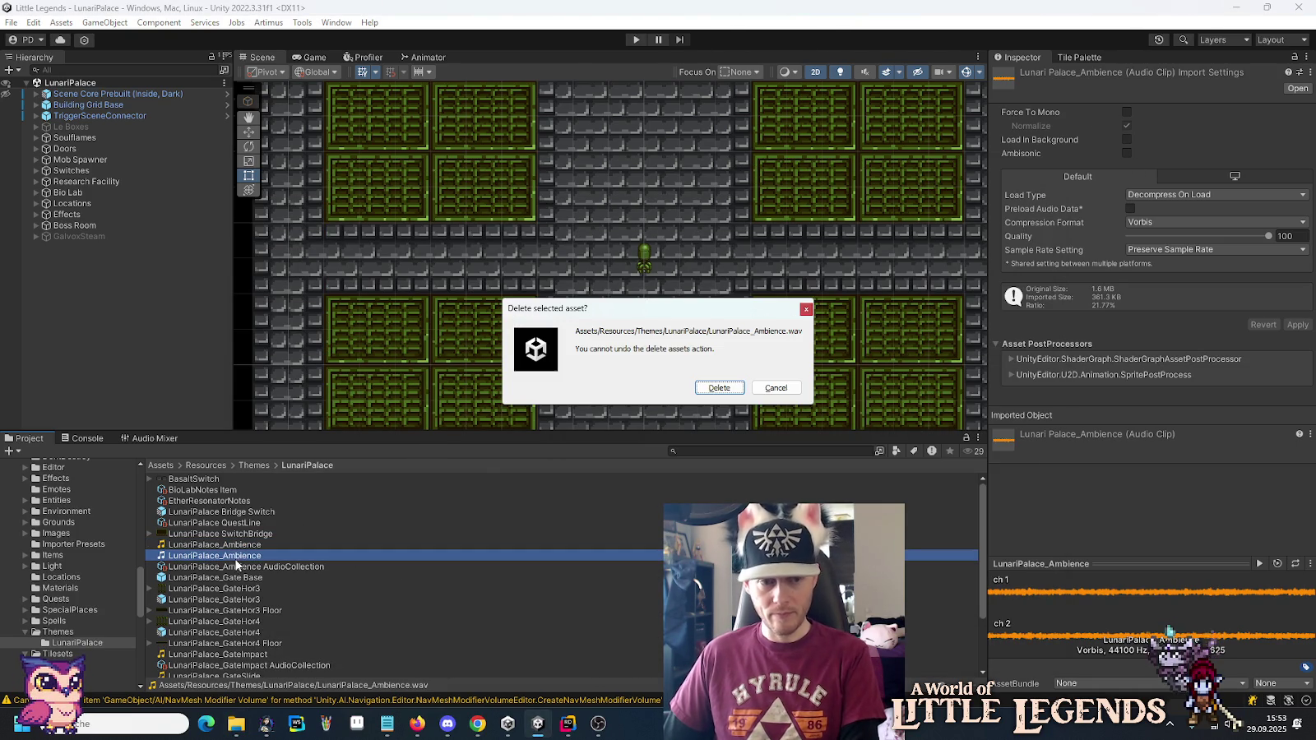
key(Return)
Assign LunariPalace_Ambience.ogg to Element 0 of the LunariPalace_Ambience AudioCollection.
click(245, 559)
mouse_move(215, 544)
mouse_down()
mouse_move(1156, 154)
mouse_move(1185, 166)
mouse_up()
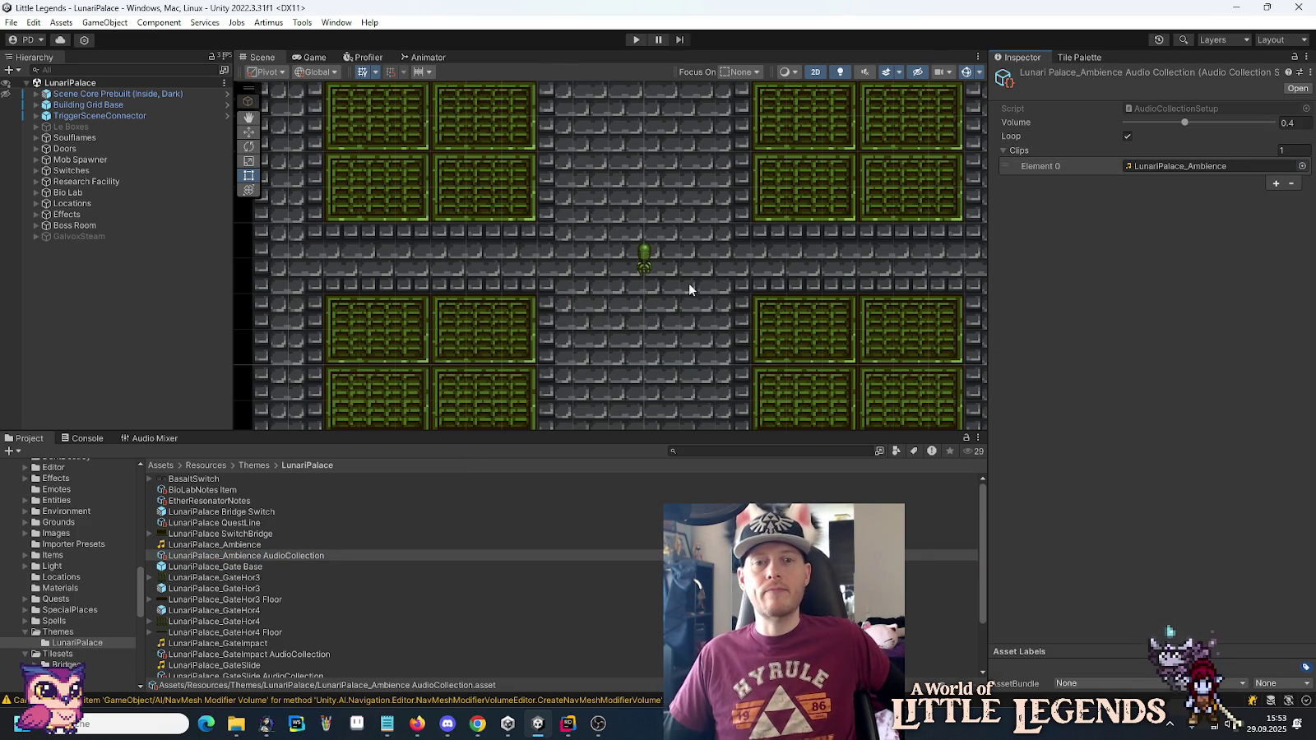
click(568, 724)
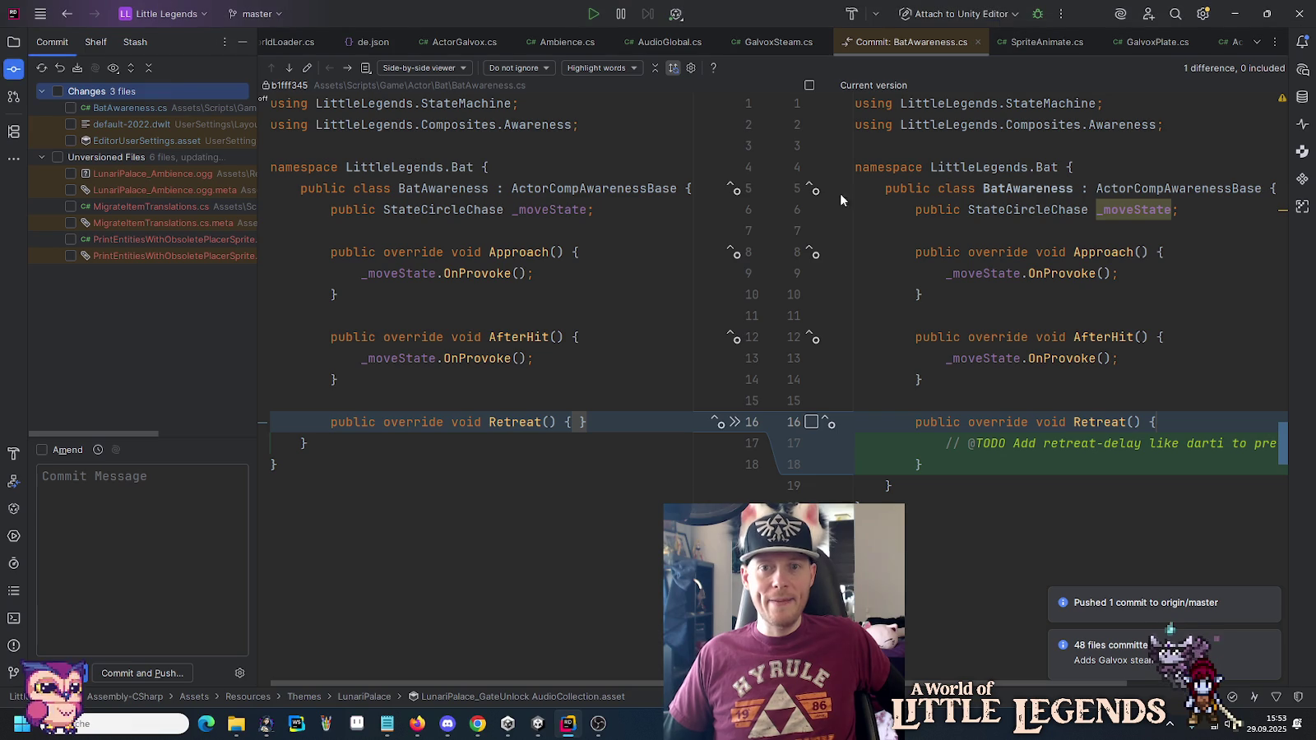
Close the BatAwareness.cs commit diff and the AudioGlobal, Ambience, SpriteAnimate and awareness script tabs.
click(977, 42)
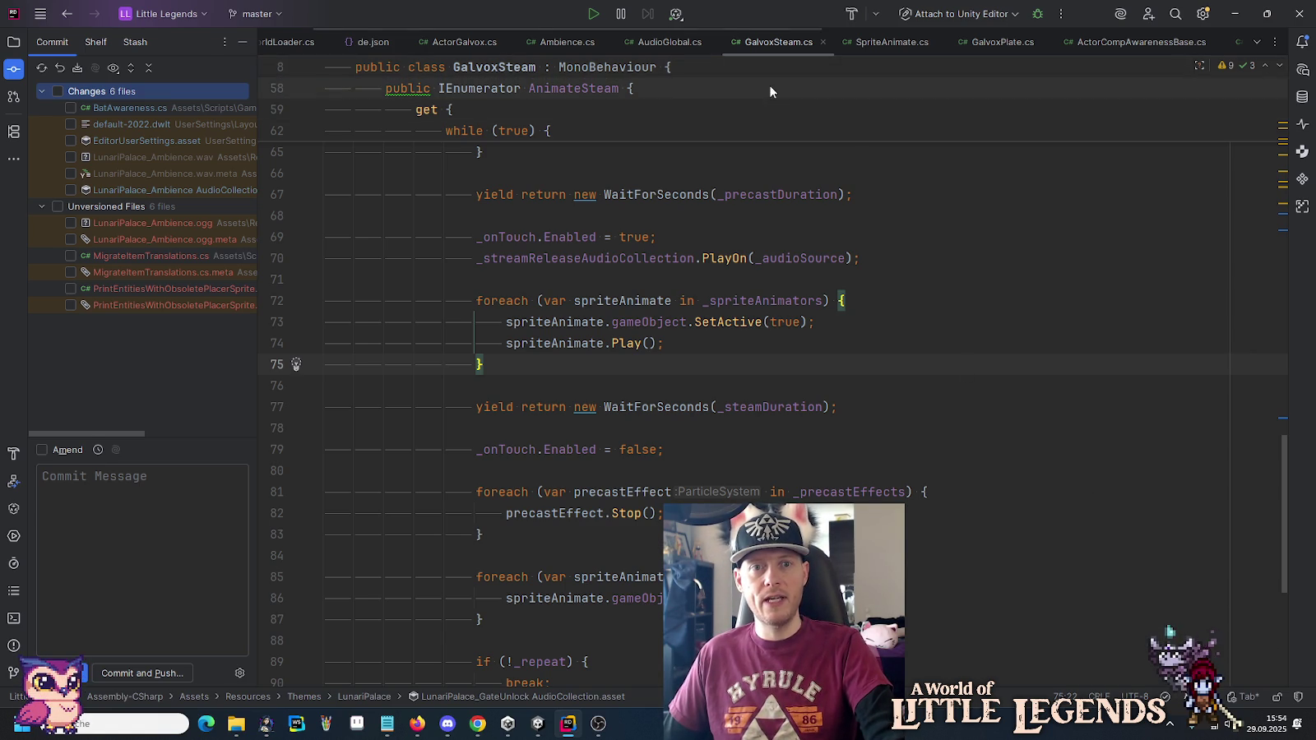
middle_click(684, 42)
middle_click(577, 42)
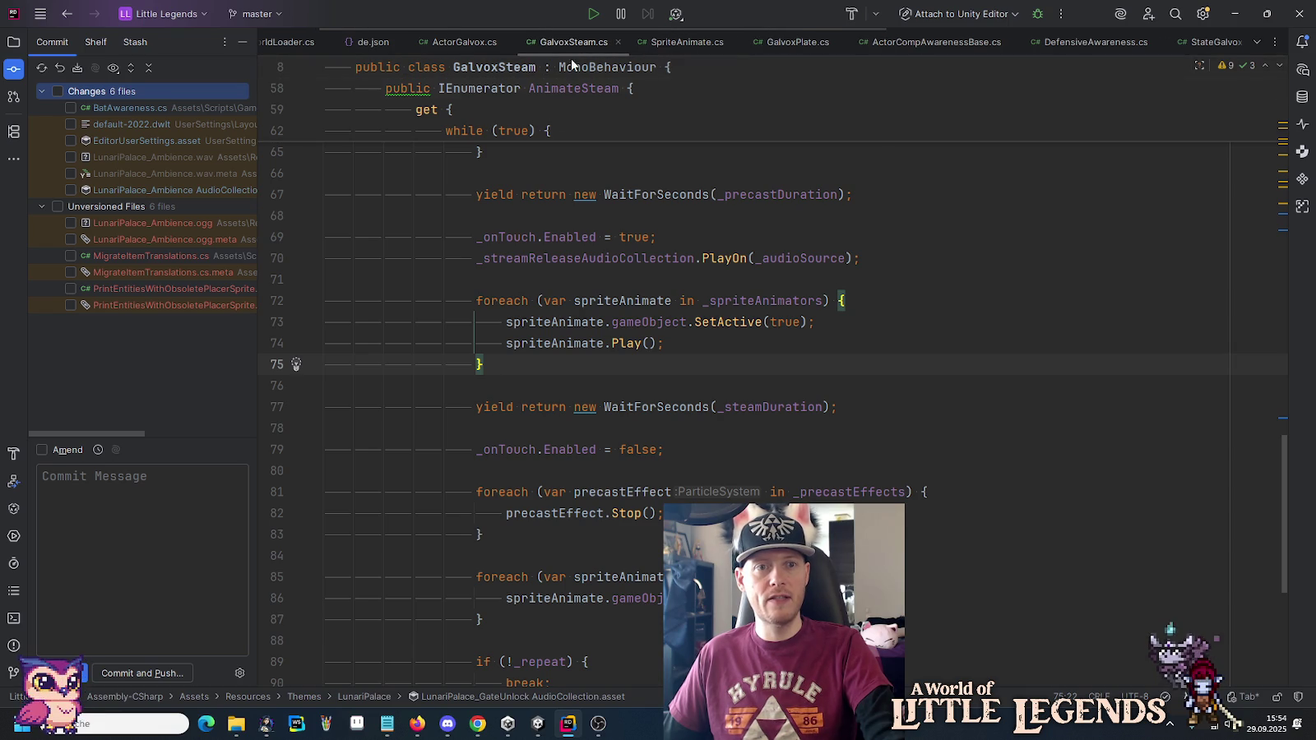
middle_click(689, 42)
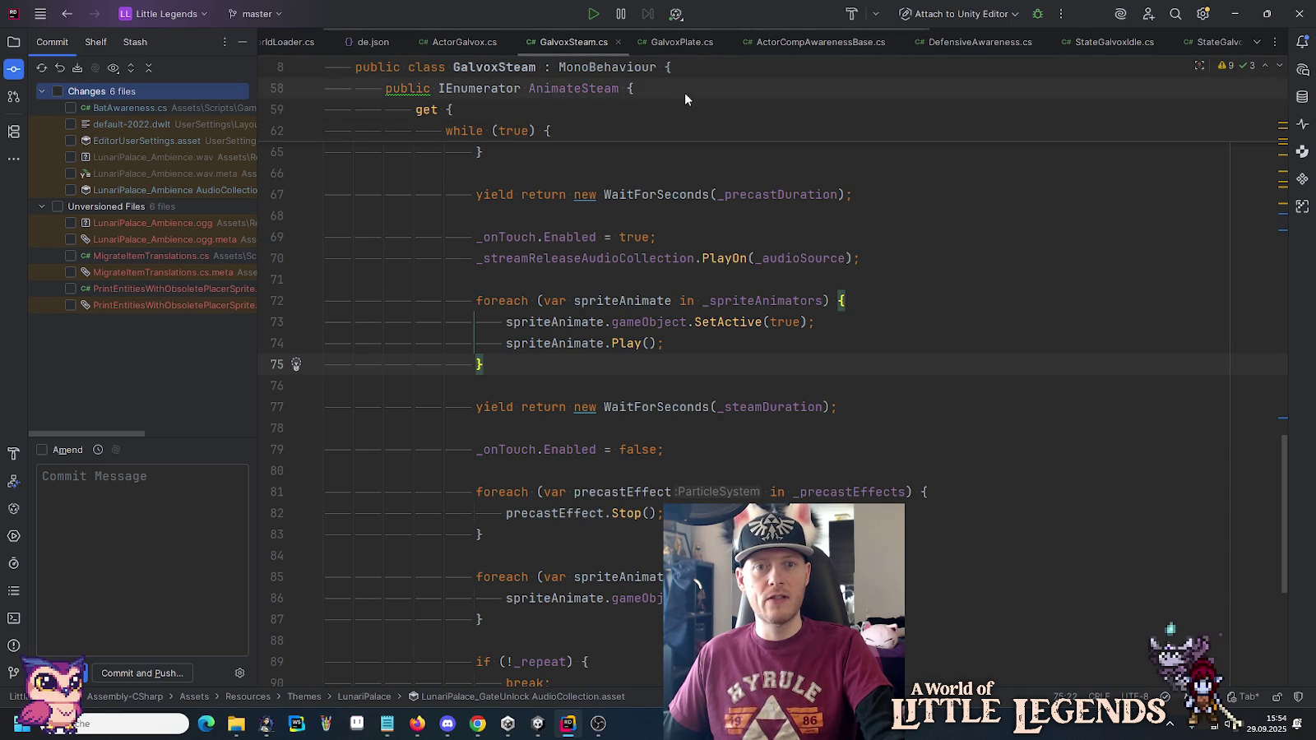
middle_click(799, 40)
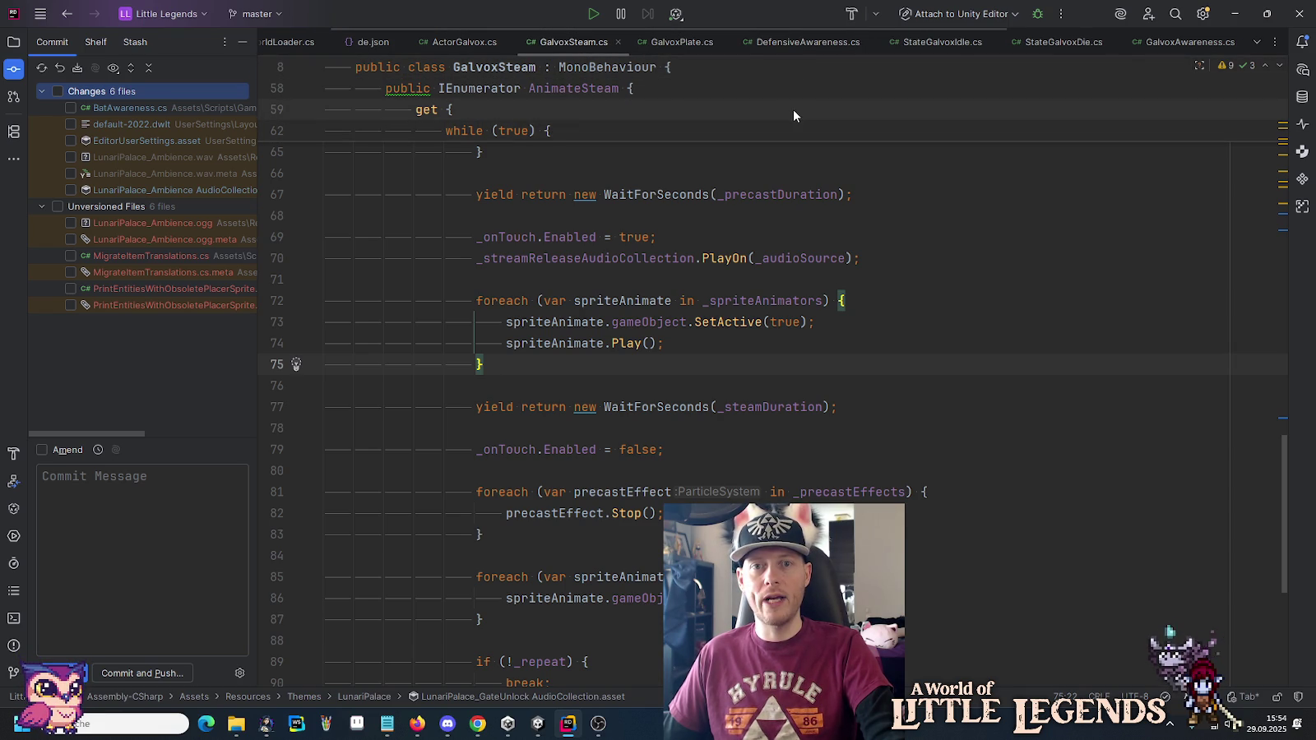
middle_click(791, 41)
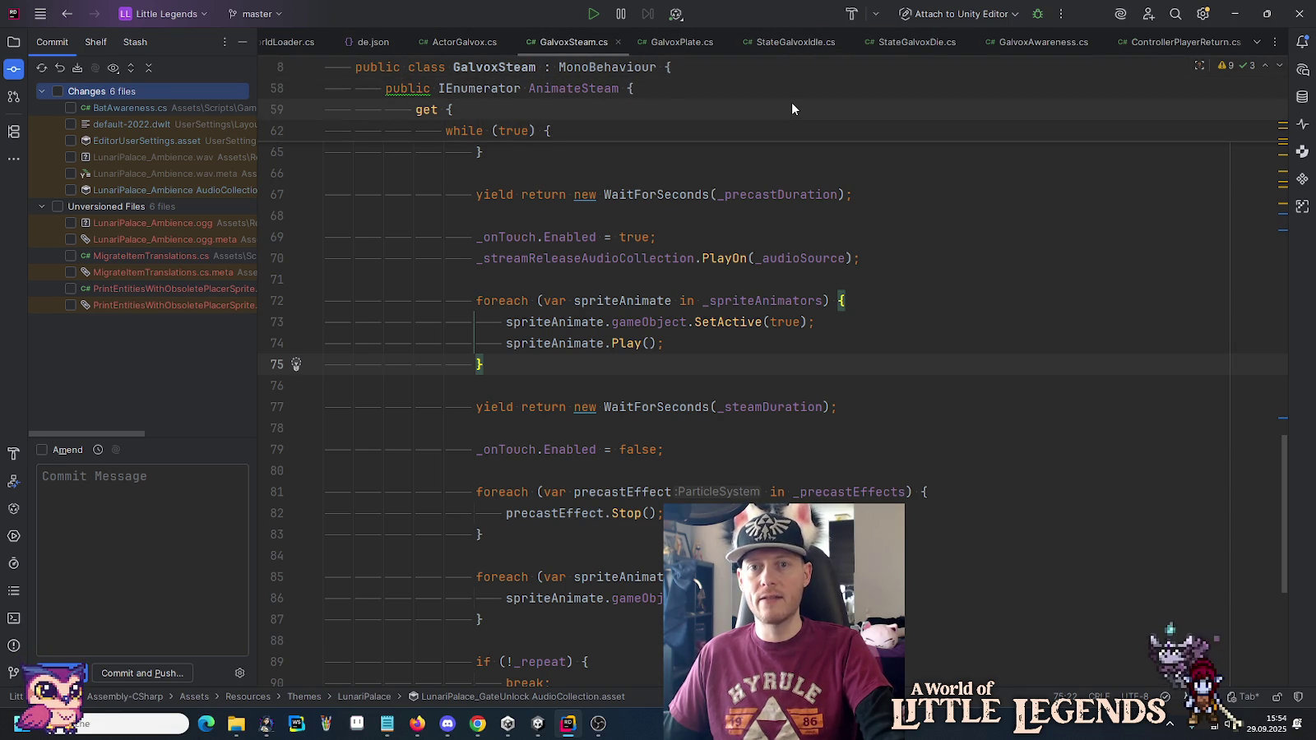
middle_click(1052, 43)
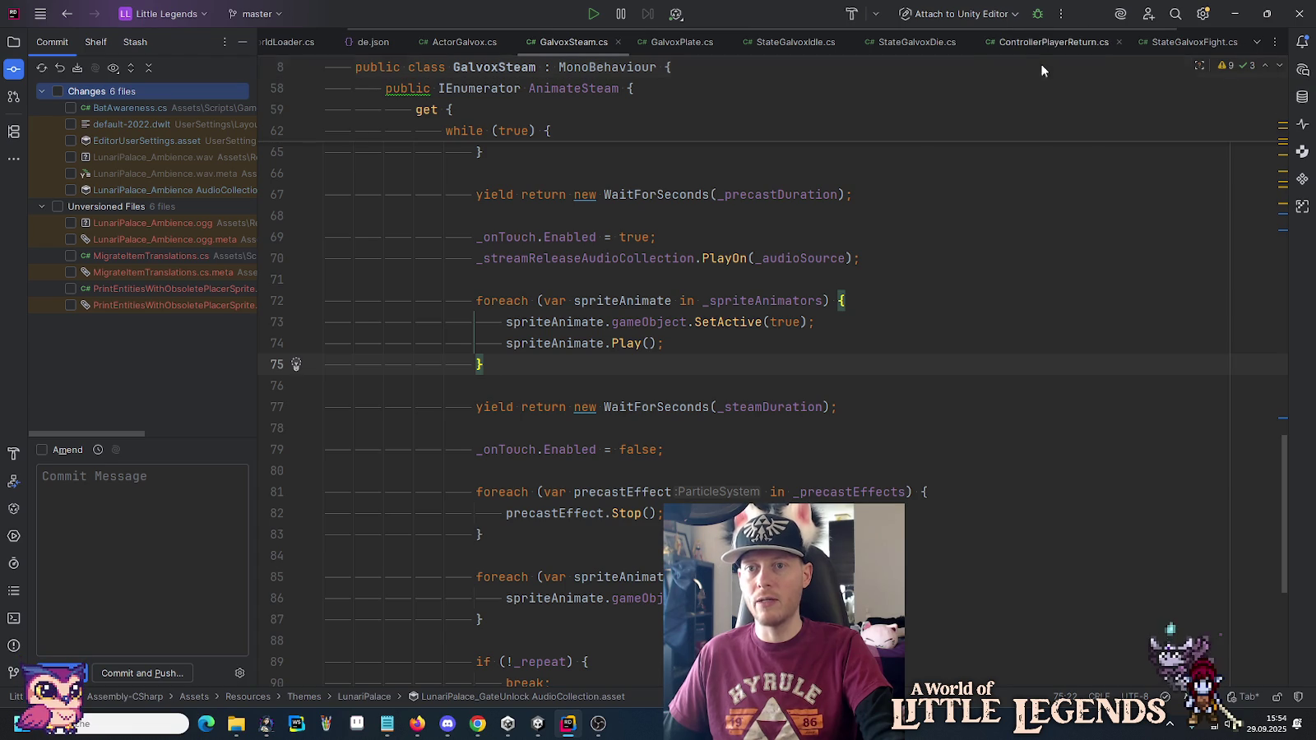
Reopen GalvoxAwareness.cs and close StateGalvoxIdle, ControllerPlayerReturn, ActorSpawner and WorldLoader tabs.
right_click(1004, 41)
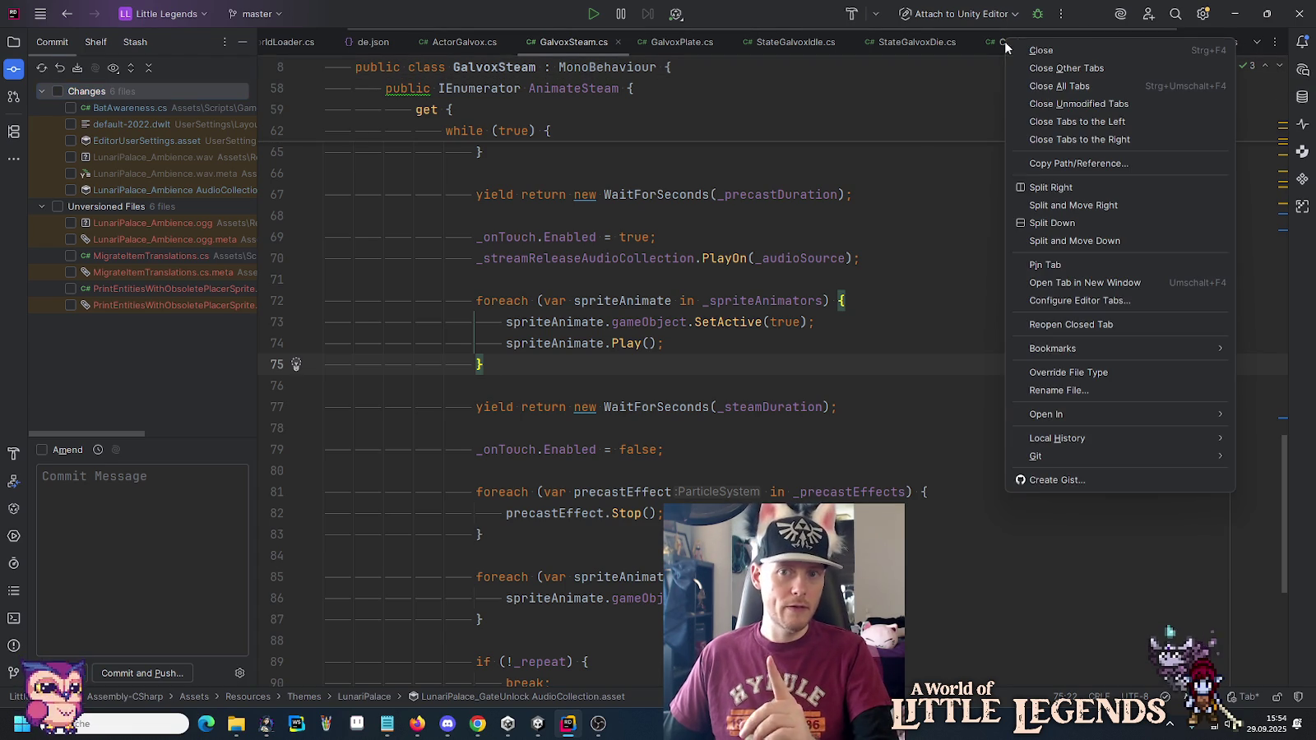
click(1053, 325)
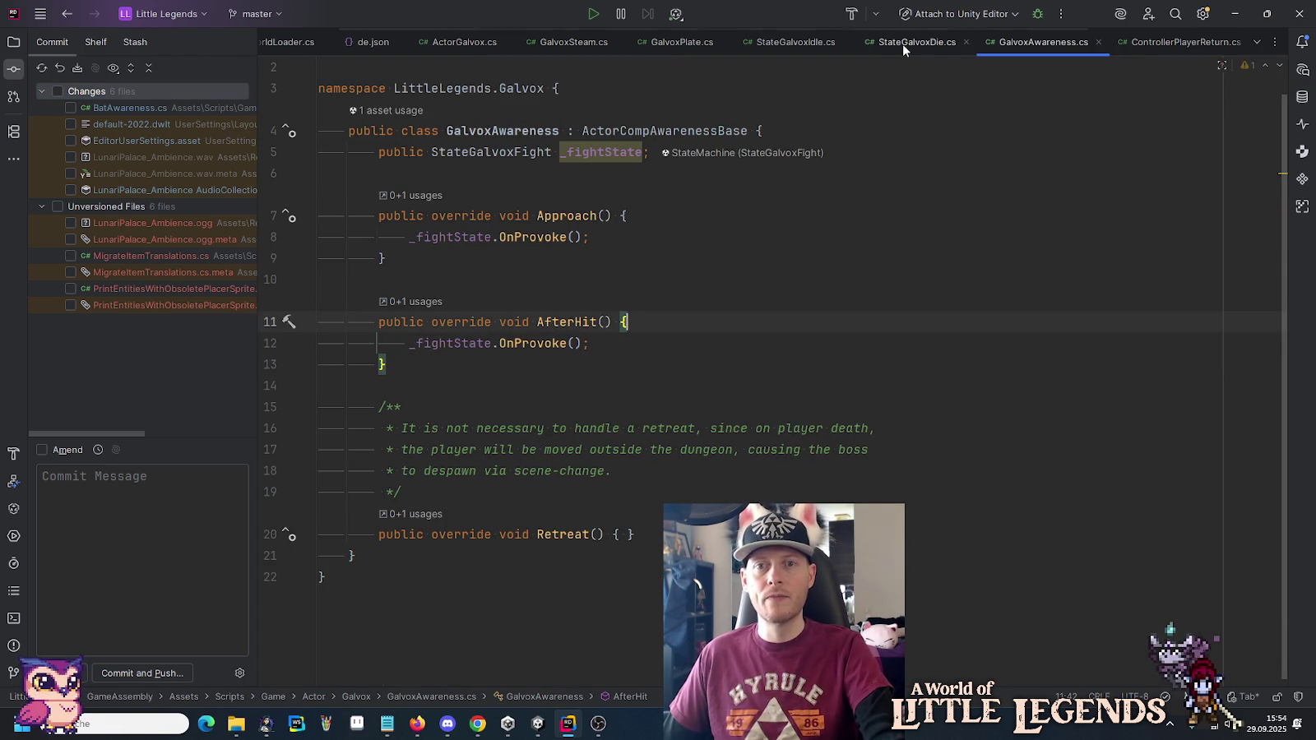
middle_click(791, 45)
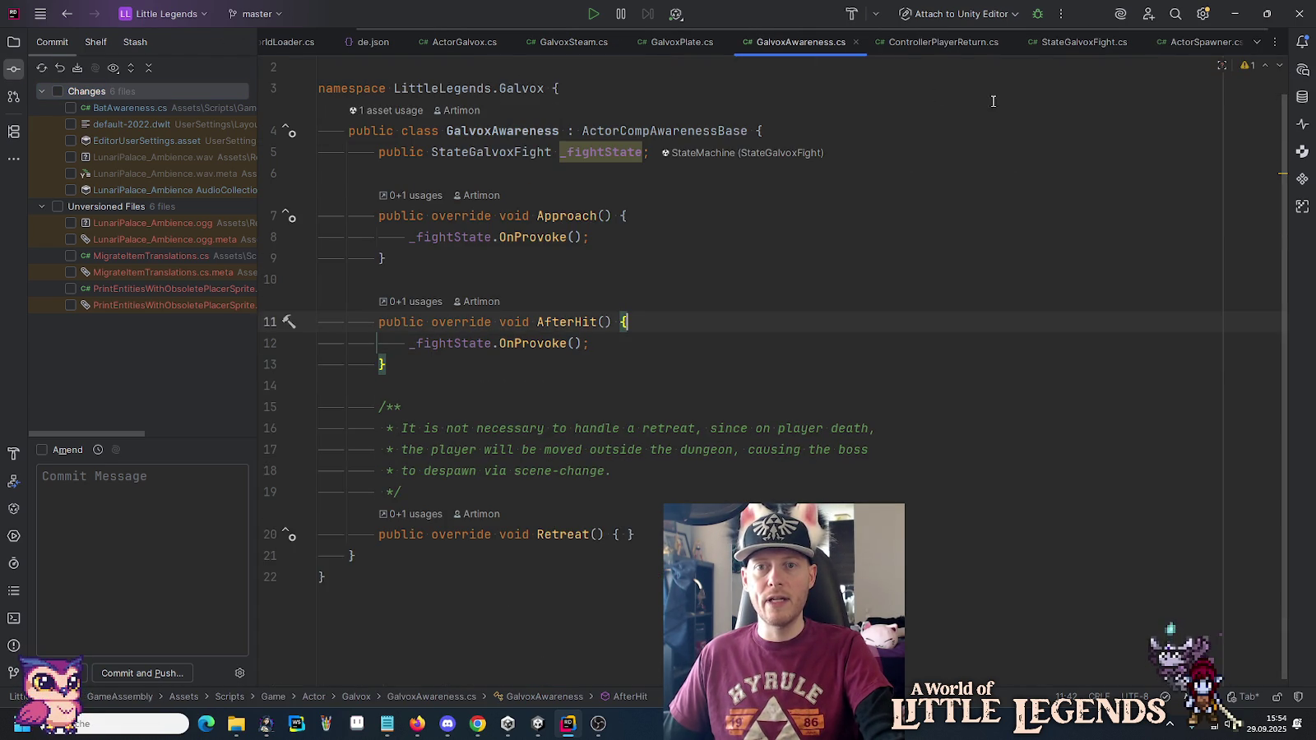
middle_click(950, 43)
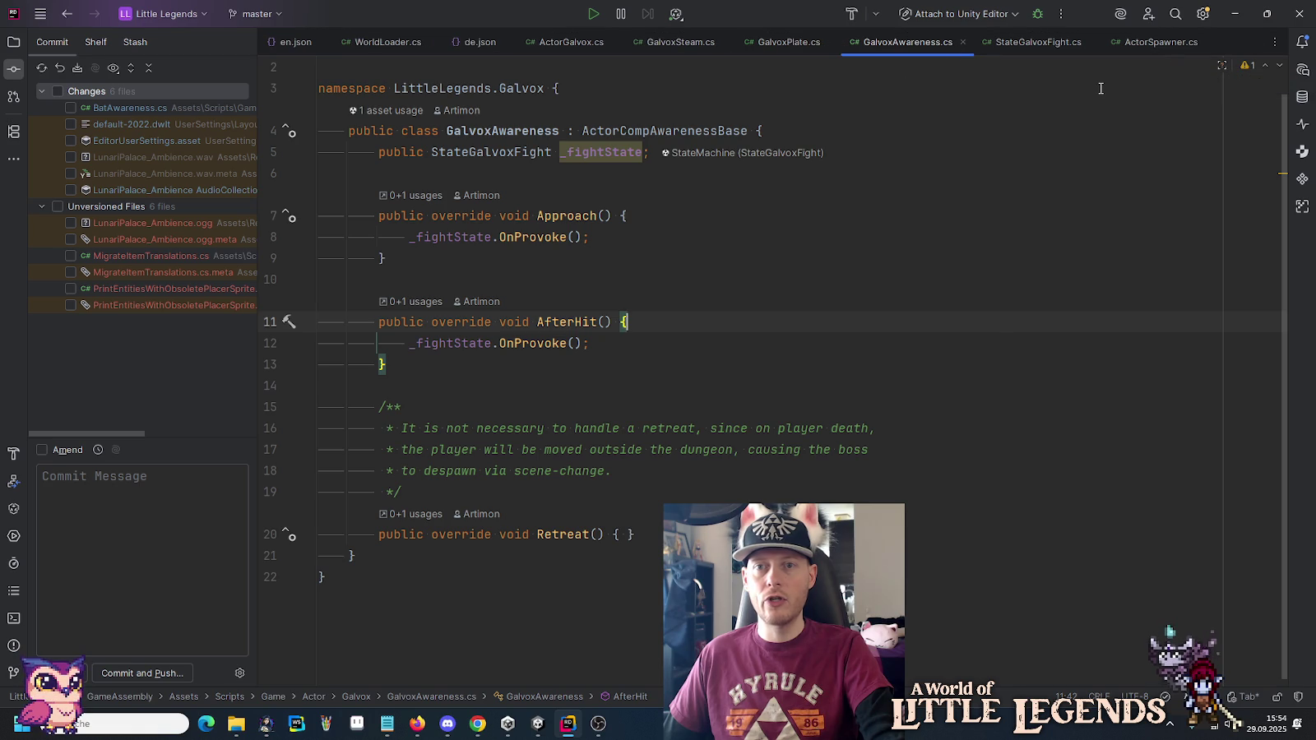
middle_click(1154, 43)
middle_click(370, 47)
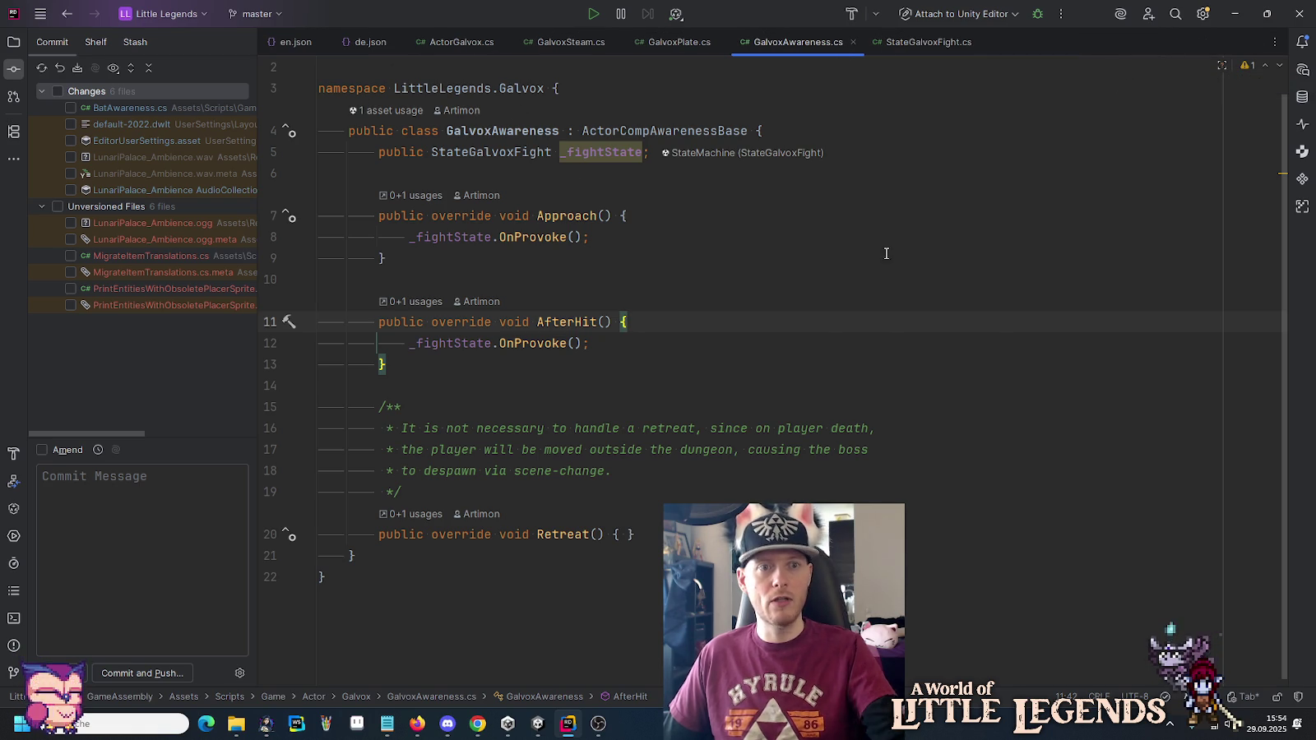
Show the Unity project tree and view GalvoxPlate.cs, placing the cursor at line 40.
click(13, 41)
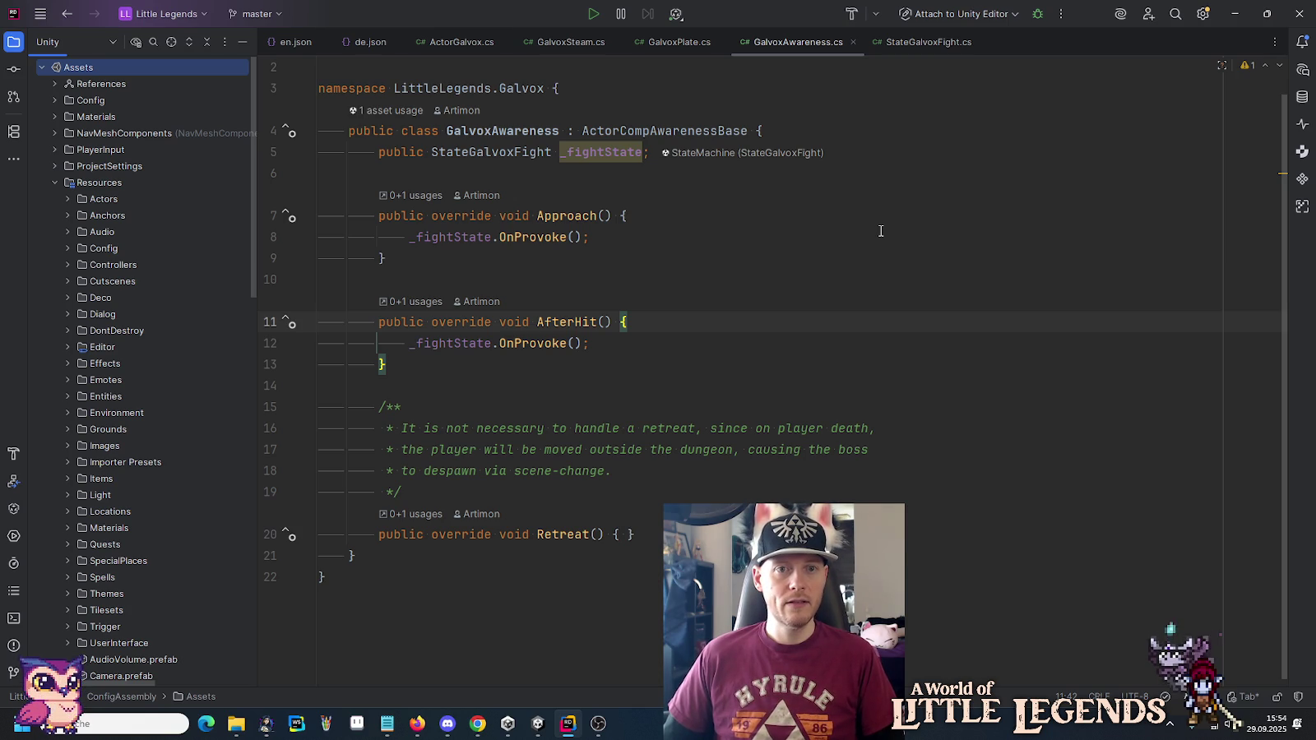
click(674, 41)
click(907, 199)
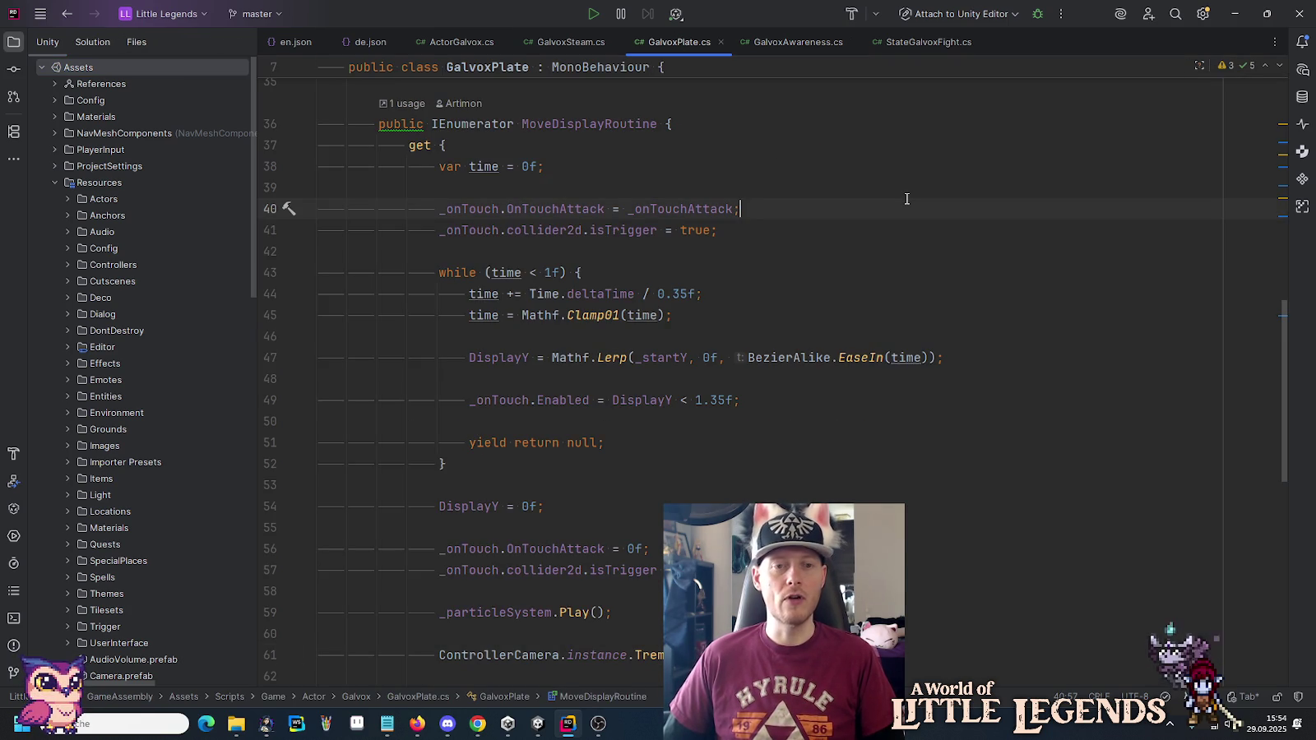
scroll(907, 199, up, 10)
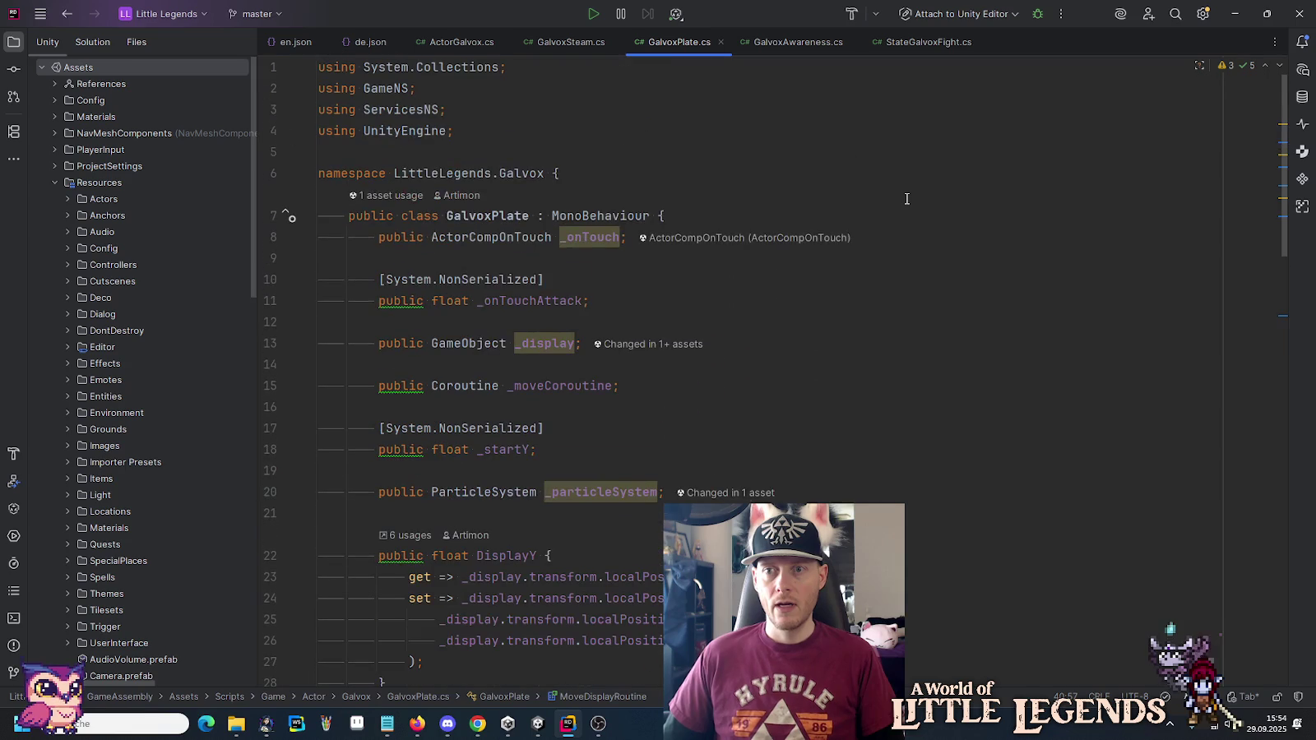